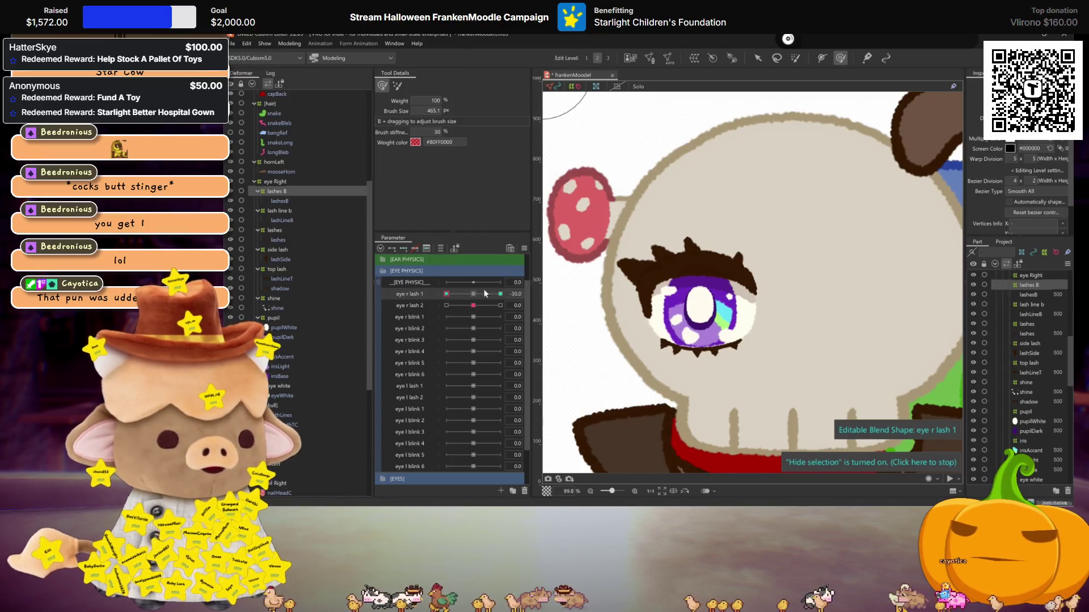
# Reset eye r lash 1 to 0 and reshape the lower right lashes at eye r lash 2 = 30
pyautogui.click(407, 251)
pyautogui.moveTo(470, 307); pyautogui.dragTo(500, 305)
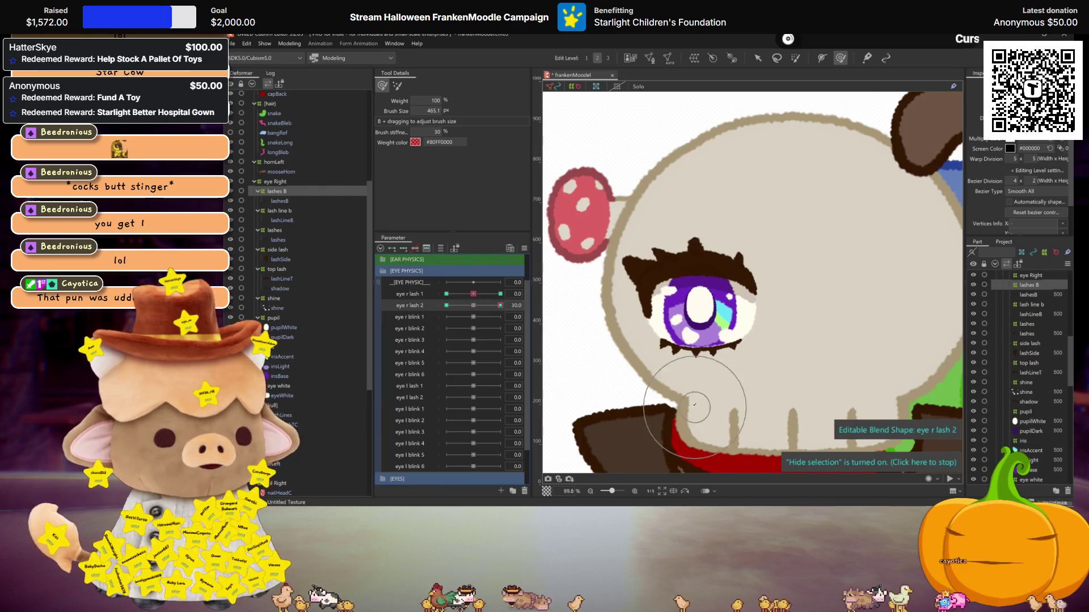
pyautogui.scroll(3, 710, 391)
pyautogui.scroll(-1, 710, 391)
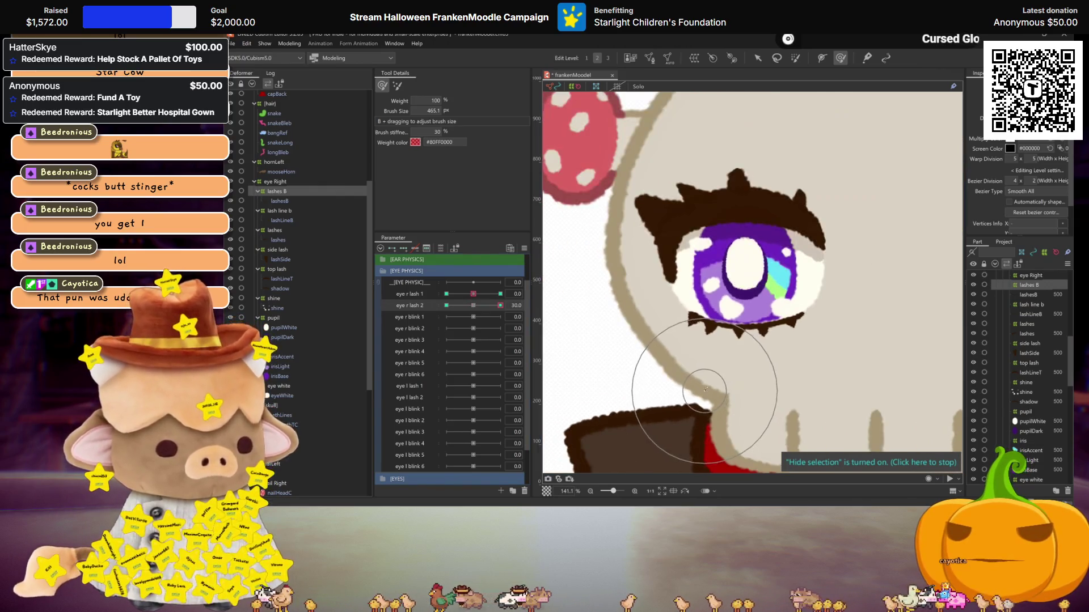
pyautogui.moveTo(680, 331); pyautogui.dragTo(705, 350)
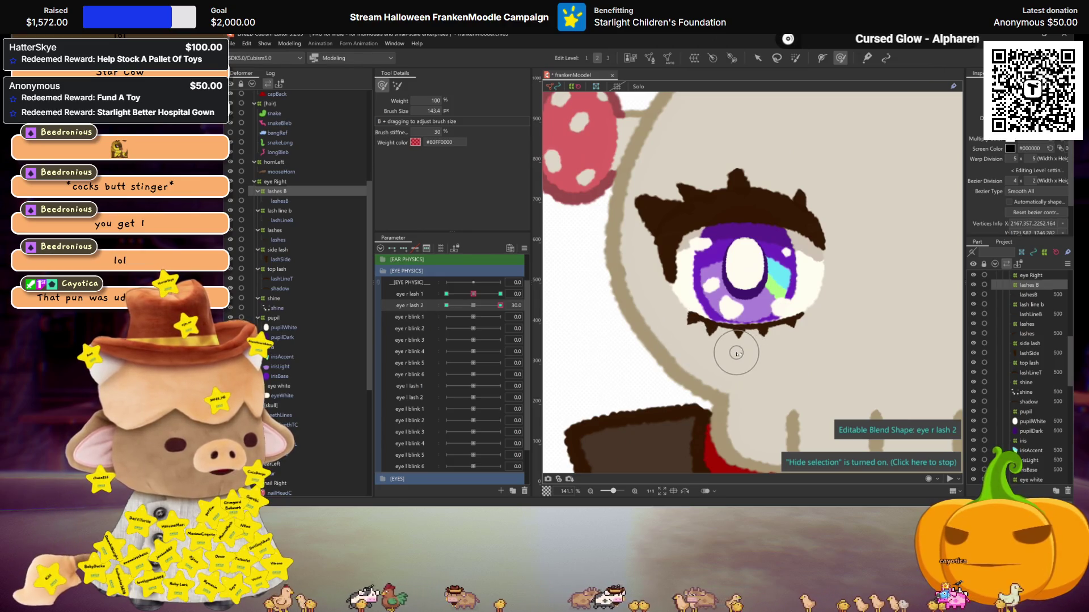
pyautogui.moveTo(735, 344); pyautogui.dragTo(730, 349)
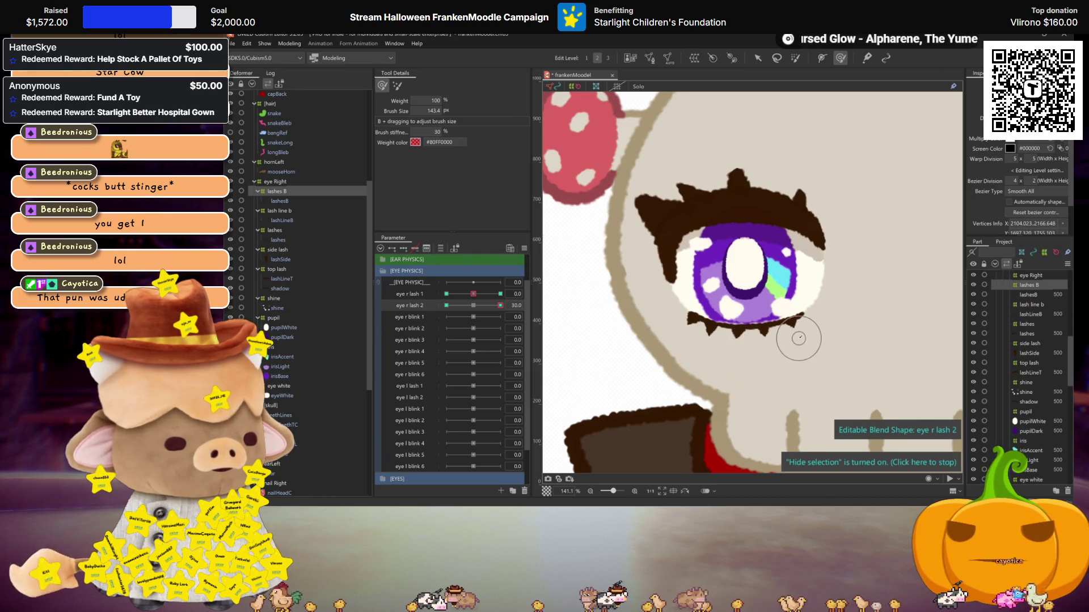
# Reshape the lower lashes at eye r lash 2 = -30, then check and tweak an in-between value
pyautogui.click(446, 305)
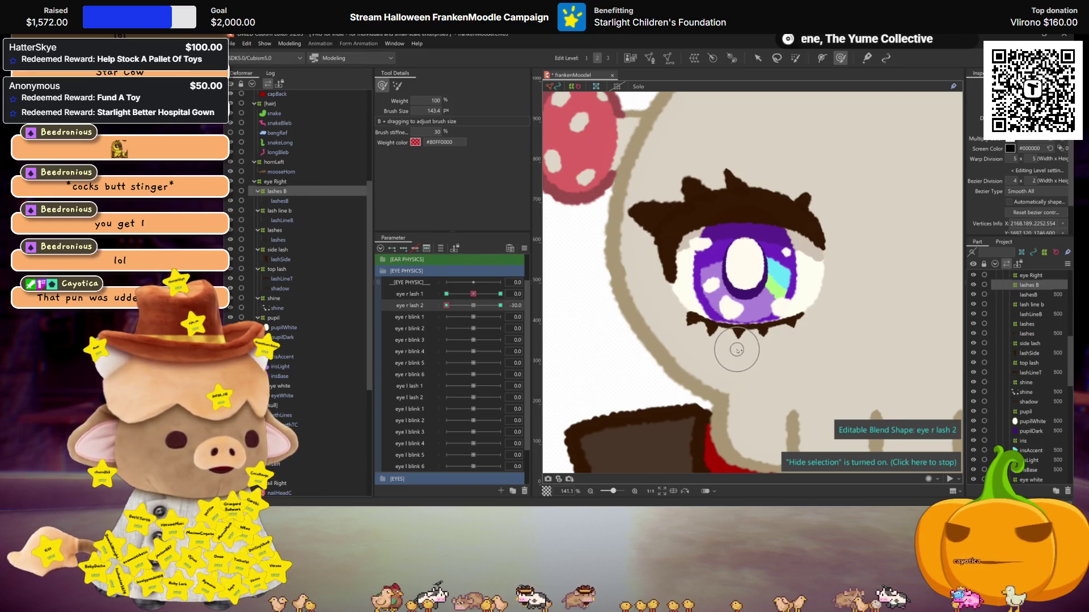
pyautogui.moveTo(737, 351); pyautogui.dragTo(765, 347)
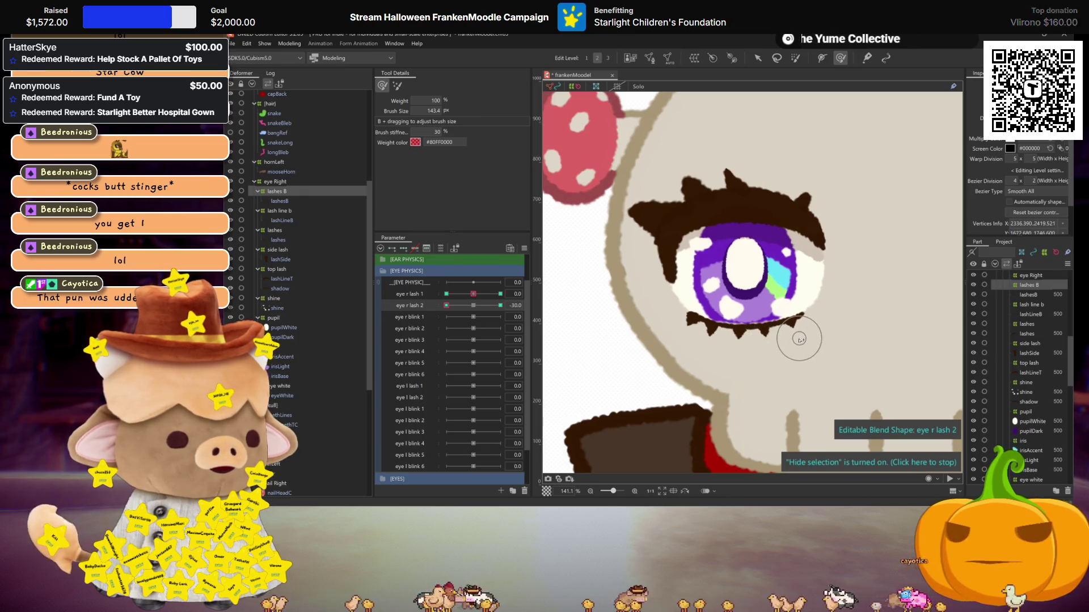
pyautogui.click(500, 306)
pyautogui.moveTo(500, 305); pyautogui.dragTo(447, 306)
pyautogui.moveTo(677, 311); pyautogui.dragTo(681, 316)
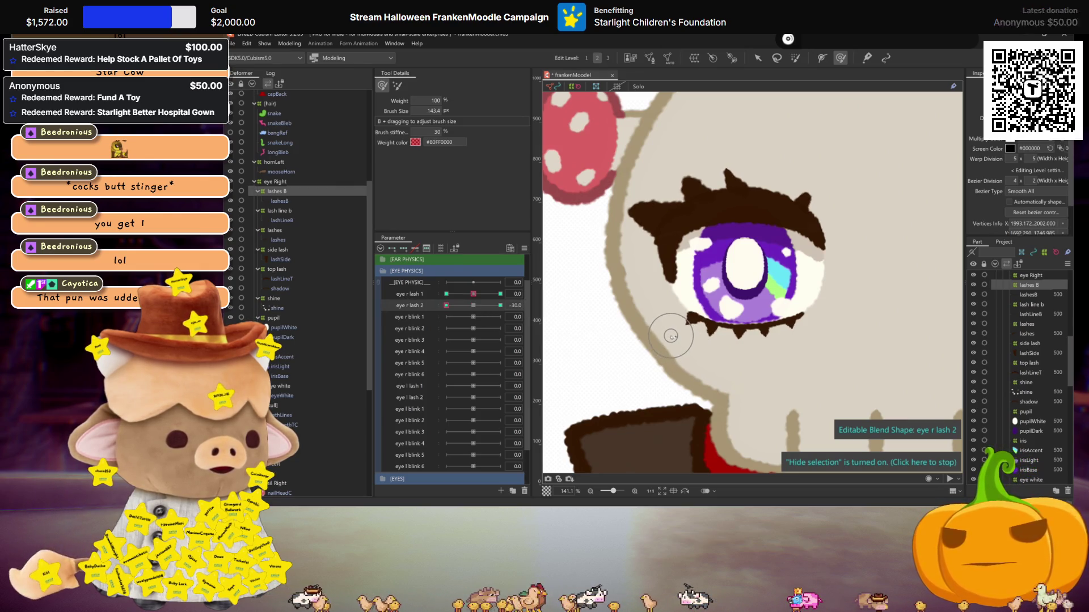
pyautogui.click(500, 306)
pyautogui.click(446, 306)
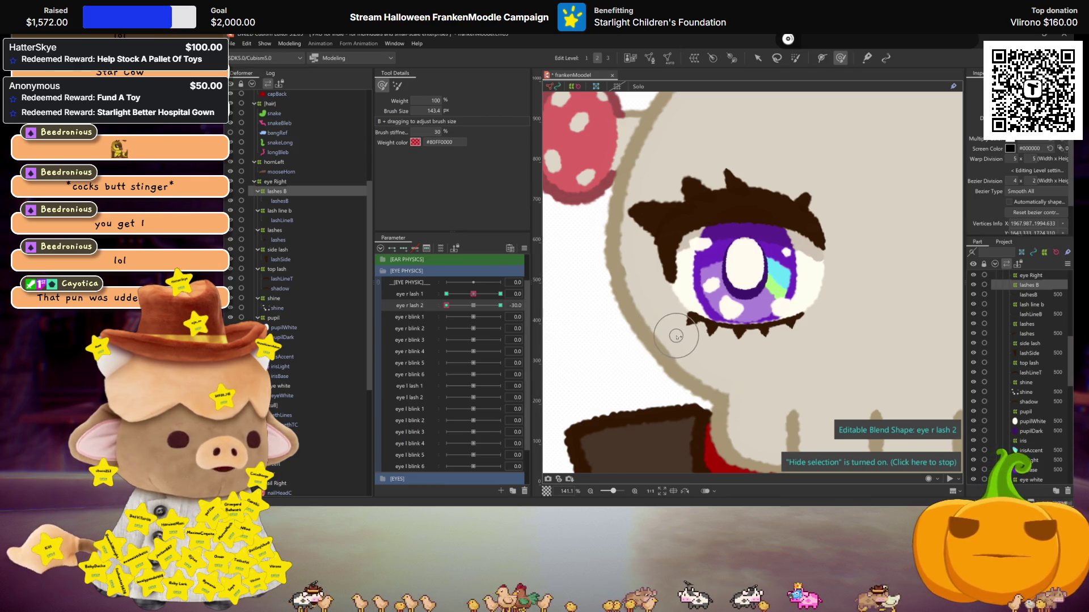
pyautogui.moveTo(464, 309)
pyautogui.mouseDown()
pyautogui.moveTo(480, 308)
pyautogui.moveTo(447, 306)
pyautogui.mouseUp()
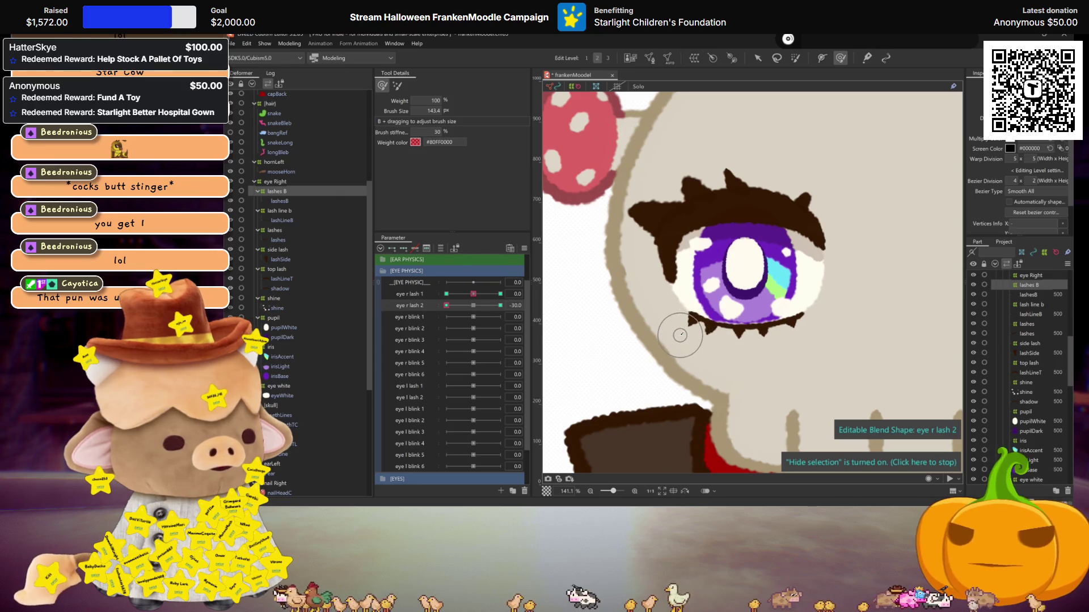
pyautogui.moveTo(479, 307); pyautogui.dragTo(447, 306)
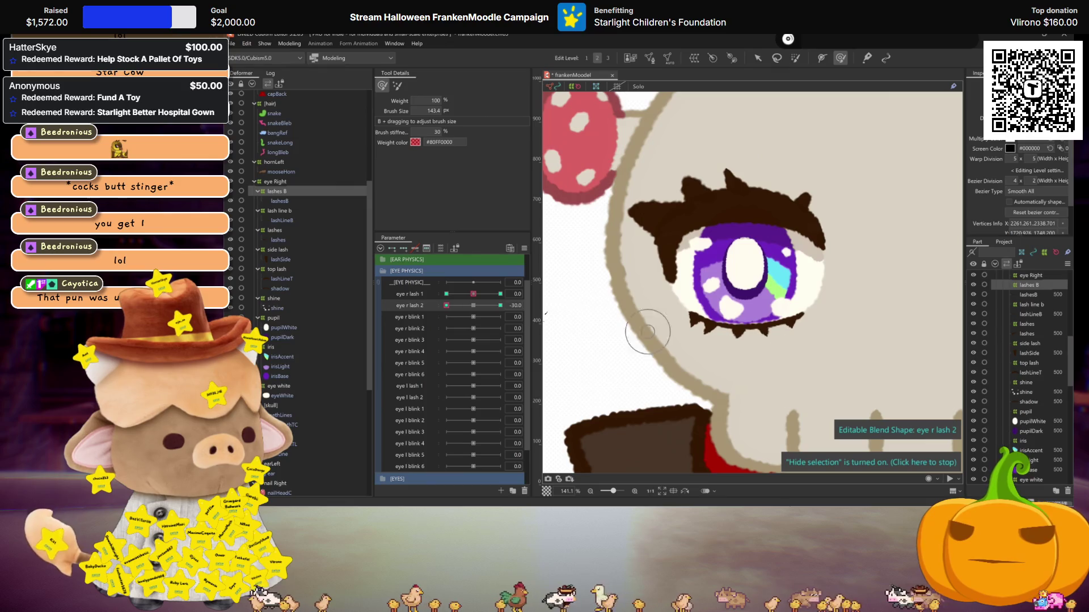
pyautogui.moveTo(471, 308); pyautogui.dragTo(520, 306)
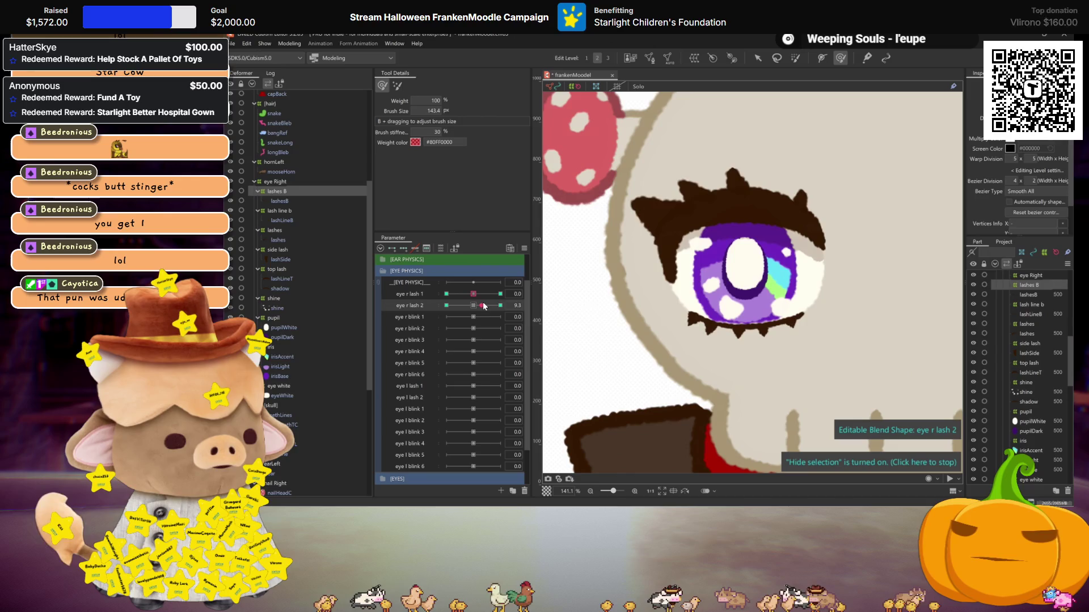
pyautogui.moveTo(511, 306); pyautogui.dragTo(449, 305)
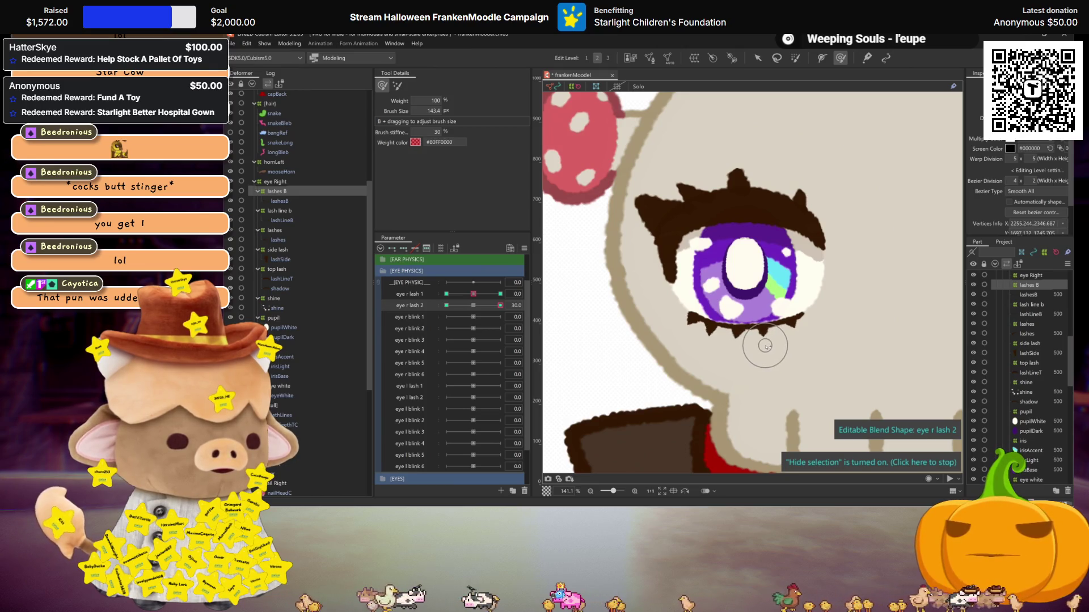
pyautogui.moveTo(501, 305); pyautogui.dragTo(413, 294)
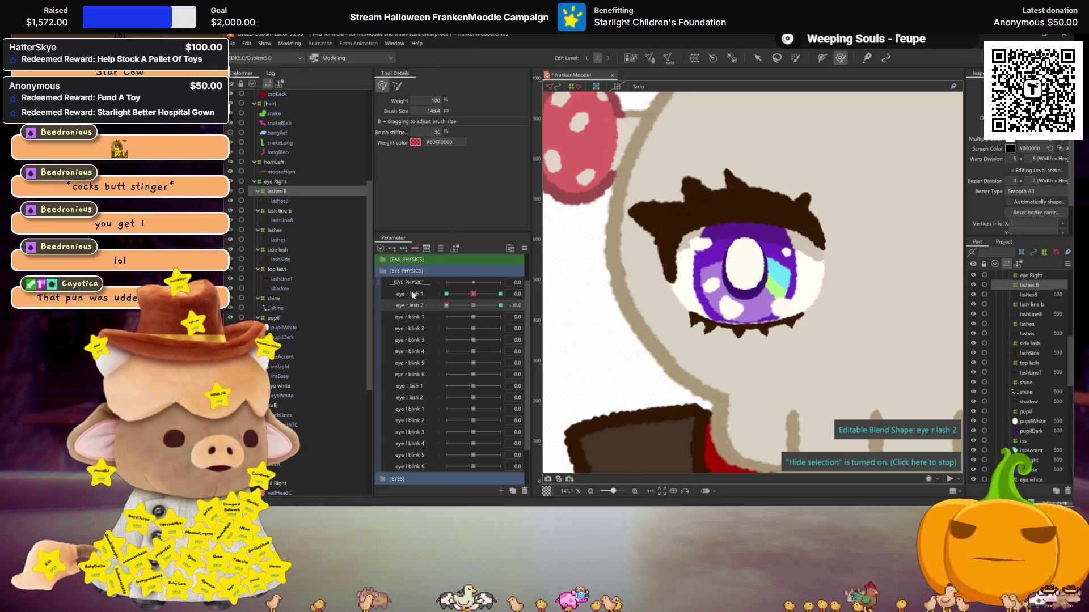
# At eye r lash 2 = 30, paint blend weight onto the lower-lash mesh and hide the selection overlay
pyautogui.moveTo(491, 299); pyautogui.dragTo(501, 305)
pyautogui.rightClick(544, 300)
pyautogui.scroll(-5, 674, 298)
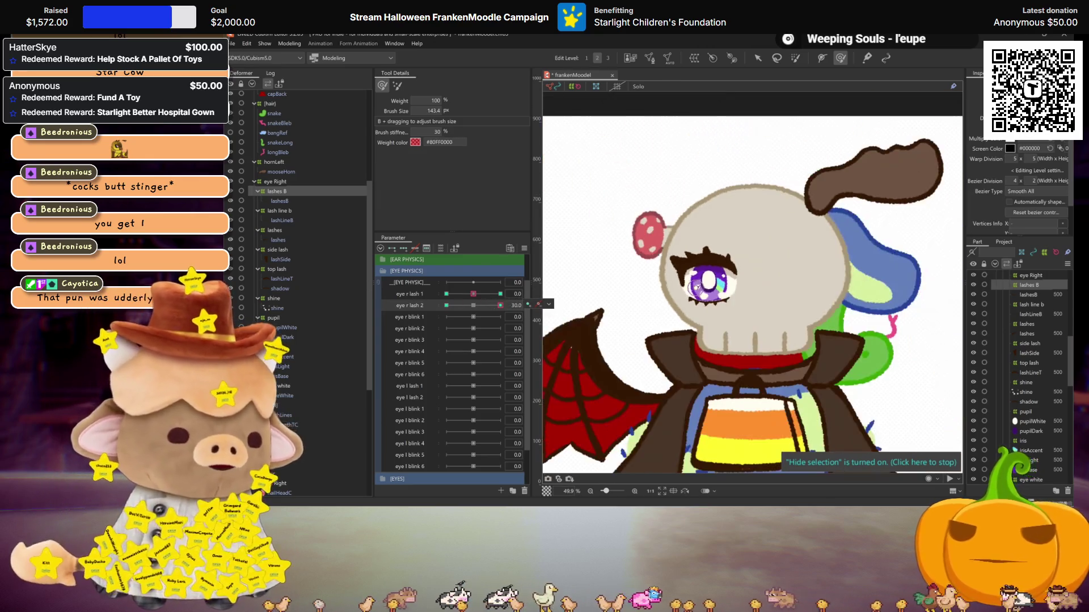
pyautogui.scroll(5, 708, 310)
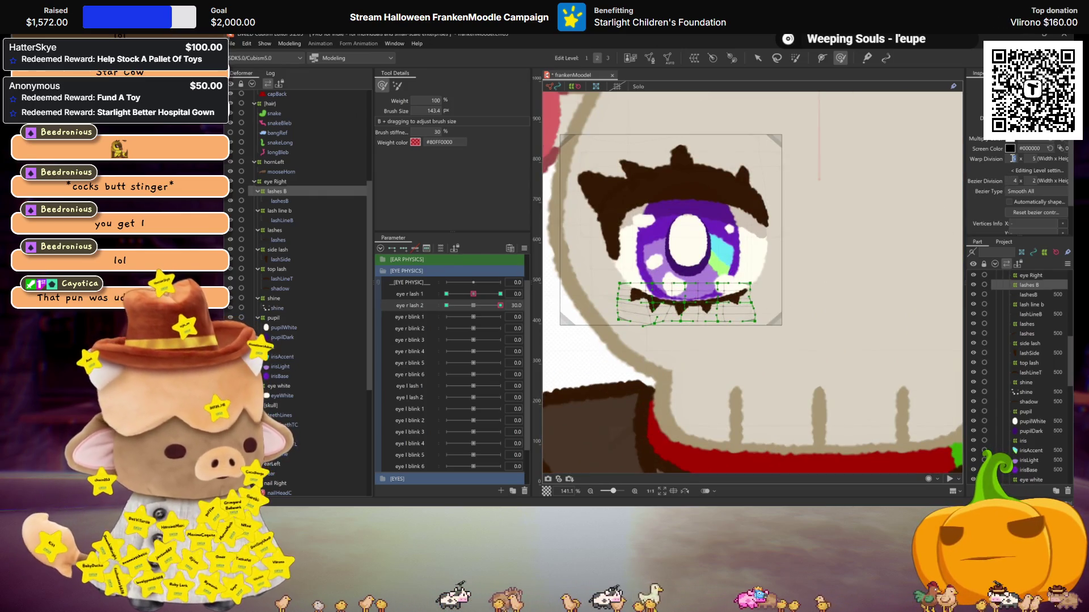
pyautogui.click(715, 319)
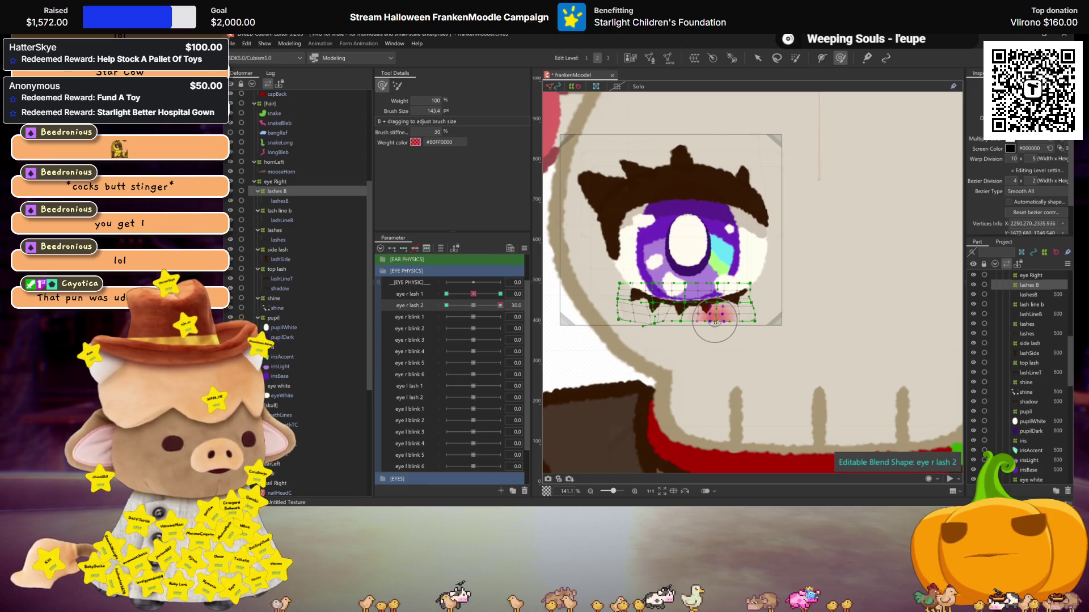
pyautogui.hotkey('ctrl', 'h')
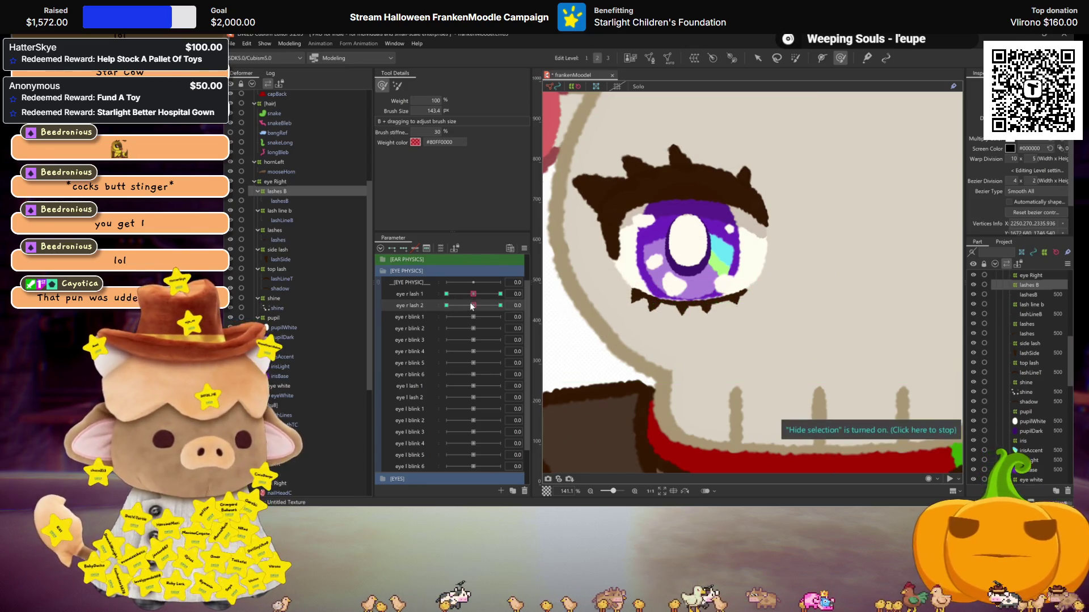
# Move eye r lash 2 to -30 and open Modeling > Physics Settings
pyautogui.moveTo(500, 305); pyautogui.dragTo(447, 305)
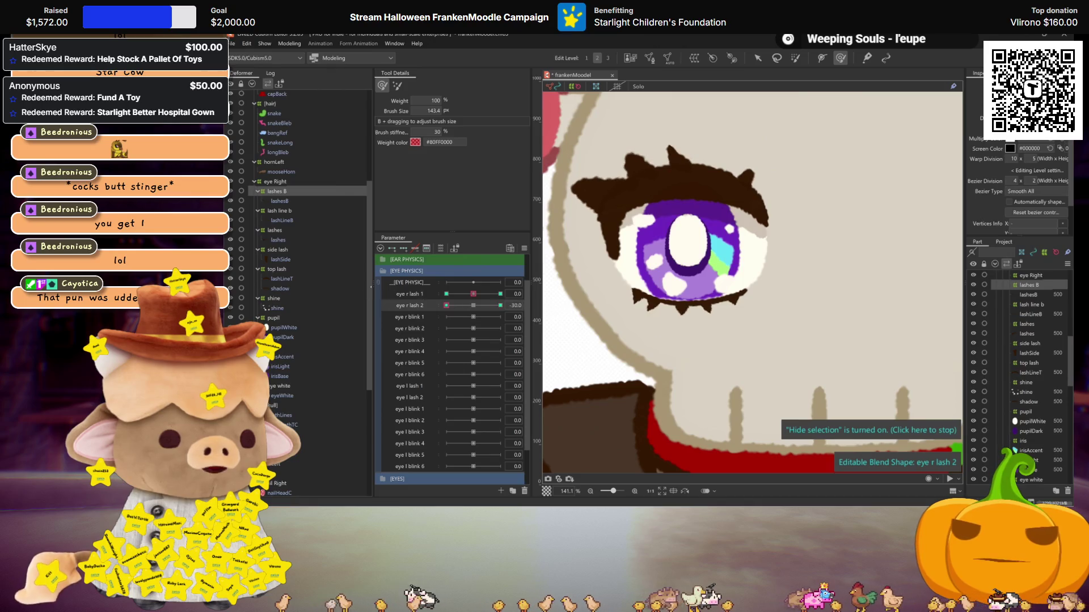
pyautogui.click(289, 44)
pyautogui.click(311, 236)
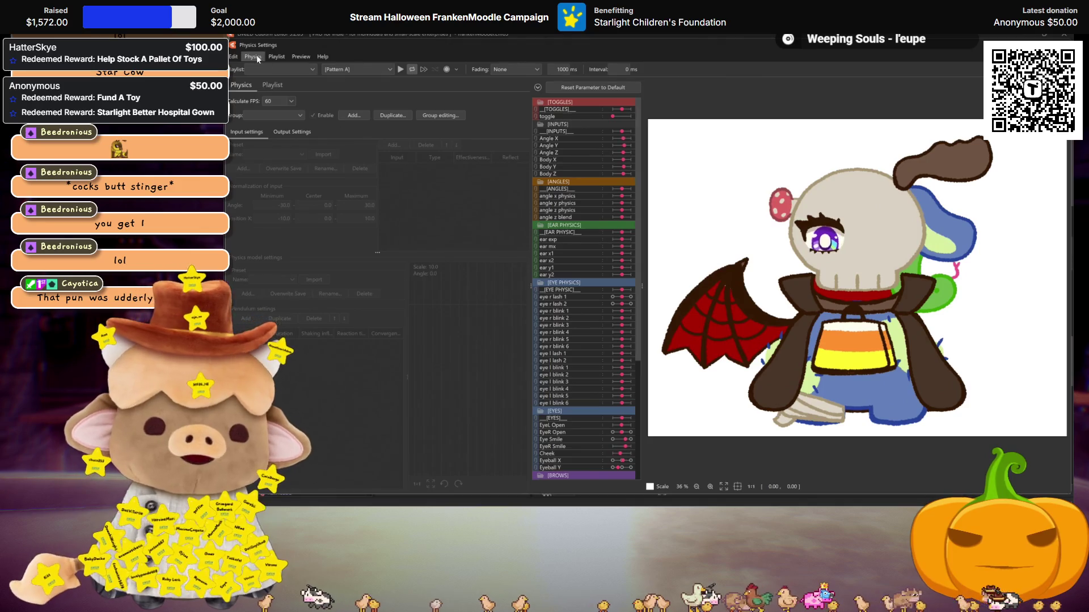
# Import physics settings from 90sFern.physics3.json, dismissing the missing-parameter error log
pyautogui.click(259, 56)
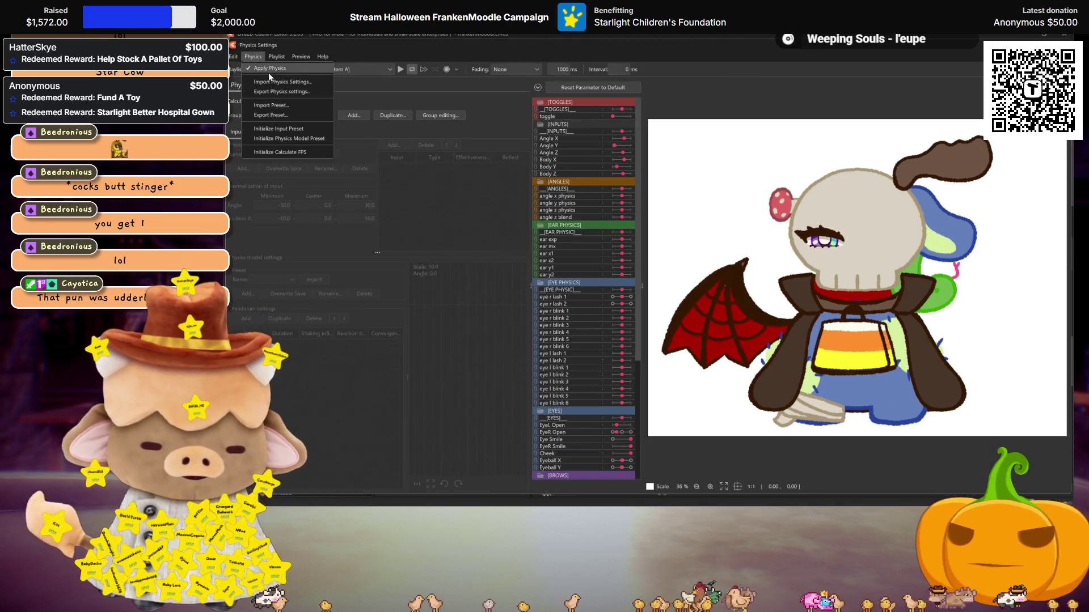
pyautogui.click(278, 75)
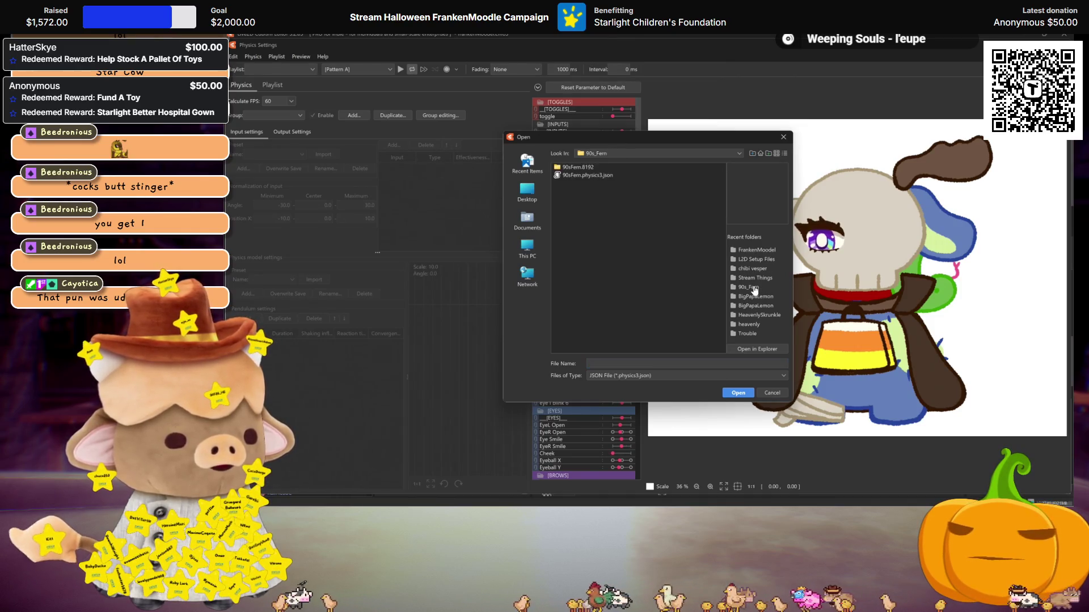
pyautogui.click(737, 393)
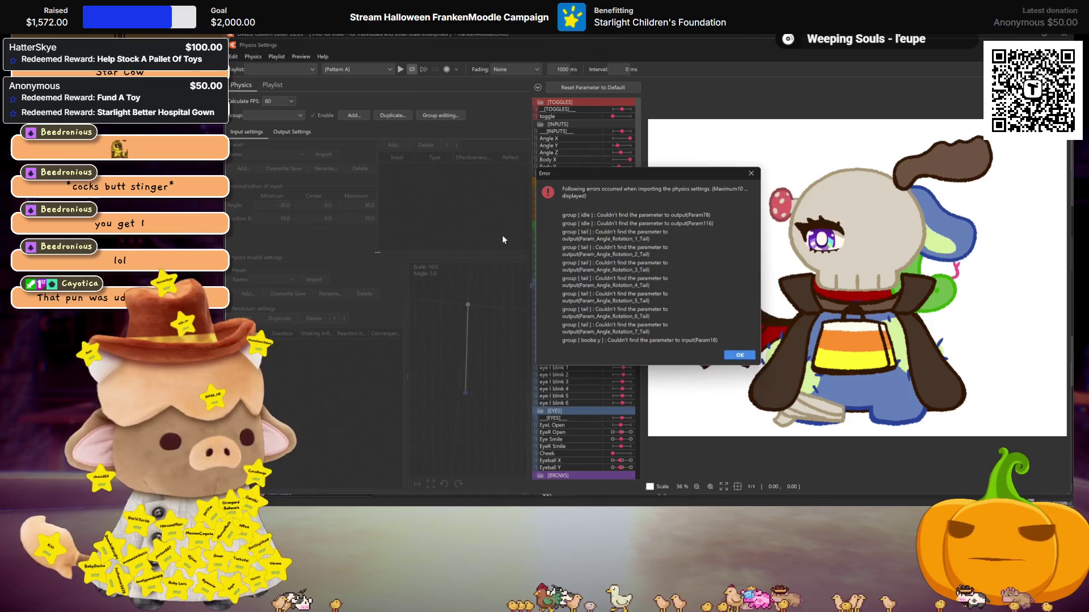
pyautogui.click(733, 355)
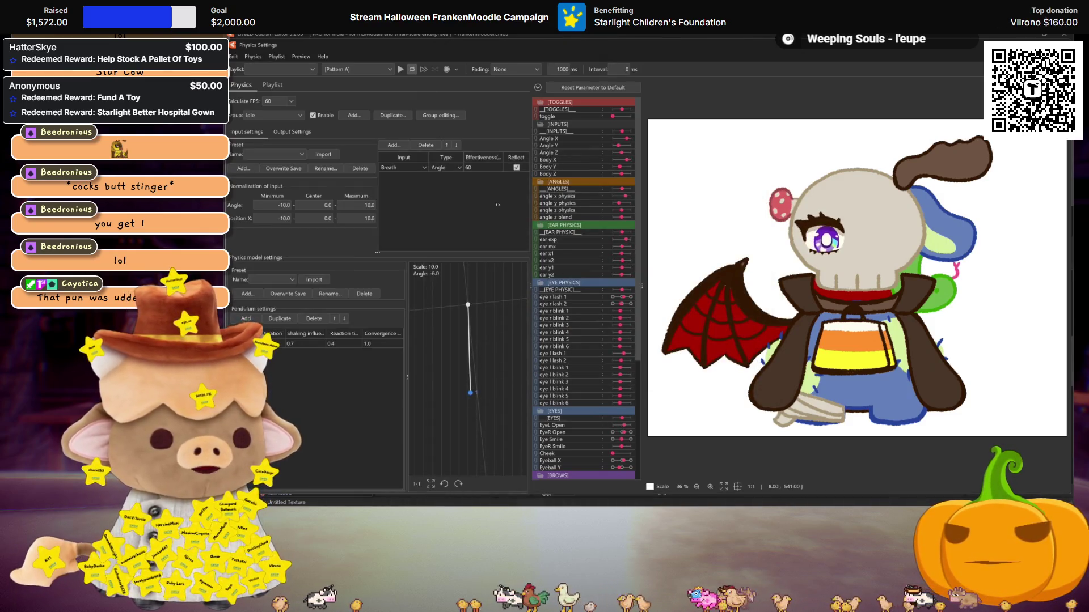
# Shake the preview model to test the imported idle swing, then exit Physics Settings
pyautogui.scroll(5, 858, 225)
pyautogui.moveTo(826, 244); pyautogui.dragTo(817, 267)
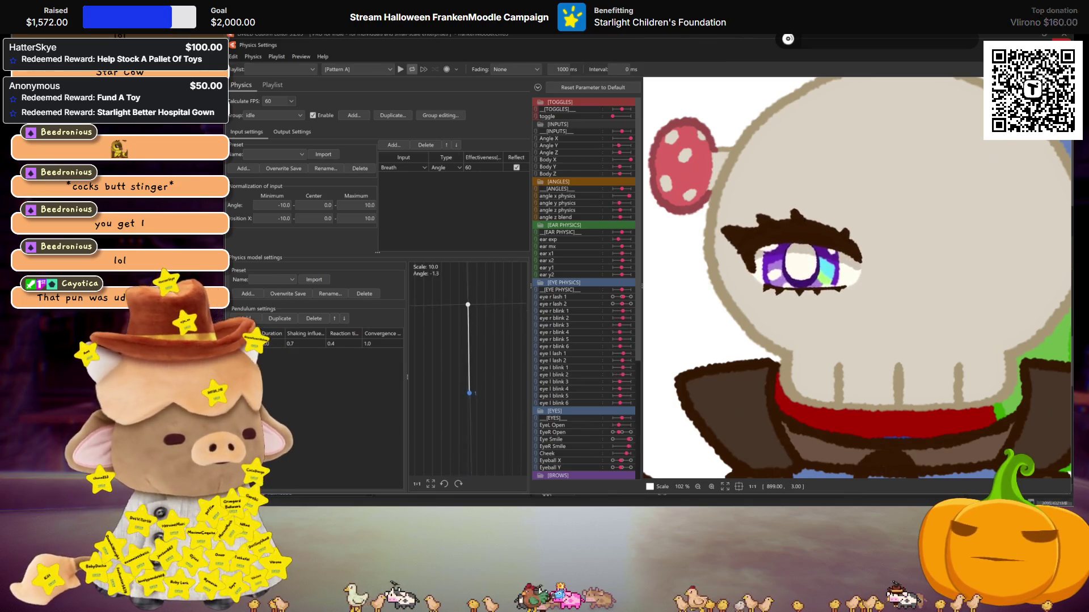
pyautogui.press('Escape')
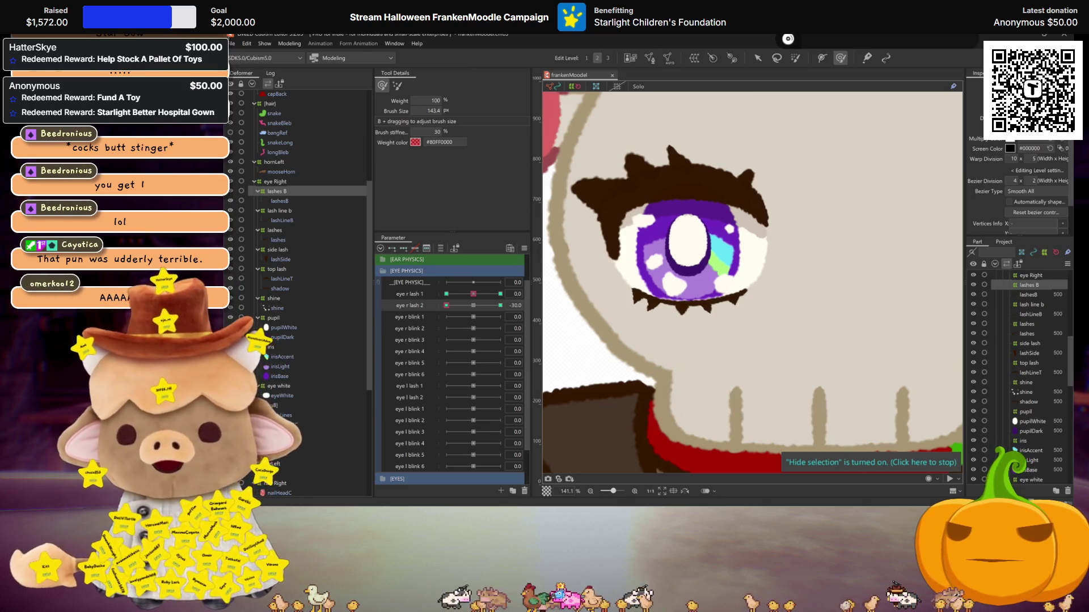
# Select the pupil, iris and shine parts and reset eye r lash 2 to 0
pyautogui.click(270, 318)
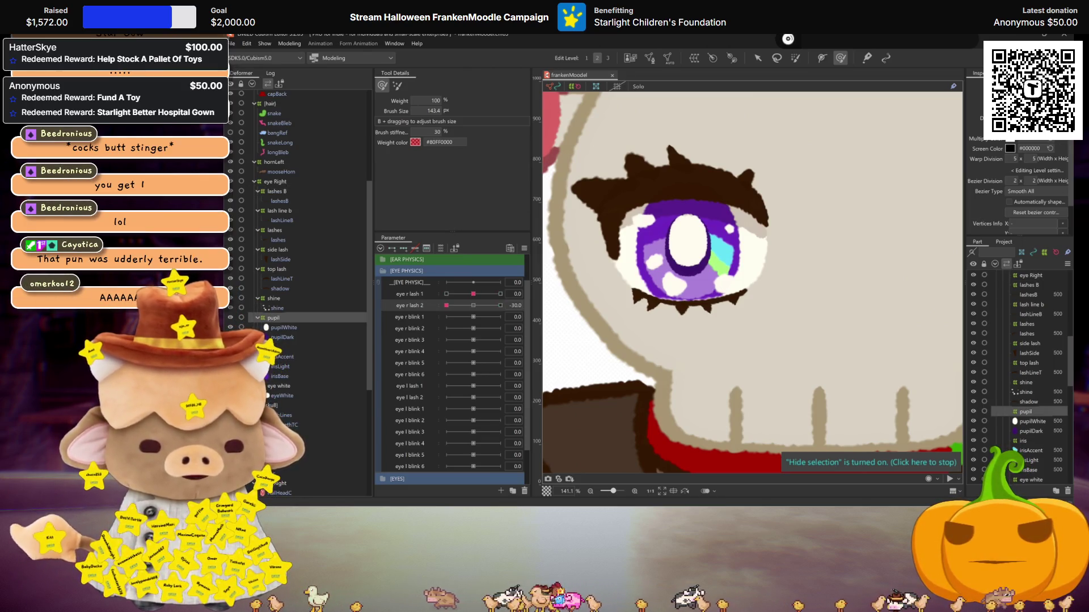
pyautogui.keyDown('ctrl'); pyautogui.click(273, 346); pyautogui.keyUp('ctrl')
pyautogui.keyDown('ctrl'); pyautogui.click(274, 299); pyautogui.keyUp('ctrl')
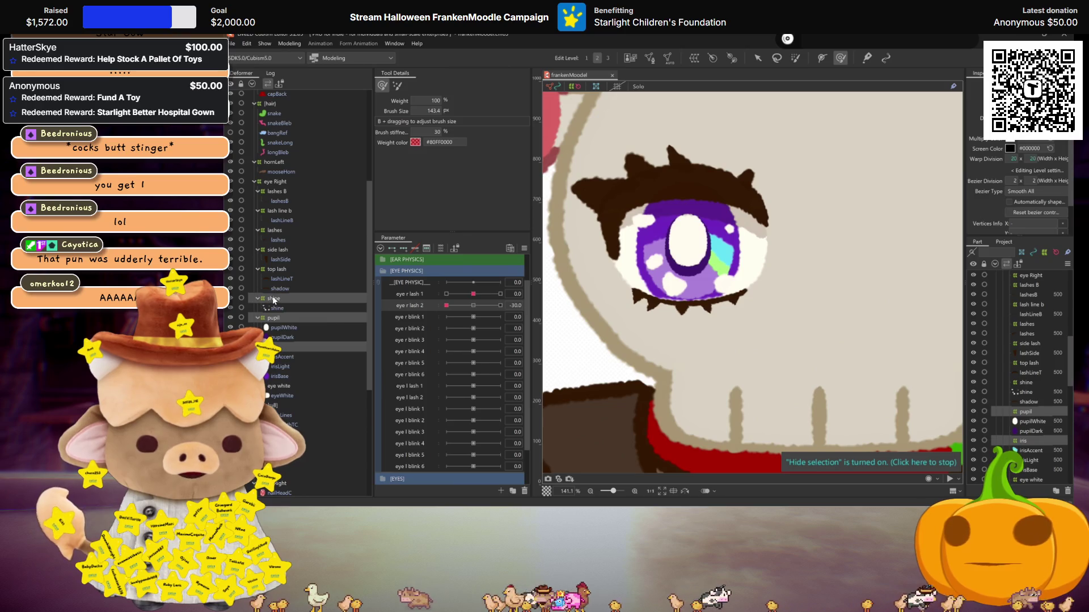
pyautogui.click(473, 305)
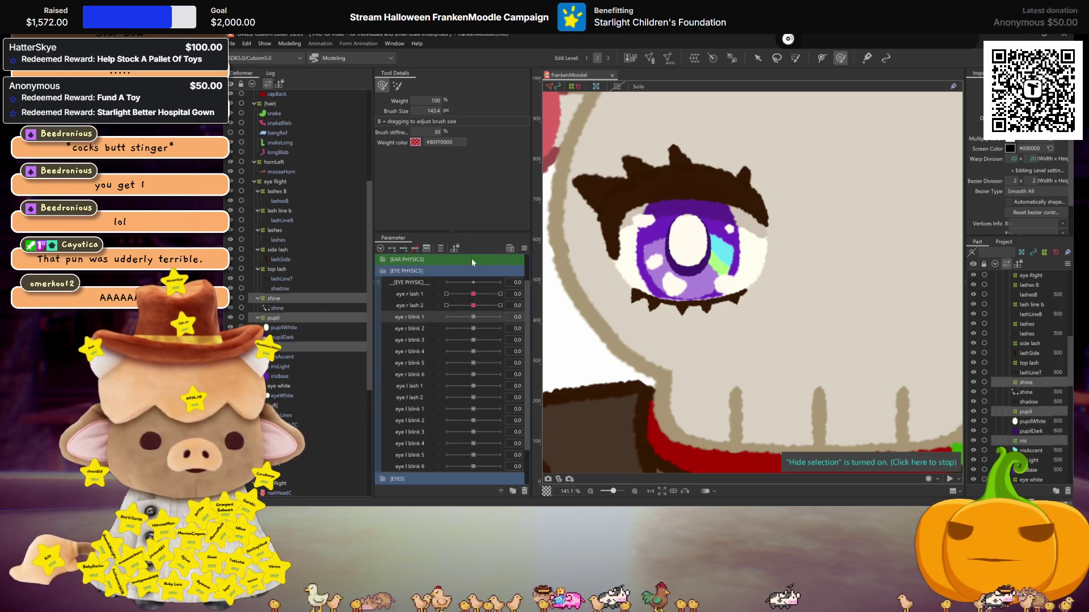
# Add keys to eye r blink 1, reshape the eye warp at its extremes, and return it to 0
pyautogui.click(501, 317)
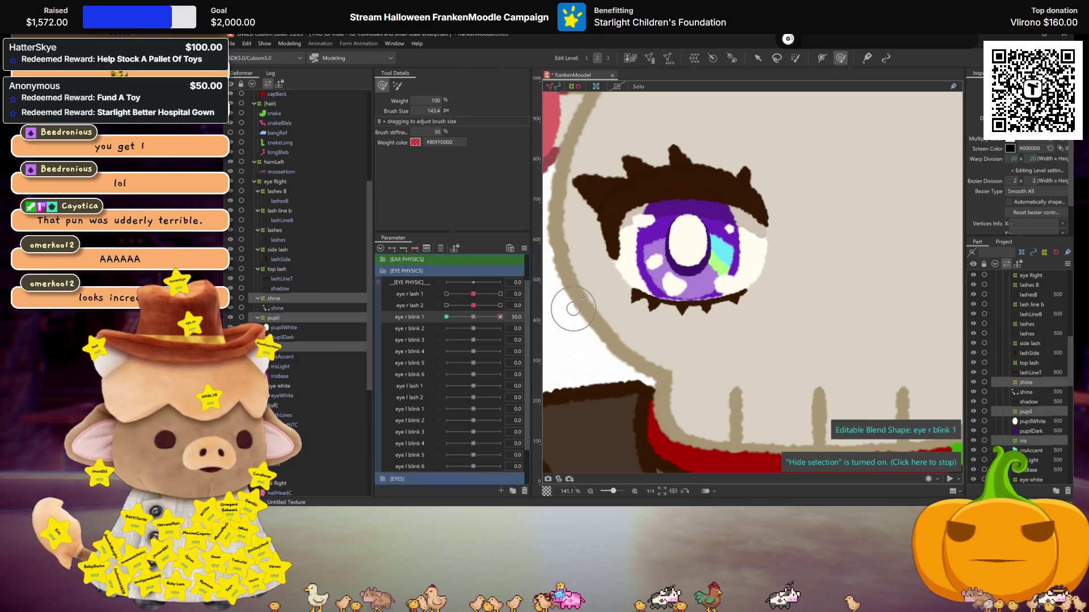
pyautogui.click(757, 58)
pyautogui.click(690, 306)
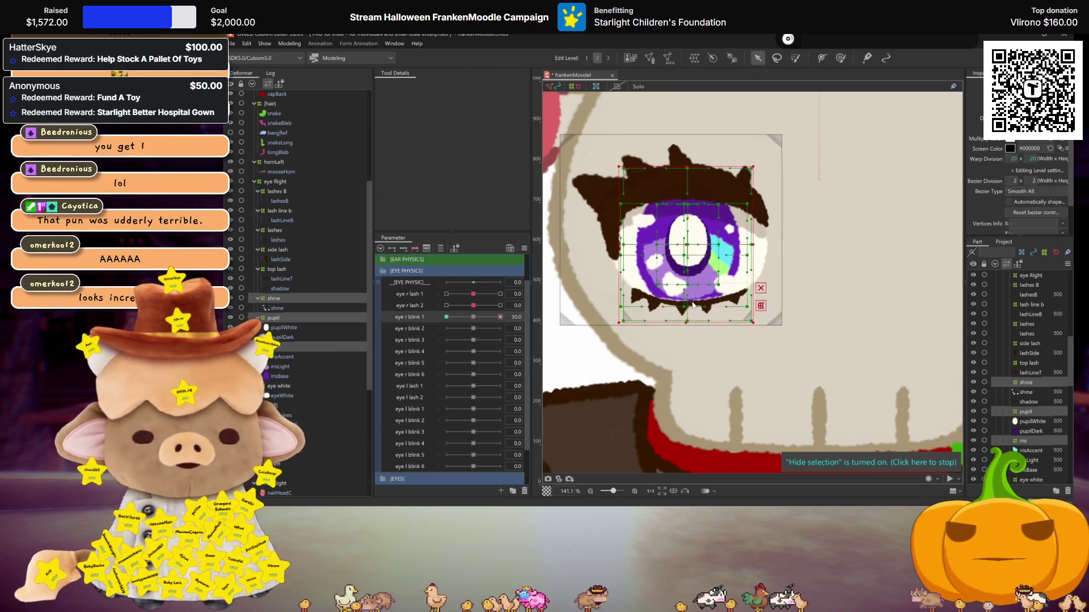
pyautogui.hotkey('ctrl', 'z')
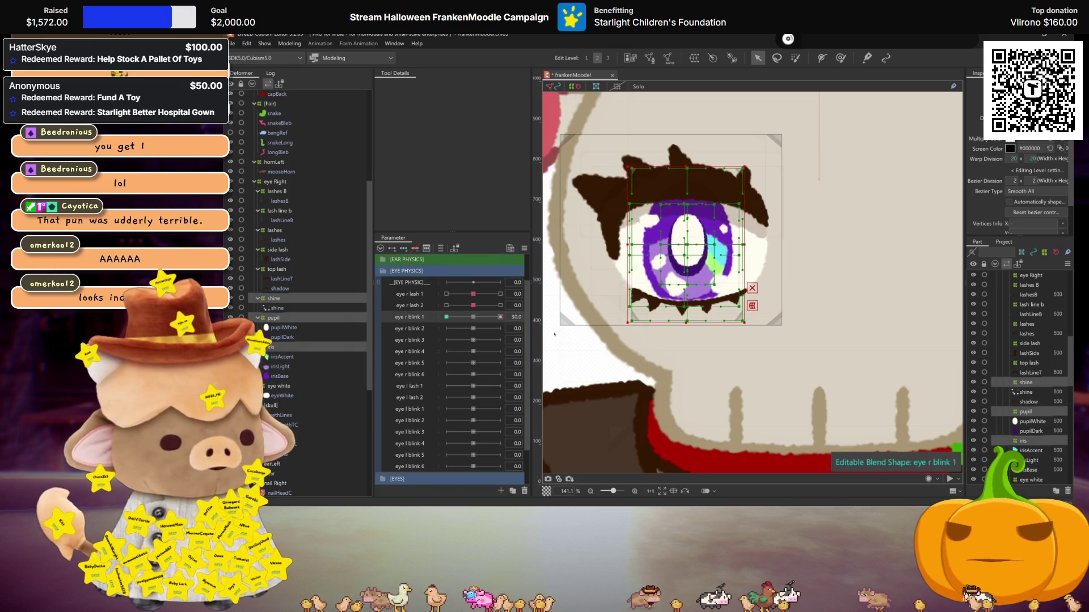
pyautogui.hotkey('ctrl', 'z')
pyautogui.moveTo(447, 317); pyautogui.dragTo(473, 317)
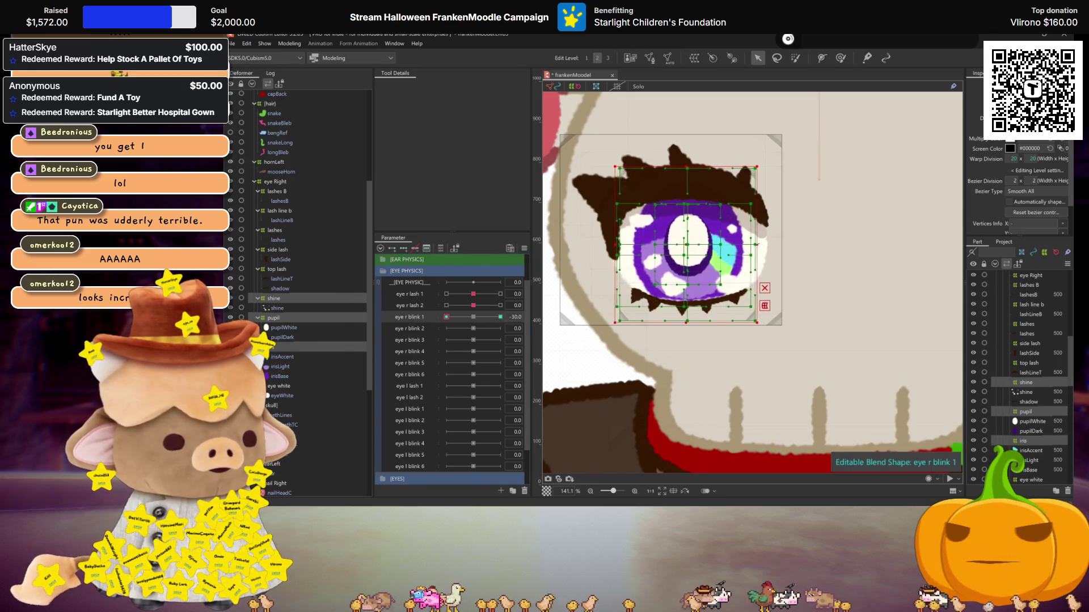
# Key eye r blink 2, squashing and stretching the eye warp at its 30 extreme
pyautogui.click(404, 329)
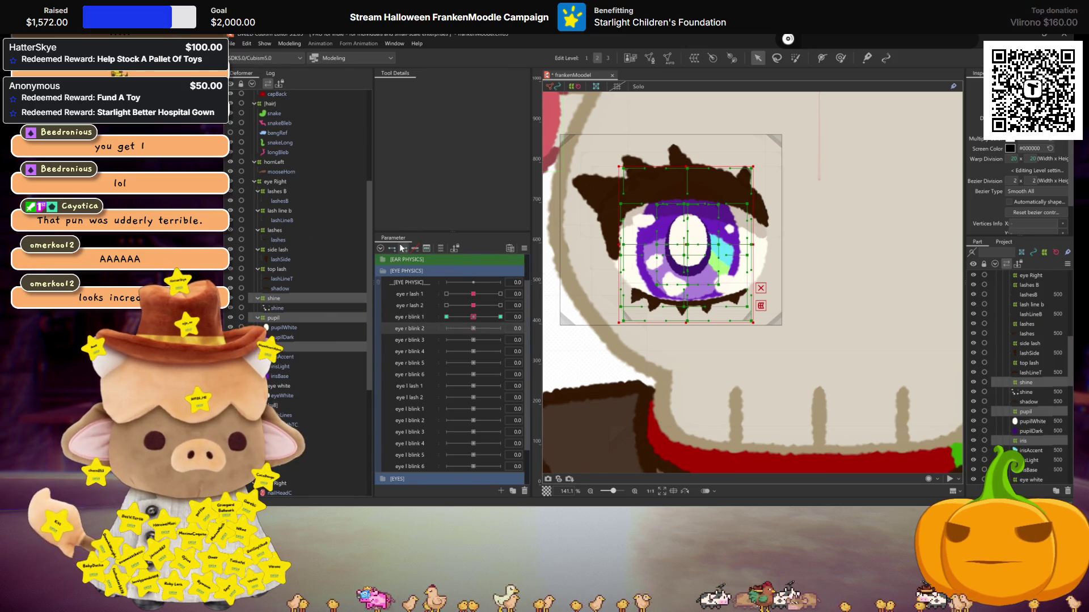
pyautogui.moveTo(473, 329); pyautogui.dragTo(500, 328)
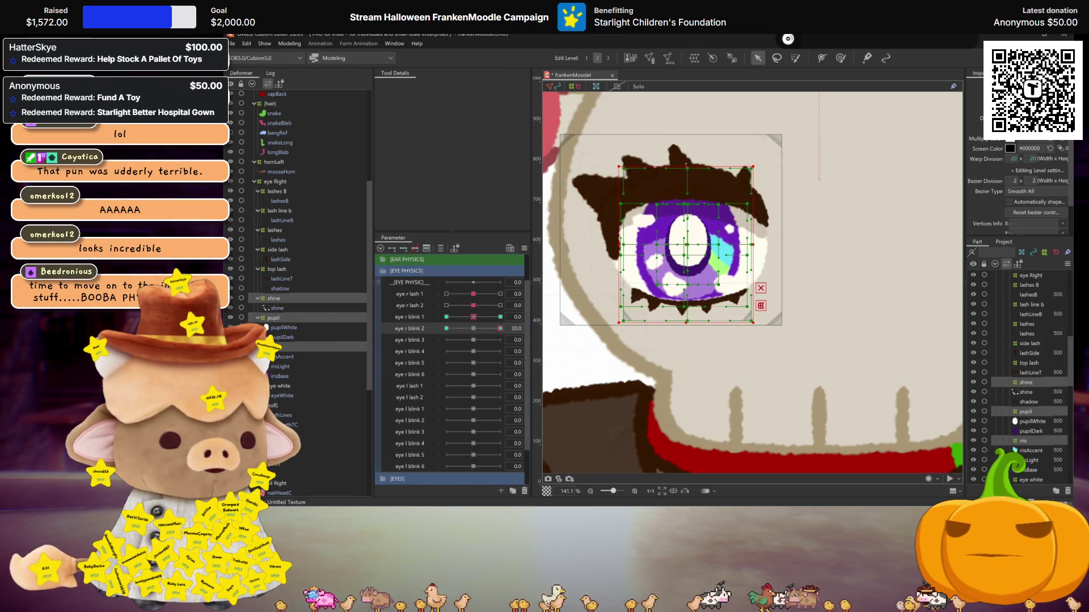
pyautogui.moveTo(687, 166); pyautogui.dragTo(685, 171)
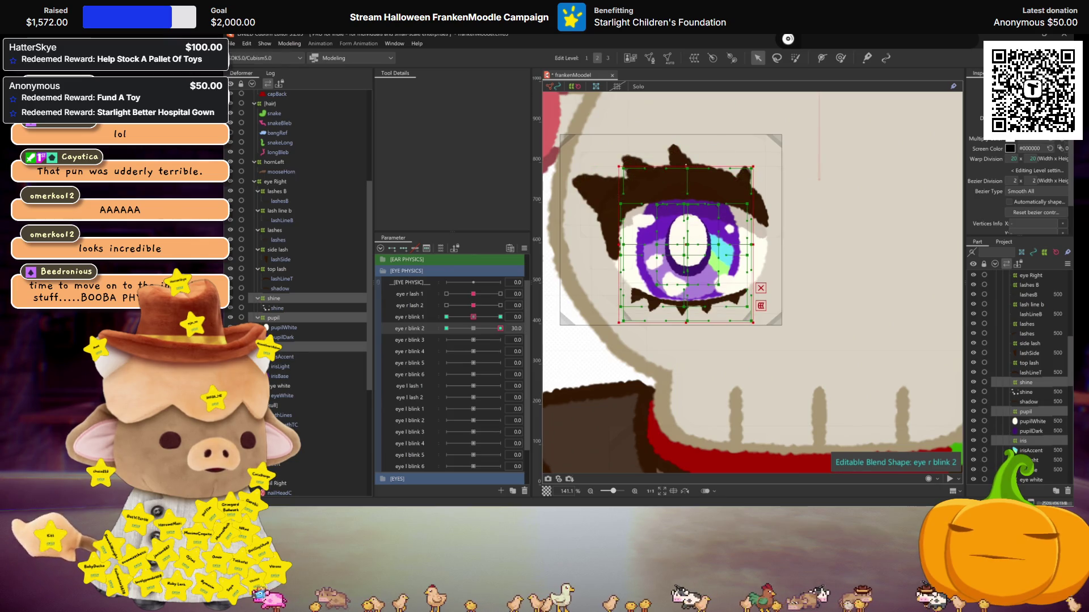
pyautogui.moveTo(473, 317)
pyautogui.mouseDown()
pyautogui.moveTo(500, 317)
pyautogui.moveTo(446, 328)
pyautogui.mouseUp()
pyautogui.moveTo(687, 166); pyautogui.dragTo(688, 159)
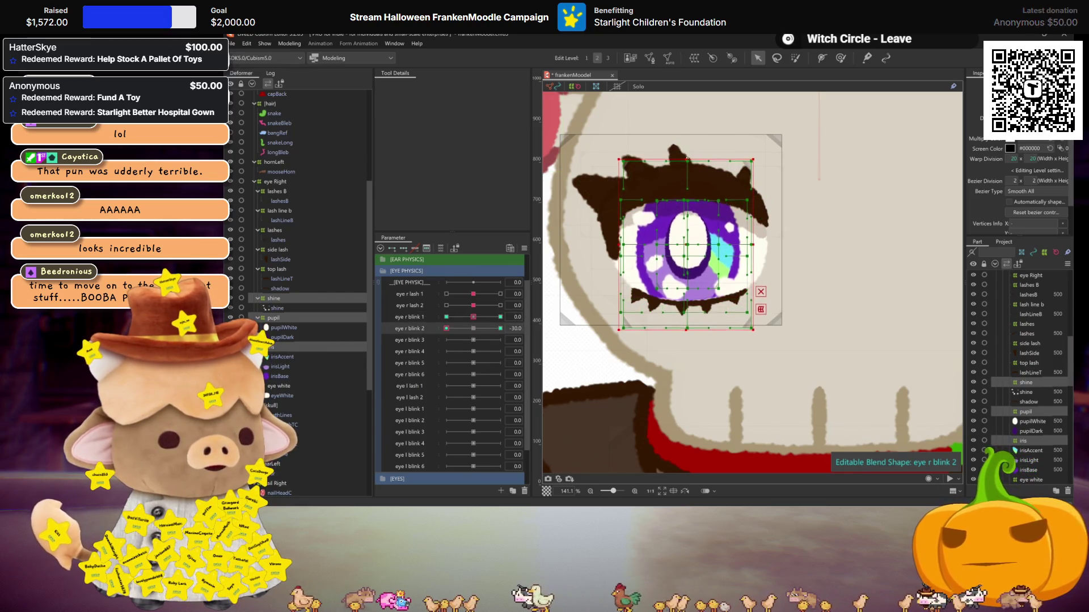
pyautogui.click(473, 328)
# Select the pupil deformer, key eye r blink 3, and narrow the pupil at its extremes
pyautogui.rightClick(401, 339)
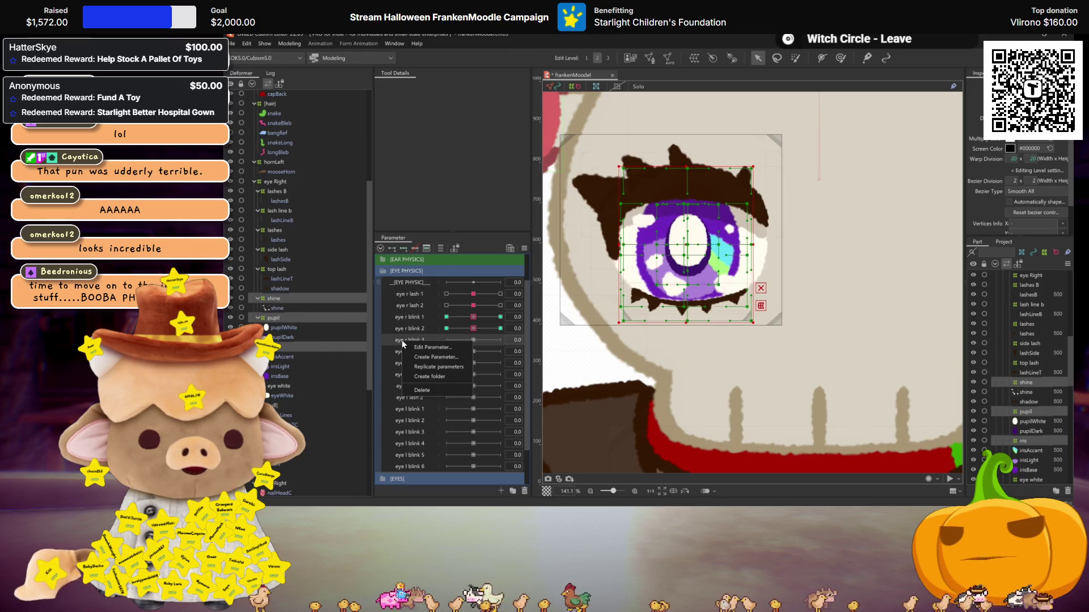
pyautogui.click(270, 318)
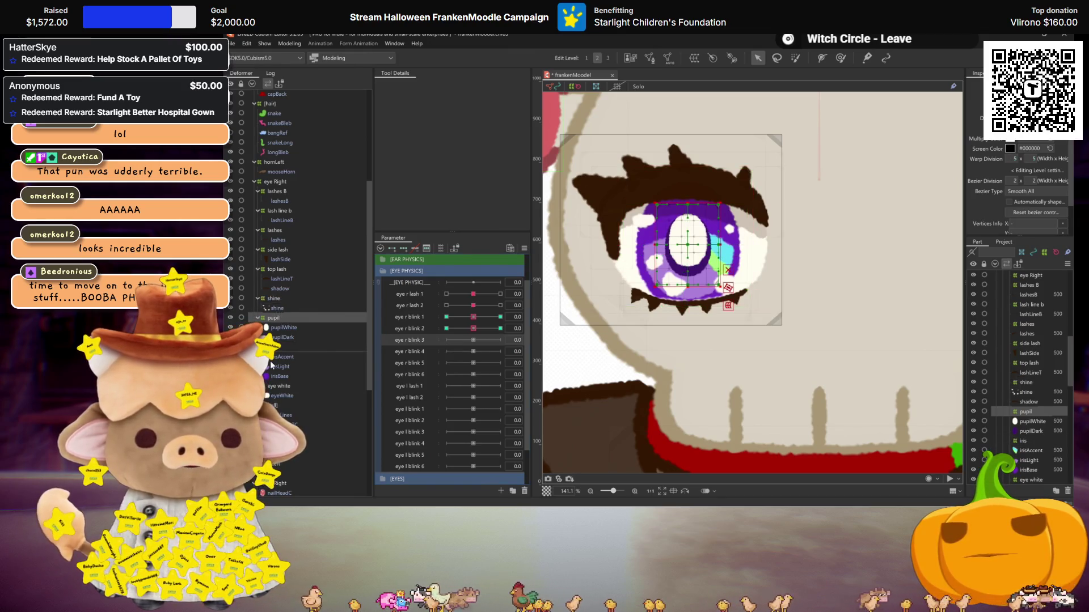
pyautogui.click(271, 347)
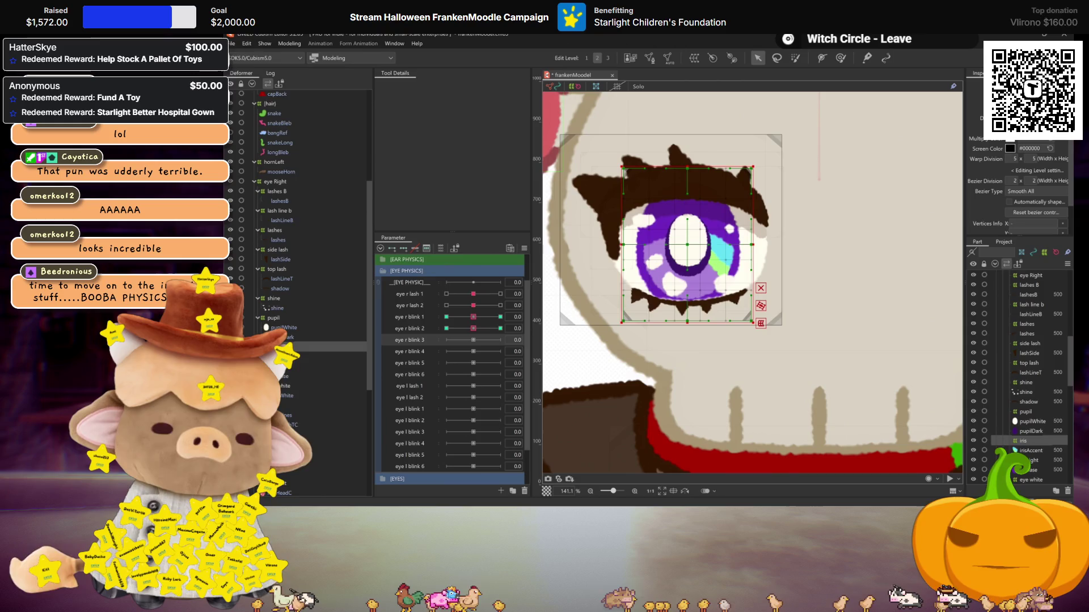
pyautogui.click(273, 318)
pyautogui.click(403, 248)
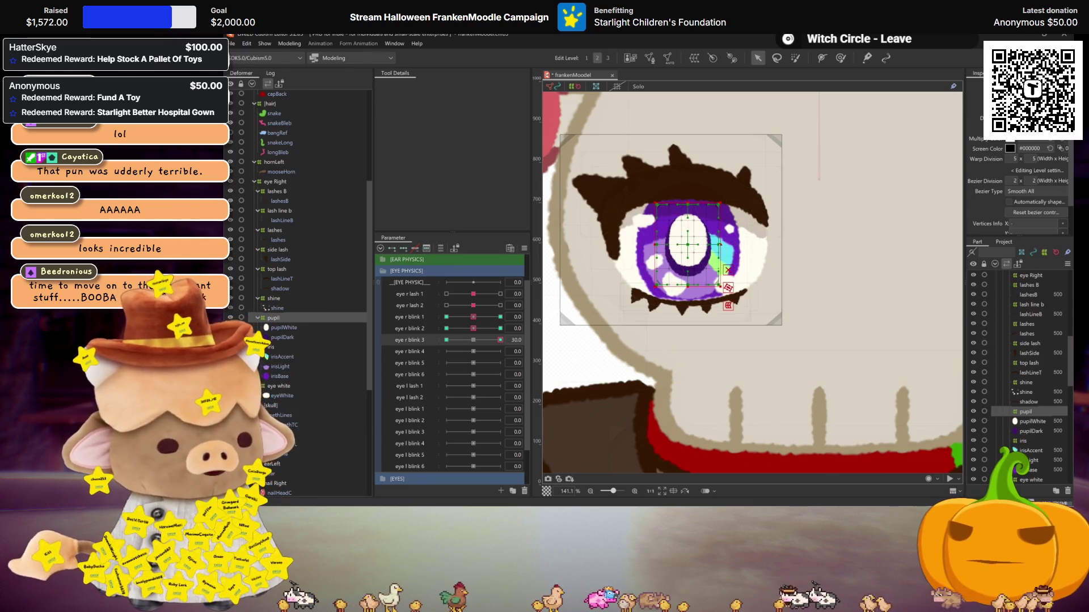
pyautogui.moveTo(727, 244); pyautogui.dragTo(724, 244)
pyautogui.moveTo(490, 340)
pyautogui.mouseDown()
pyautogui.moveTo(446, 339)
pyautogui.moveTo(473, 340)
pyautogui.mouseUp()
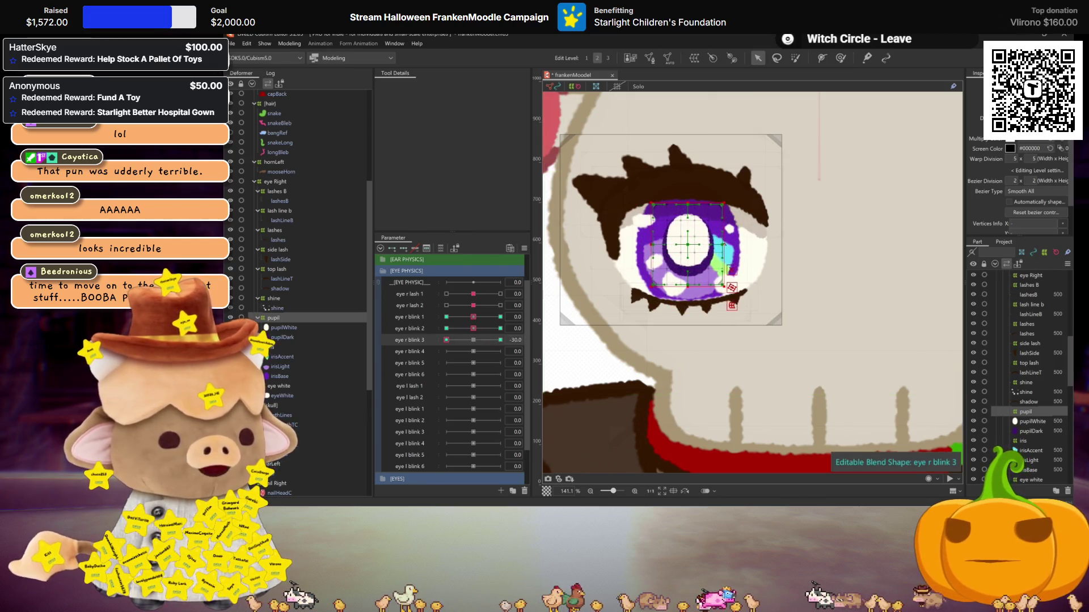
# Key eye r blink 4, raise the top of the eye mesh at 30, then reset it to 0
pyautogui.click(405, 354)
pyautogui.moveTo(473, 352)
pyautogui.mouseDown()
pyautogui.moveTo(500, 352)
pyautogui.moveTo(447, 351)
pyautogui.mouseUp()
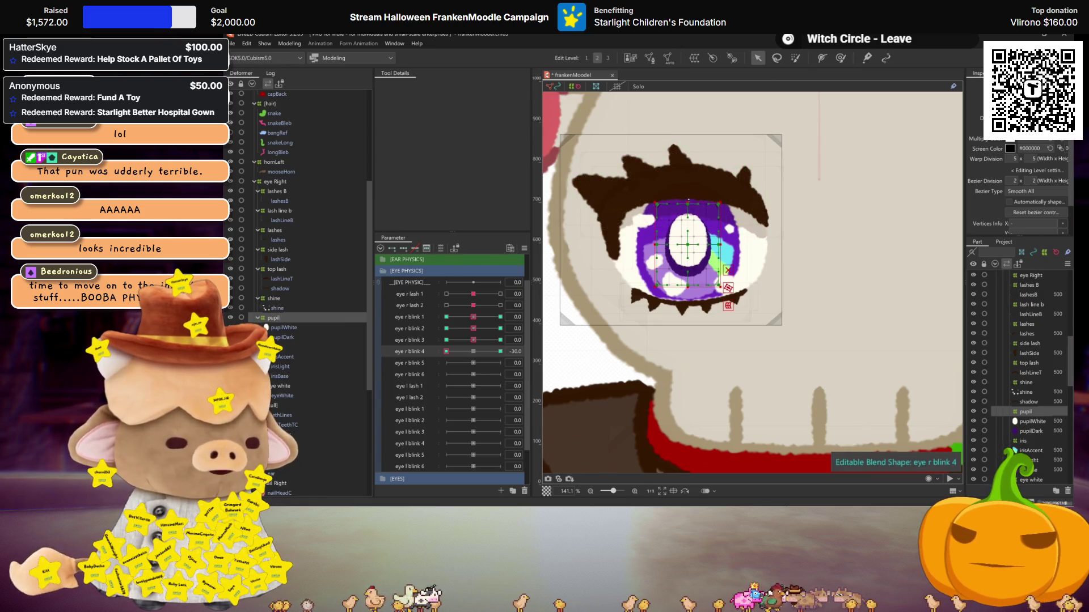
pyautogui.moveTo(674, 205); pyautogui.dragTo(691, 198)
pyautogui.click(478, 352)
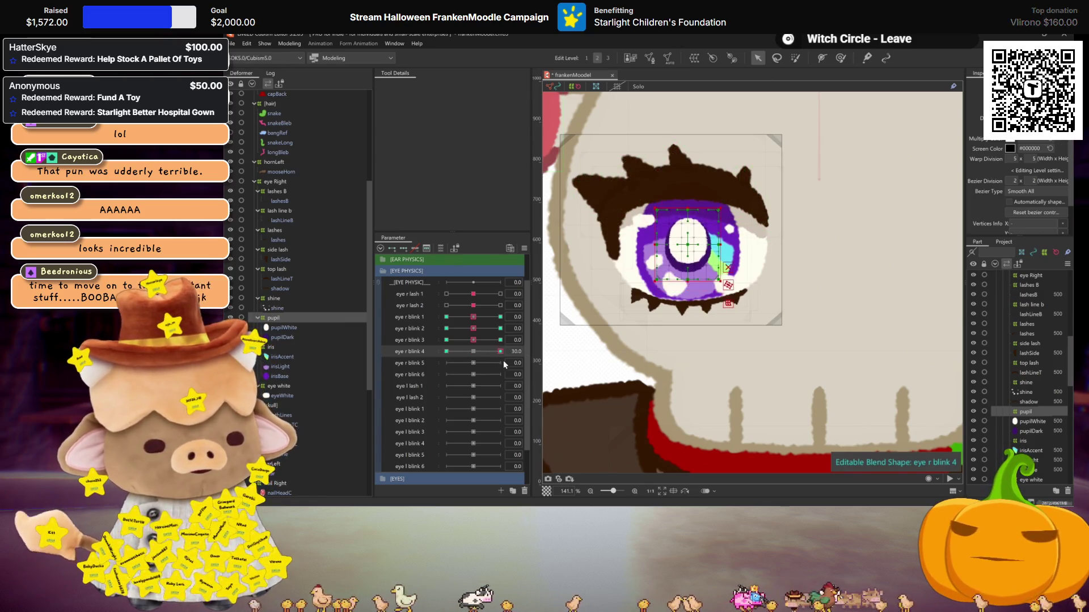
# Key eye r blink 5 at 30 and nudge the right-side eye mesh vertices left
pyautogui.click(432, 367)
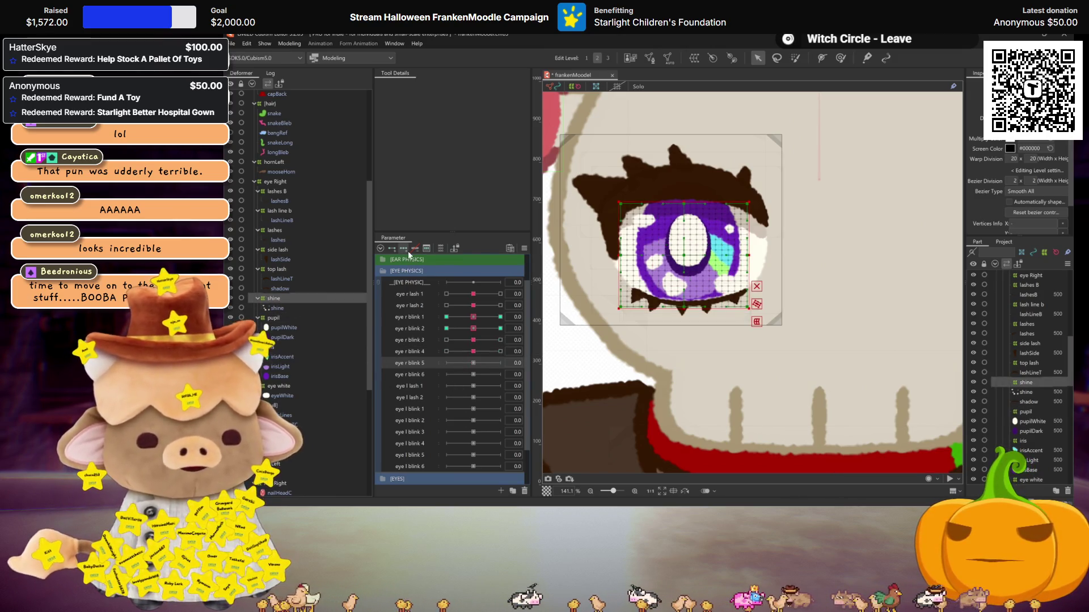
pyautogui.click(500, 363)
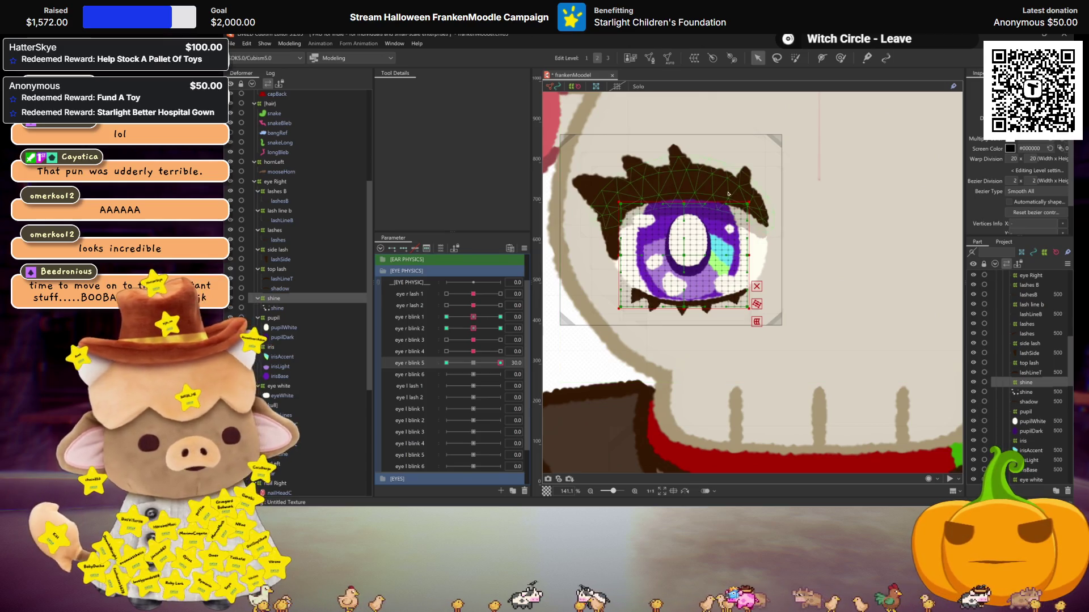
pyautogui.moveTo(760, 195); pyautogui.dragTo(710, 252)
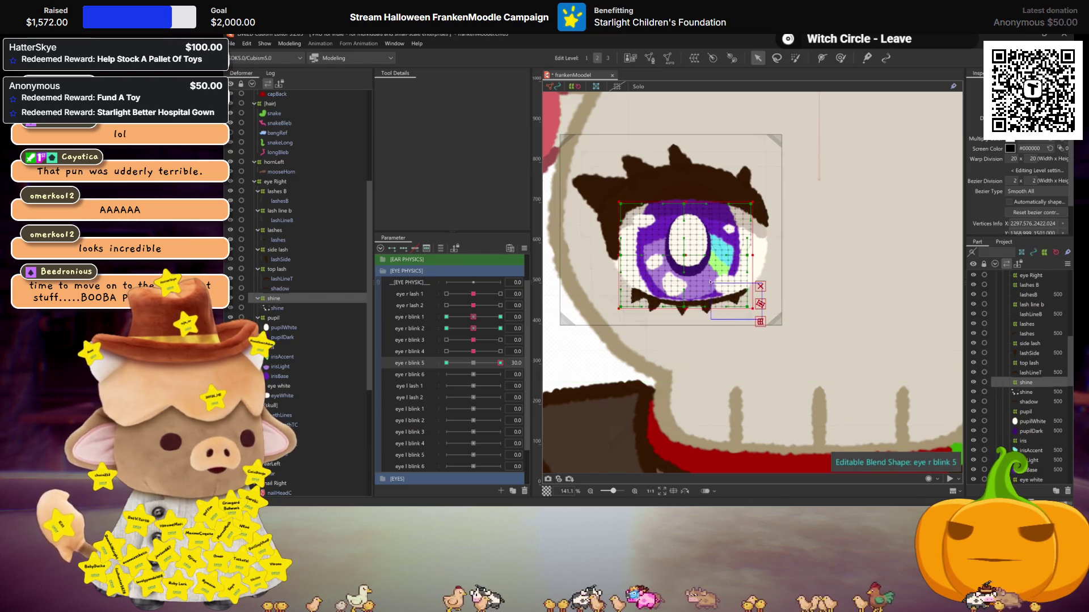
pyautogui.moveTo(762, 258); pyautogui.dragTo(709, 310)
pyautogui.press('Left')
pyautogui.press('Left')
pyautogui.press('Left')
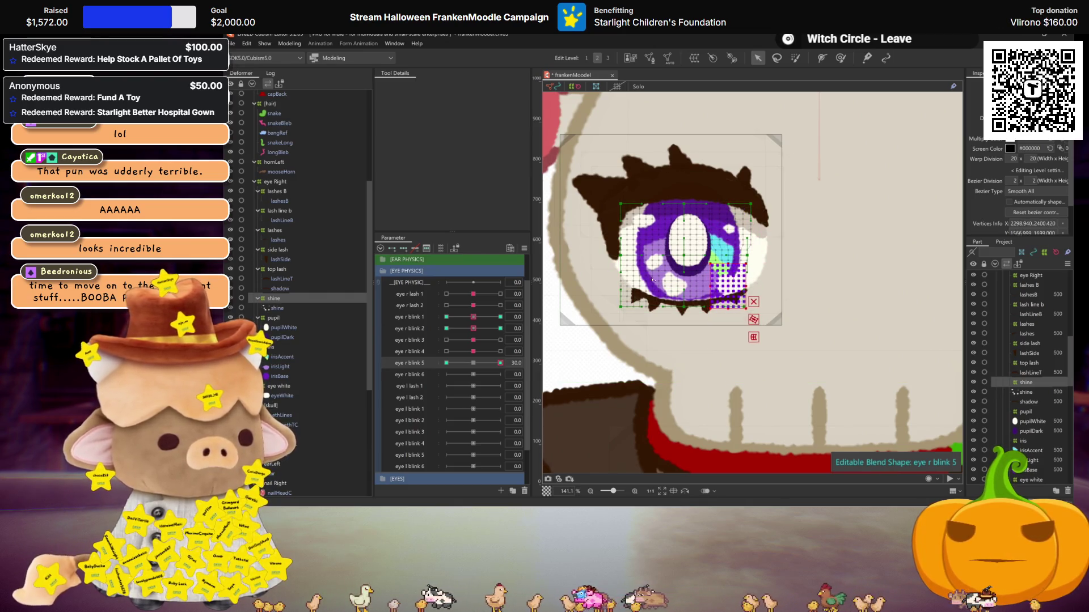
pyautogui.click(621, 256)
# Select the upper-left eye mesh vertices and shift them slightly right, previewing with the overlay hidden
pyautogui.moveTo(691, 313); pyautogui.dragTo(703, 297)
pyautogui.click(636, 211)
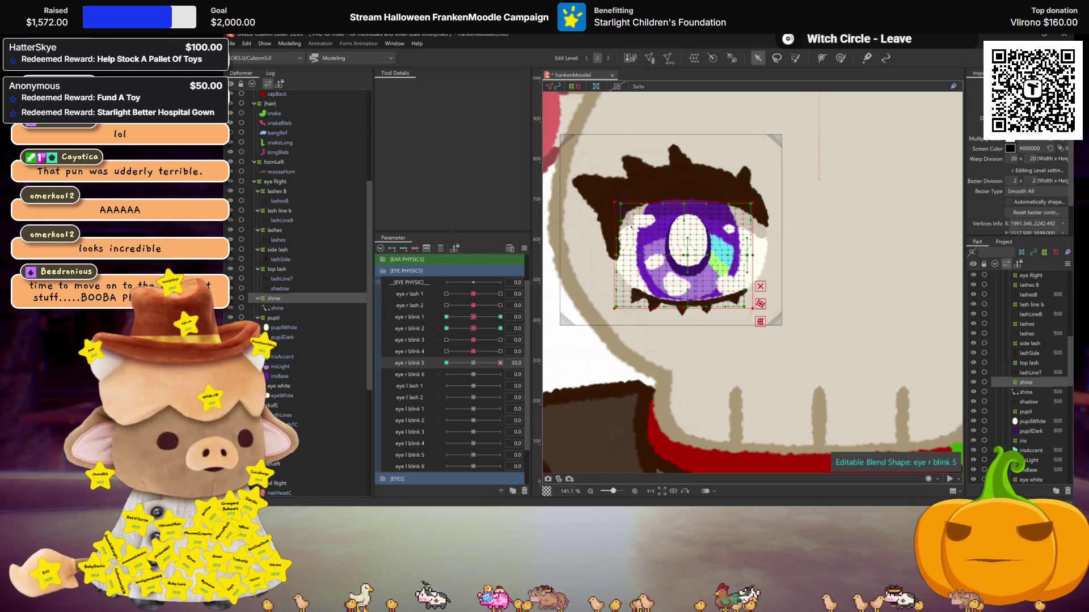
pyautogui.moveTo(617, 202); pyautogui.dragTo(667, 240)
pyautogui.hotkey('ctrl', 'h')
pyautogui.hotkey('ctrl', 'h')
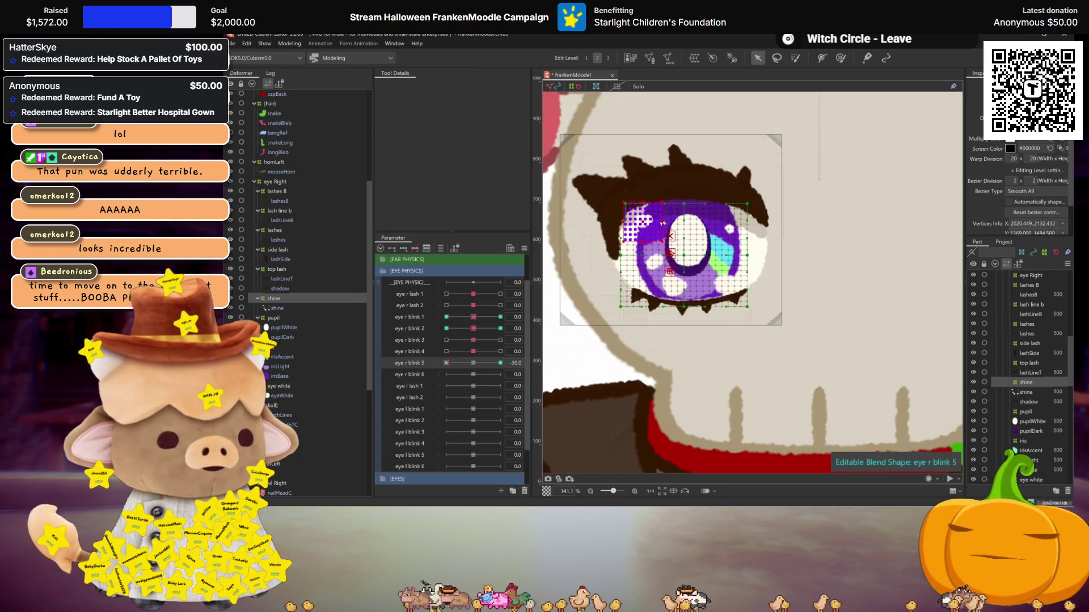
pyautogui.moveTo(663, 223); pyautogui.dragTo(673, 239)
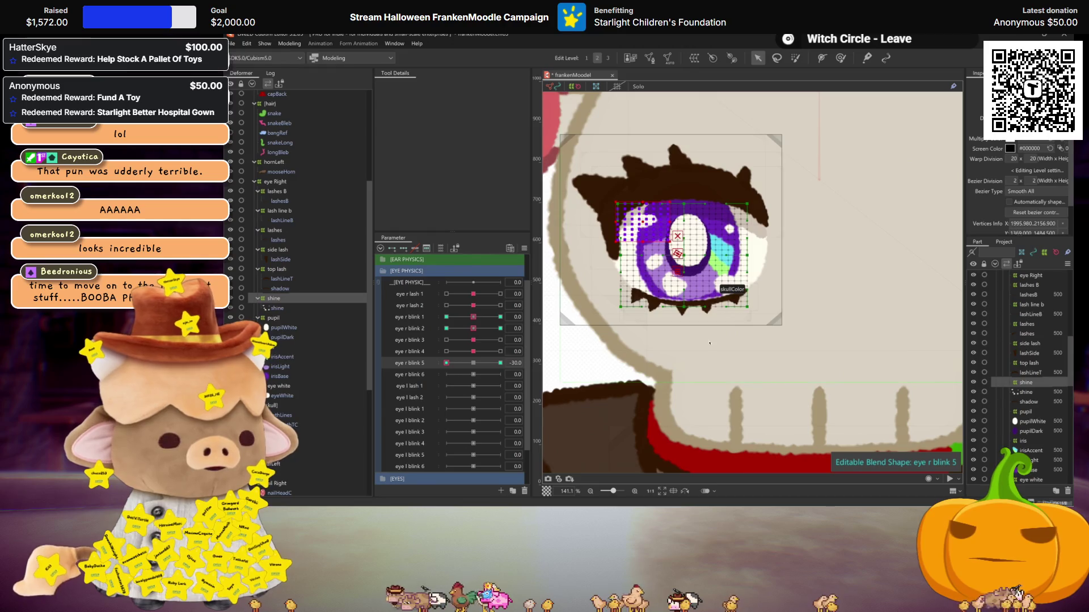
# Recheck the eye mesh with the overlay hidden, reset eye r blink 5, and add keys to eye r blink 6
pyautogui.moveTo(693, 330); pyautogui.dragTo(610, 249)
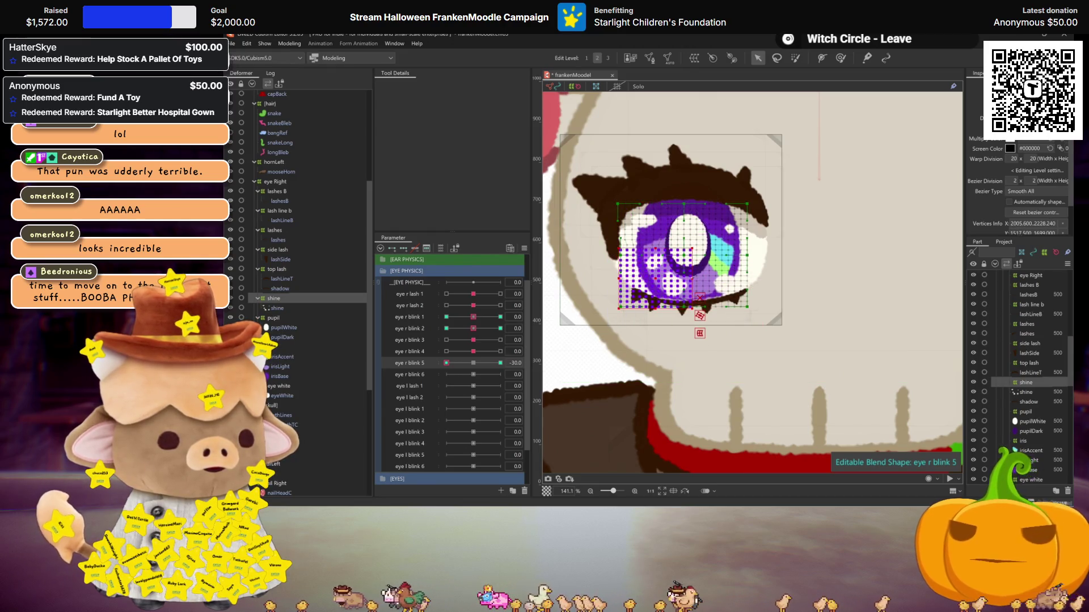
pyautogui.moveTo(763, 320); pyautogui.dragTo(700, 256)
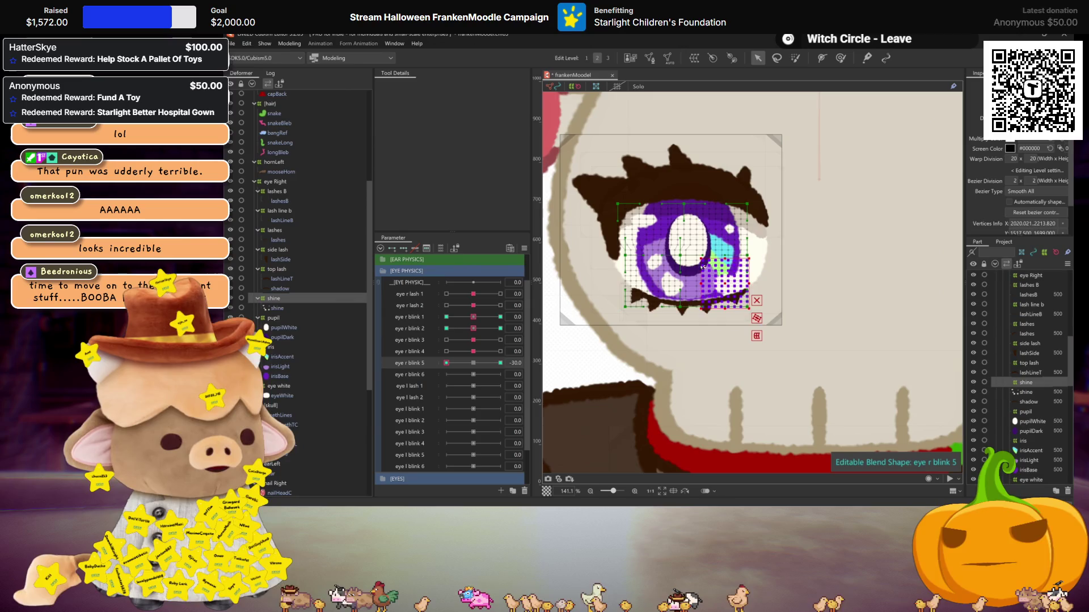
pyautogui.moveTo(758, 236); pyautogui.dragTo(717, 214)
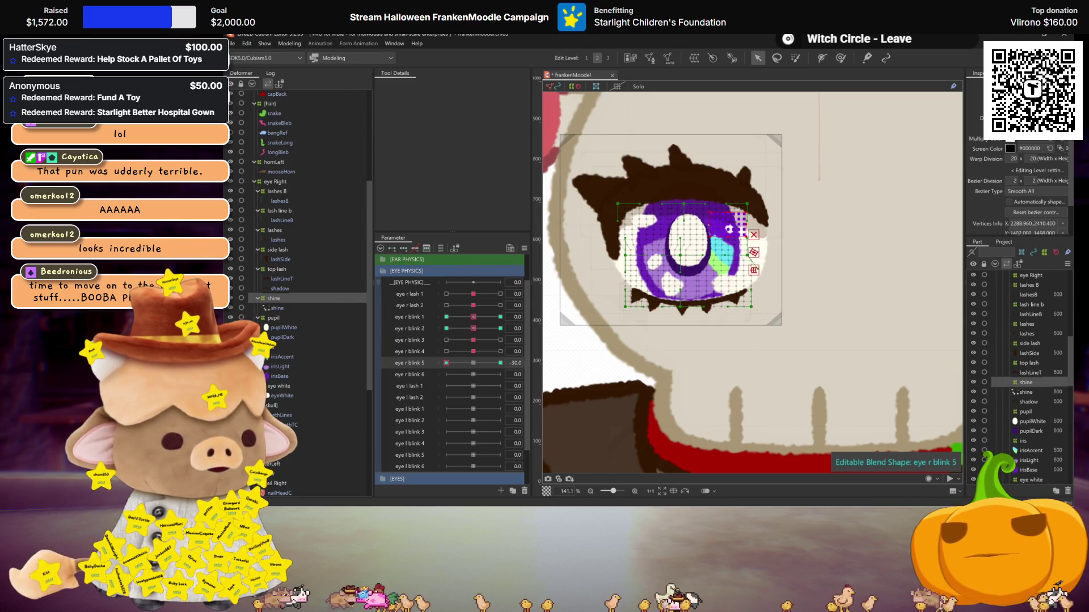
pyautogui.hotkey('ctrl', 'h')
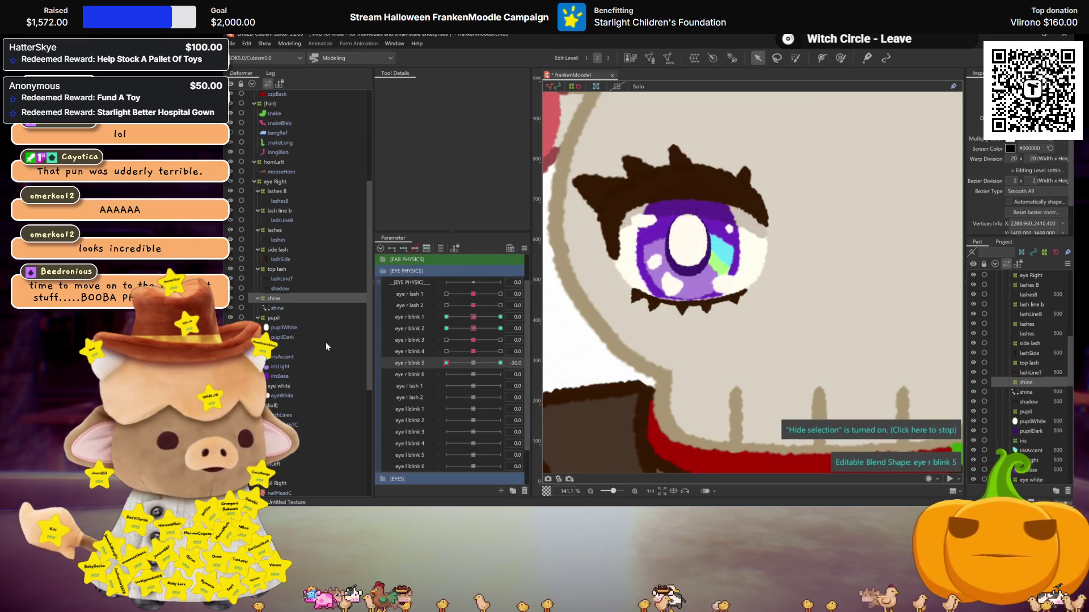
pyautogui.click(478, 363)
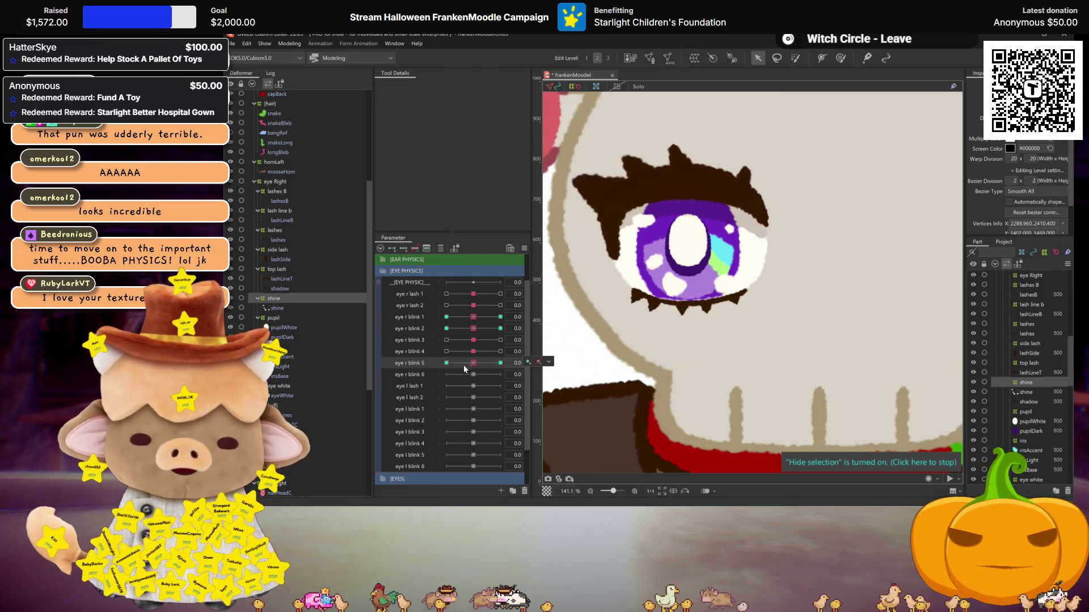
pyautogui.click(475, 375)
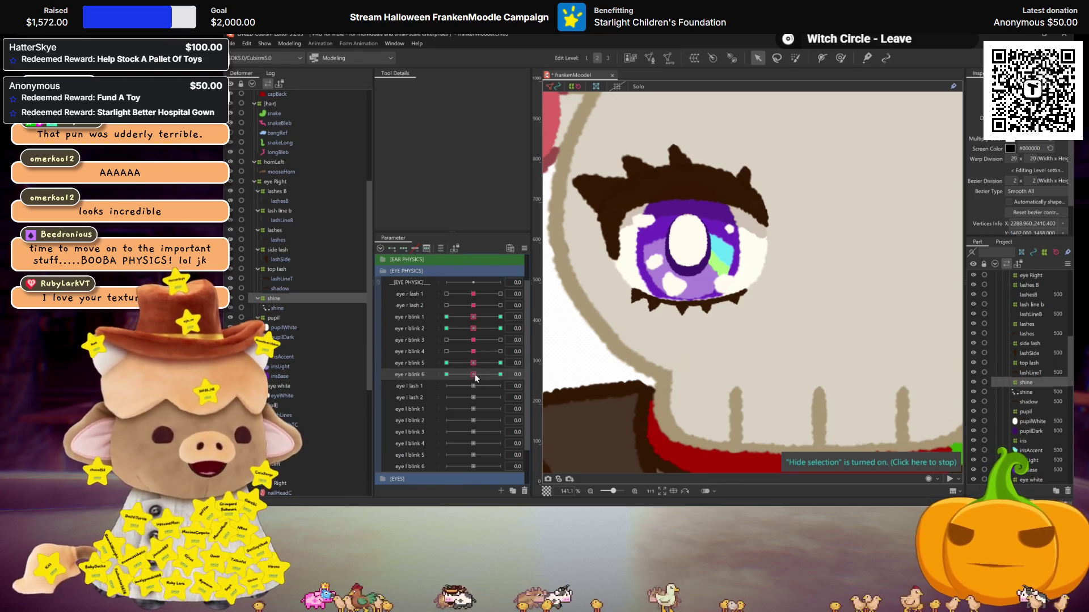
# Select the eye warp deformer and compare eye r blink 5 and 6 values, returning blink 6 to neutral
pyautogui.moveTo(474, 375); pyautogui.dragTo(500, 375)
pyautogui.click(686, 238)
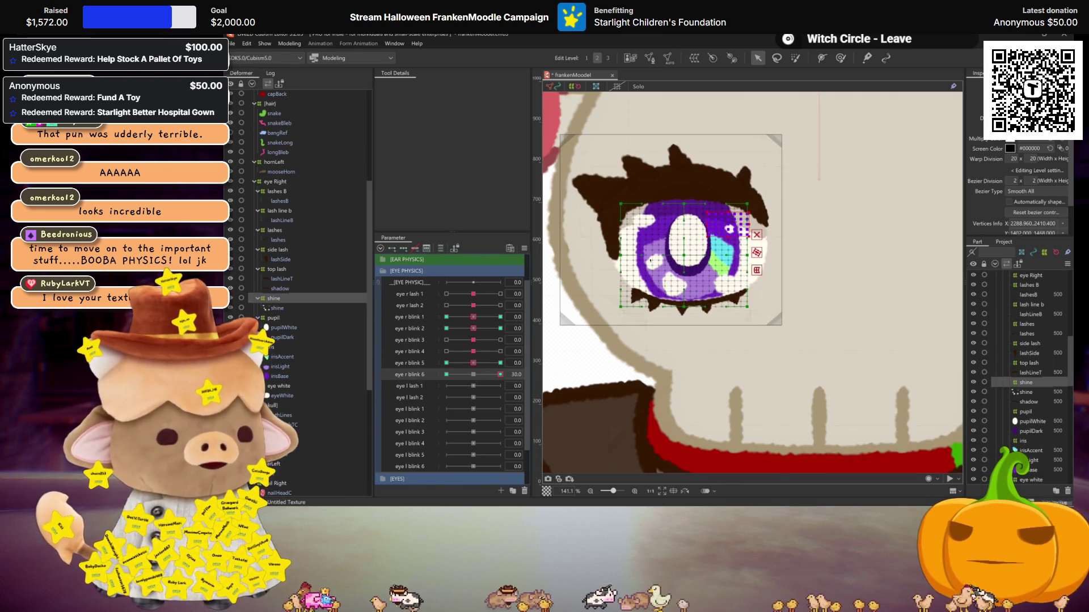
pyautogui.moveTo(485, 363)
pyautogui.mouseDown()
pyautogui.moveTo(501, 363)
pyautogui.moveTo(473, 363)
pyautogui.mouseUp()
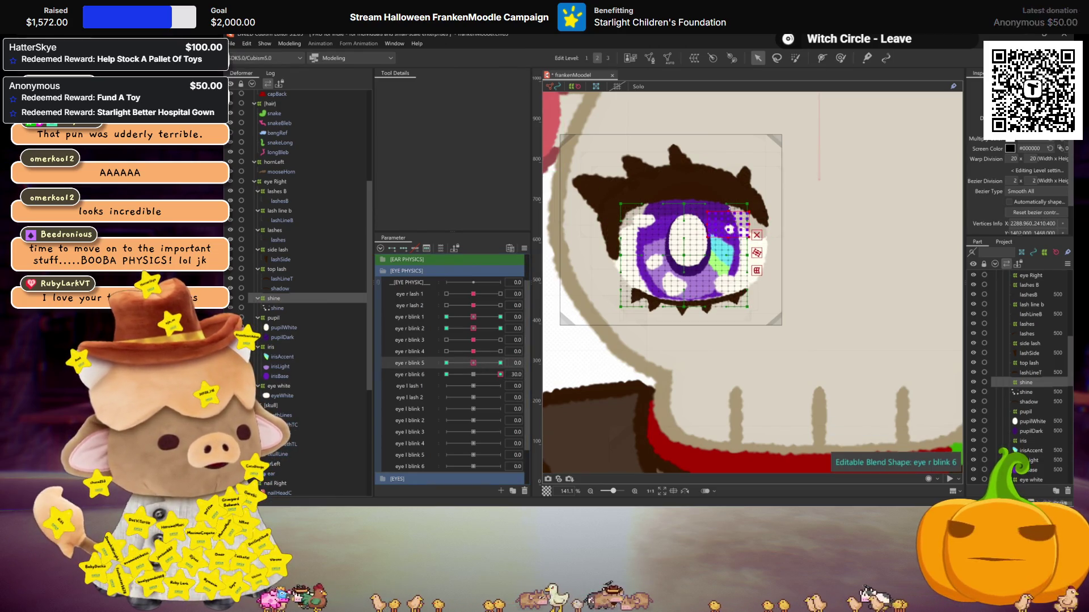
pyautogui.click(480, 372)
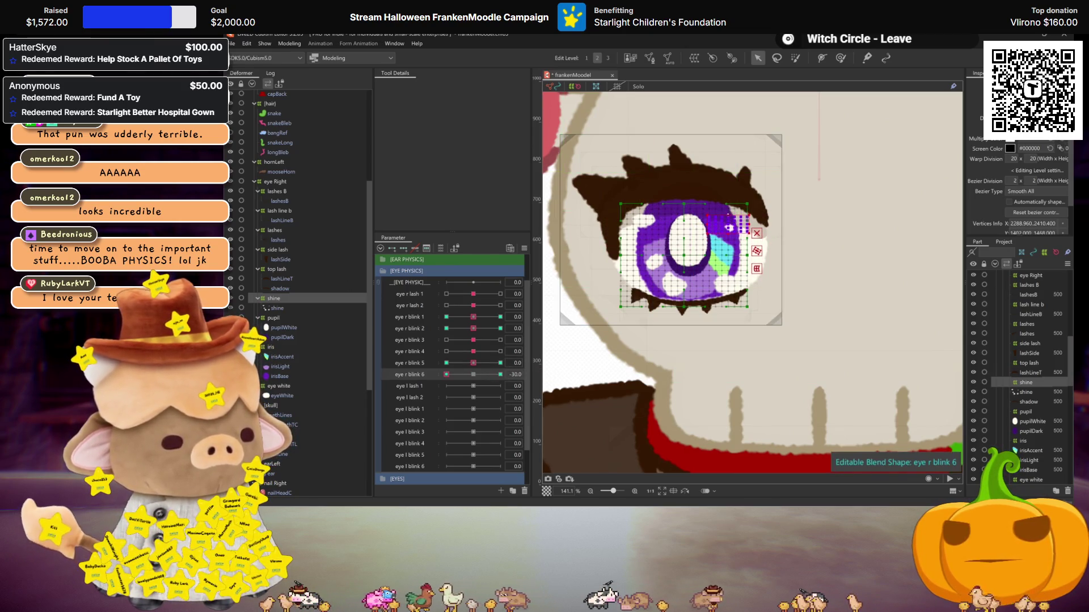
pyautogui.click(484, 375)
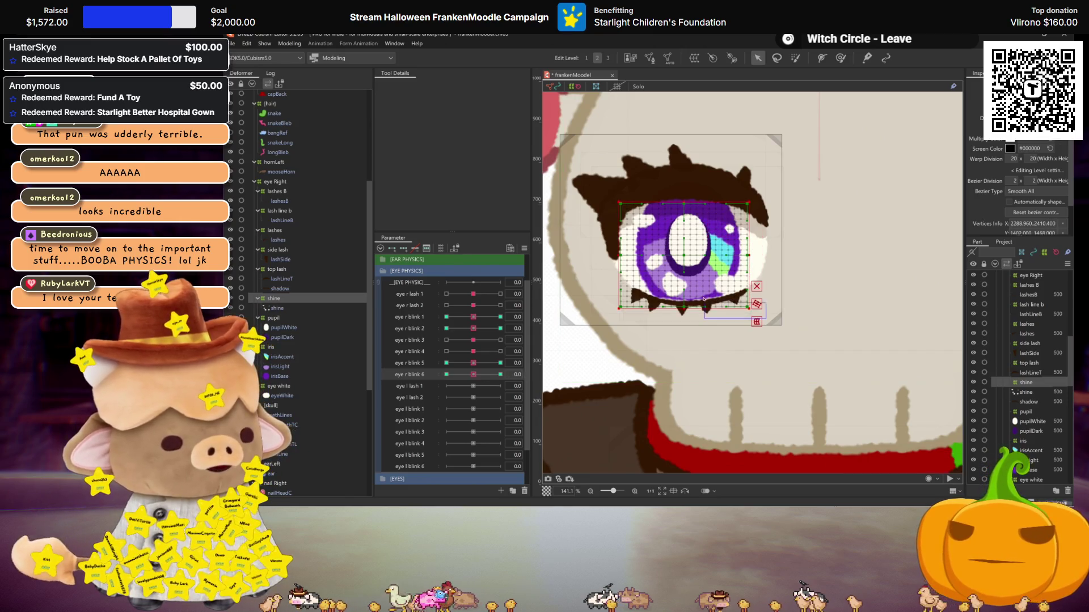
pyautogui.moveTo(483, 375); pyautogui.dragTo(583, 369)
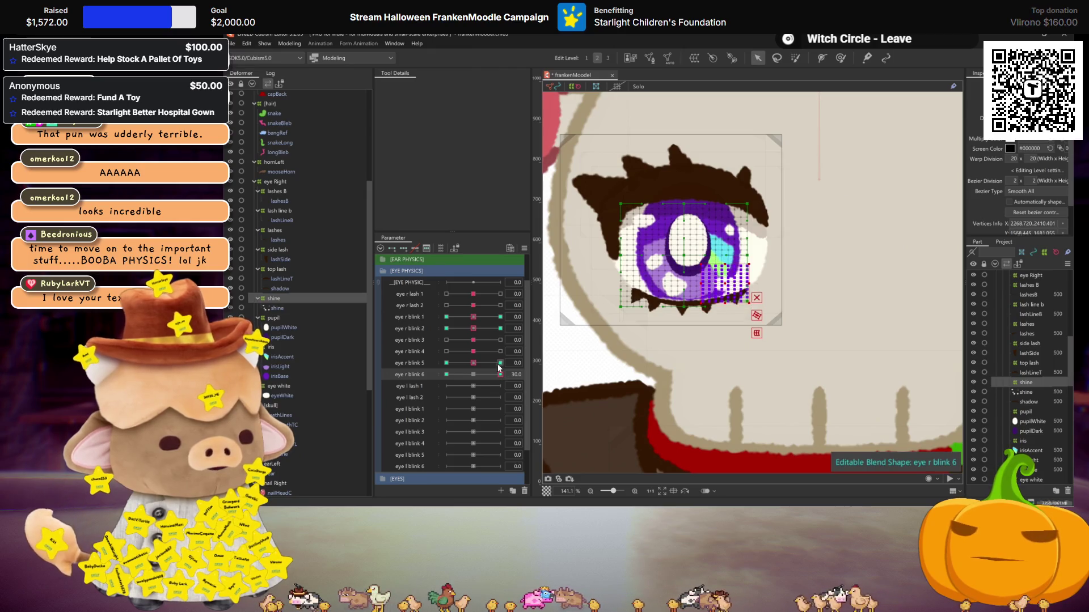
pyautogui.moveTo(500, 368); pyautogui.dragTo(454, 376)
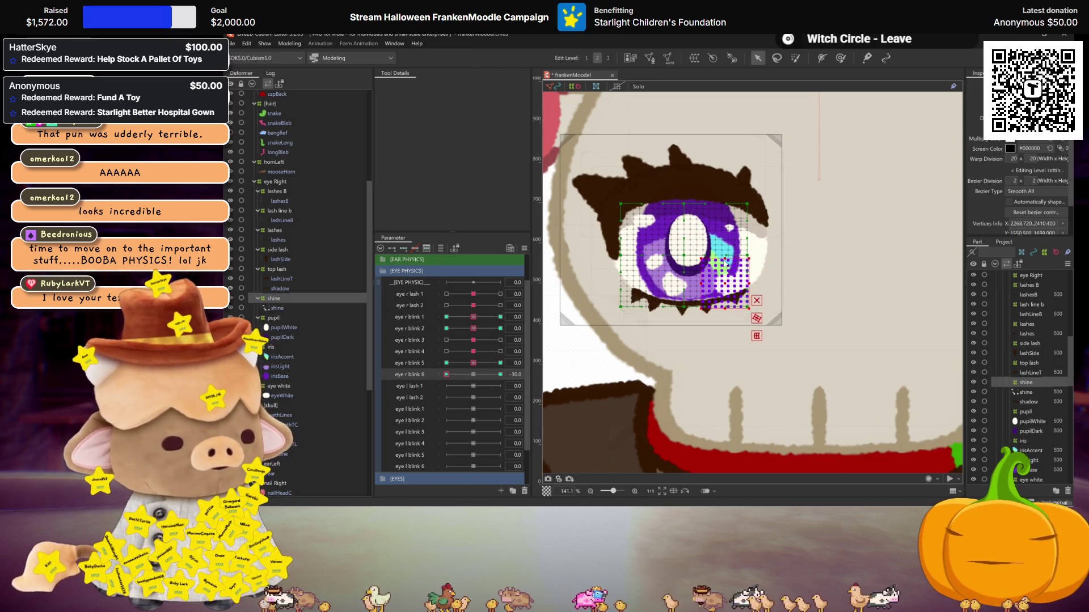
pyautogui.click(499, 375)
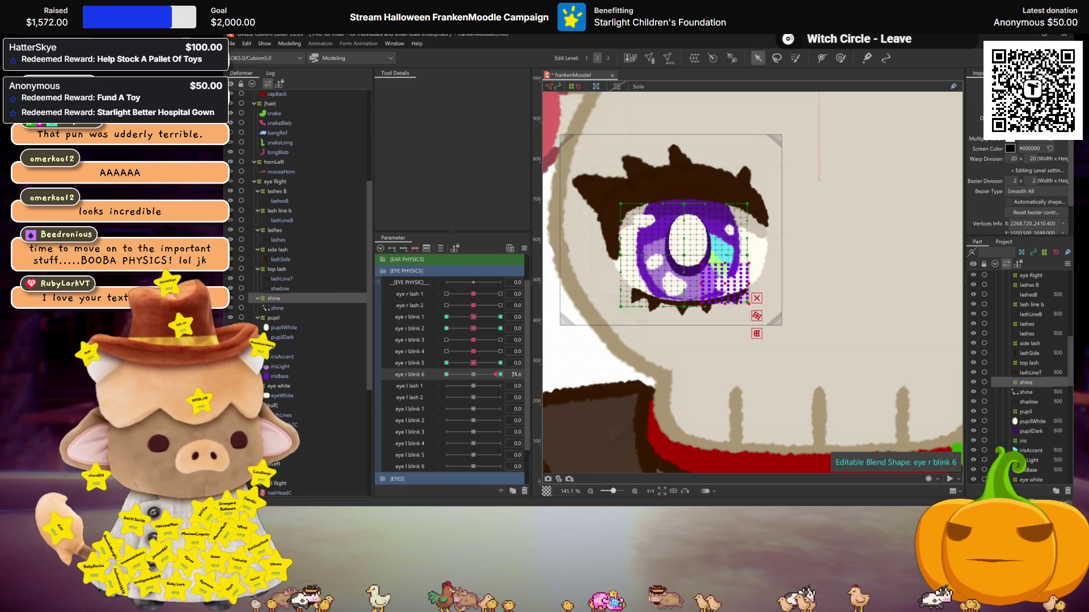
pyautogui.click(473, 374)
# Select eye mesh vertices and reshape the eye at eye r blink 6 = 30
pyautogui.moveTo(599, 247); pyautogui.dragTo(698, 321)
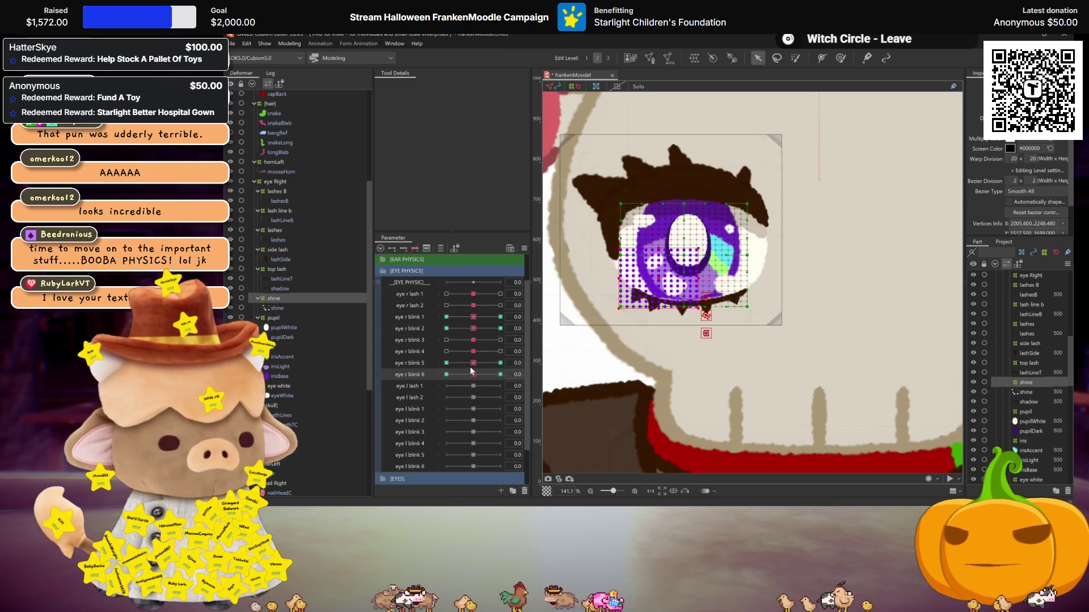
pyautogui.moveTo(475, 375); pyautogui.dragTo(500, 374)
pyautogui.moveTo(662, 253); pyautogui.dragTo(638, 267)
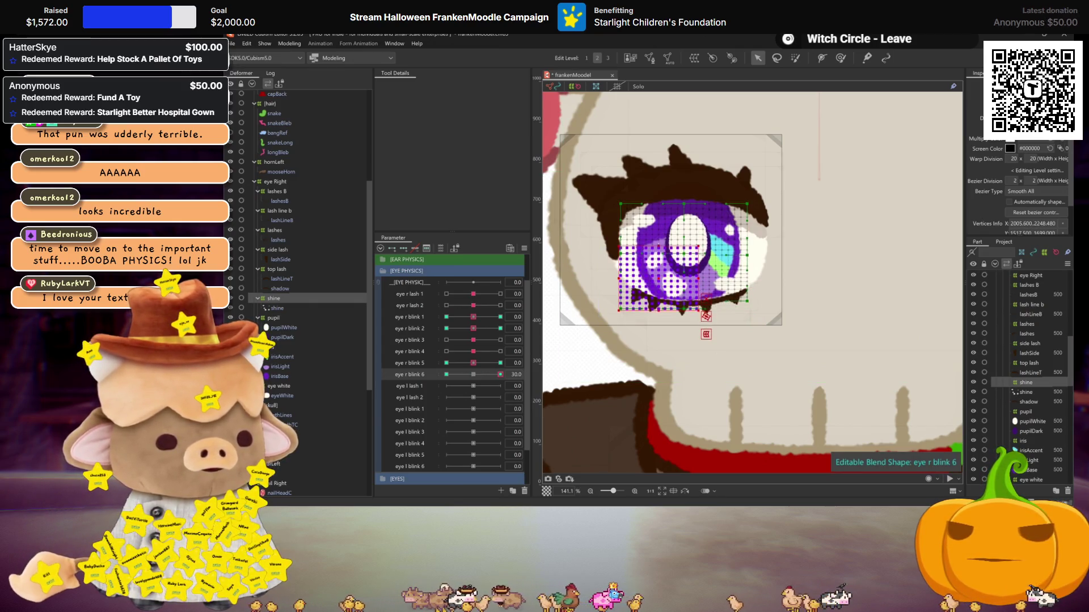
pyautogui.moveTo(503, 376)
pyautogui.mouseDown()
pyautogui.moveTo(446, 374)
pyautogui.moveTo(473, 374)
pyautogui.mouseUp()
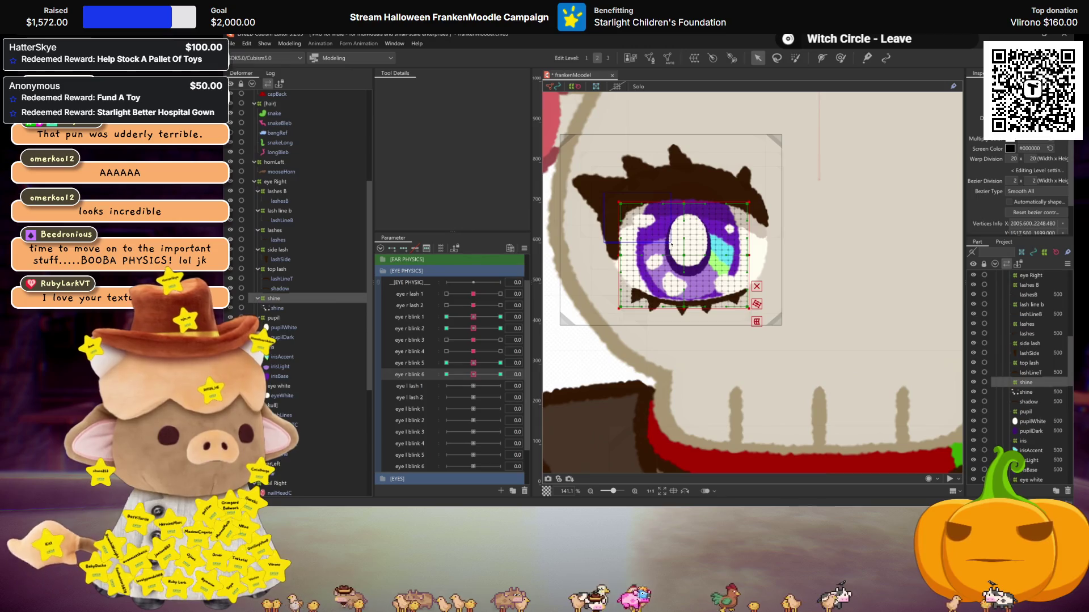
pyautogui.click(500, 374)
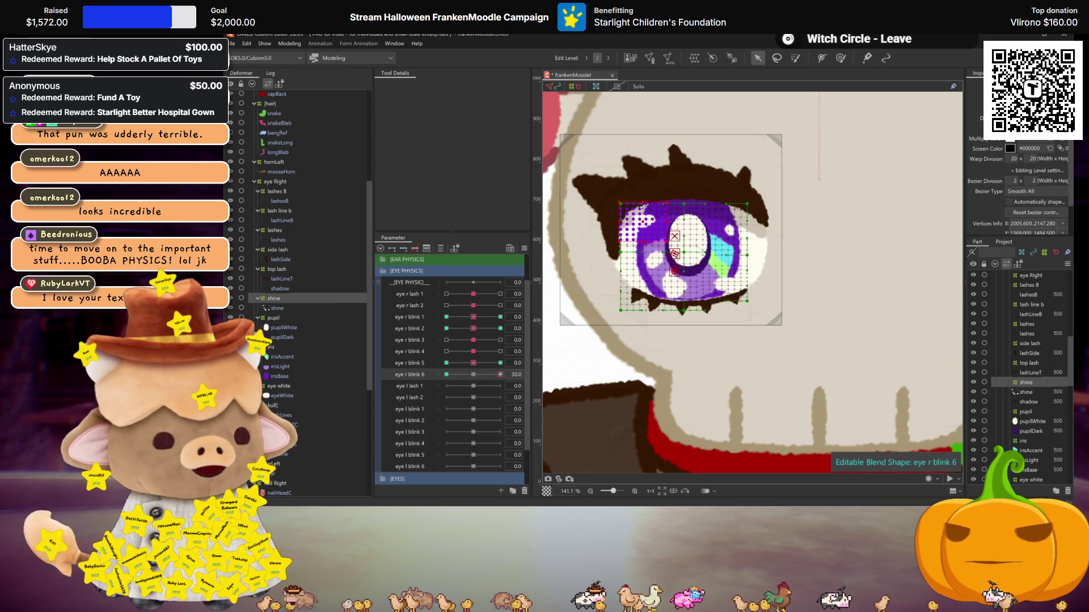
pyautogui.moveTo(642, 207); pyautogui.dragTo(641, 205)
# Raise the upper-left eye vertices at eye r blink 6 = -30, then reopen Physics Settings
pyautogui.click(447, 375)
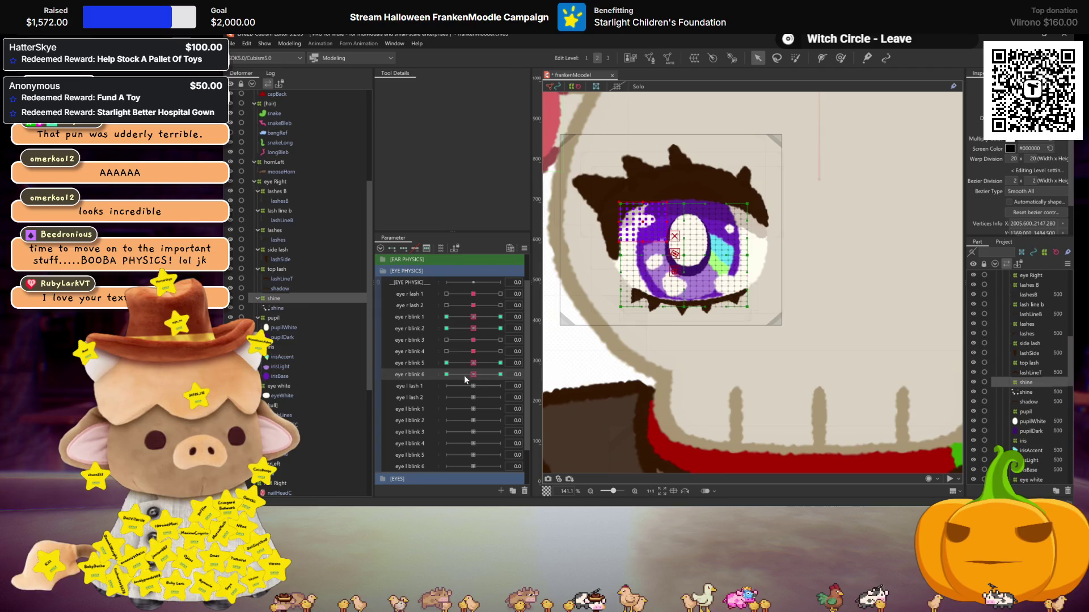
pyautogui.moveTo(641, 202); pyautogui.dragTo(643, 196)
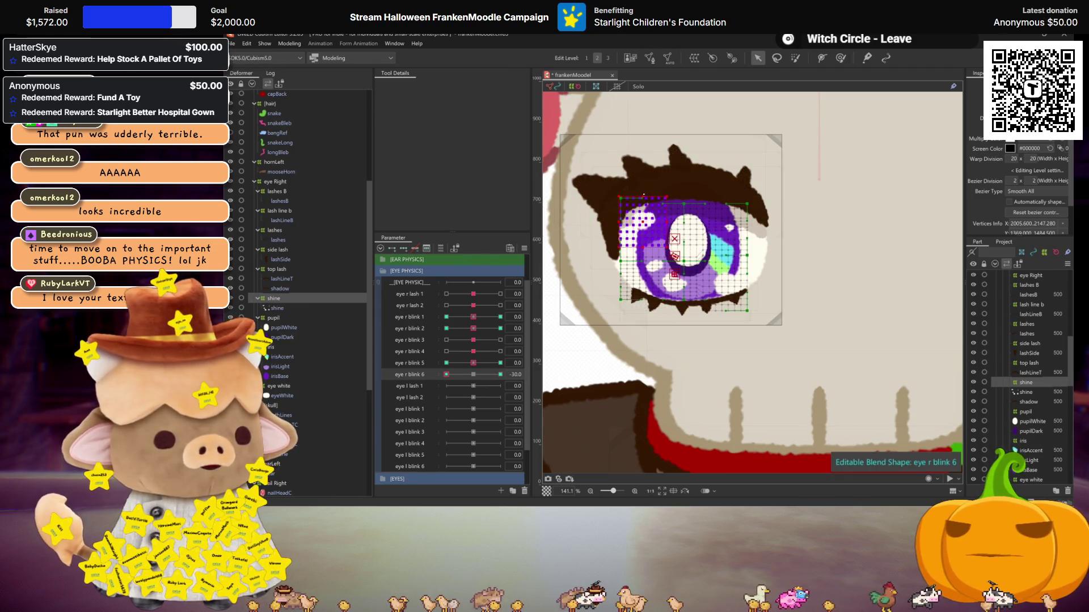
pyautogui.moveTo(472, 374); pyautogui.dragTo(472, 369)
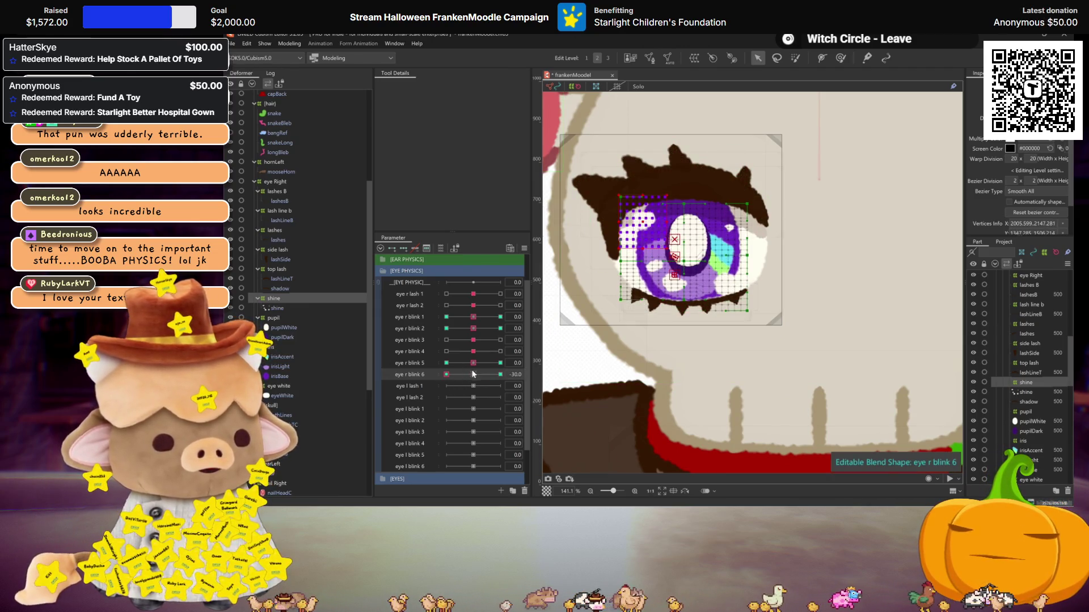
pyautogui.click(289, 43)
pyautogui.click(337, 230)
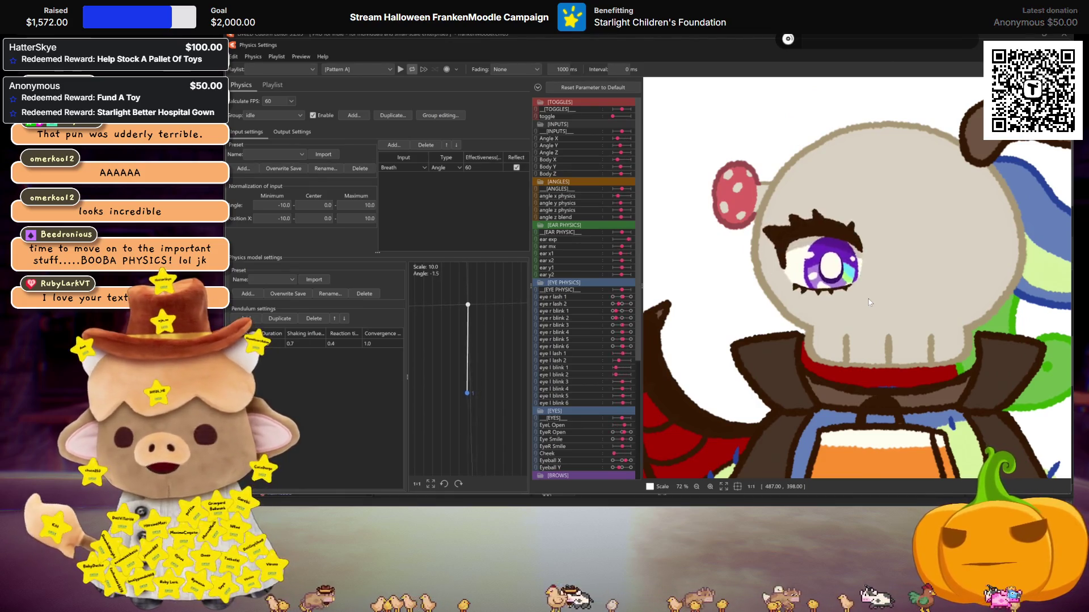
# Select the eye jiggles r group and move eye r lash 1 and 2 to the top of its outputs
pyautogui.scroll(2, 869, 299)
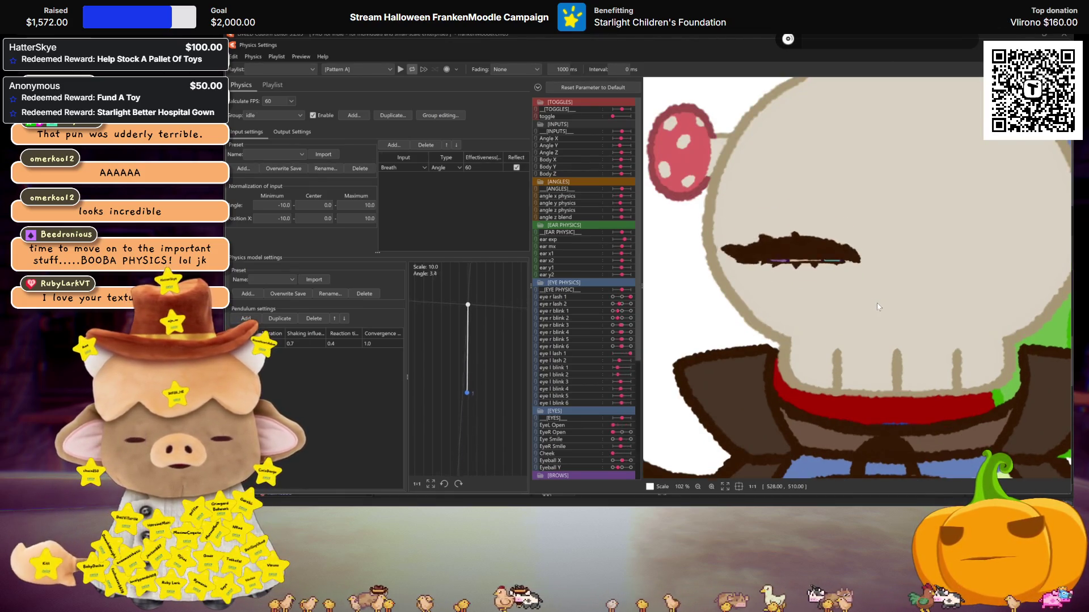
pyautogui.click(267, 114)
pyautogui.click(265, 205)
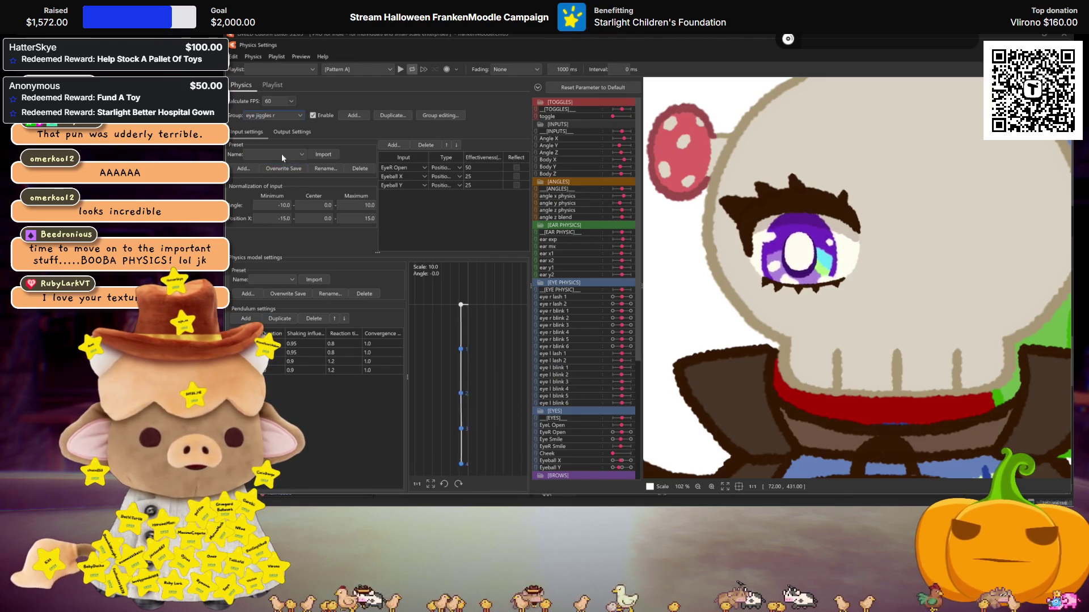
pyautogui.click(291, 132)
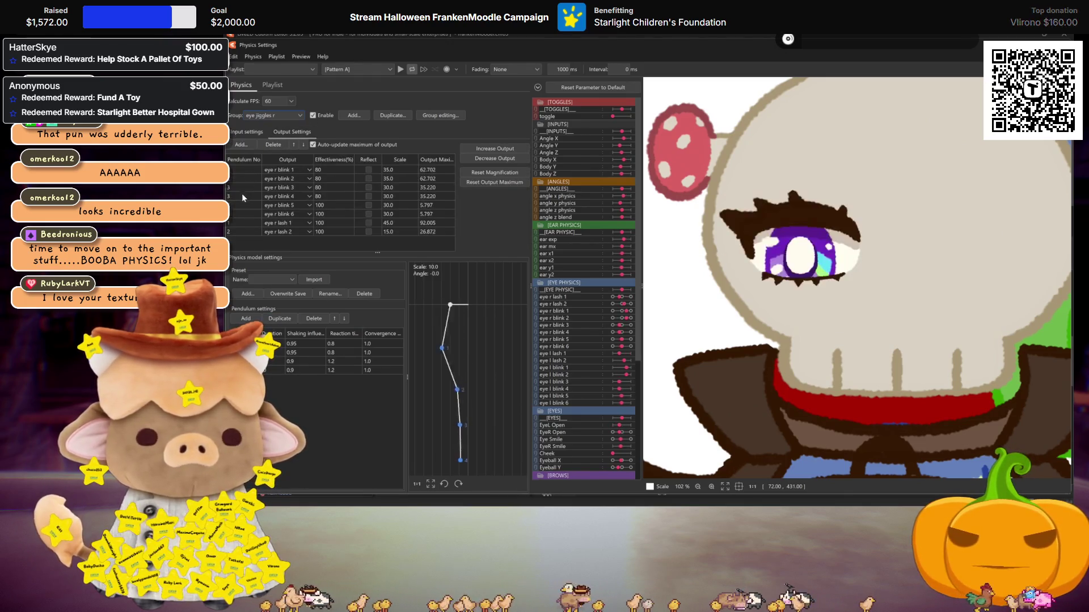
pyautogui.click(293, 145)
pyautogui.click(293, 145)
pyautogui.click(293, 145)
pyautogui.click(293, 144)
pyautogui.click(293, 145)
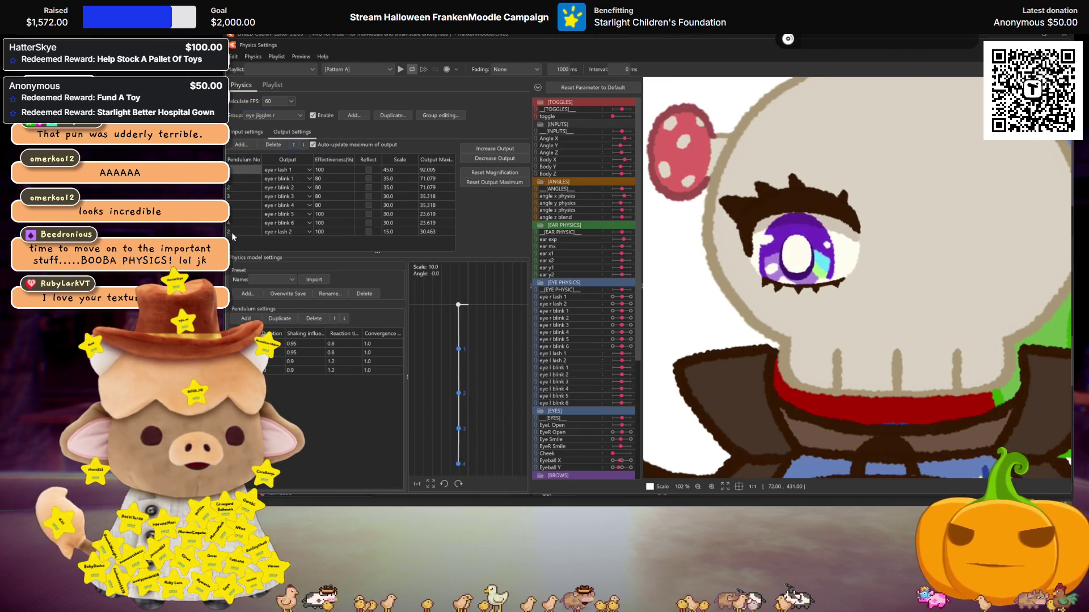
pyautogui.click(292, 145)
pyautogui.click(293, 145)
pyautogui.click(293, 145)
pyautogui.click(293, 145)
pyautogui.click(292, 145)
pyautogui.click(293, 145)
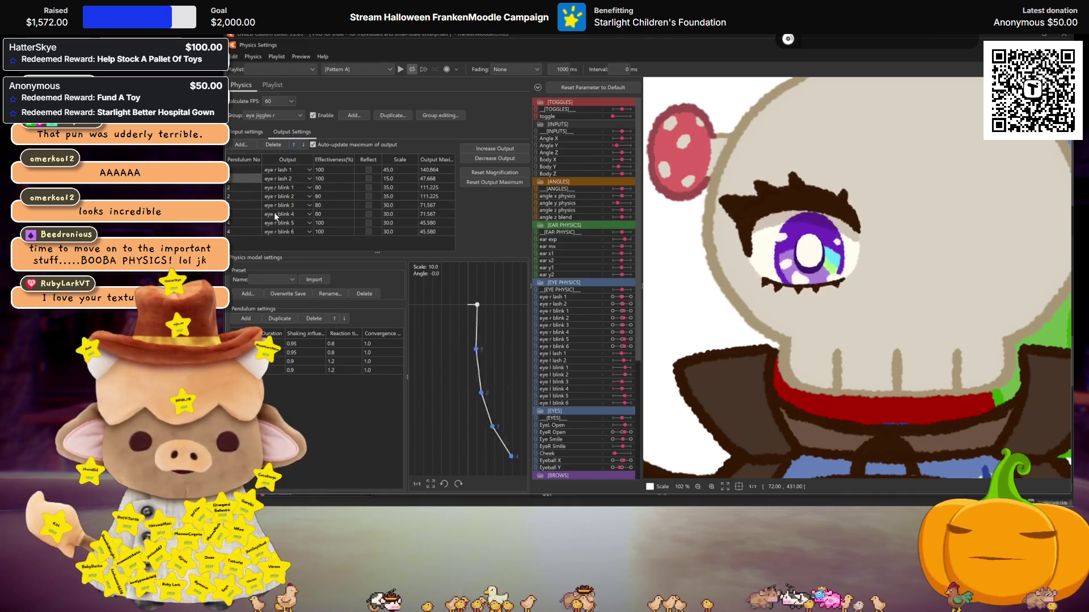
# Add three pendulums and assign pendulums 6 and 7 to eye r blink 5 and 6
pyautogui.click(236, 197)
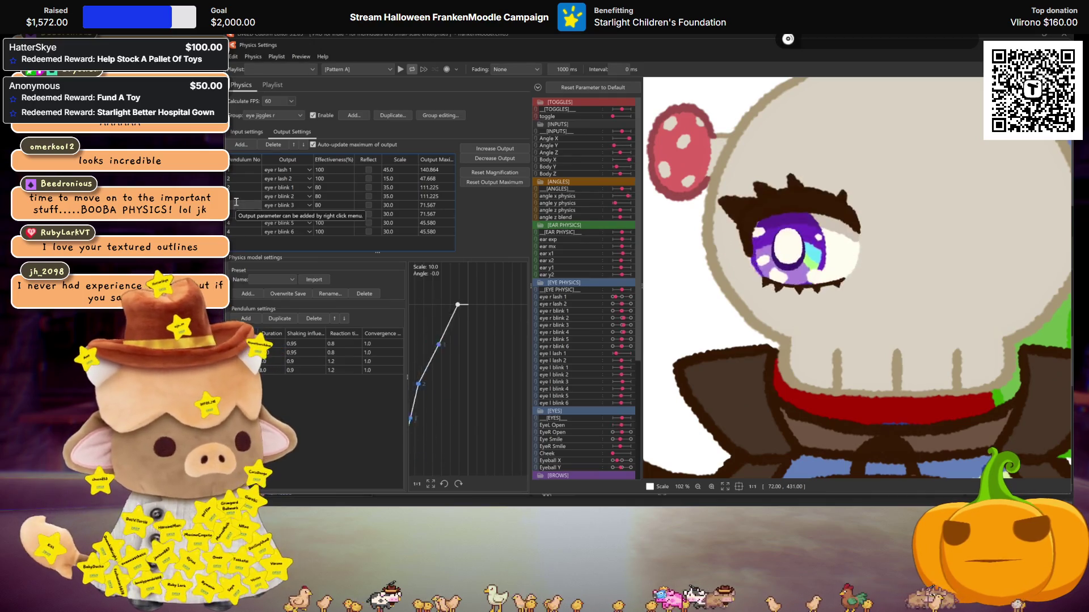
pyautogui.click(236, 214)
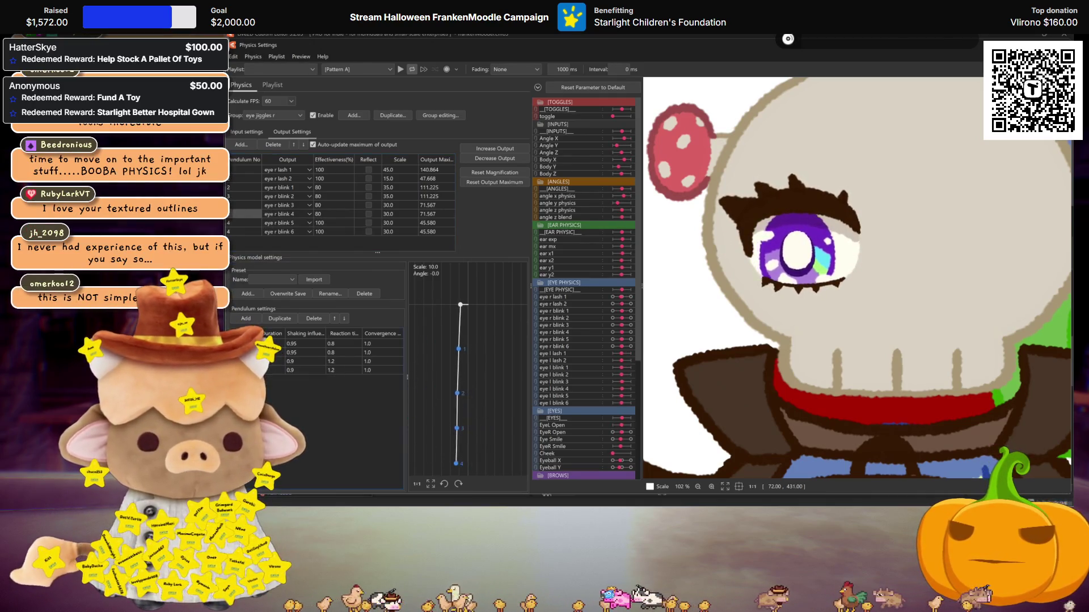
pyautogui.click(275, 319)
pyautogui.click(275, 318)
pyautogui.click(276, 318)
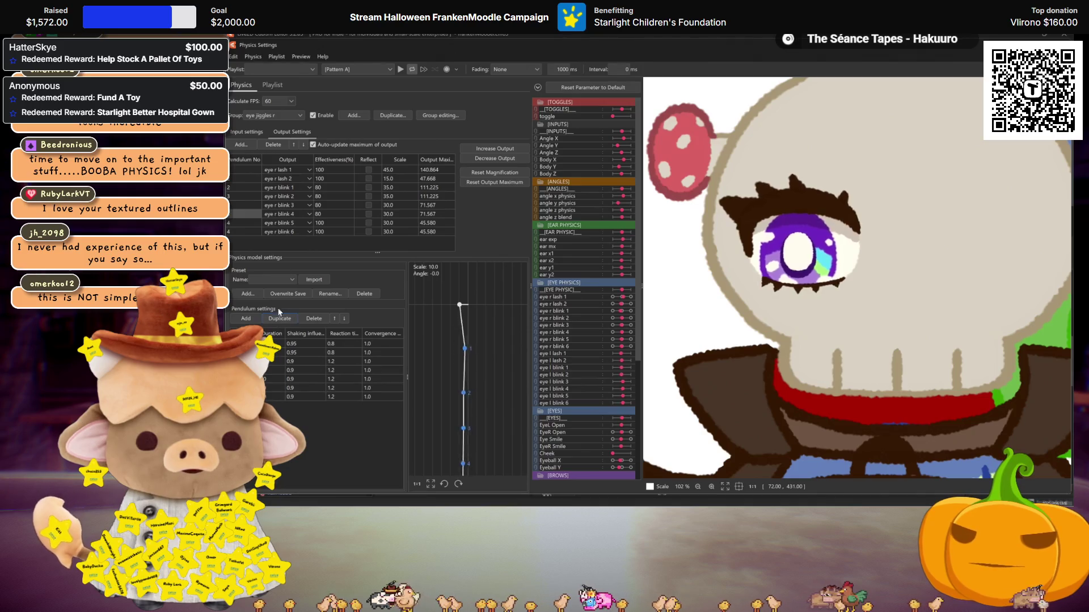
pyautogui.press('Down')
pyautogui.write('6')
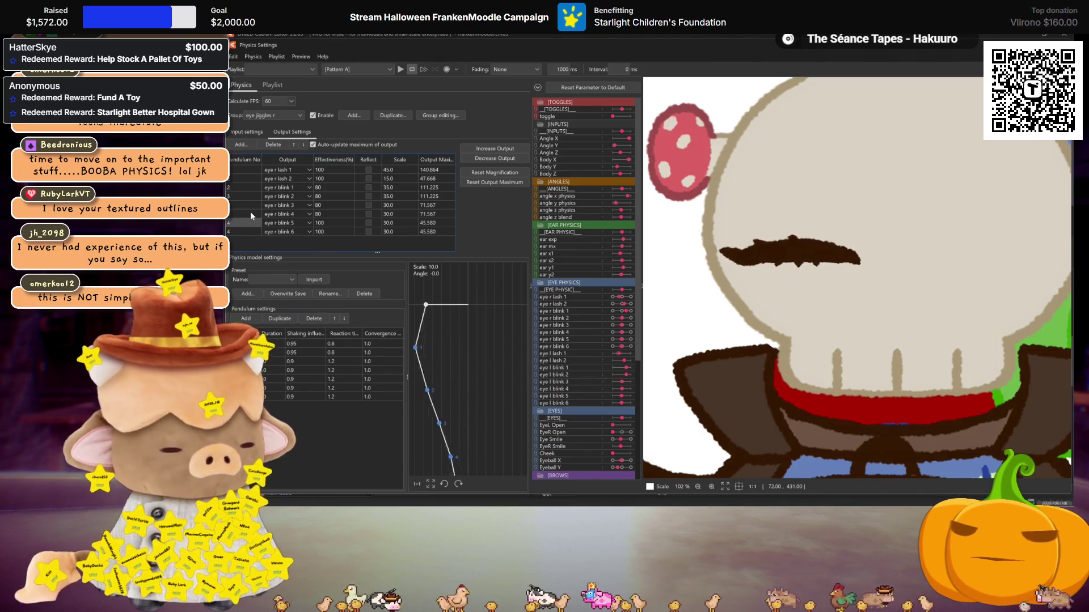
pyautogui.press('Down')
pyautogui.write('7')
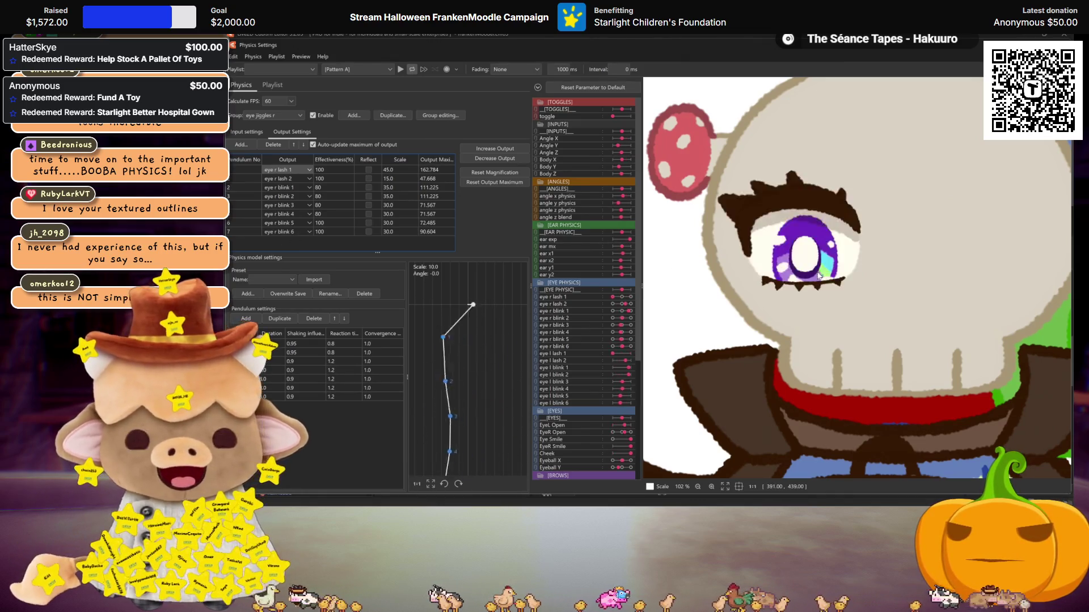
# Review the eye jiggles r output settings and close Physics Settings
pyautogui.scroll(3, 881, 293)
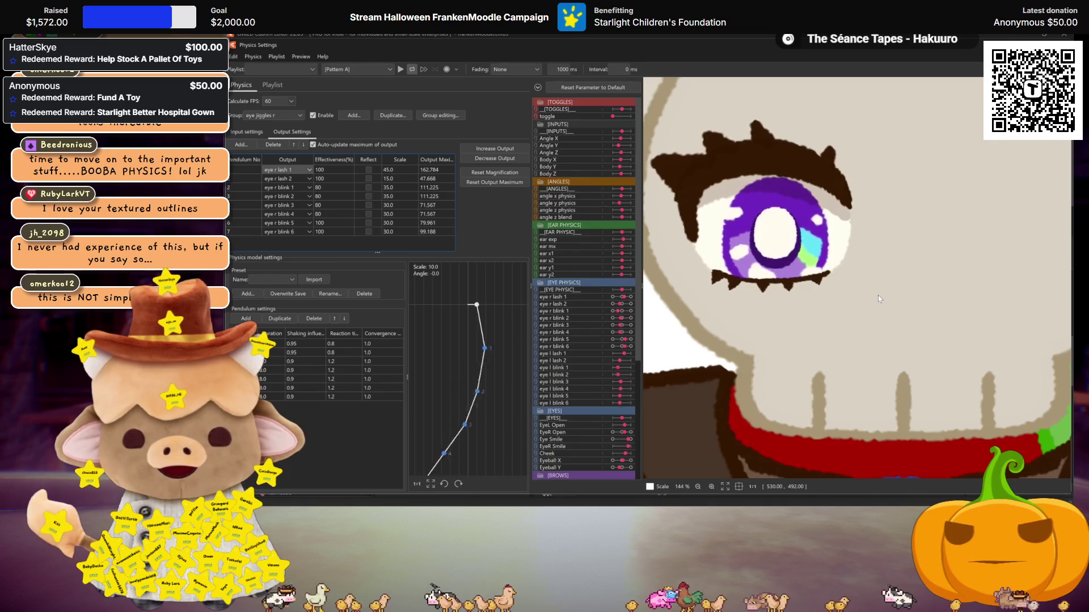
pyautogui.scroll(-3, 879, 298)
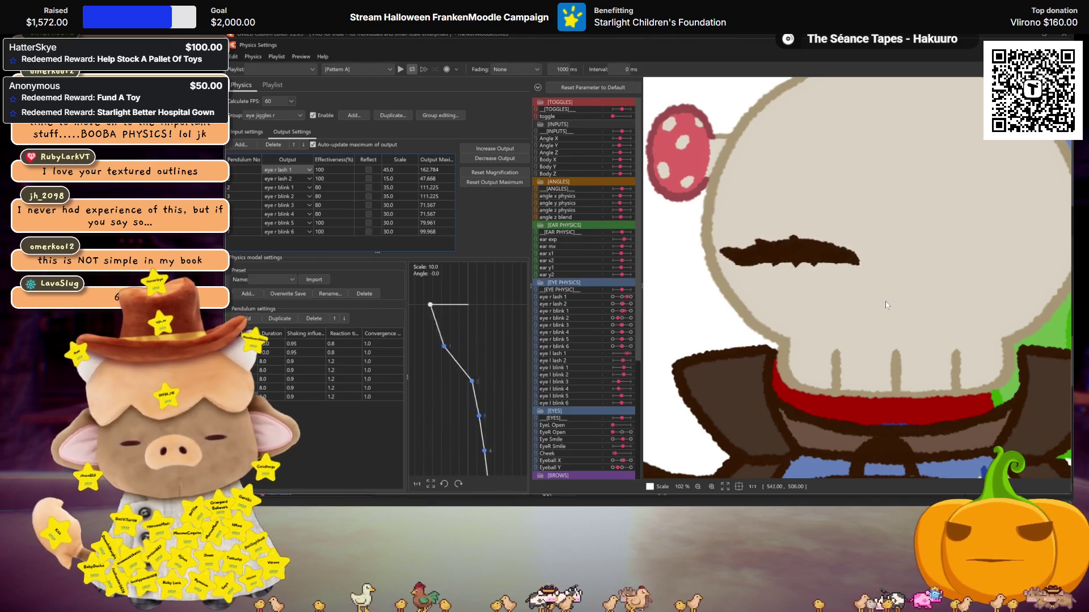
pyautogui.scroll(-3, 887, 306)
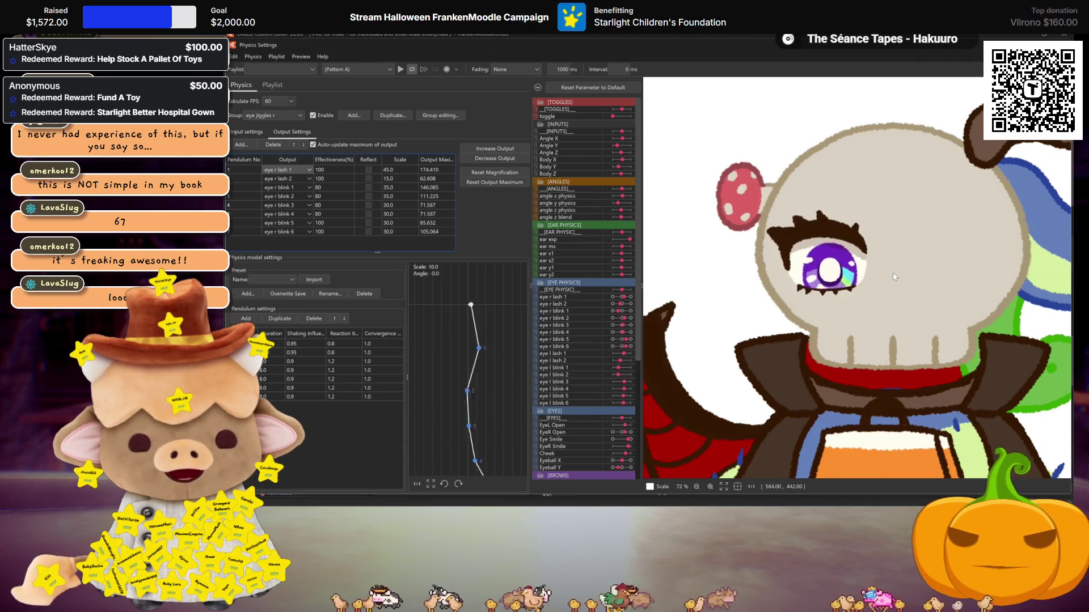
pyautogui.scroll(3, 885, 281)
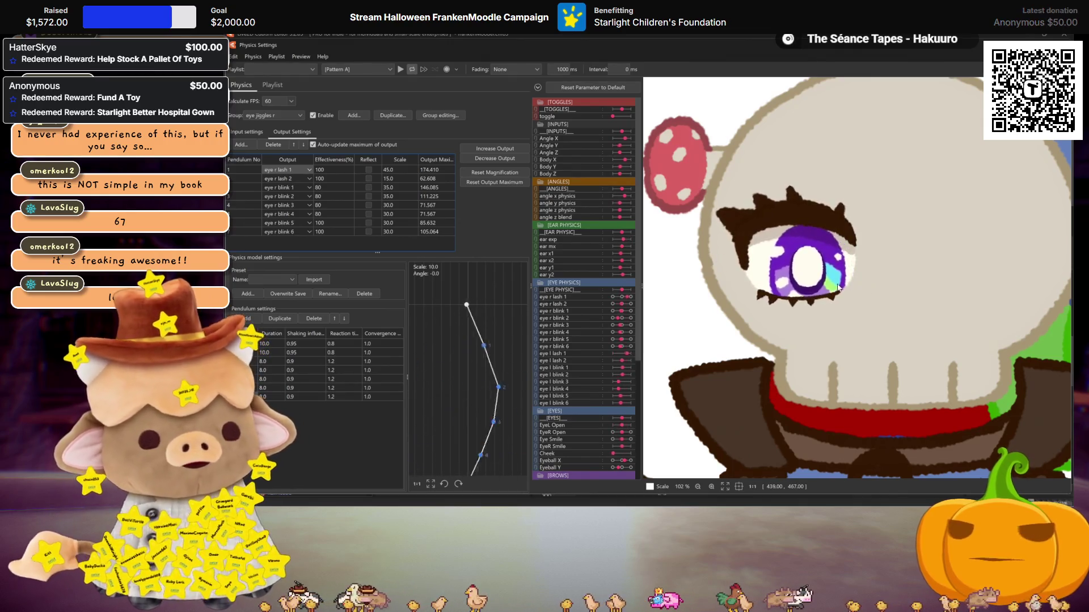
pyautogui.scroll(-3, 838, 288)
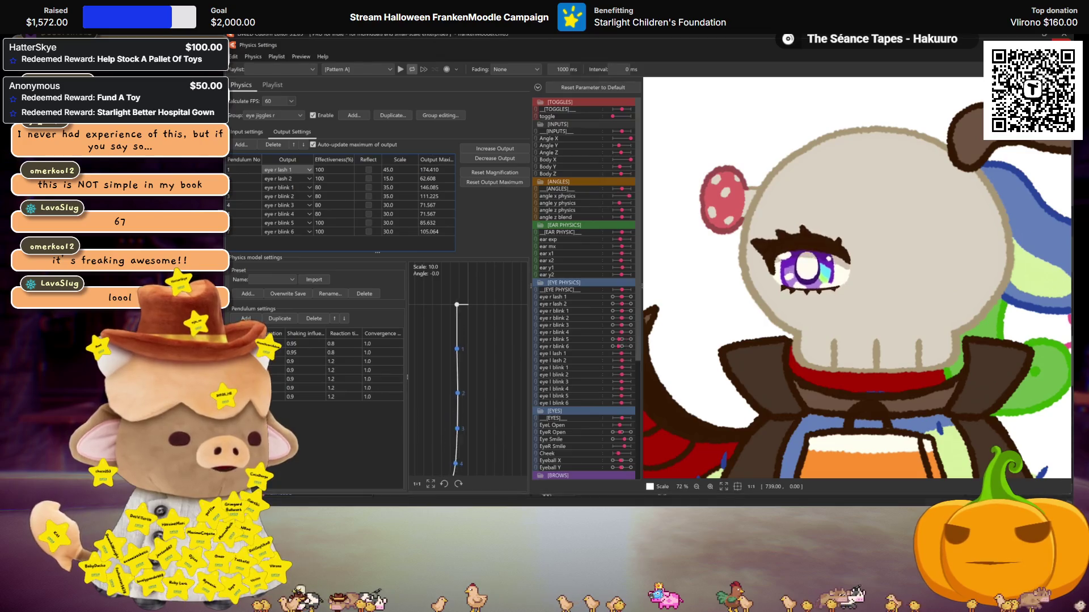
pyautogui.press('Escape')
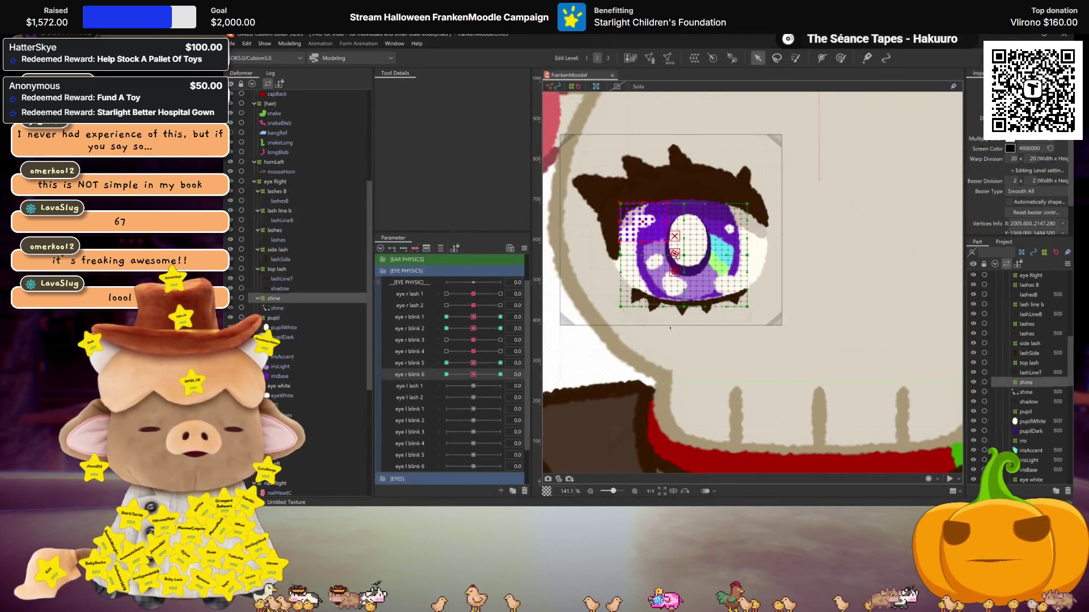
# Select eye Right through eyeWhite, duplicate them with Ctrl+D, and flip the copy horizontally
pyautogui.scroll(-3, 705, 306)
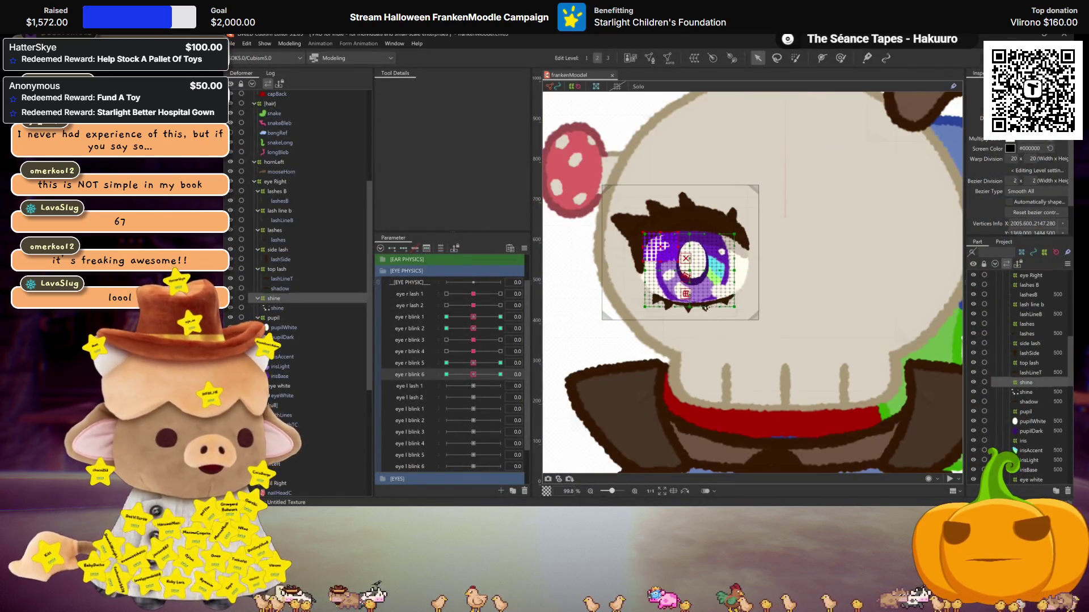
pyautogui.click(275, 182)
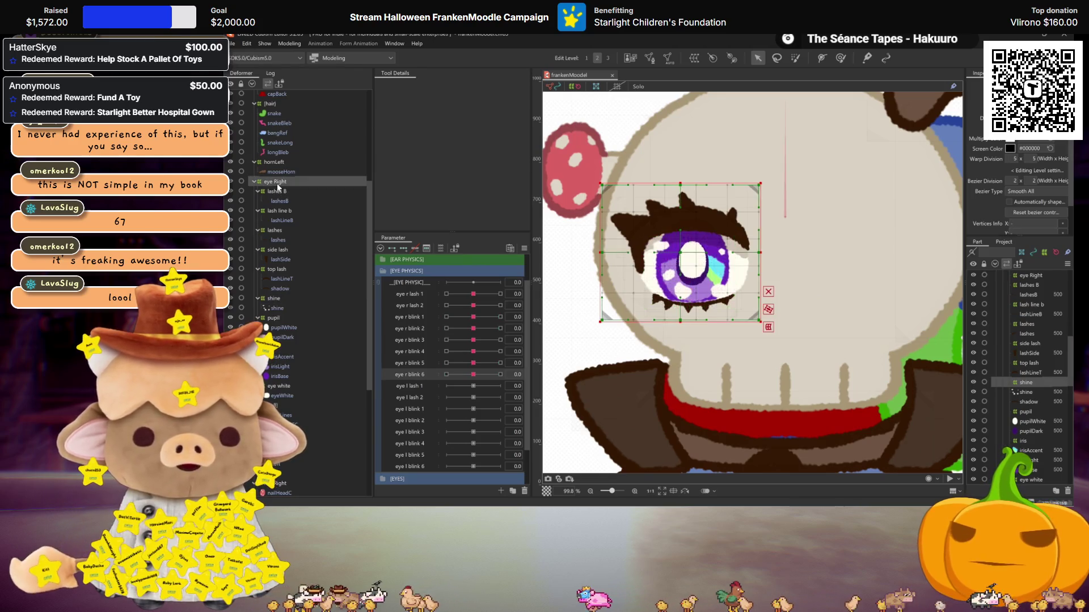
pyautogui.keyDown('shift'); pyautogui.click(280, 396); pyautogui.keyUp('shift')
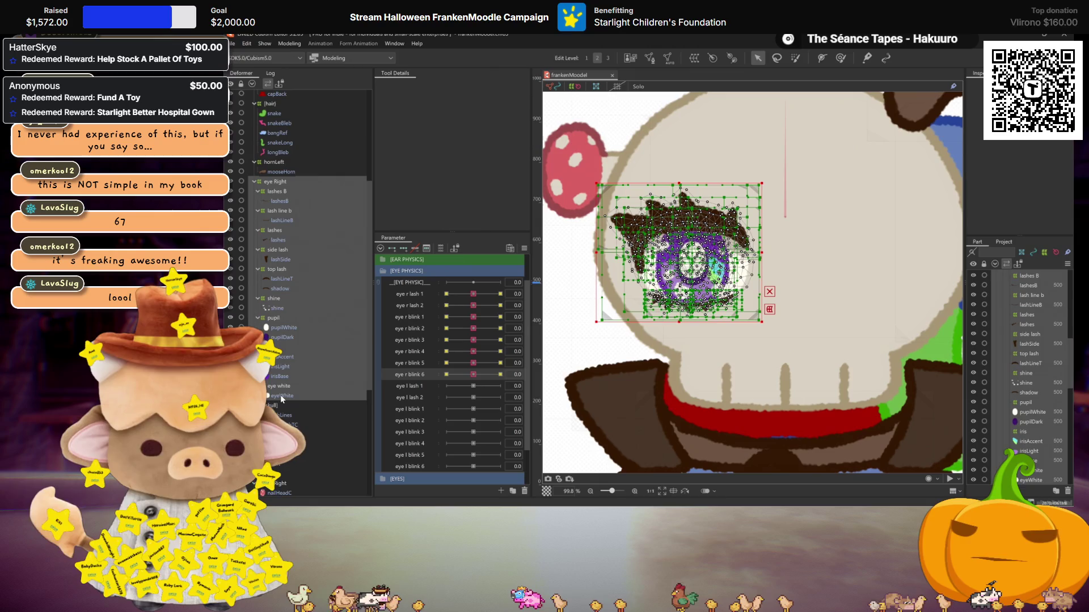
pyautogui.hotkey('ctrl', 'd')
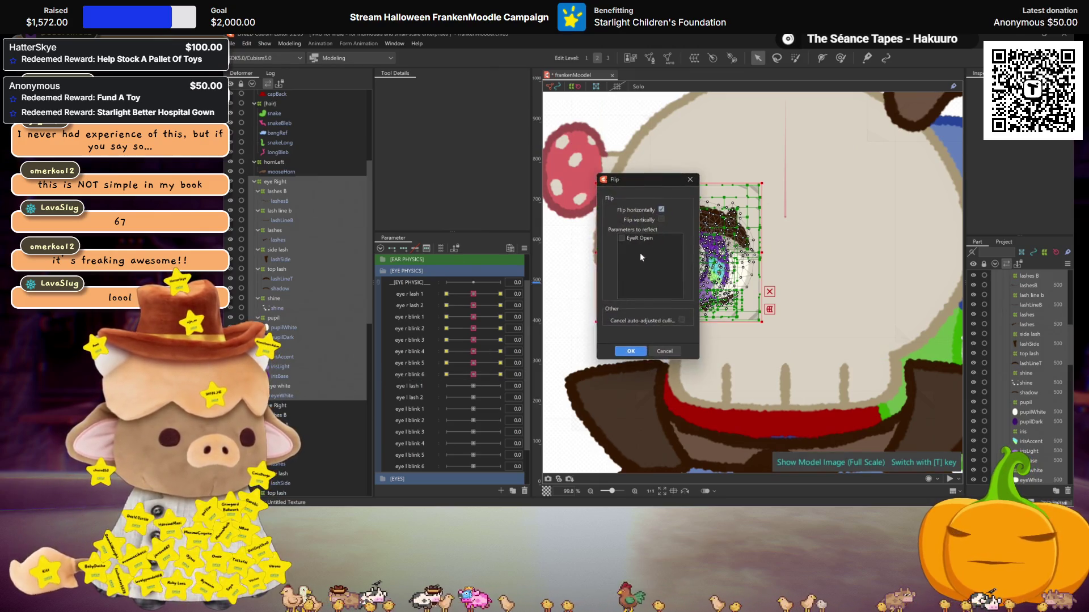
pyautogui.click(626, 350)
pyautogui.scroll(-3, 626, 351)
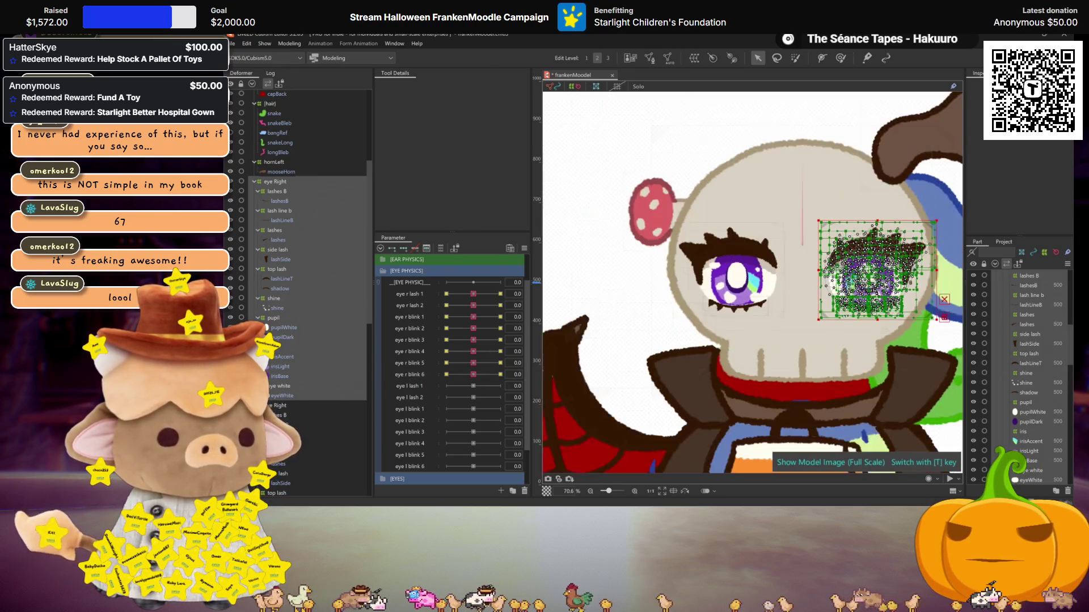
pyautogui.click(516, 294)
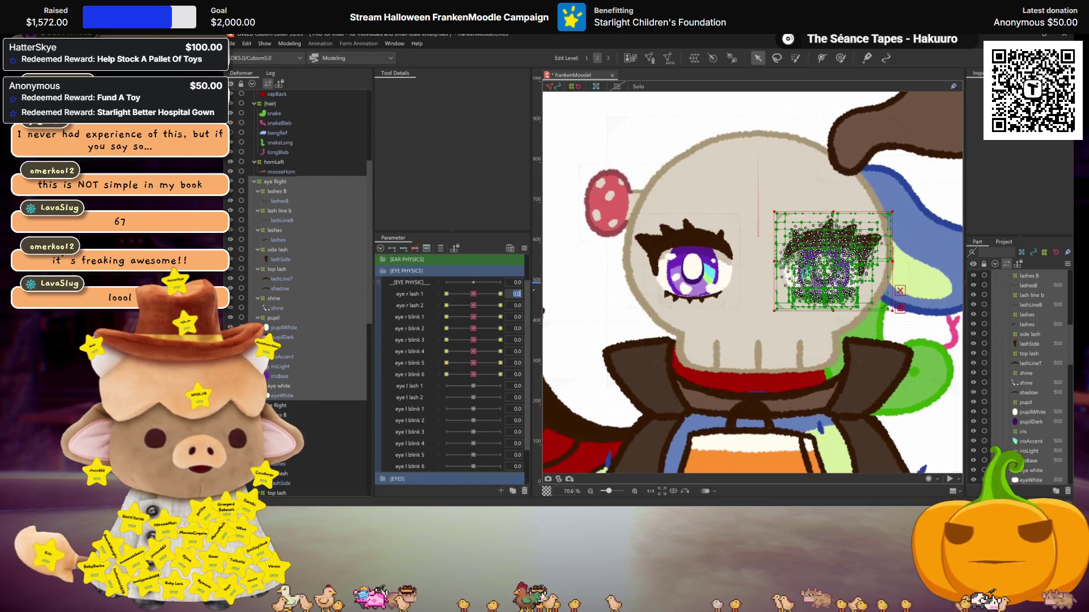
# Reassign the eye r lash 1 and lash 2 keys to the matching eye l lash parameters
pyautogui.click(559, 323)
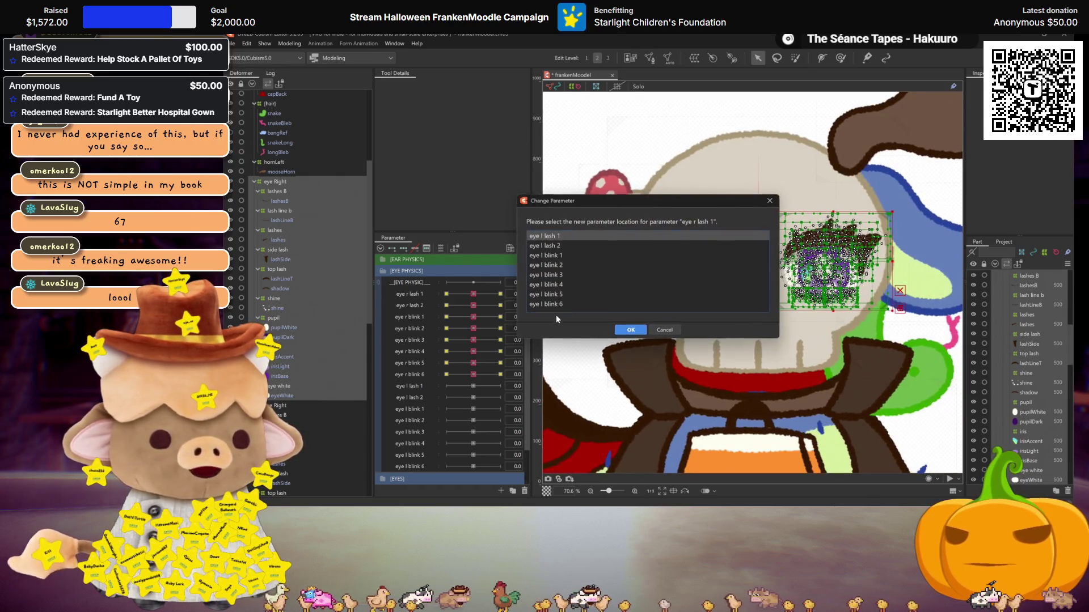
pyautogui.click(626, 329)
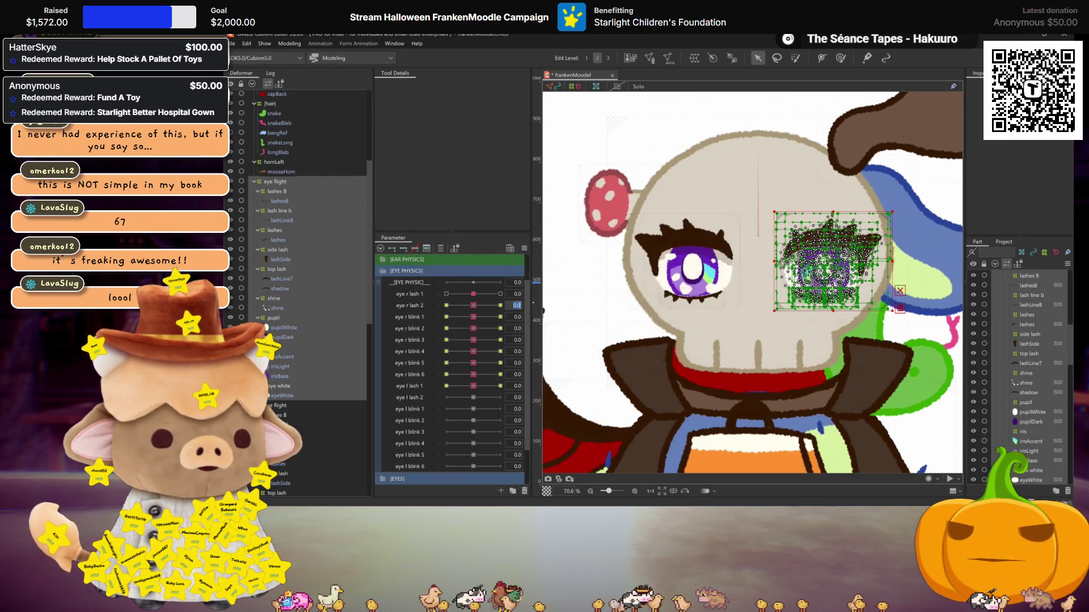
pyautogui.click(516, 305)
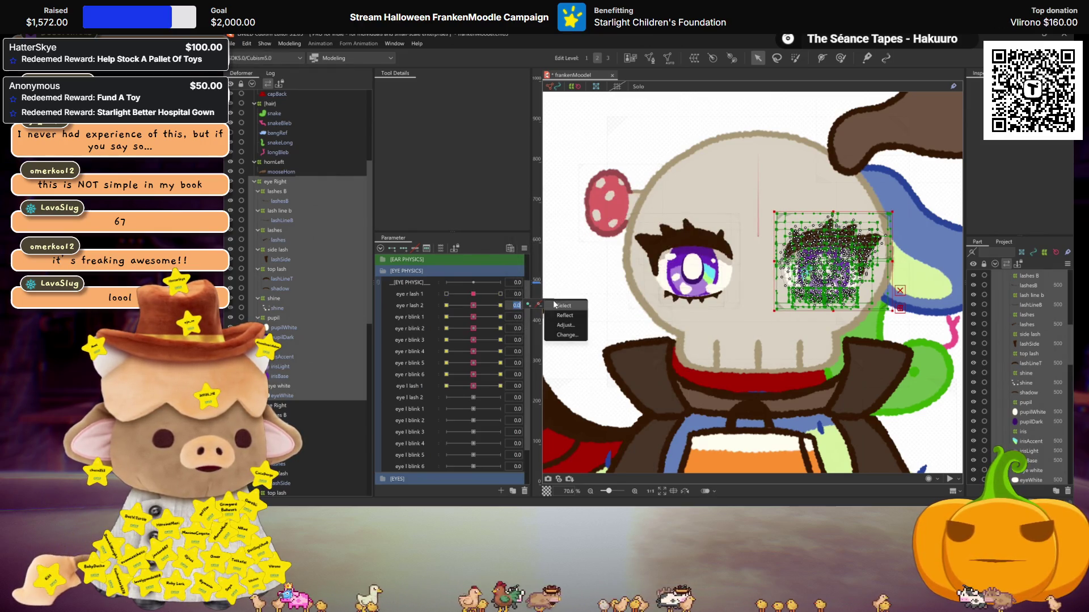
pyautogui.click(563, 336)
pyautogui.click(627, 328)
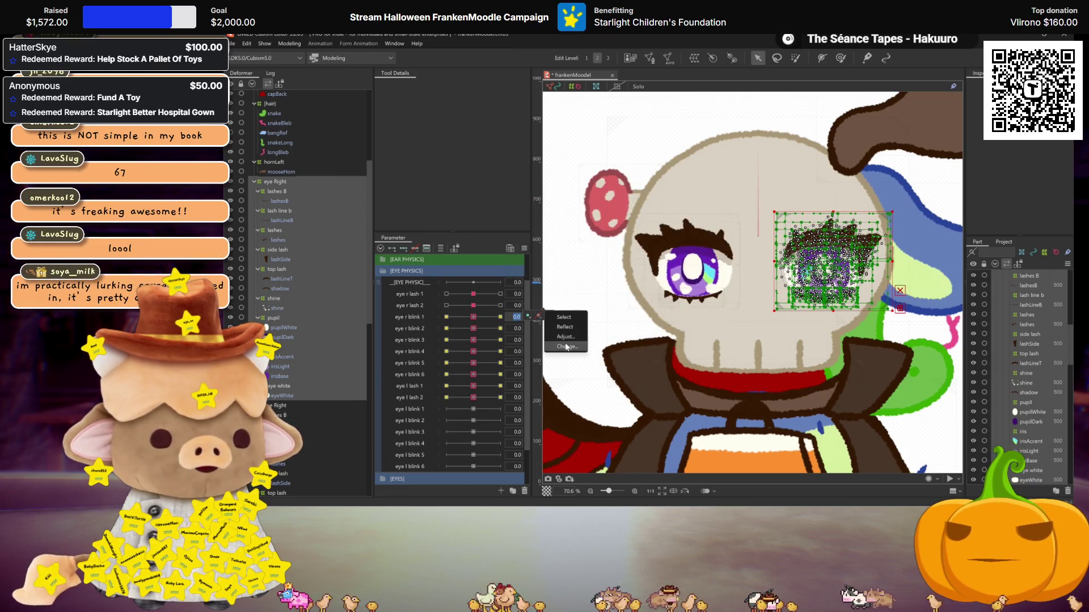
# Move the eye r blink 1 and blink 2 keys onto eye l blink 1 and 2
pyautogui.click(566, 347)
pyautogui.click(554, 257)
pyautogui.click(630, 329)
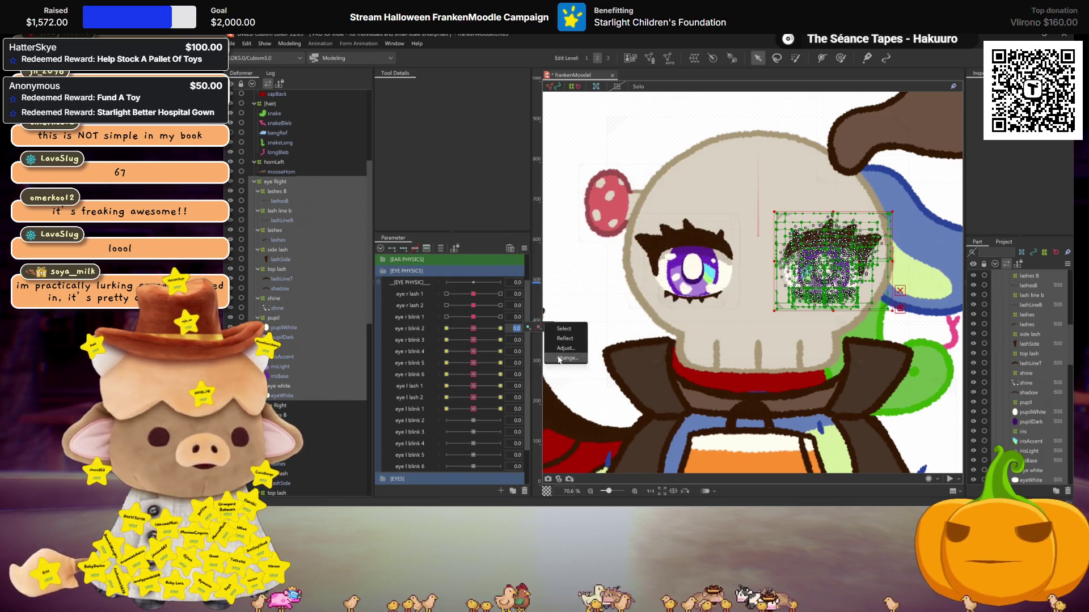
pyautogui.click(566, 358)
pyautogui.click(560, 264)
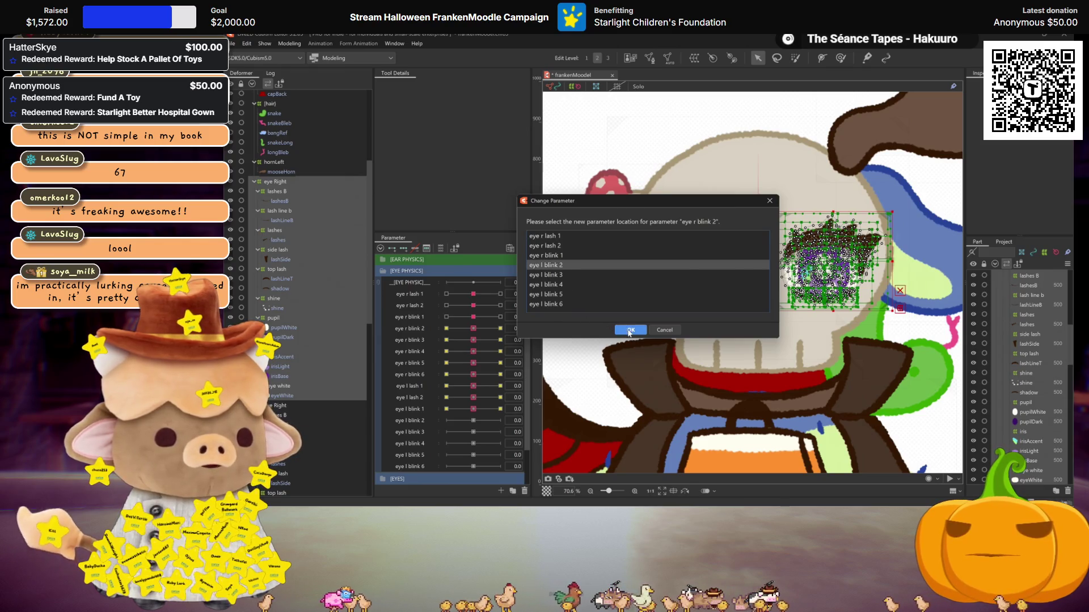
pyautogui.click(630, 329)
# Move the eye r blink 3 and blink 4 keys onto eye l blink 3 and 4
pyautogui.doubleClick(513, 341)
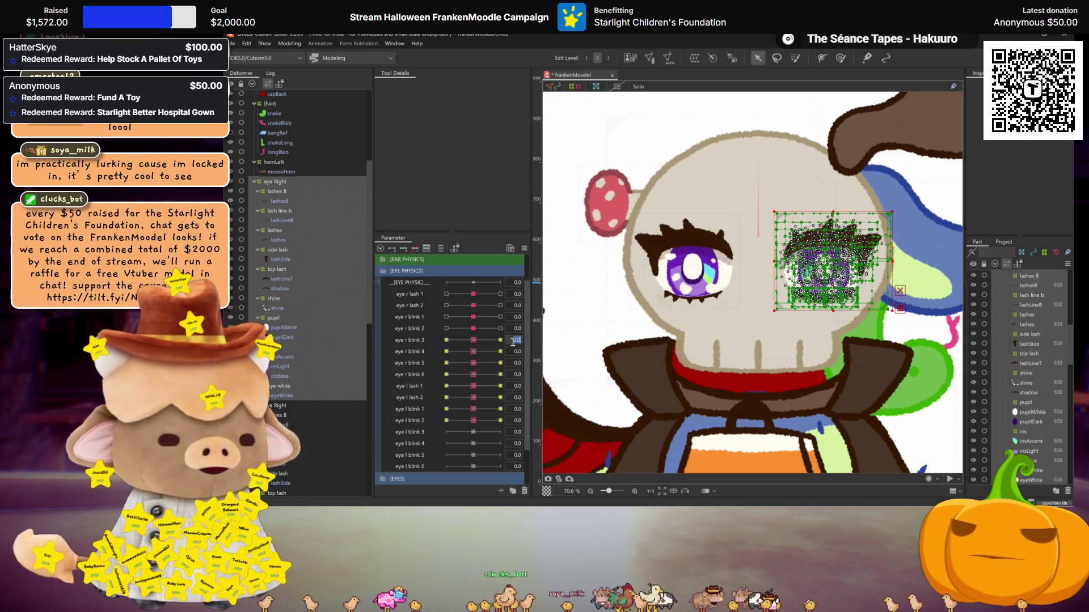
pyautogui.doubleClick(516, 351)
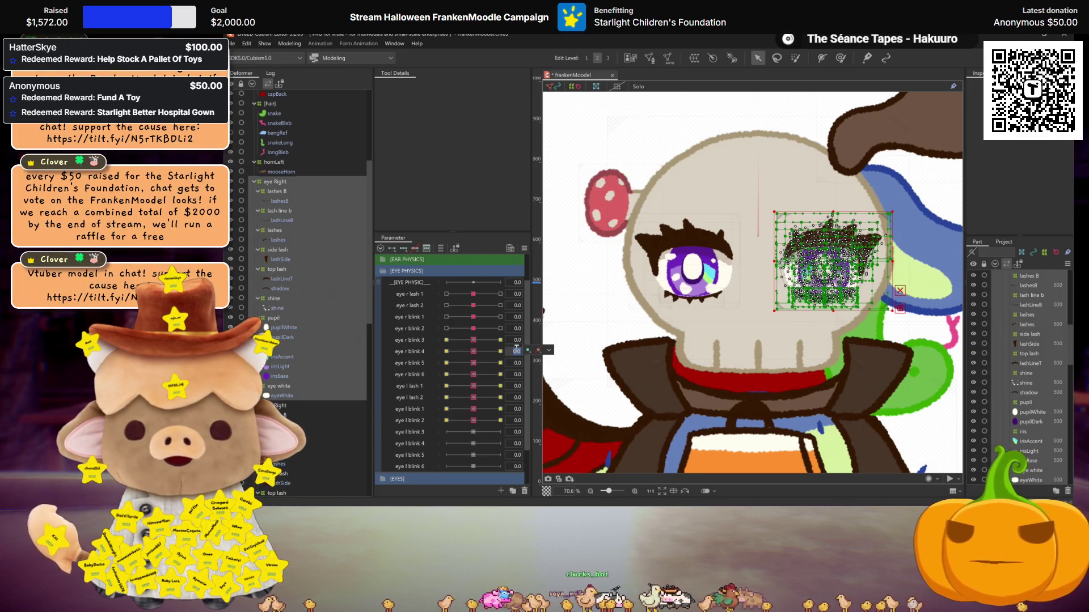
pyautogui.press('Return')
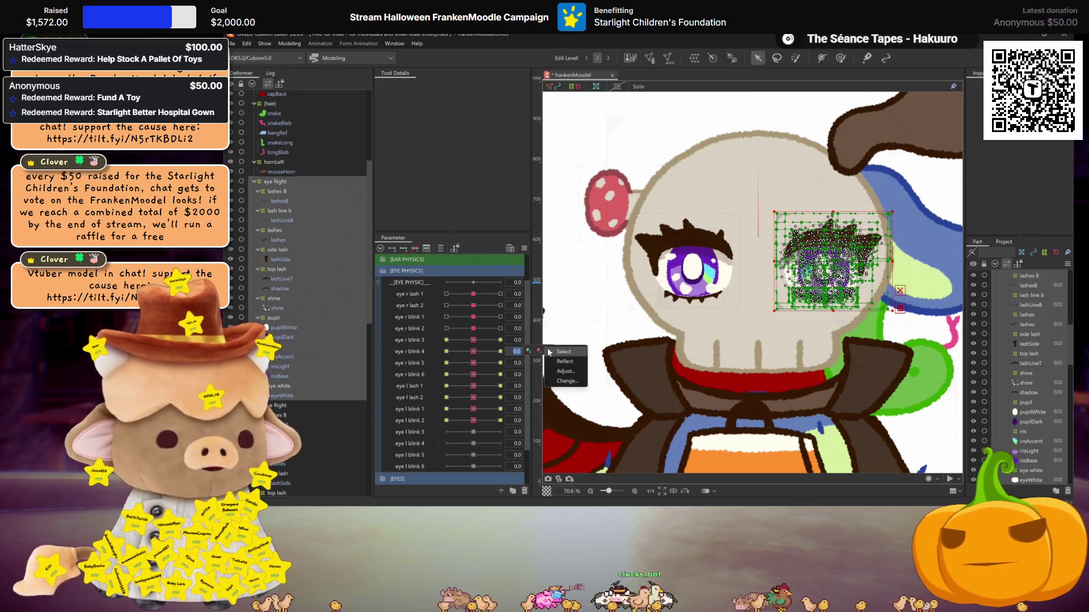
pyautogui.click(538, 339)
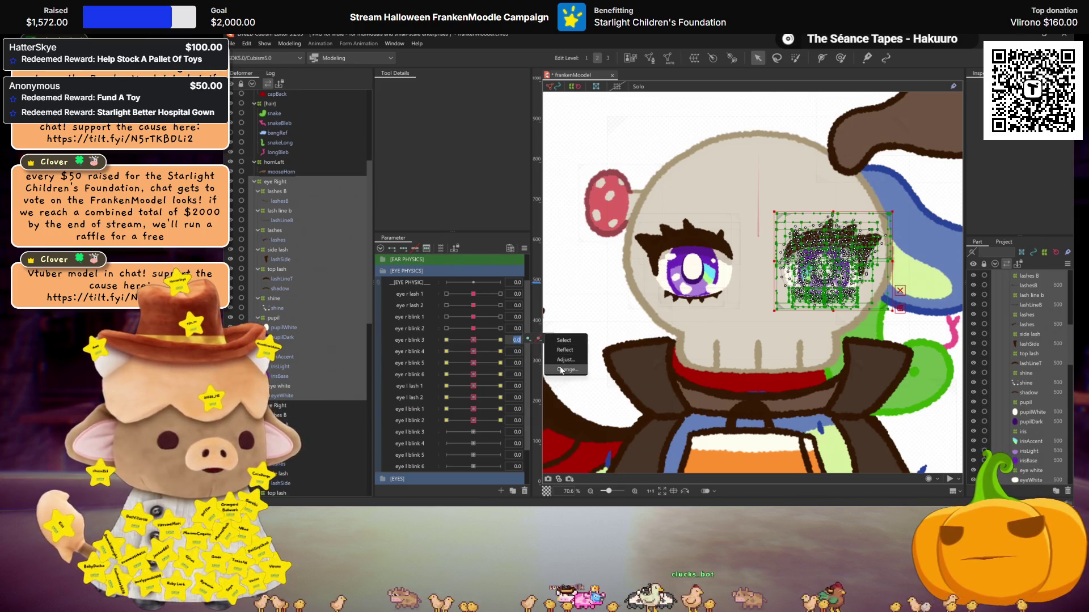
pyautogui.click(566, 369)
pyautogui.click(553, 277)
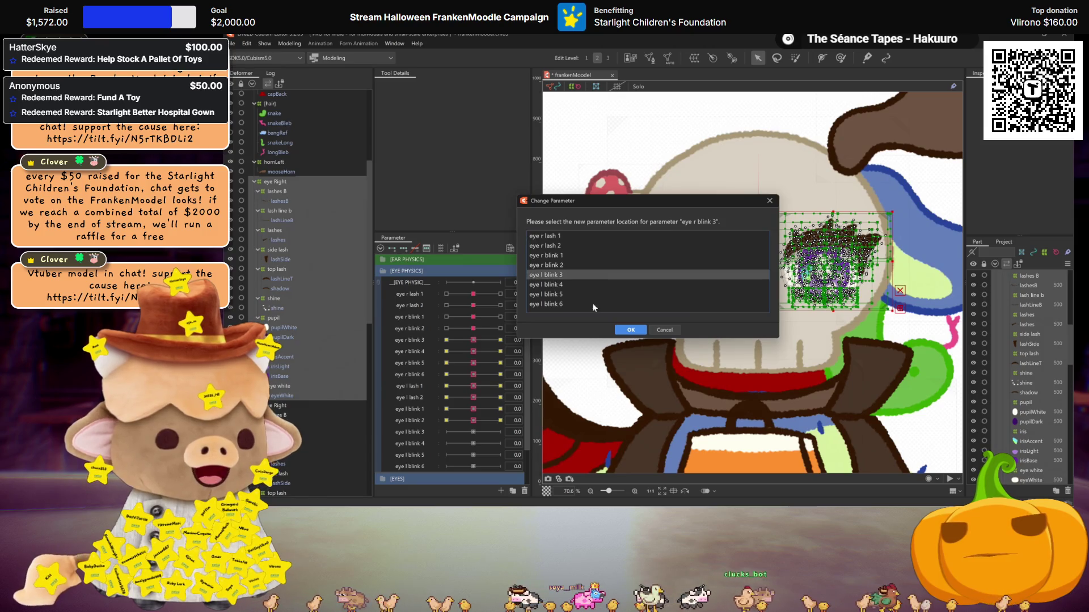
pyautogui.click(630, 330)
pyautogui.click(548, 350)
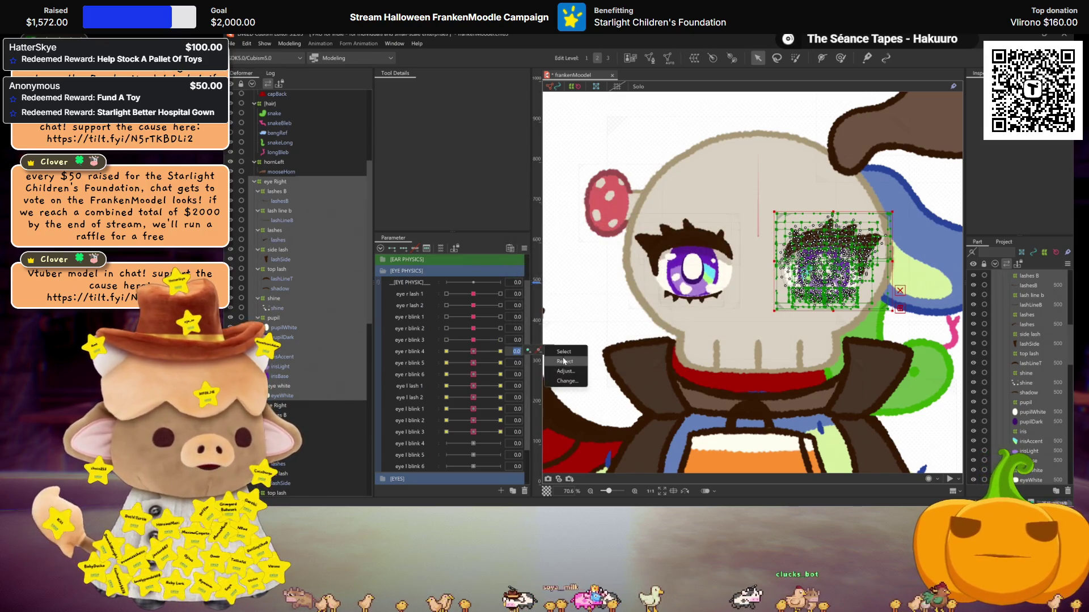
pyautogui.click(565, 381)
pyautogui.click(554, 287)
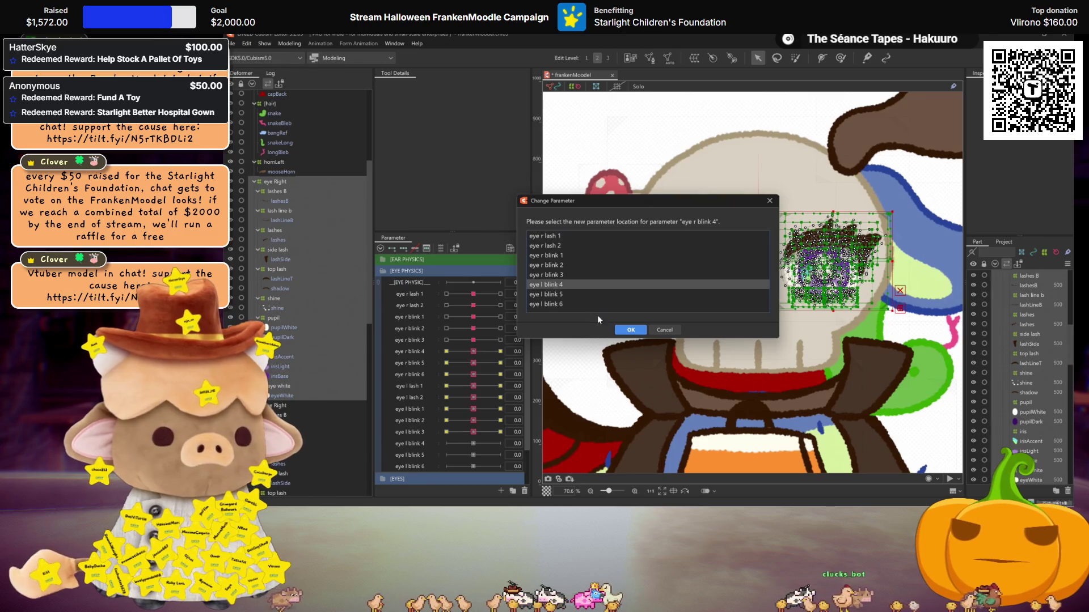
pyautogui.click(630, 330)
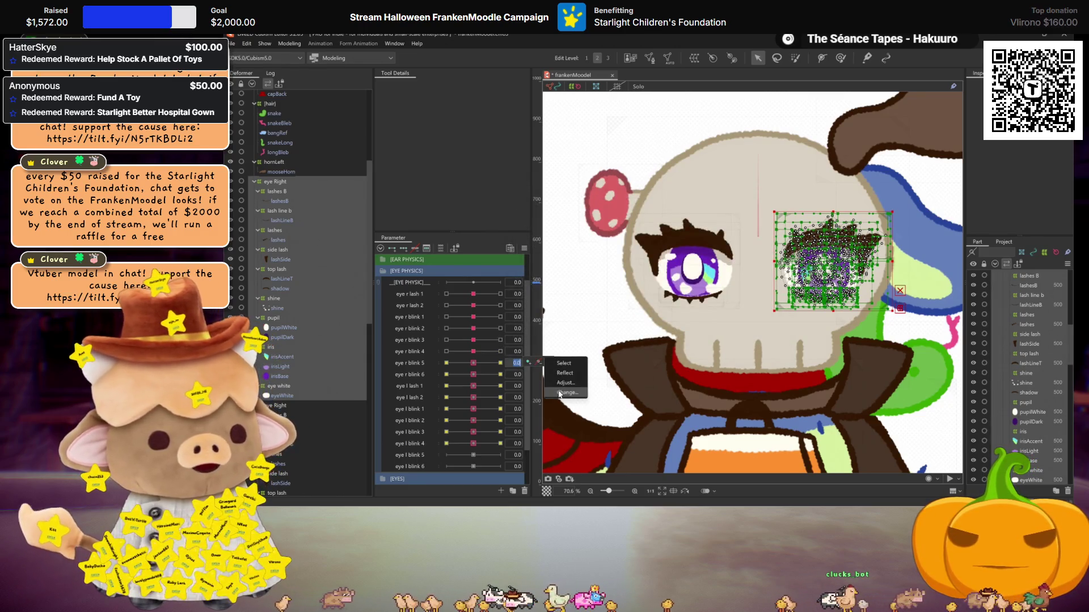
# Move the eye r blink 5 and 6 keys onto eye l blink 5 and 6, then expand the EYES group
pyautogui.click(566, 393)
pyautogui.click(561, 296)
pyautogui.click(631, 329)
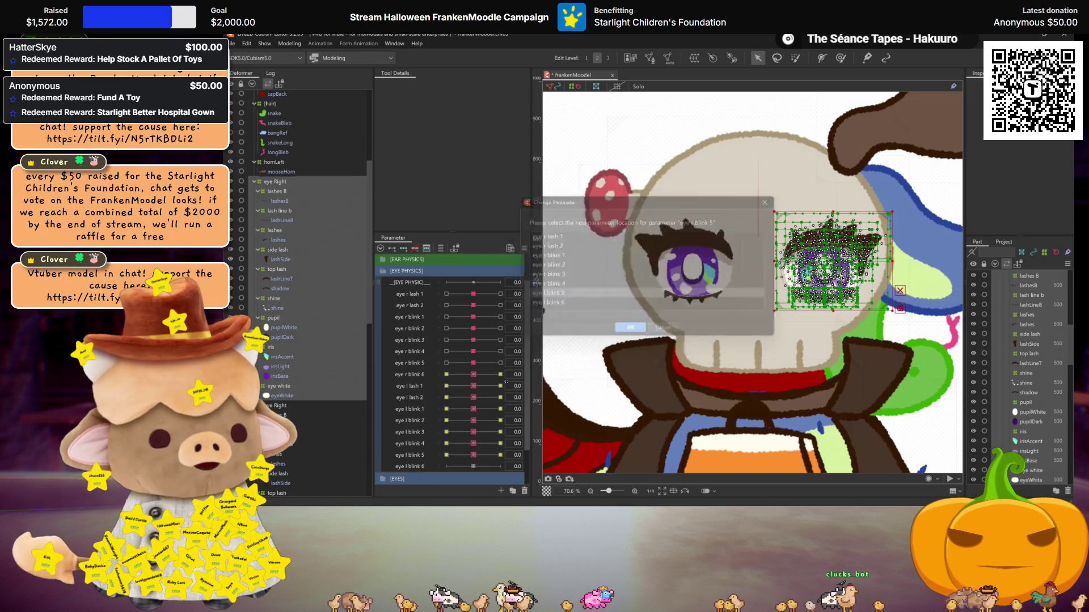
pyautogui.click(566, 403)
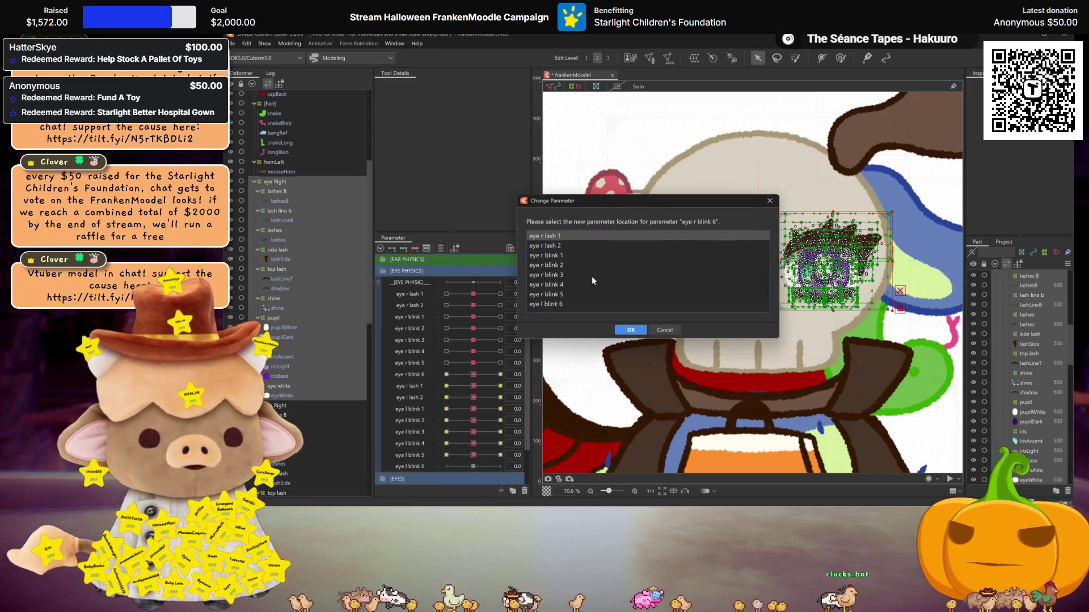
pyautogui.click(563, 304)
pyautogui.click(630, 330)
pyautogui.scroll(-1, 475, 354)
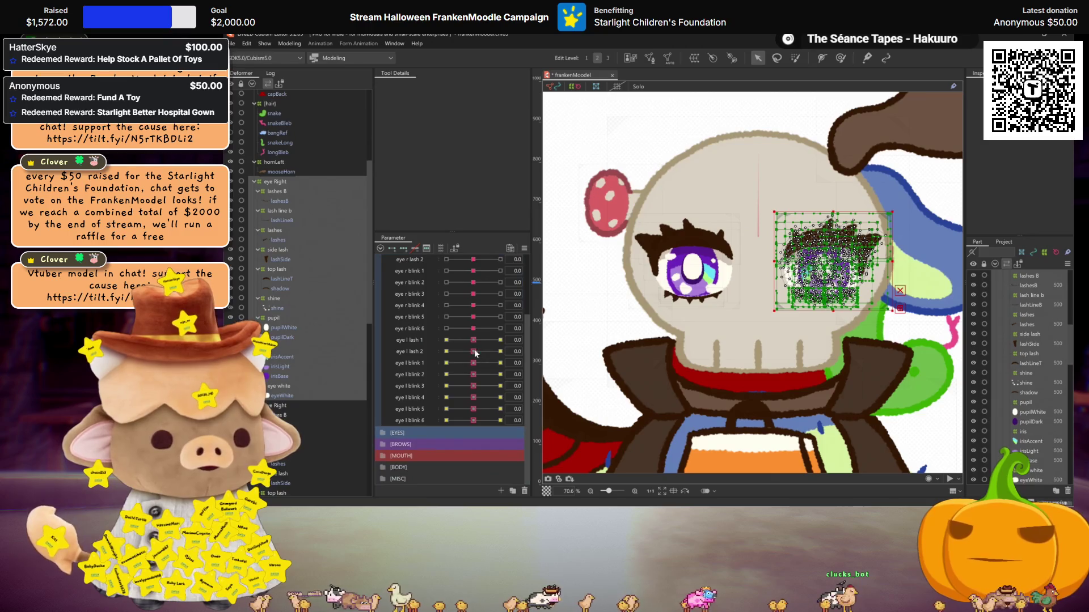
pyautogui.click(383, 434)
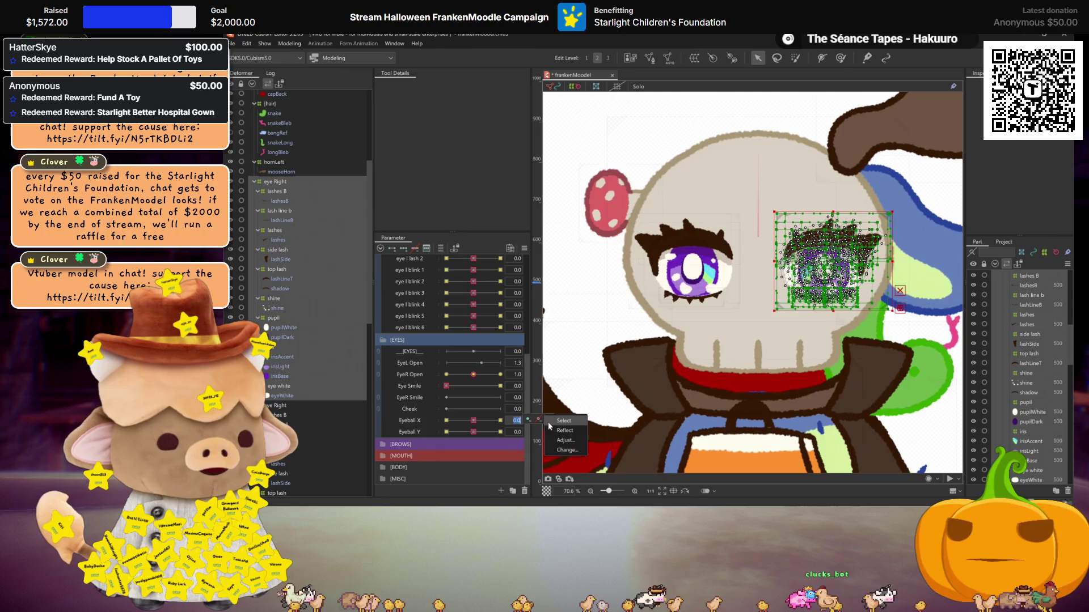
# Test the eye by setting Eyeball X to -1 and returning it to 0
pyautogui.click(446, 420)
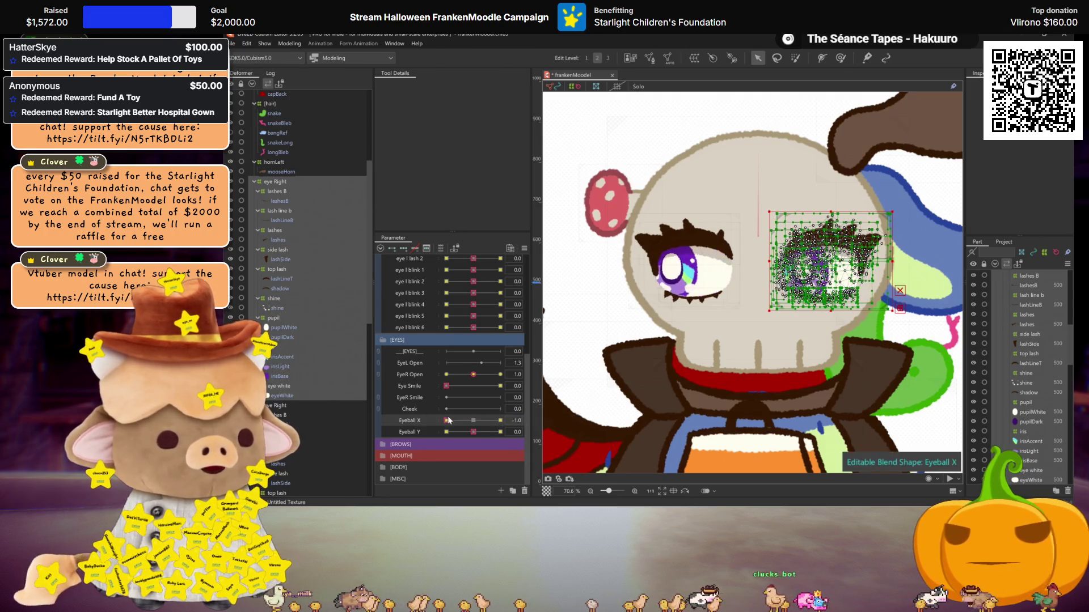
pyautogui.moveTo(447, 421); pyautogui.dragTo(473, 420)
pyautogui.click(290, 44)
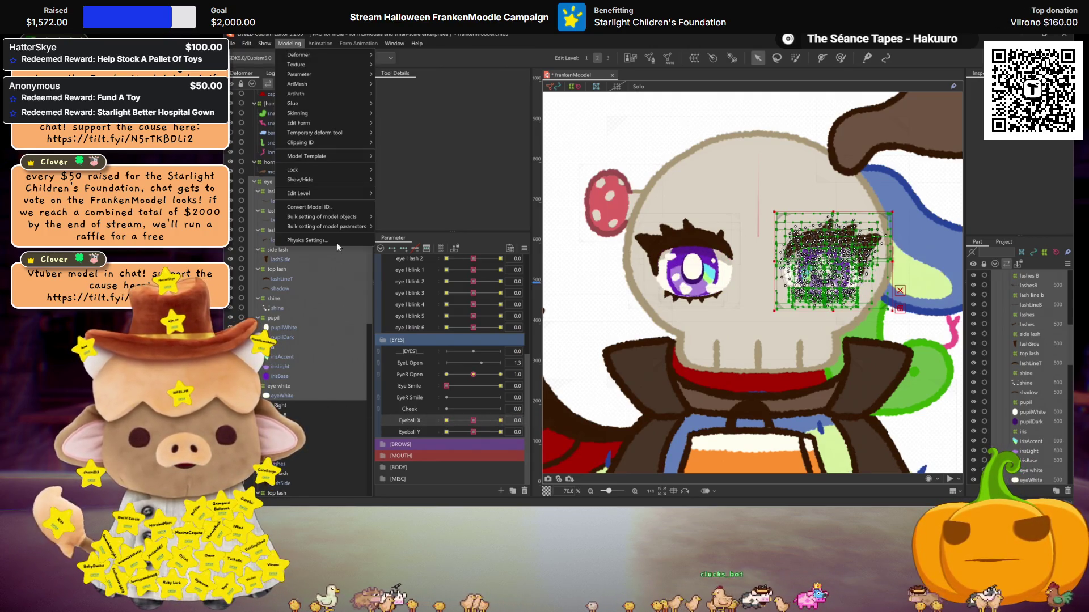
# Reassign the EyeR Open keys to EyeL Open, carrying over the blend-shape limit settings
pyautogui.rightClick(553, 373)
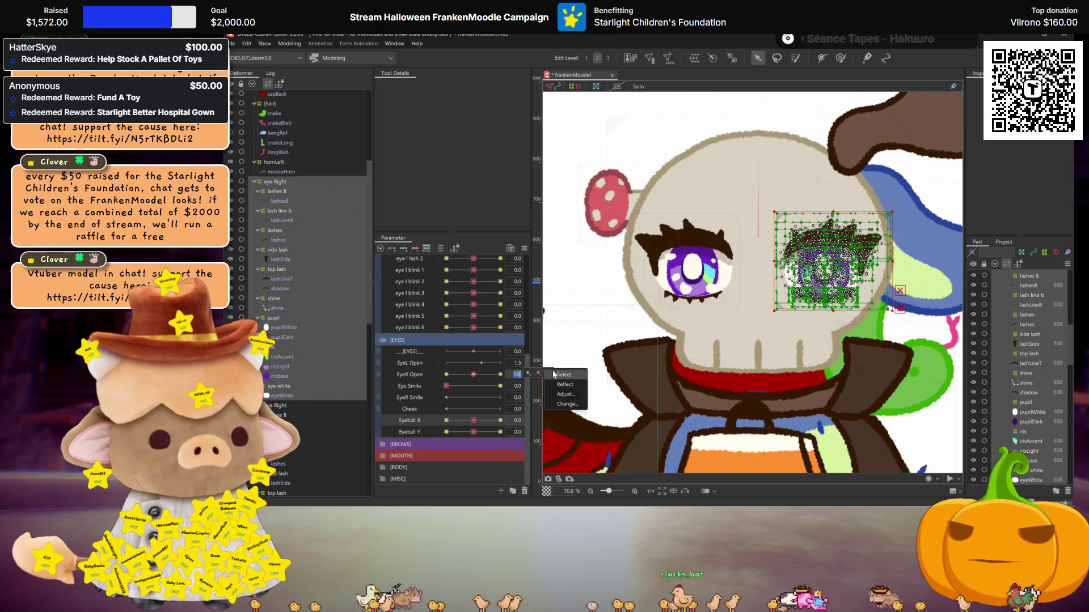
pyautogui.click(561, 405)
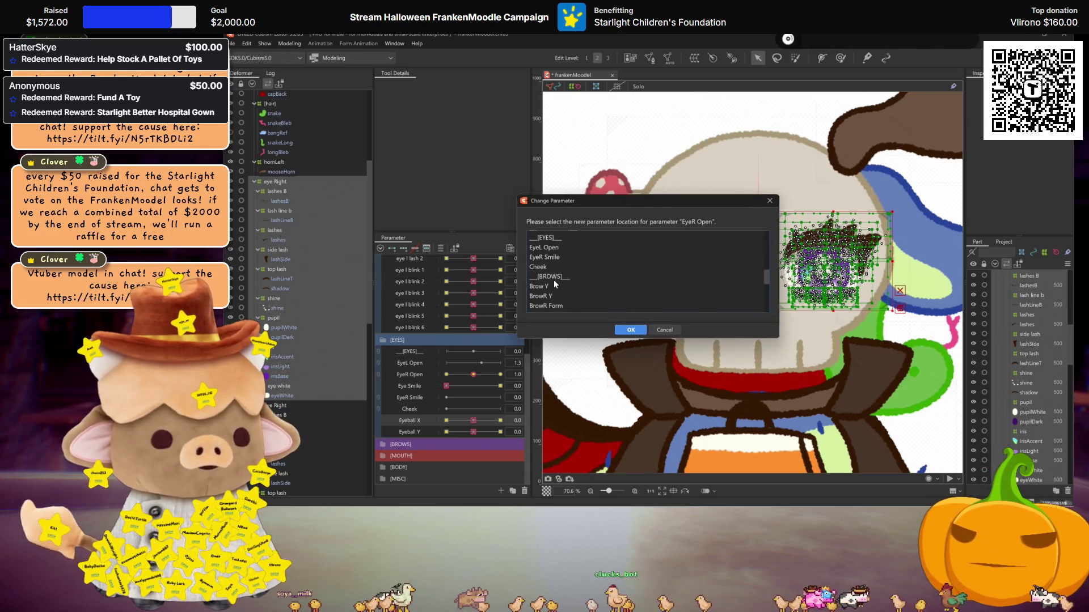
pyautogui.click(550, 247)
pyautogui.click(631, 329)
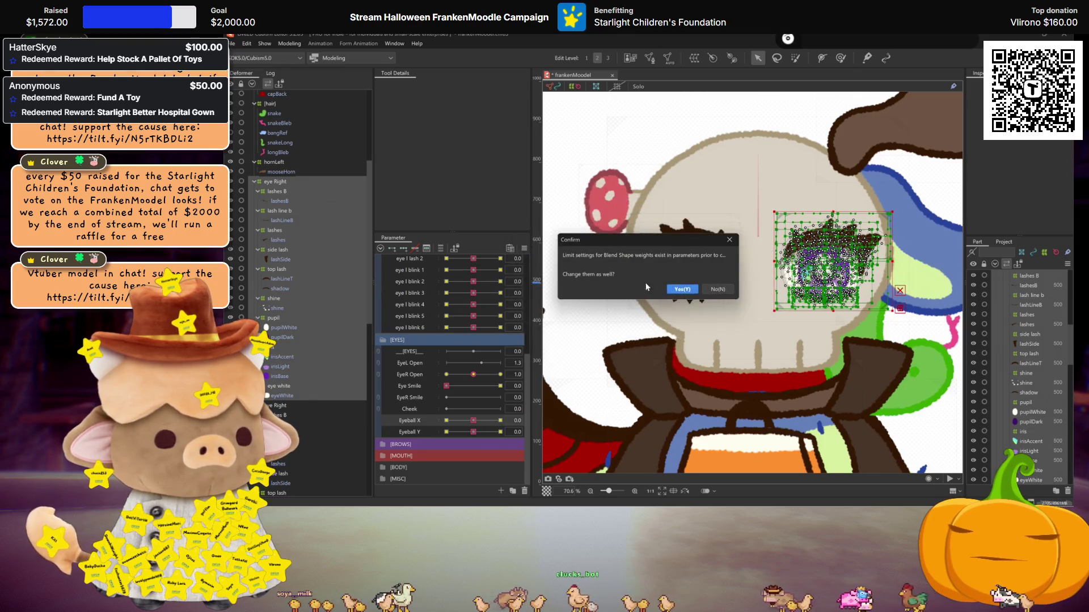
pyautogui.click(683, 290)
pyautogui.hotkey('ctrl', 'h')
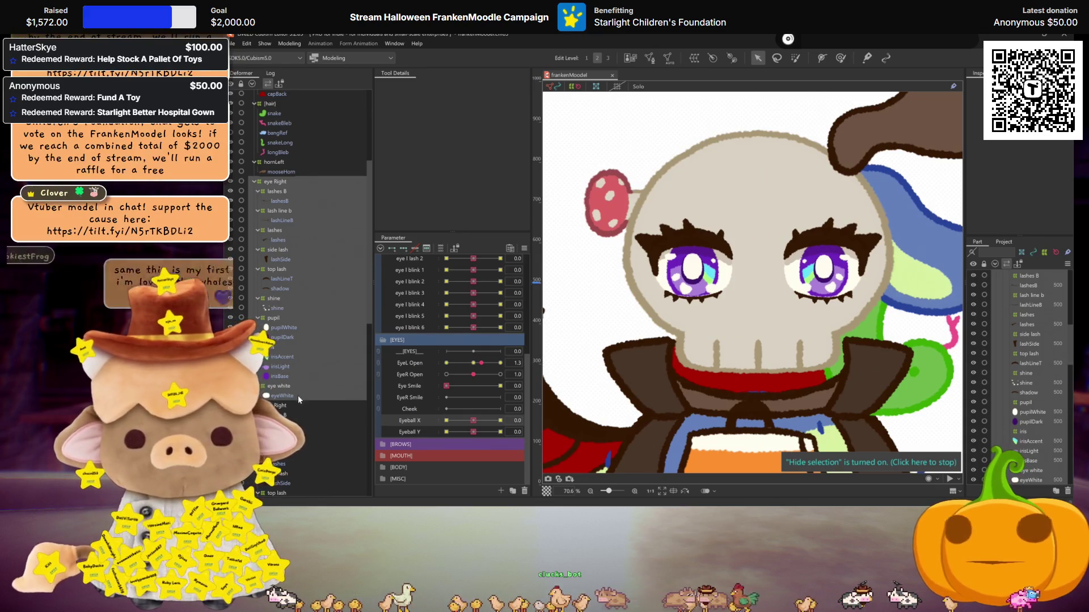
# Flip the irisAccent and shine parts horizontally
pyautogui.click(280, 377)
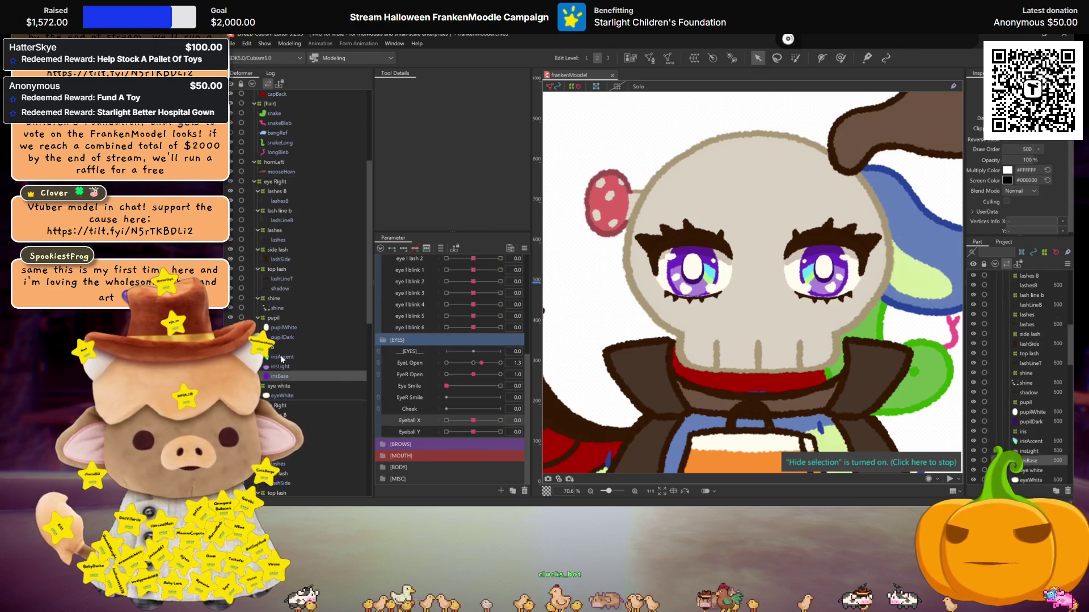
pyautogui.click(281, 357)
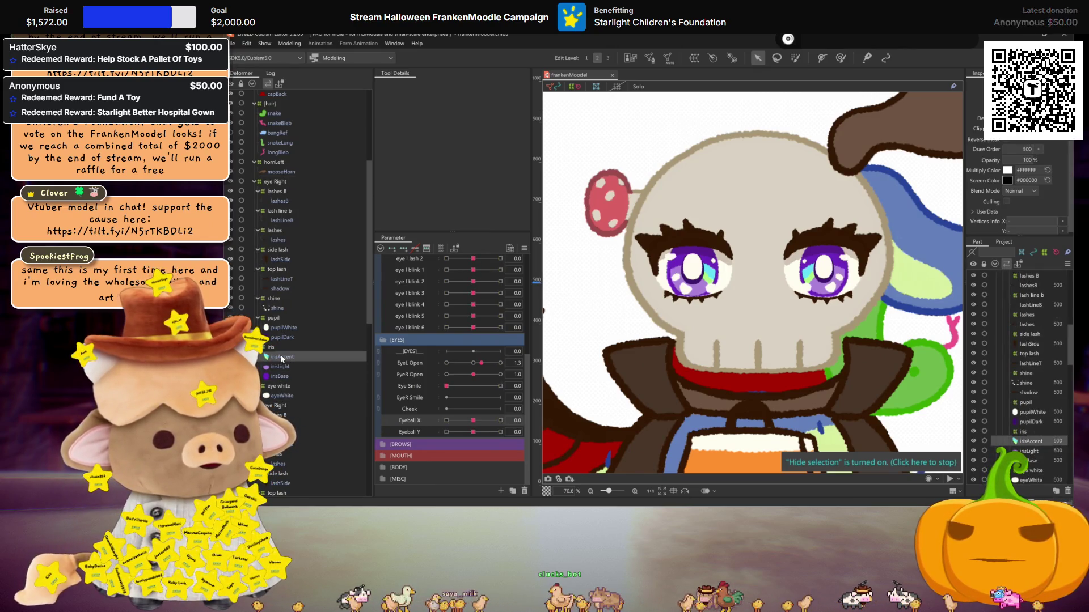
pyautogui.rightClick(289, 358)
pyautogui.click(317, 397)
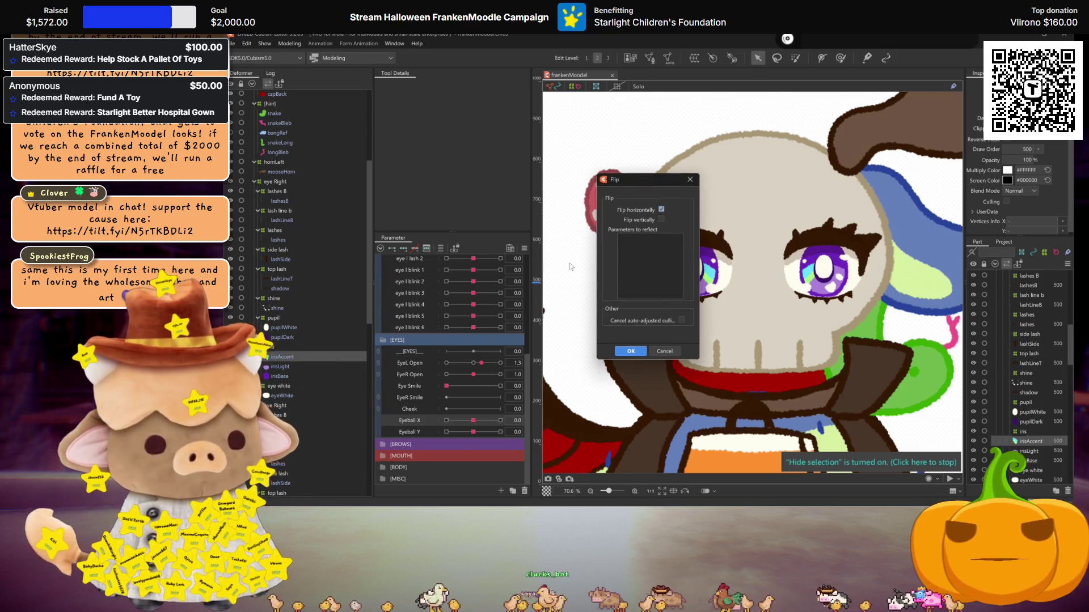
pyautogui.click(631, 353)
pyautogui.rightClick(297, 308)
pyautogui.click(329, 348)
pyautogui.click(633, 352)
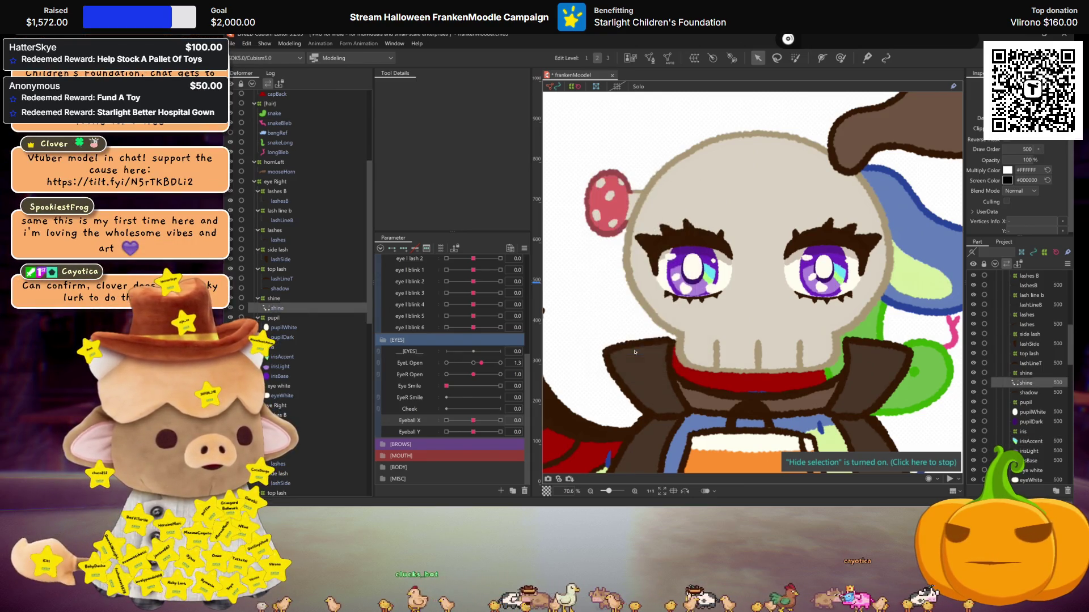
# Wrap the shine part in a warp deformer and nudge it left and right to preview
pyautogui.click(278, 308)
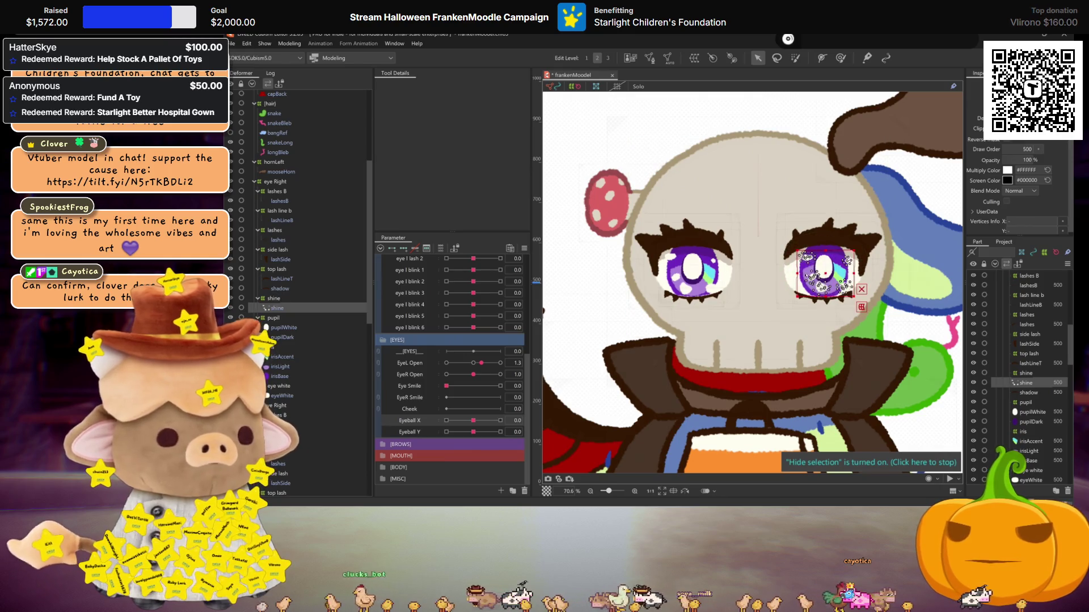
pyautogui.click(278, 298)
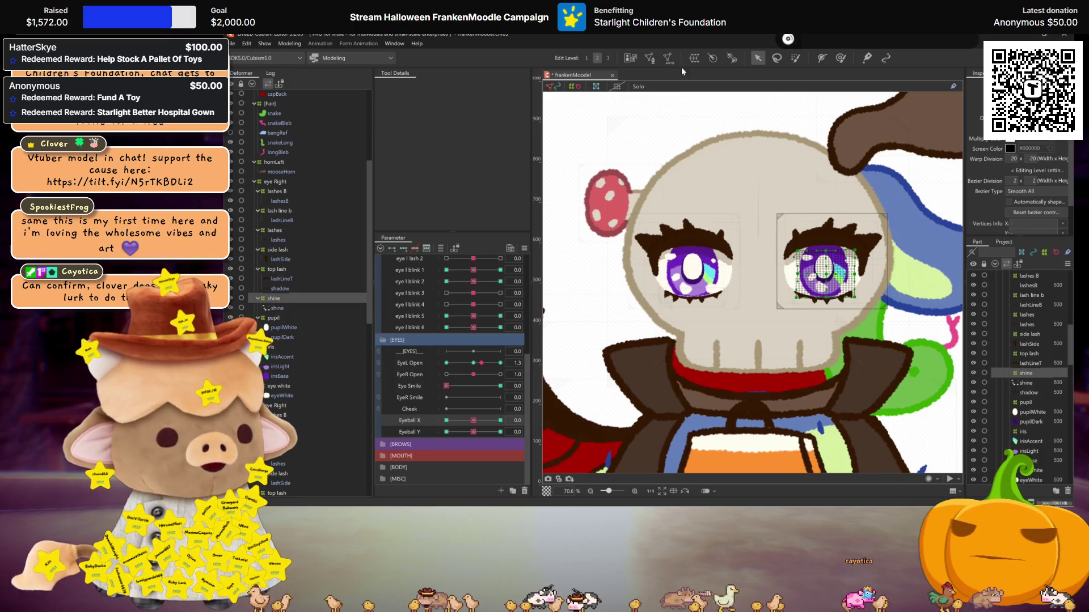
pyautogui.click(649, 57)
pyautogui.press('Return')
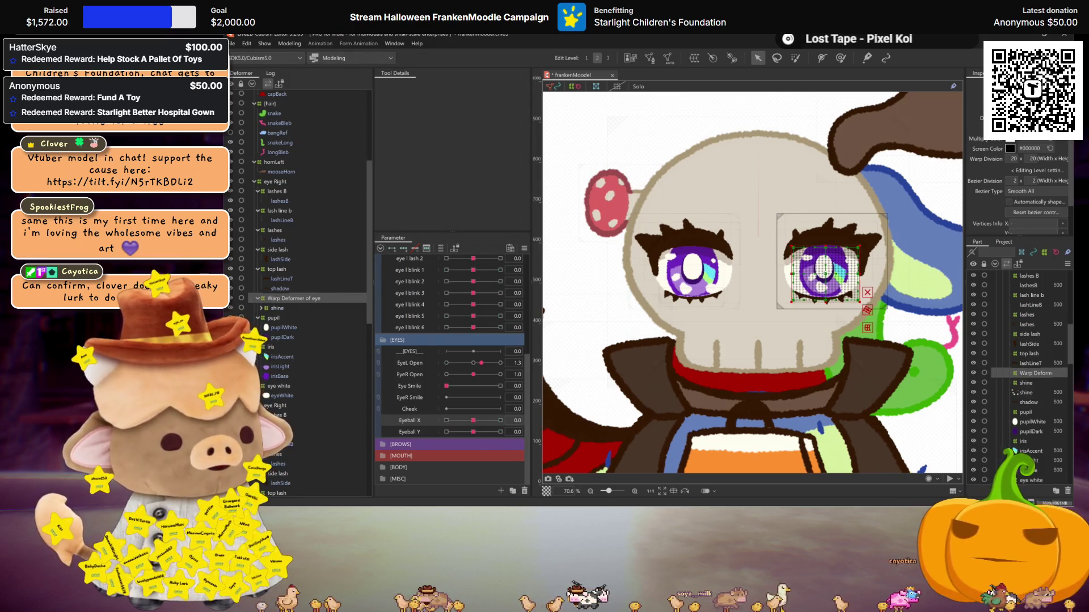
pyautogui.moveTo(825, 274); pyautogui.dragTo(821, 273)
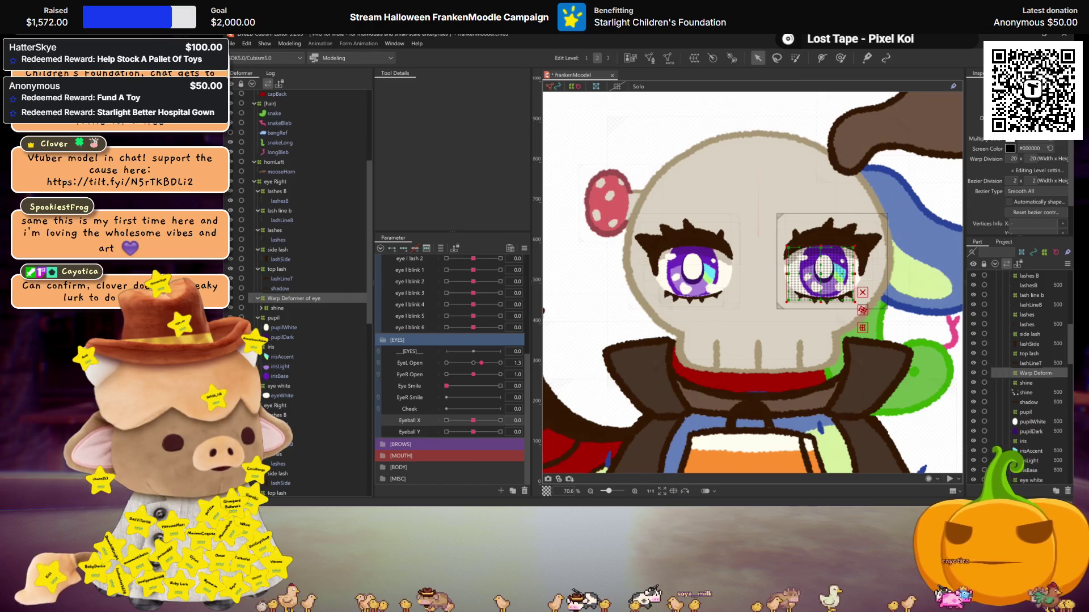
pyautogui.hotkey('ctrl', 'h')
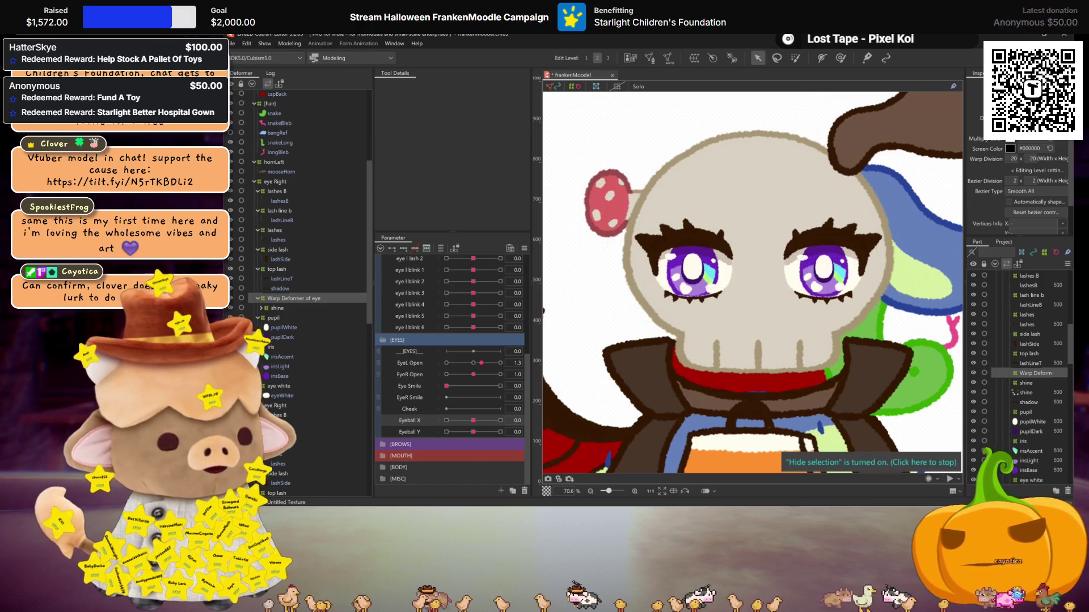
pyautogui.scroll(3, 749, 255)
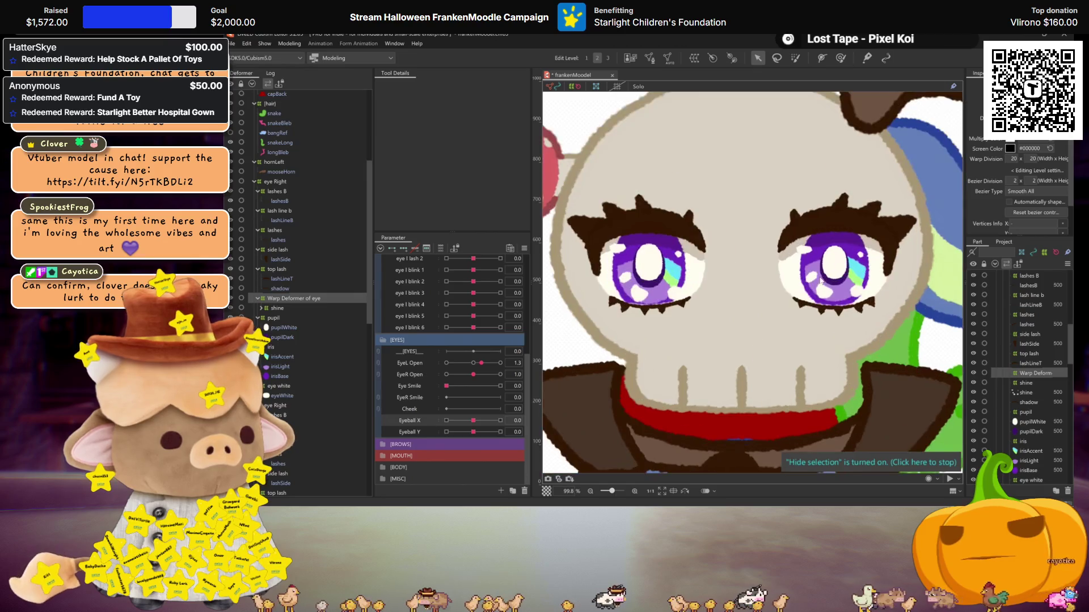
pyautogui.moveTo(830, 274); pyautogui.dragTo(832, 273)
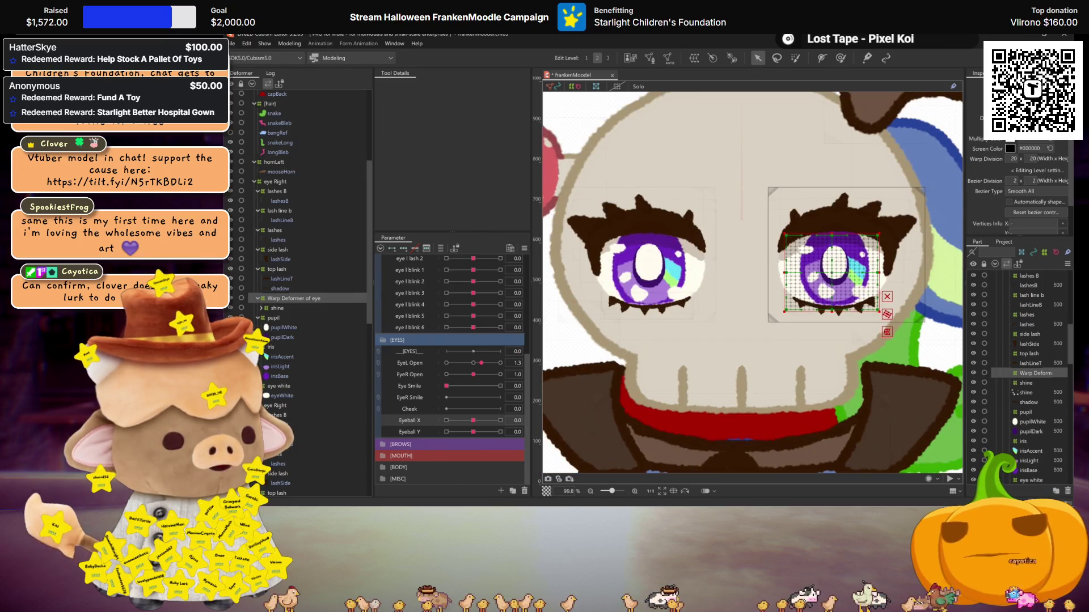
pyautogui.hotkey('ctrl', 'h')
pyautogui.scroll(-3, 817, 281)
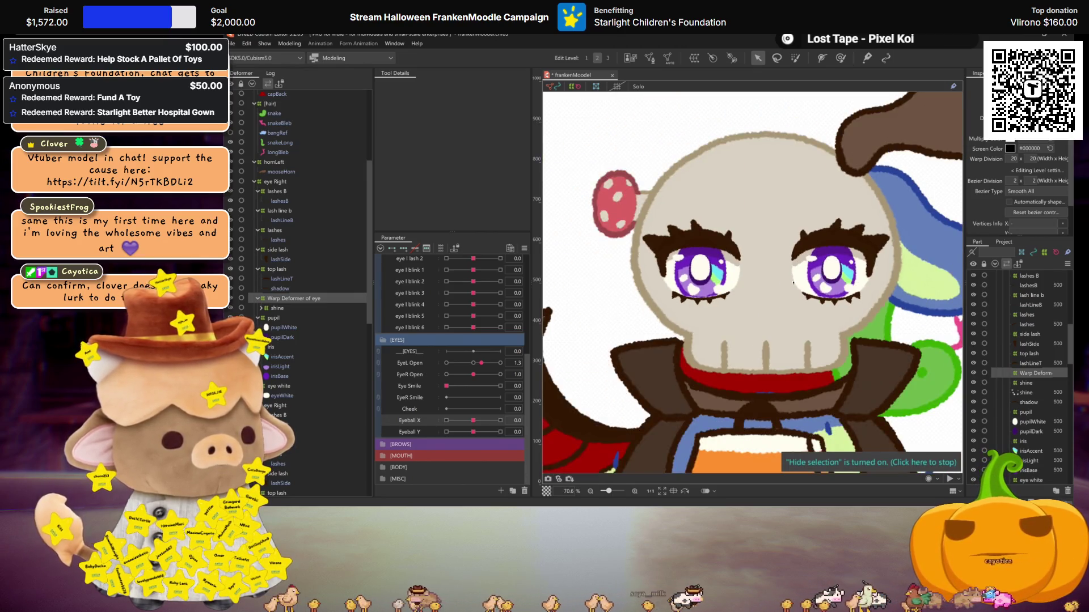
# Flip the irisLight mesh horizontally
pyautogui.click(283, 367)
pyautogui.hotkey('ctrl', 'shift', 'f')
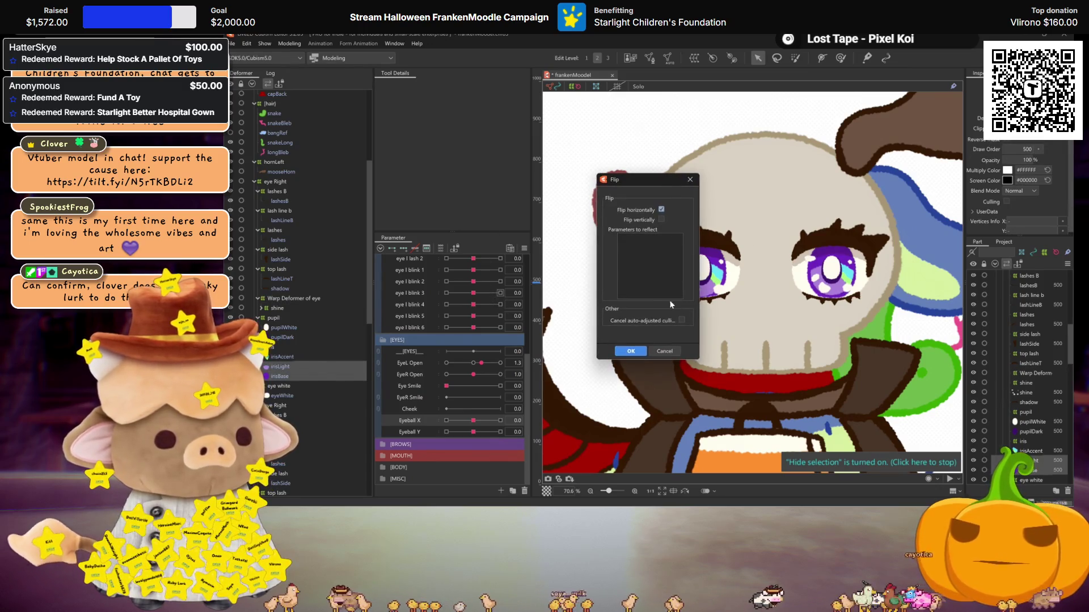
pyautogui.click(631, 351)
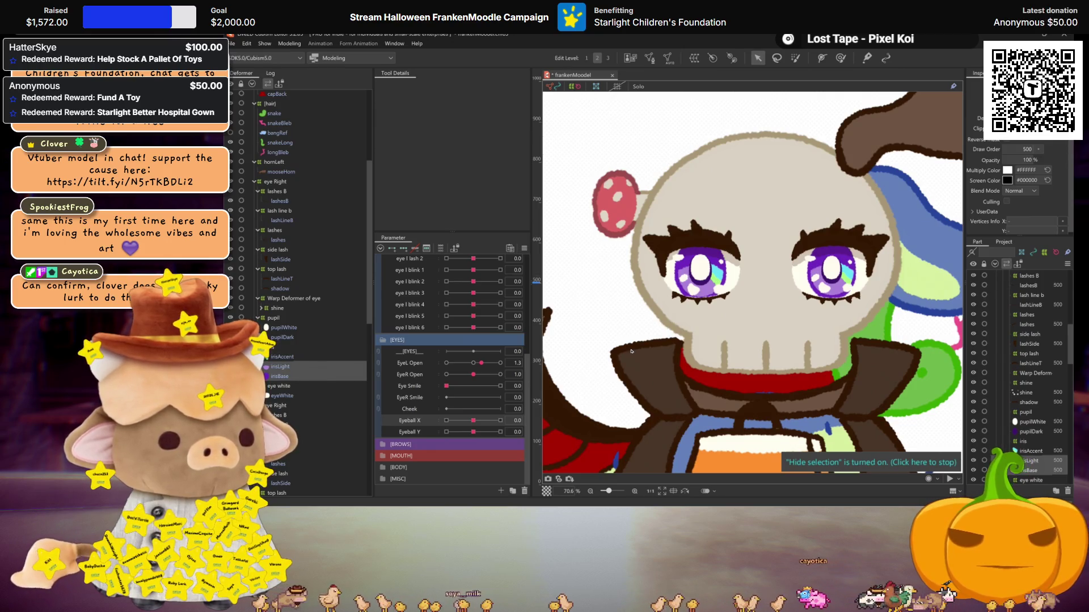
# Delete the Warp Deformer of eye and save the model
pyautogui.click(281, 299)
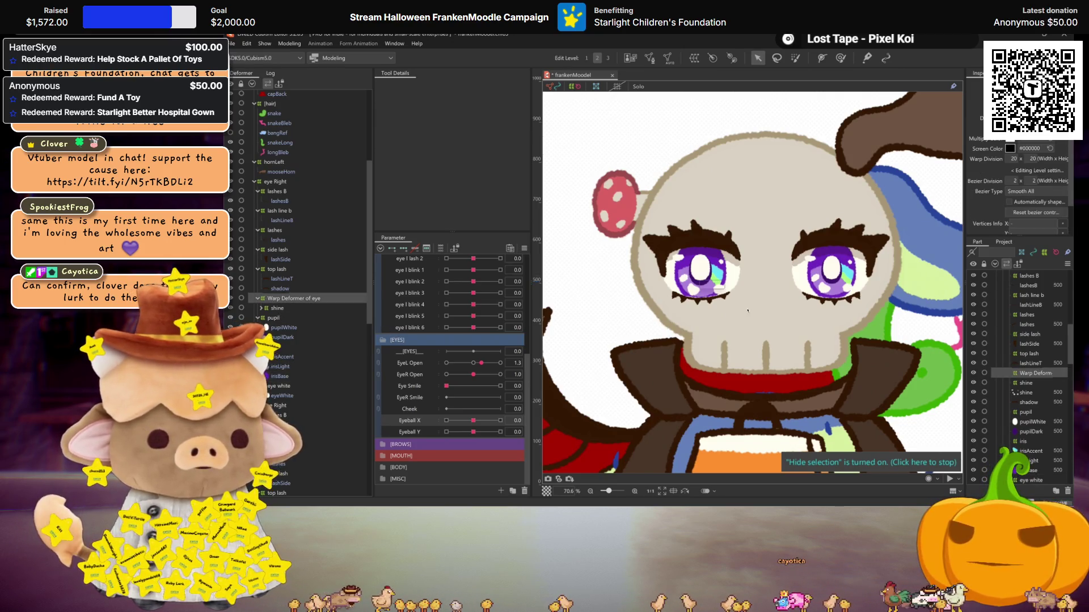
pyautogui.click(830, 274)
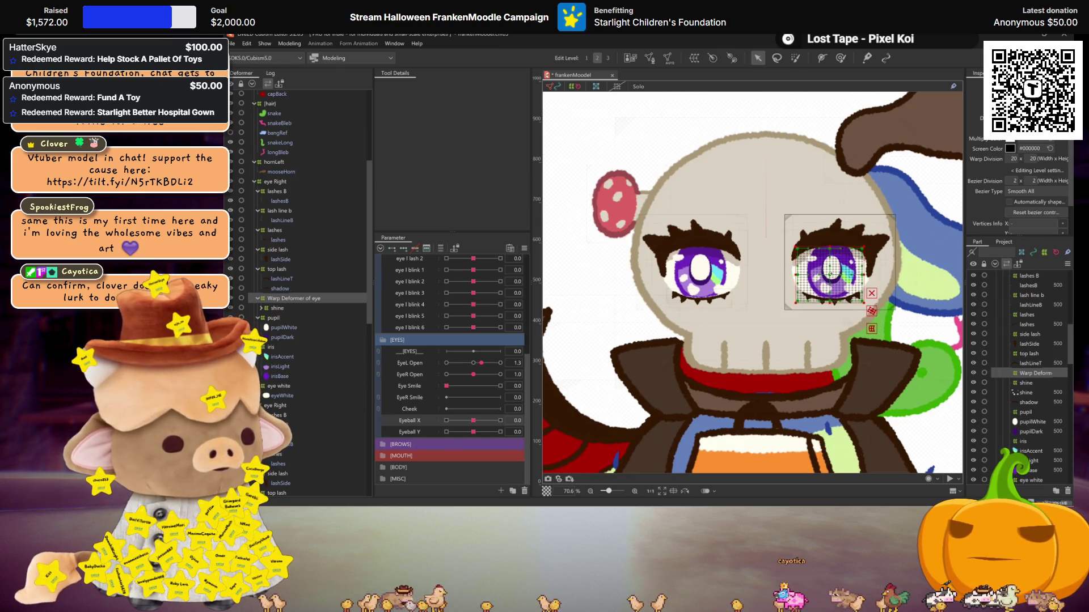
pyautogui.hotkey('ctrl', 'h')
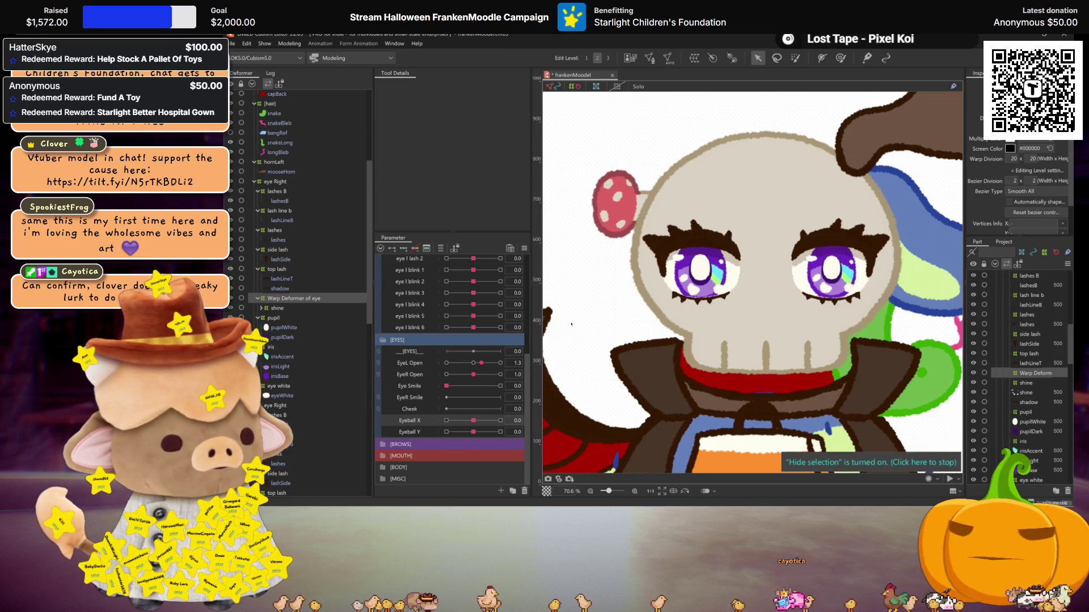
pyautogui.press('Delete')
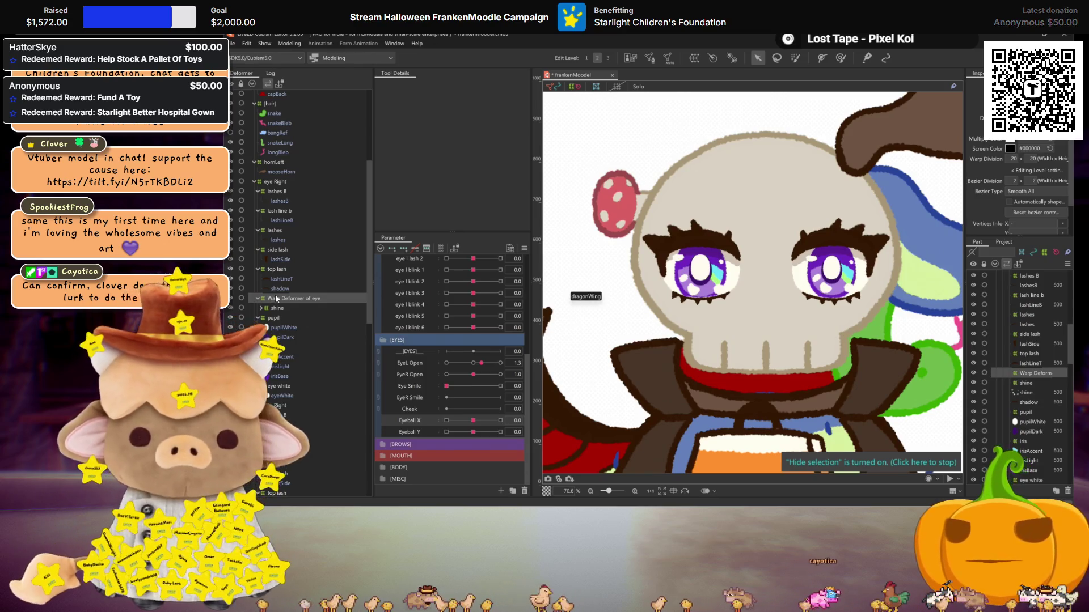
pyautogui.hotkey('ctrl', 's')
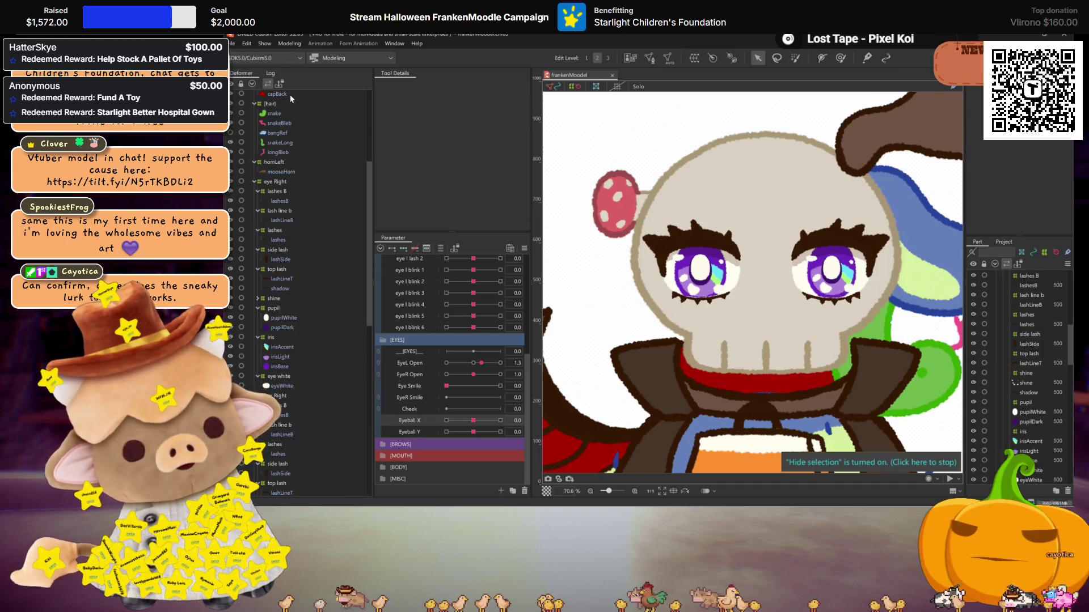
pyautogui.click(294, 46)
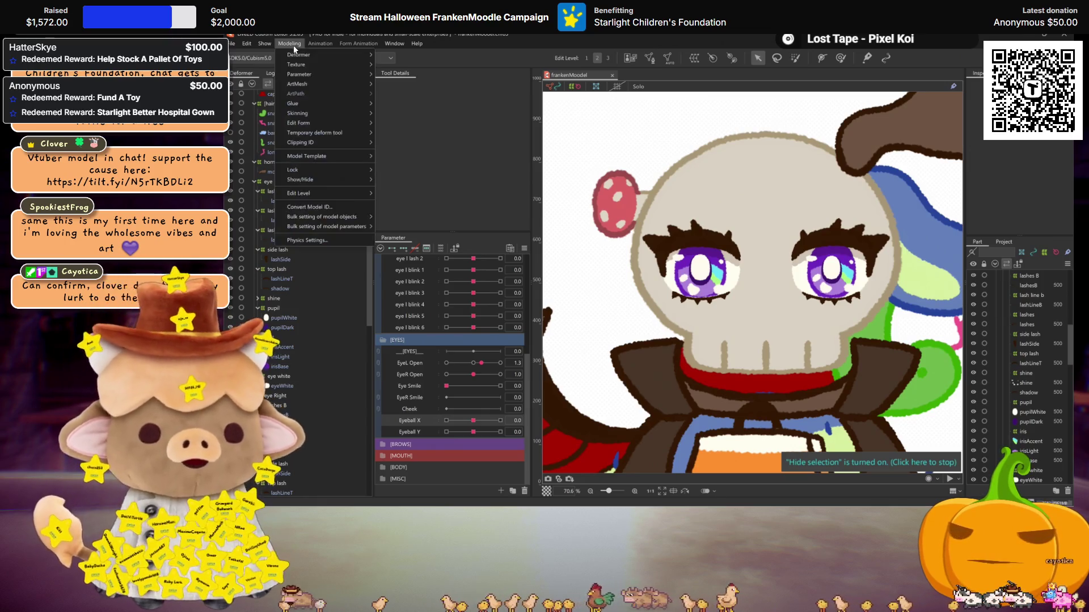
pyautogui.click(309, 240)
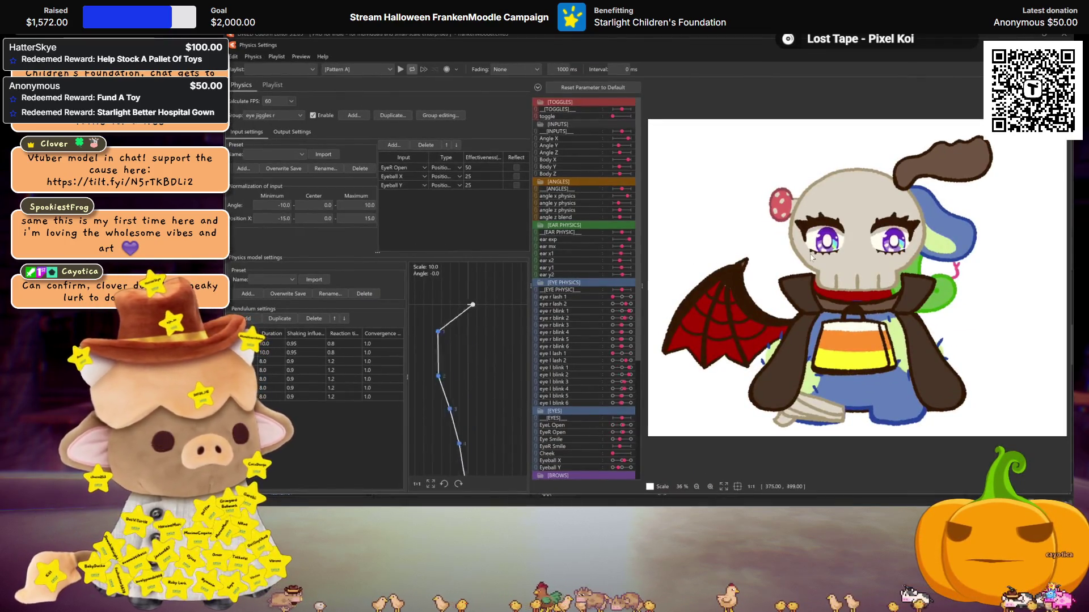
pyautogui.scroll(2, 812, 256)
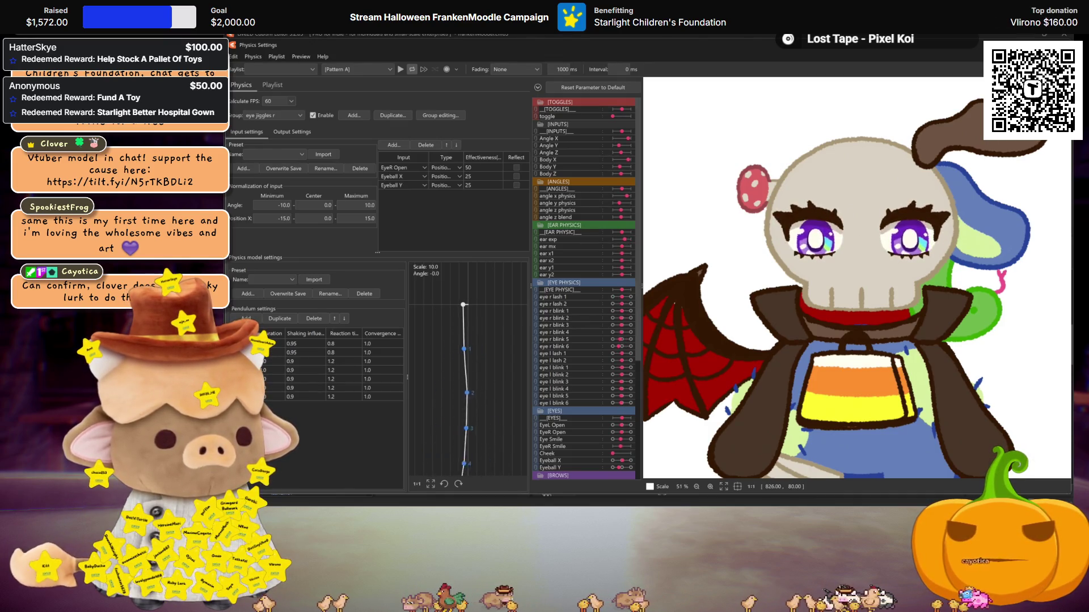
pyautogui.press('Escape')
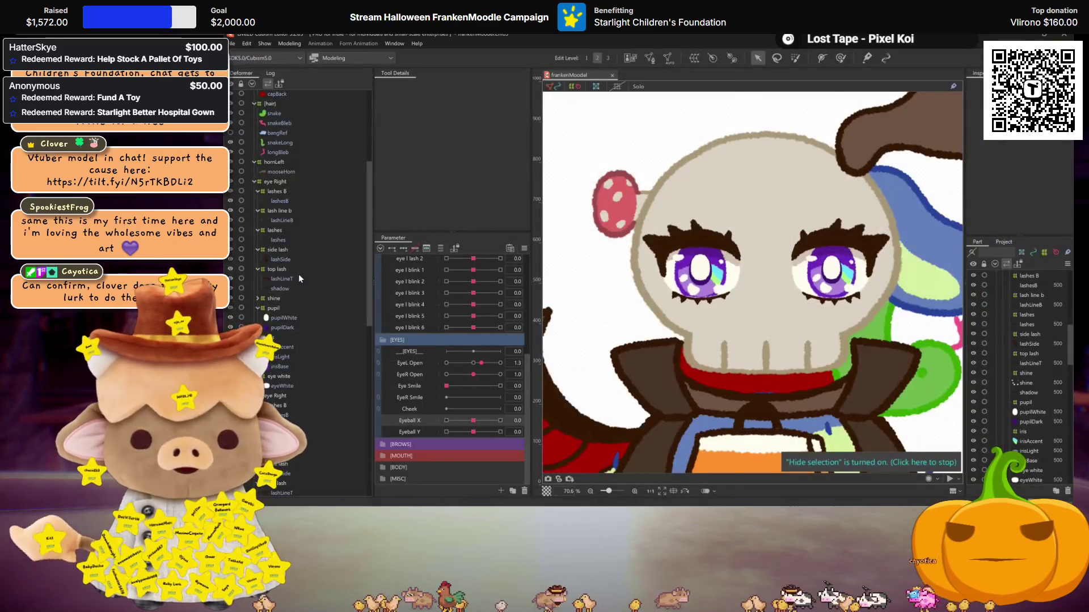
# Undo back to before the Warp Deformer of eye and flip the shine folder horizontally
pyautogui.hotkey('ctrl', 'z')
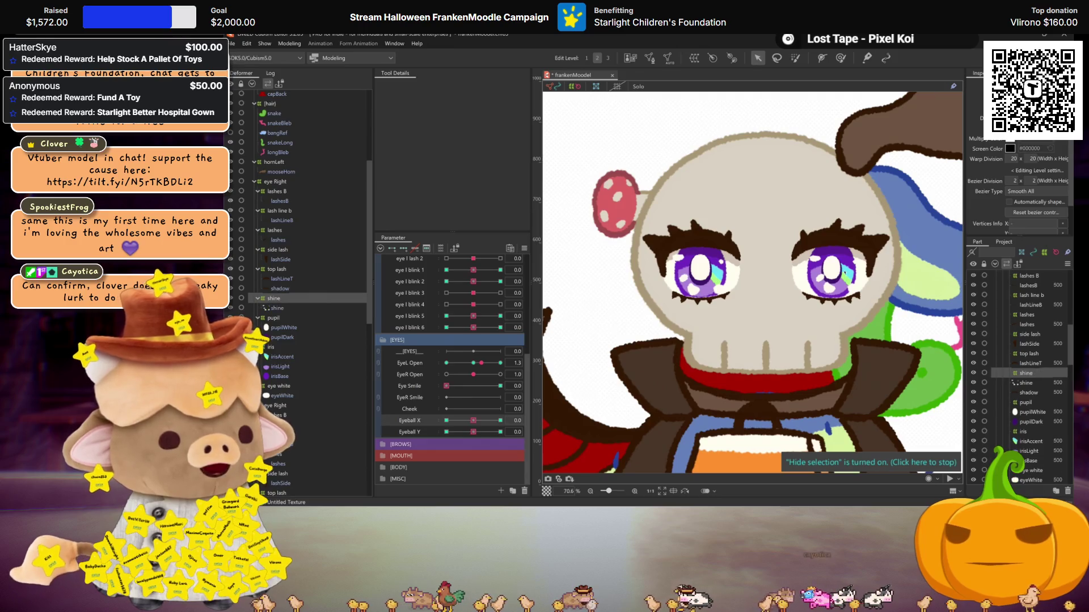
pyautogui.hotkey('ctrl', 'z')
pyautogui.click(275, 298)
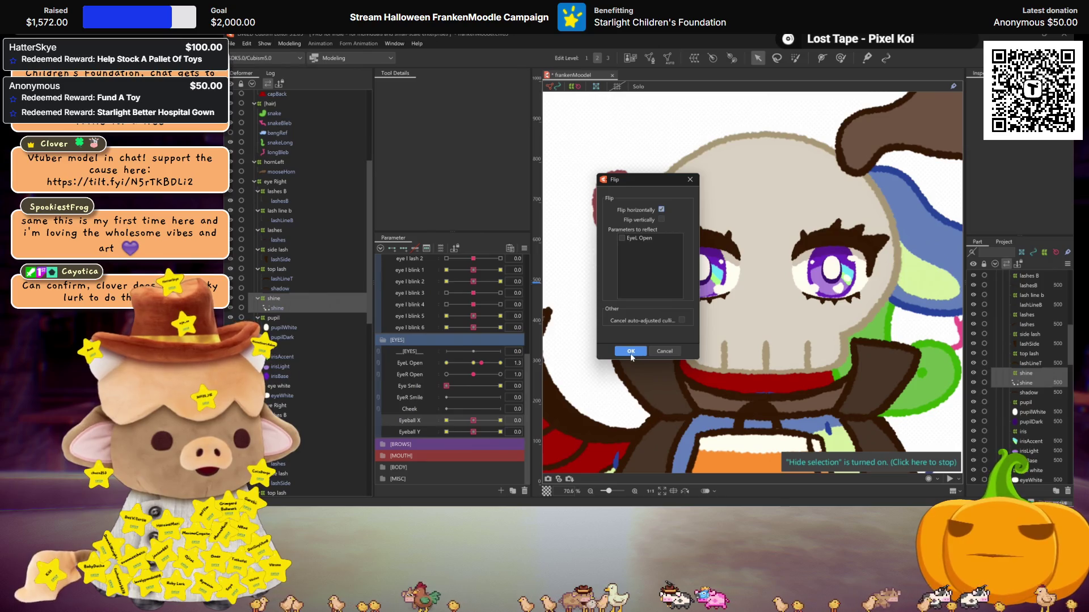
pyautogui.click(631, 351)
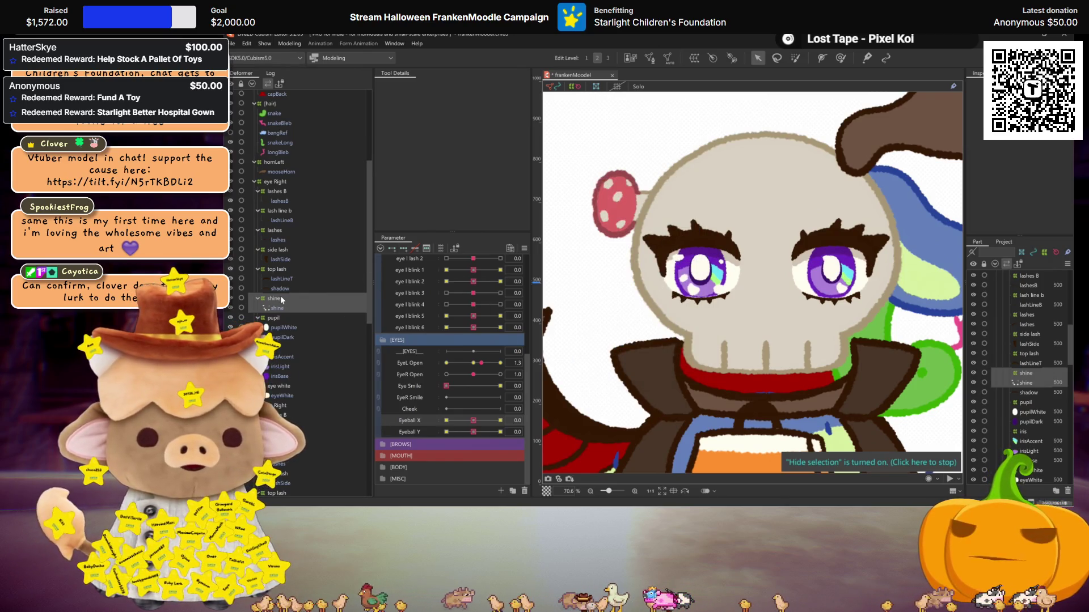
# Wrap shine in a new Warp Deformer of eye and shift it left over the eye
pyautogui.click(282, 301)
pyautogui.click(693, 58)
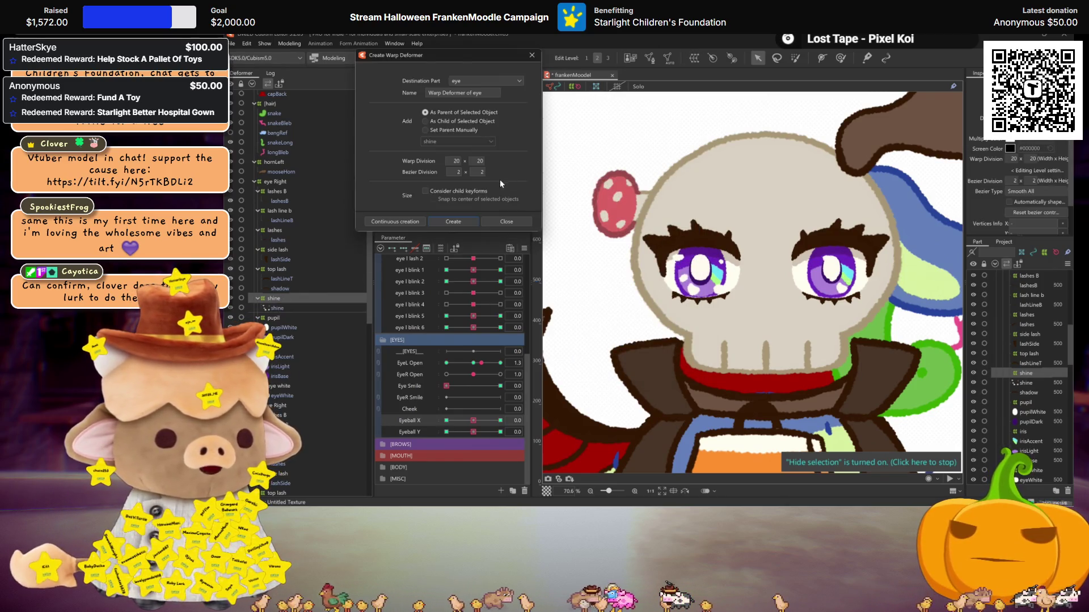
pyautogui.click(454, 221)
pyautogui.moveTo(845, 276); pyautogui.dragTo(828, 277)
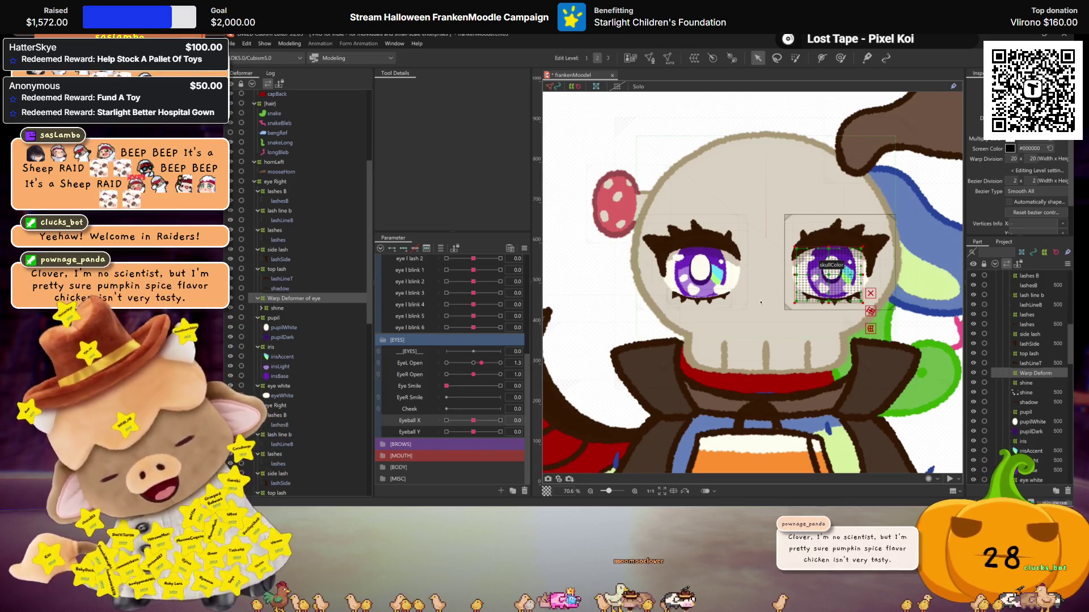
pyautogui.click(280, 306)
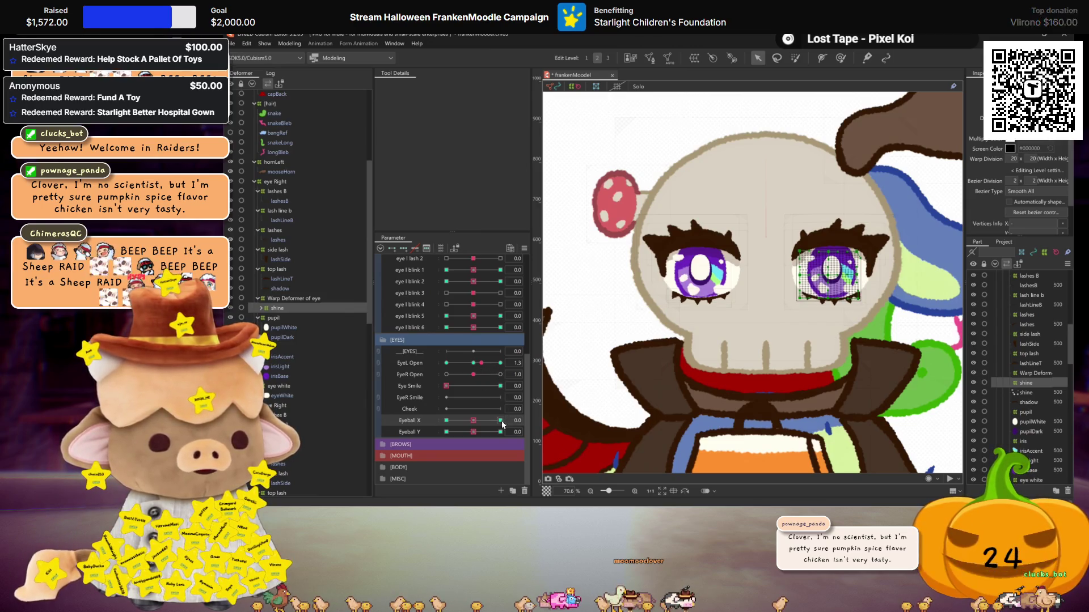
# Reflect the shine's Eyeball X keyforms and test the eye movement
pyautogui.moveTo(504, 423); pyautogui.dragTo(488, 417)
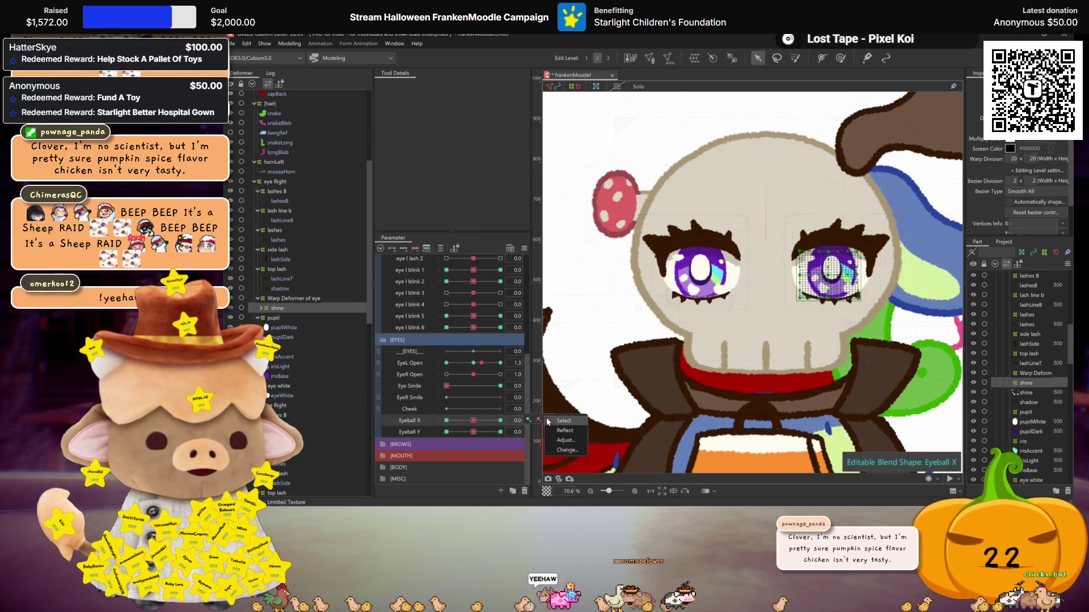
pyautogui.click(548, 420)
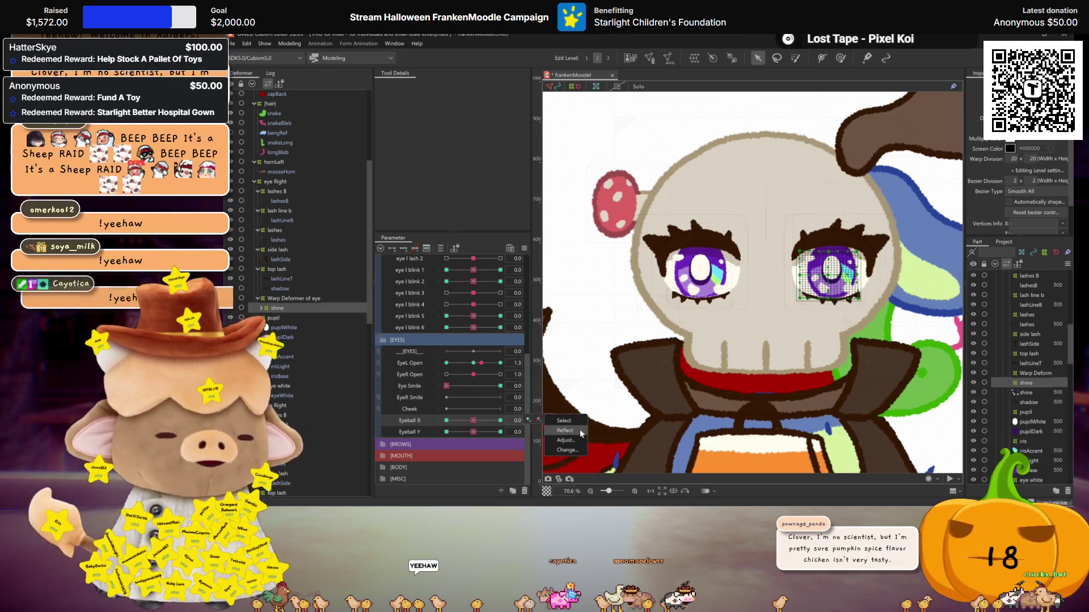
pyautogui.click(576, 430)
pyautogui.moveTo(473, 420)
pyautogui.mouseDown()
pyautogui.moveTo(462, 423)
pyautogui.moveTo(471, 419)
pyautogui.mouseUp()
# Check the eye l blink 1, 2, 5 and 6 keyforms, then delete the Warp Deformer of eye
pyautogui.scroll(3, 474, 397)
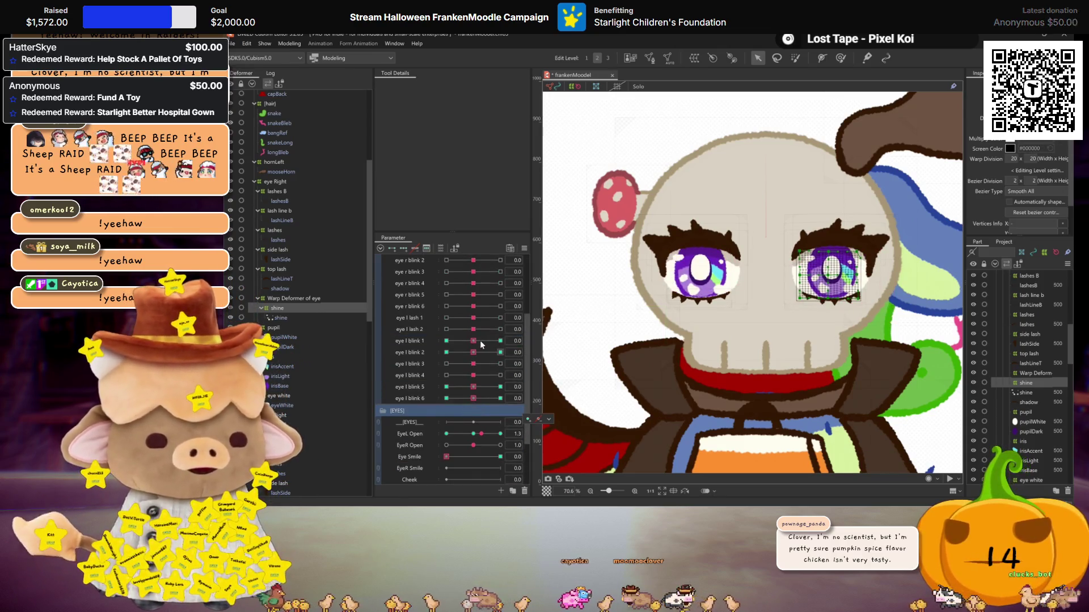
pyautogui.click(500, 353)
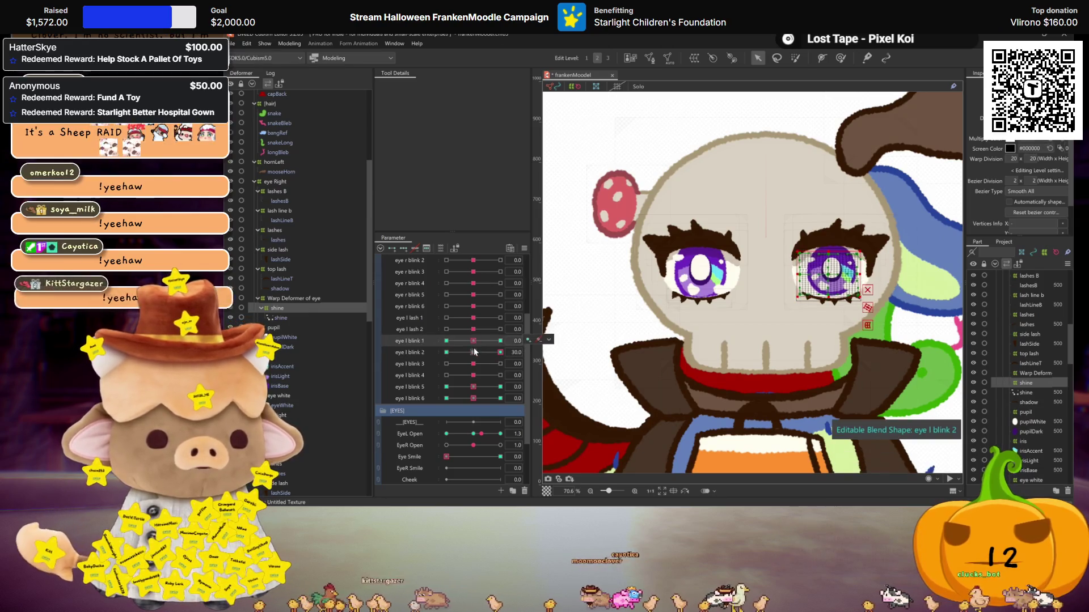
pyautogui.click(500, 387)
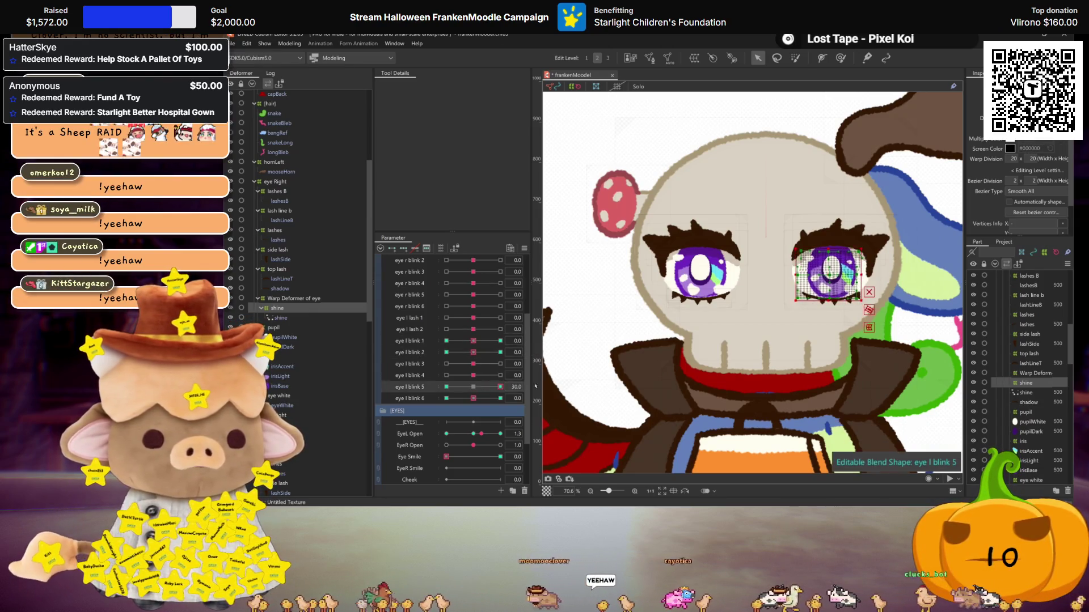
pyautogui.click(446, 398)
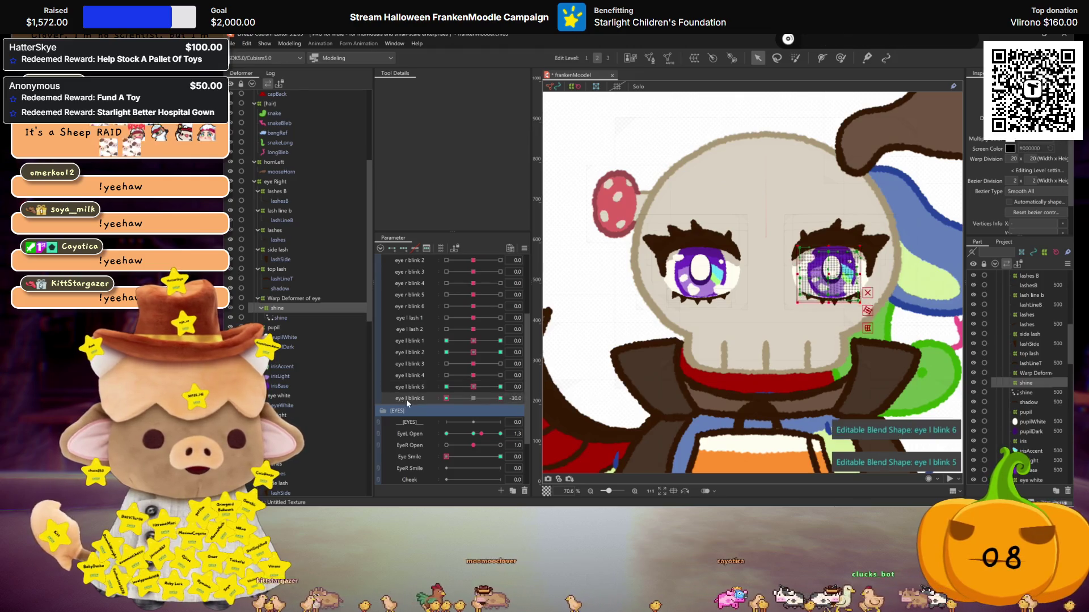
pyautogui.click(473, 398)
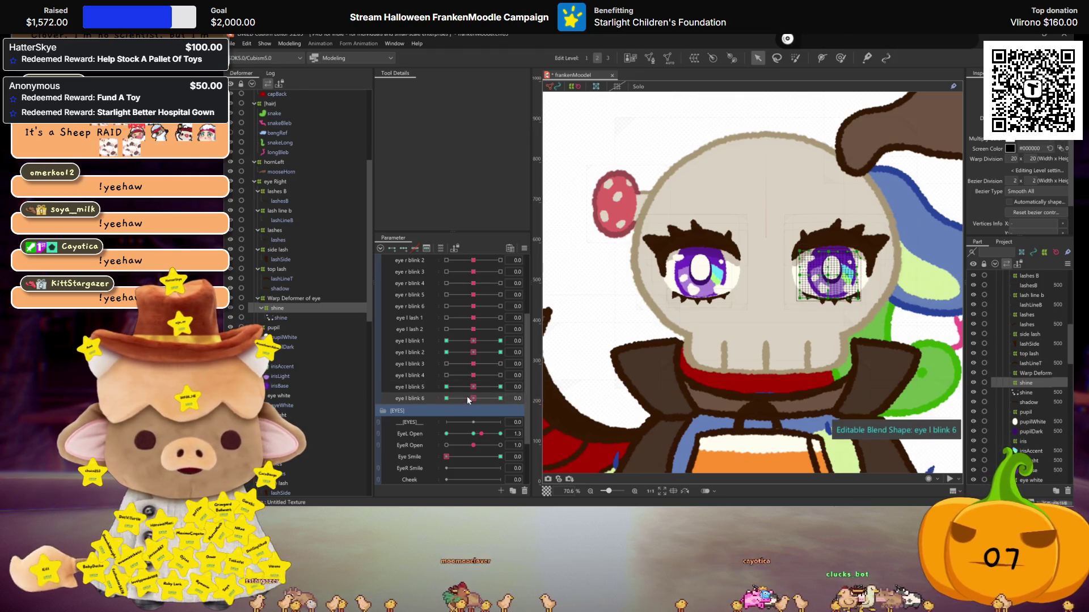
pyautogui.click(446, 341)
pyautogui.click(473, 340)
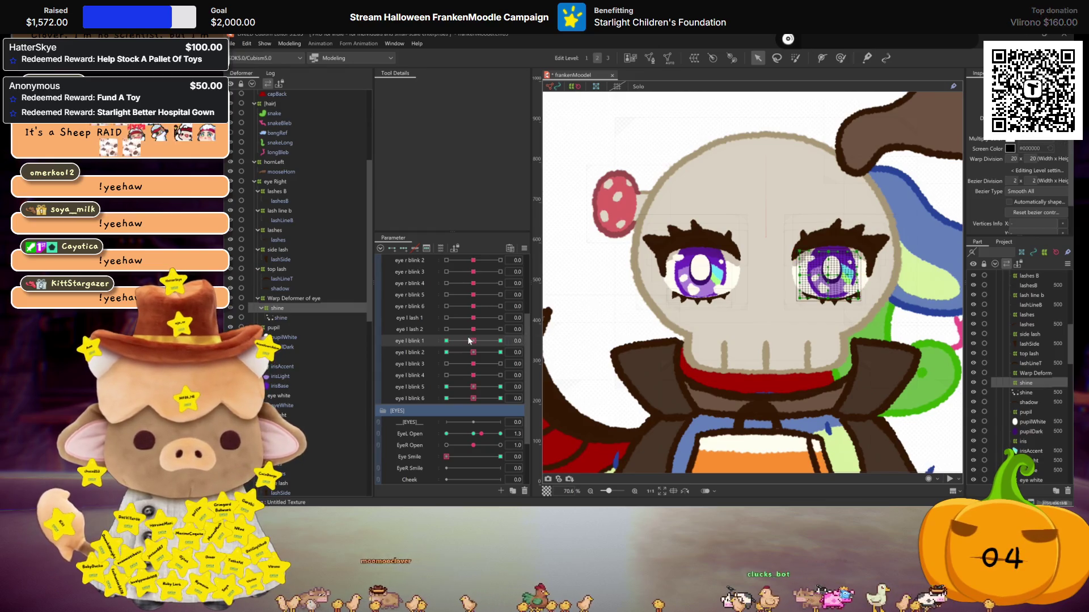
pyautogui.click(300, 297)
pyautogui.press('Delete')
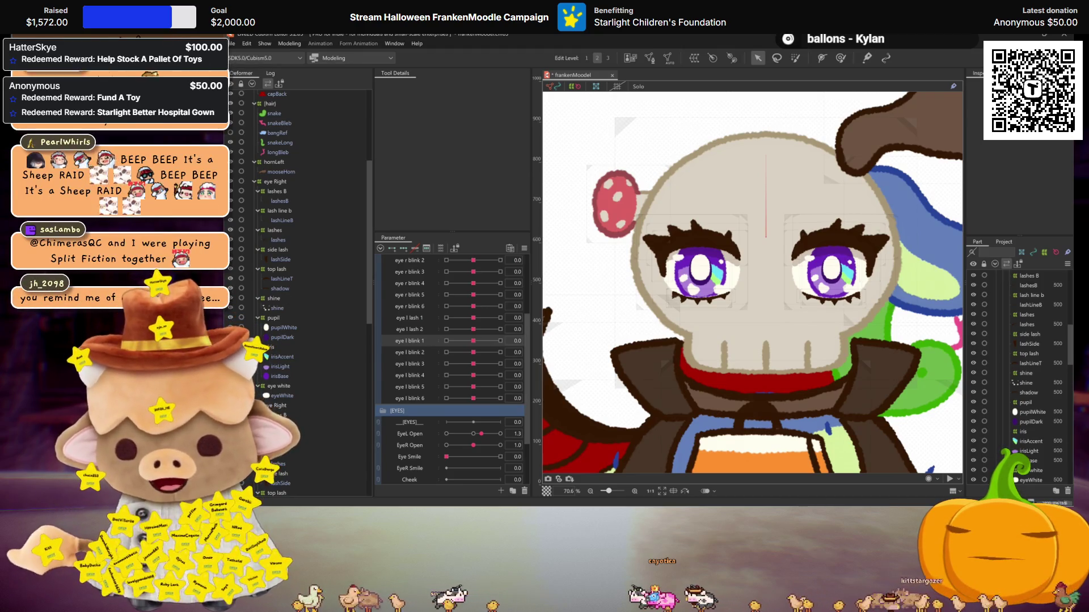
# Save the model with Ctrl+S and open Modeling > Physics Settings
pyautogui.scroll(-3, 729, 299)
pyautogui.scroll(-2, 729, 299)
pyautogui.scroll(-1, 729, 299)
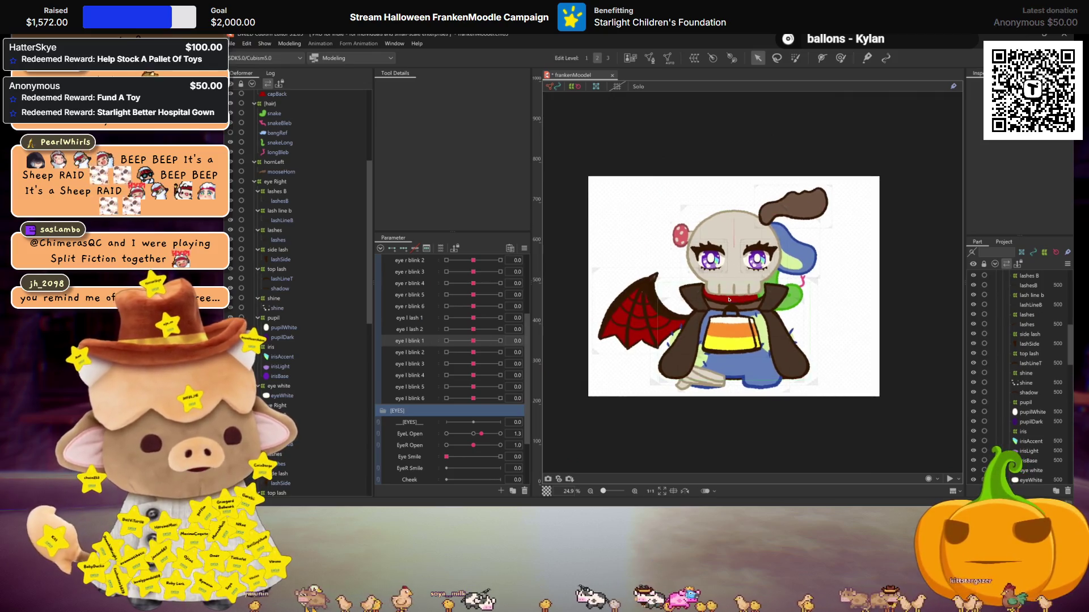
pyautogui.scroll(1, 822, 363)
pyautogui.scroll(1, 822, 363)
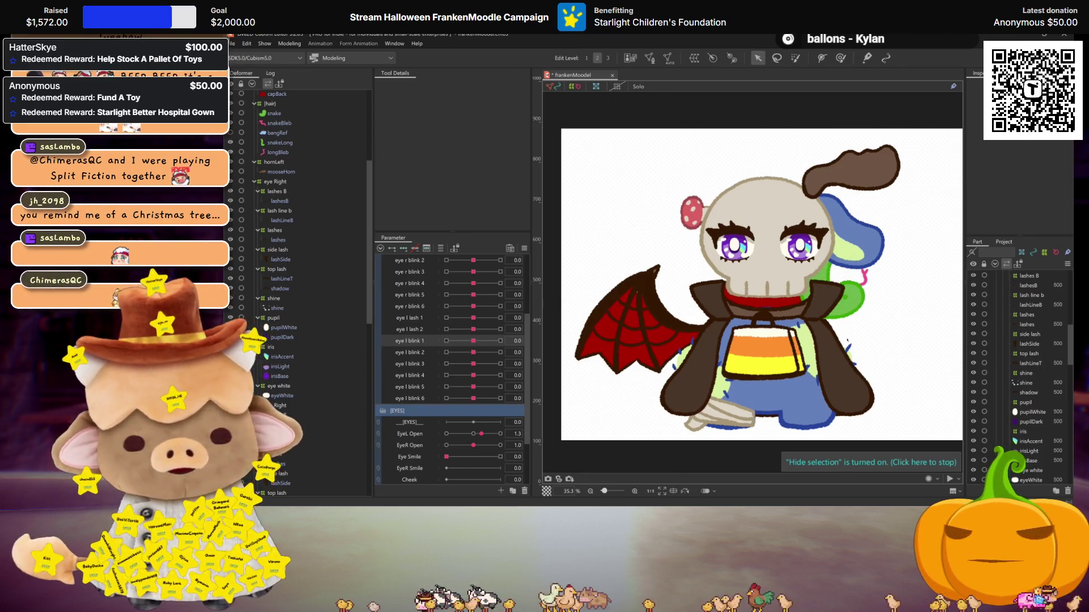
pyautogui.scroll(2, 767, 277)
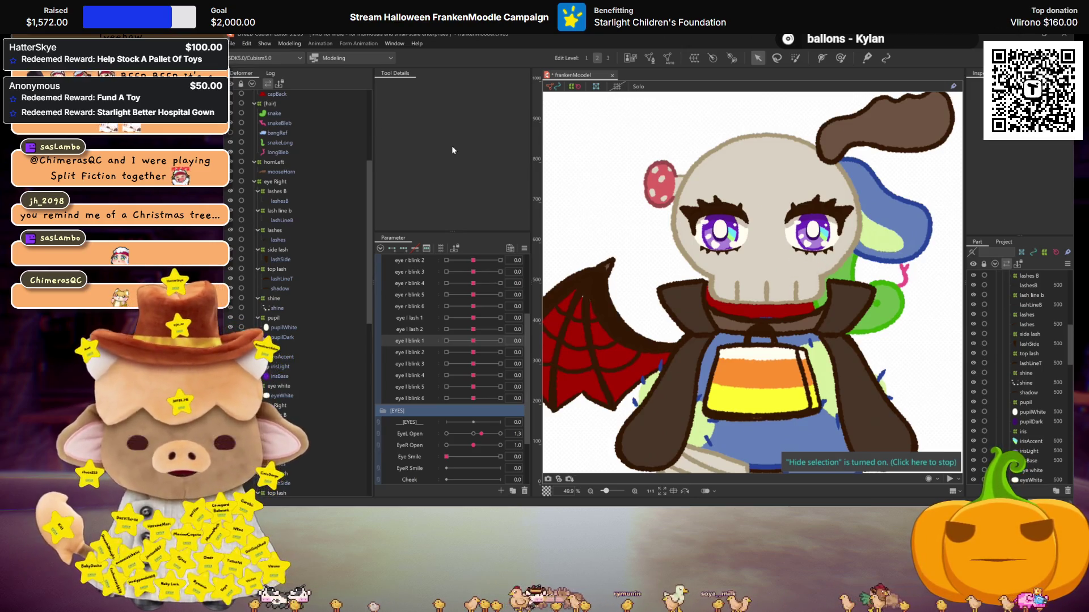
pyautogui.hotkey('ctrl', 's')
pyautogui.click(289, 44)
pyautogui.click(328, 237)
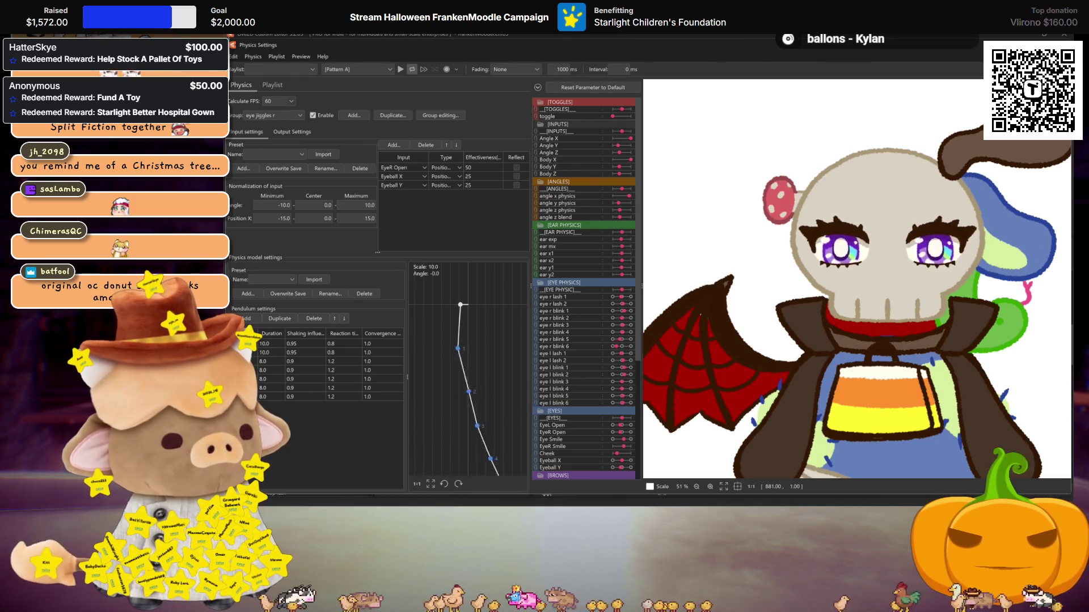
# Close the Physics Settings window with Escape
pyautogui.press('Escape')
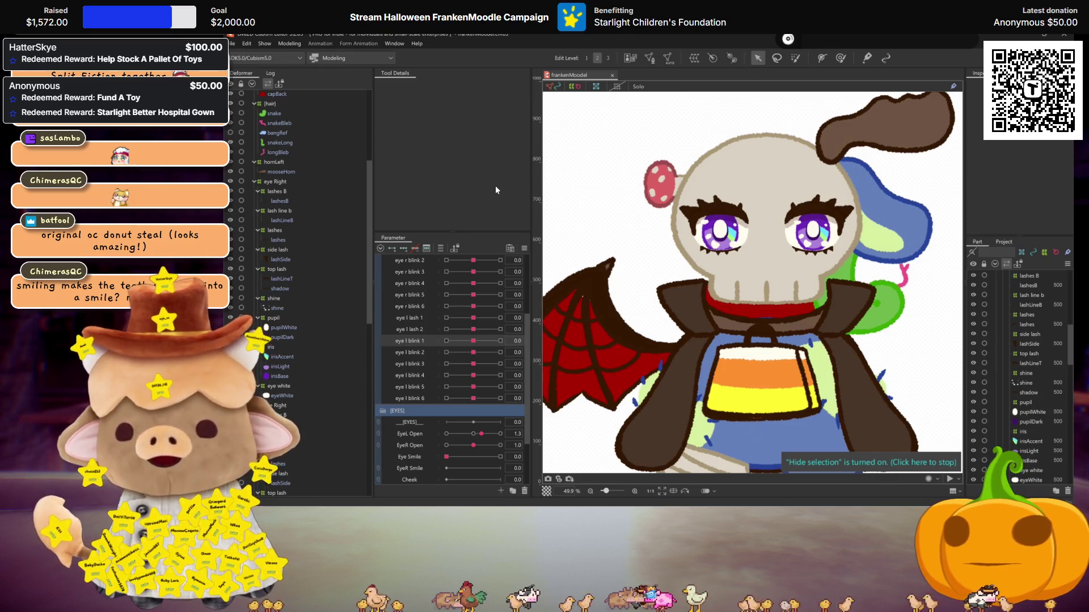
# Select the teethLines mesh on the skull and drag it slightly downward
pyautogui.scroll(3, 789, 275)
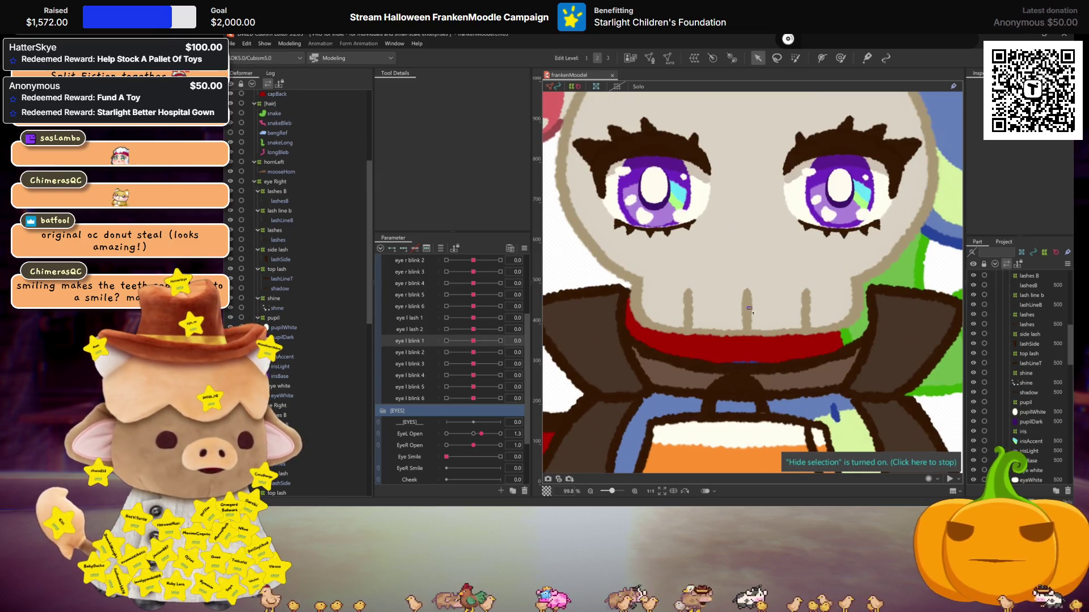
pyautogui.click(749, 311)
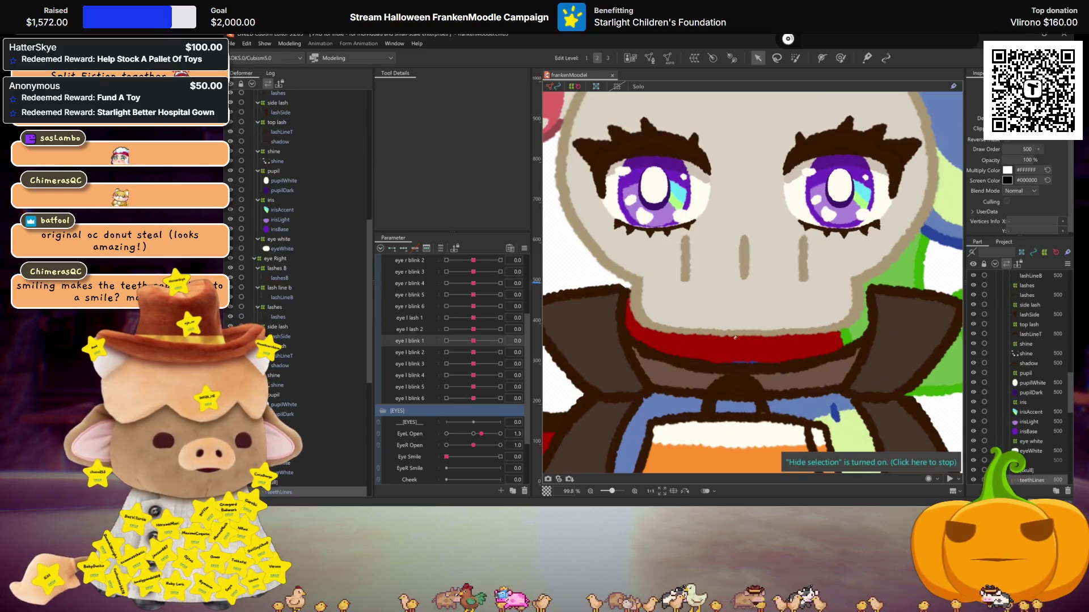
pyautogui.moveTo(739, 292); pyautogui.dragTo(730, 335)
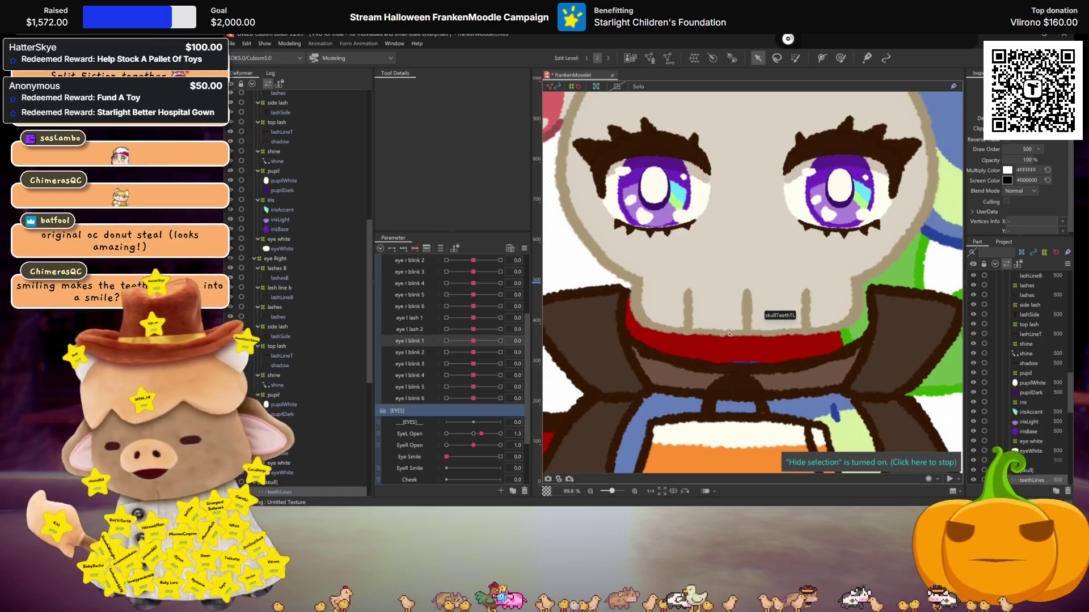
pyautogui.scroll(-3, 731, 326)
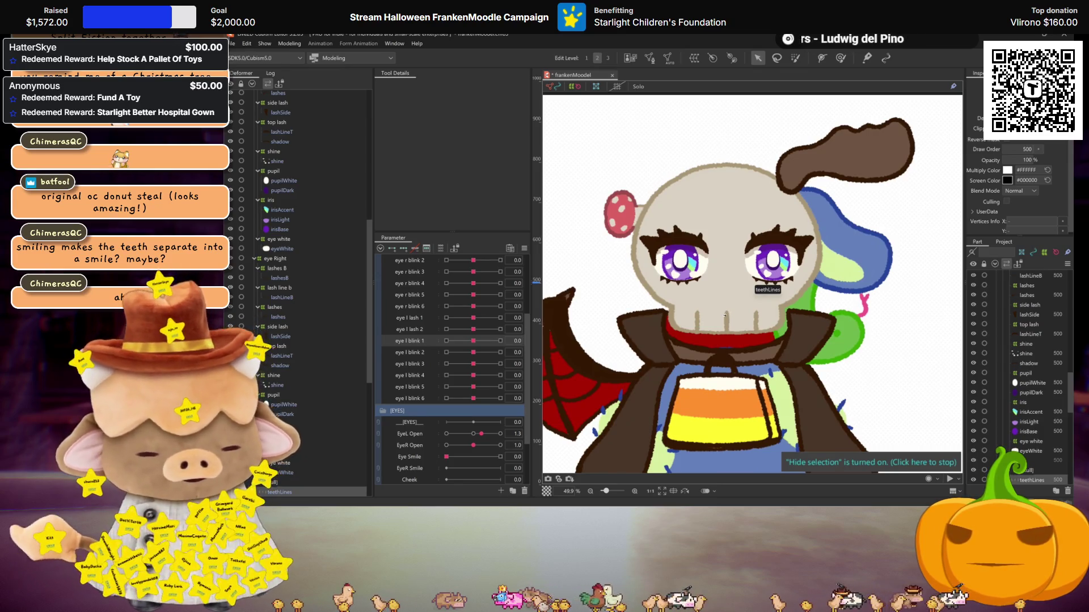
# Save the model and rename the duplicated eye Right deformer to eye left
pyautogui.hotkey('ctrl', 's')
pyautogui.scroll(1, 725, 314)
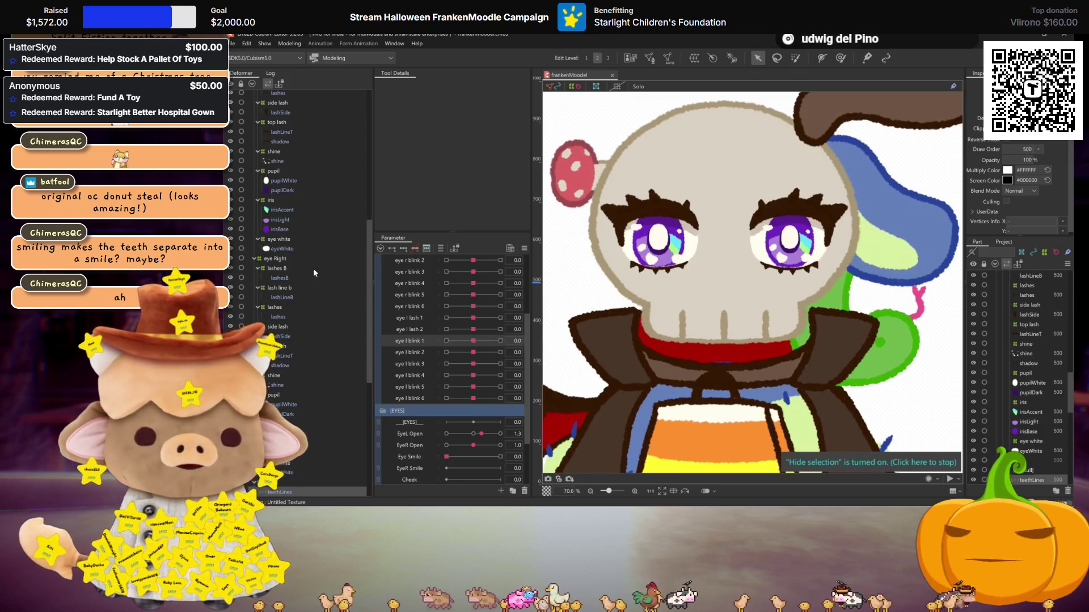
pyautogui.scroll(5, 269, 179)
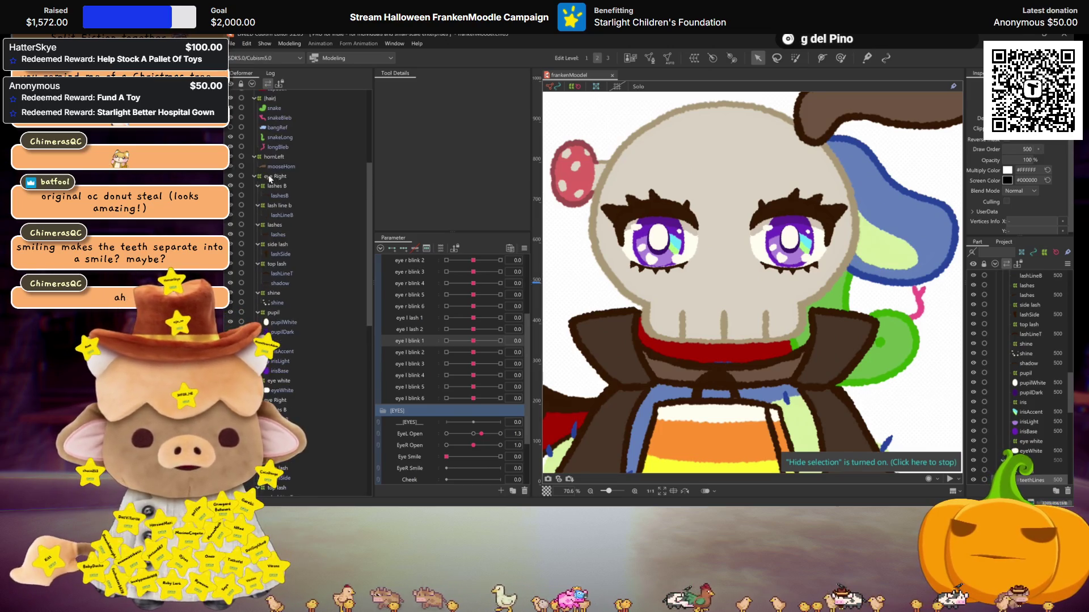
pyautogui.click(276, 176)
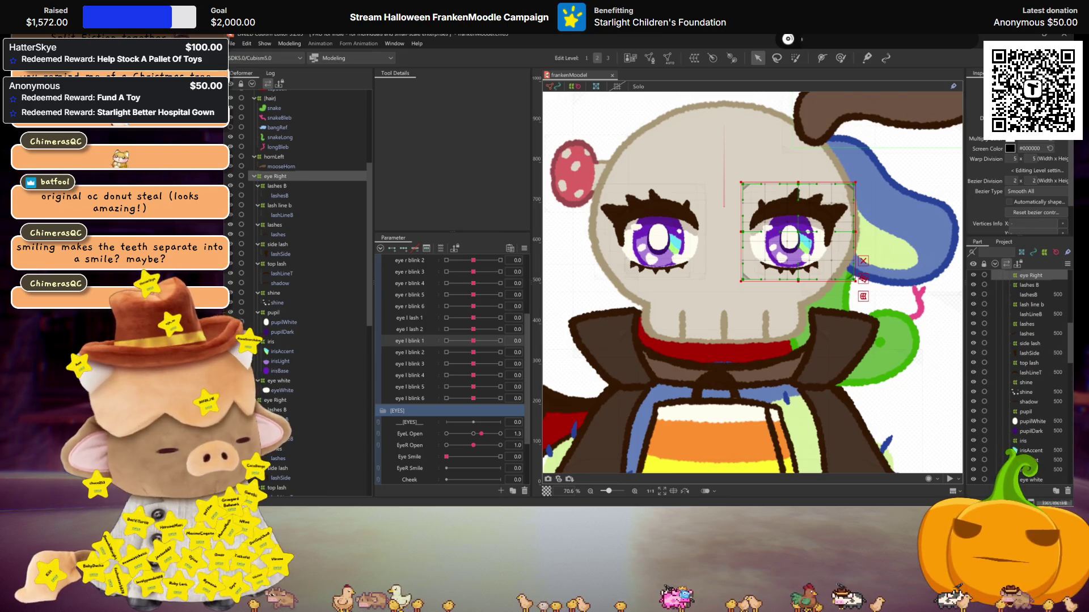
pyautogui.press('Return')
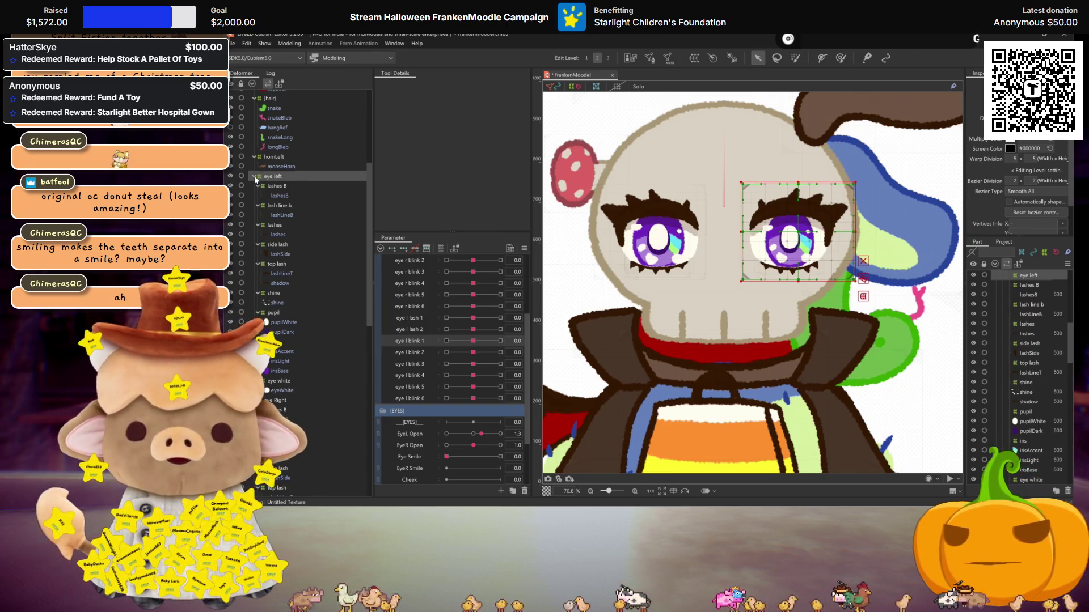
# Select both the eye left and eye Right deformers for a new warp deformer
pyautogui.click(254, 177)
pyautogui.click(282, 192)
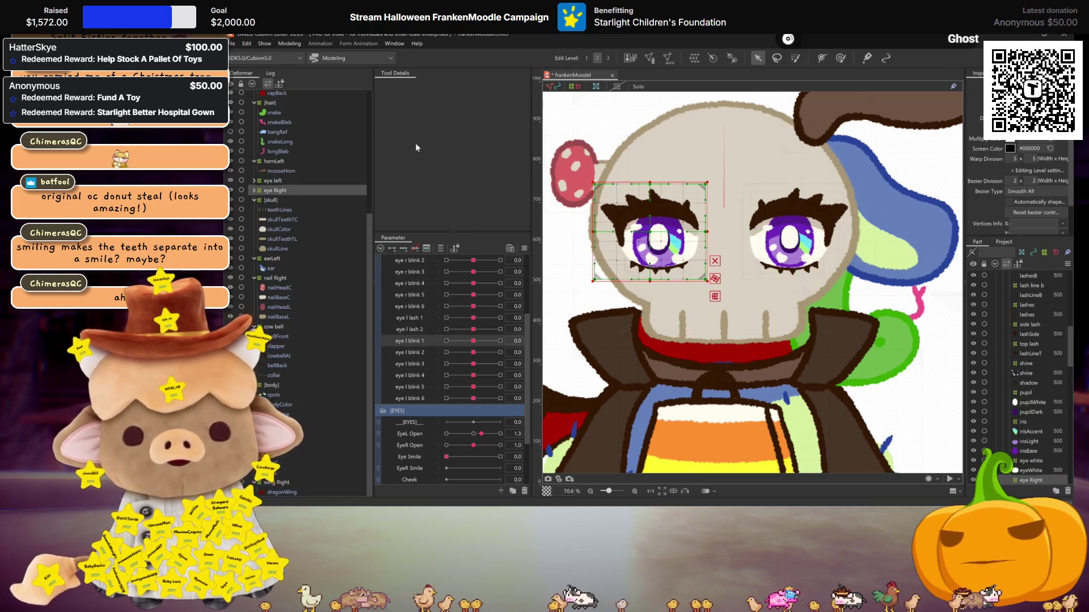
pyautogui.keyDown('ctrl'); pyautogui.click(282, 183); pyautogui.keyUp('ctrl')
pyautogui.click(629, 58)
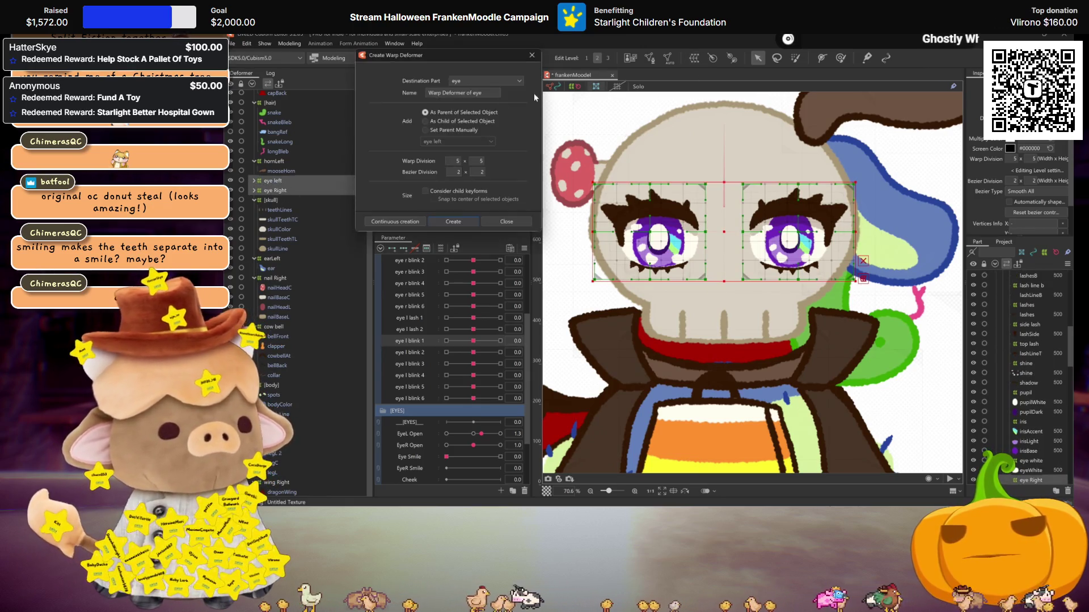
# Name the new warp deformer [eyes] and create it around both eye deformers
pyautogui.write('[eyes]')
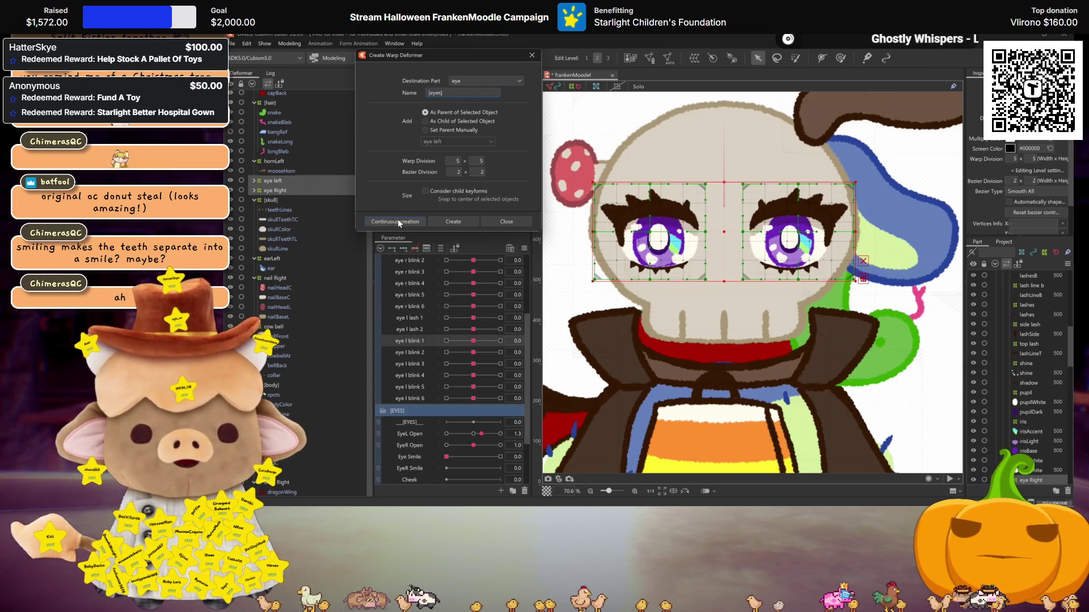
pyautogui.click(439, 223)
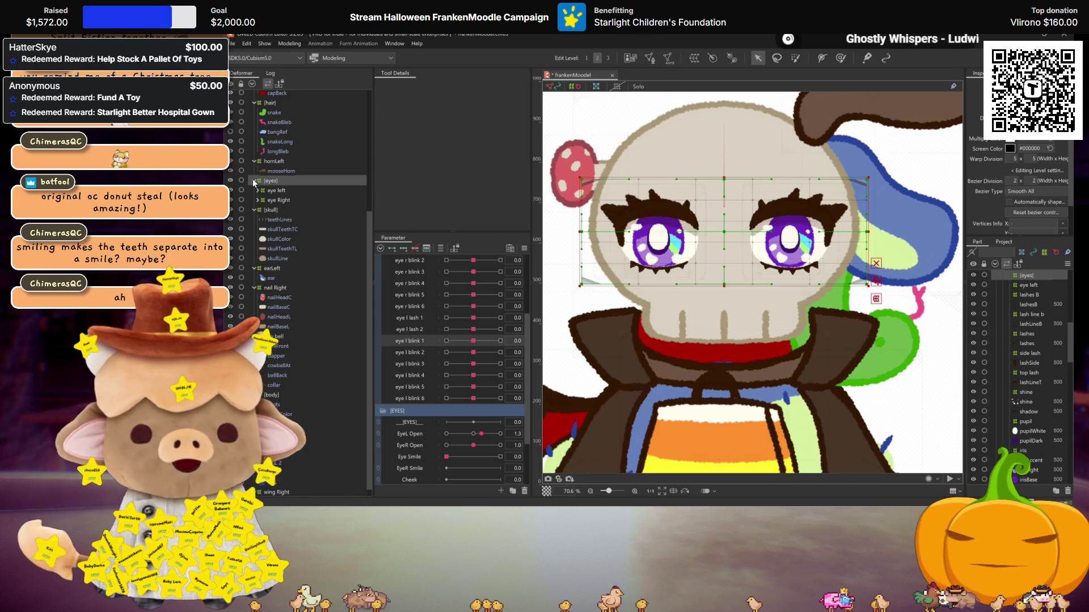
pyautogui.click(254, 181)
pyautogui.scroll(-3, 713, 300)
pyautogui.scroll(2, 713, 300)
pyautogui.scroll(1, 714, 306)
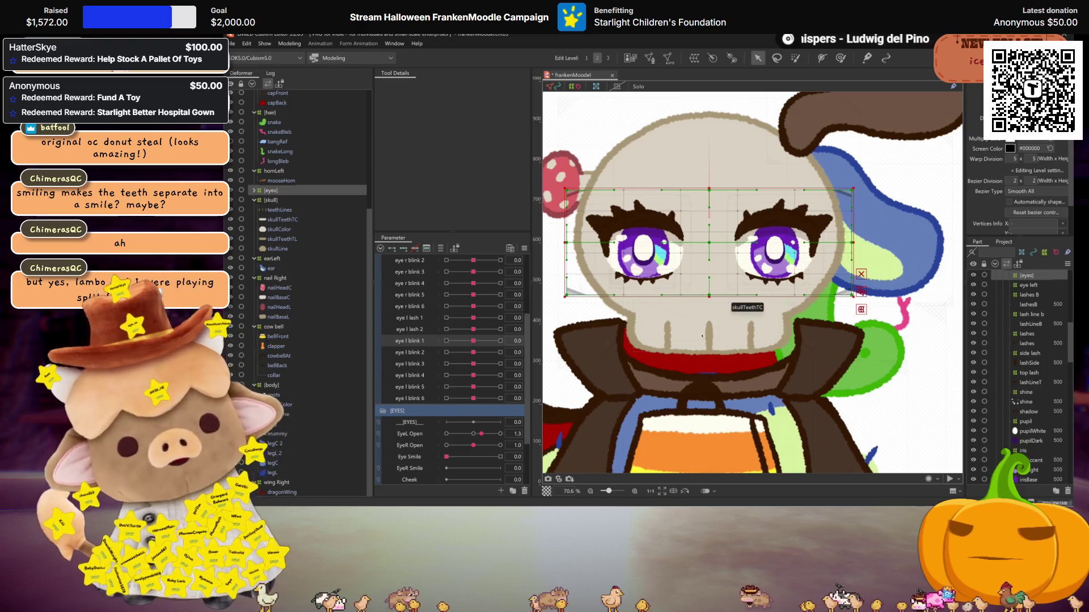
pyautogui.click(254, 191)
# Select the skull pieces teethLines through skullLine and auto-generate Standard-preset meshes for them
pyautogui.click(264, 200)
pyautogui.keyDown('ctrl'); pyautogui.click(266, 210); pyautogui.keyUp('ctrl')
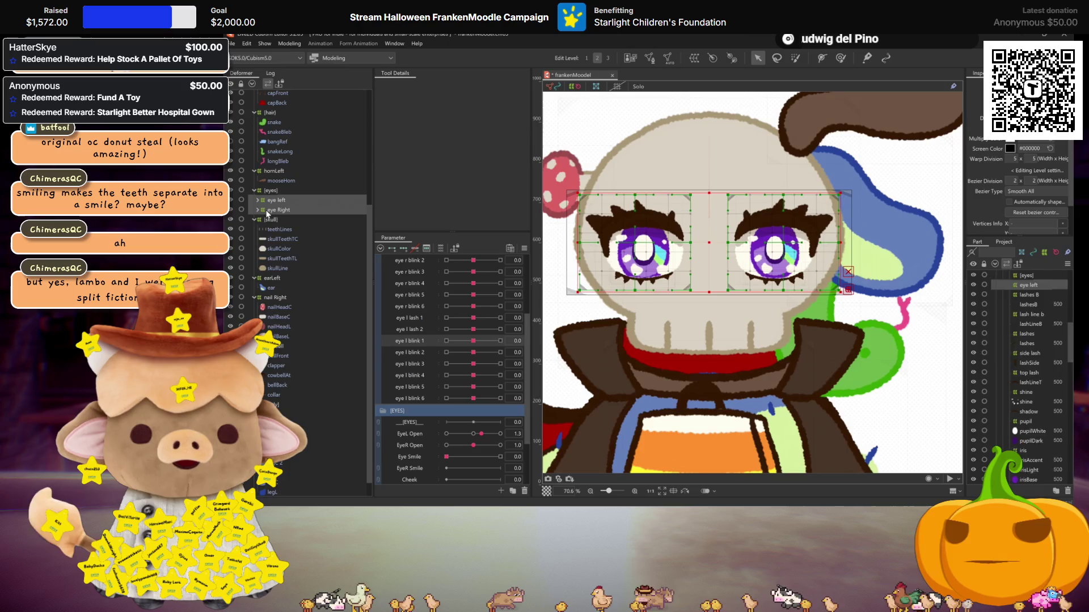
pyautogui.click(279, 229)
pyautogui.keyDown('shift'); pyautogui.click(276, 268); pyautogui.keyUp('shift')
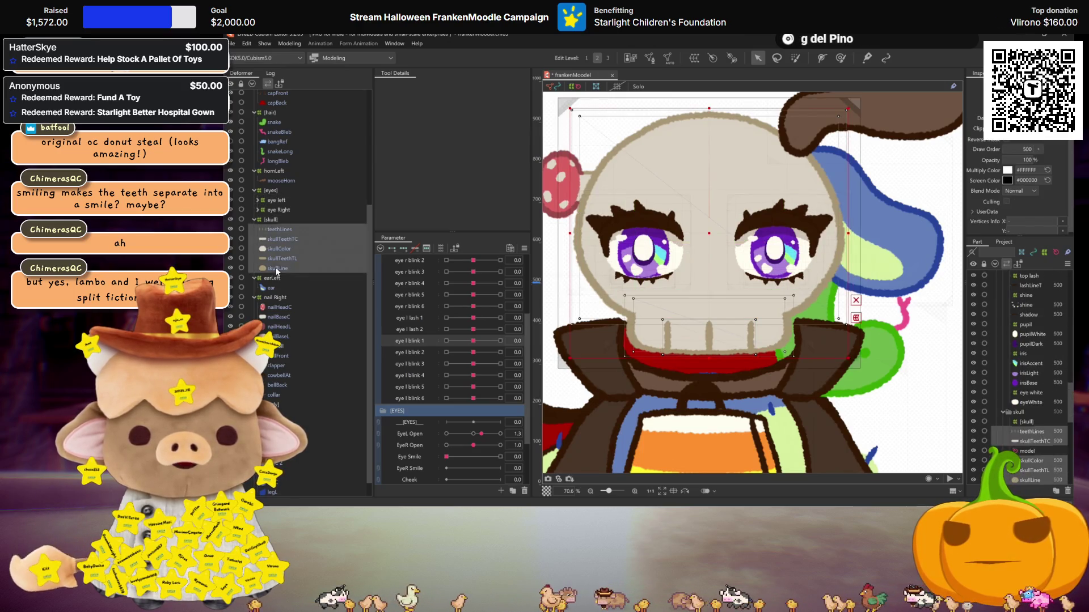
pyautogui.click(669, 59)
pyautogui.click(450, 121)
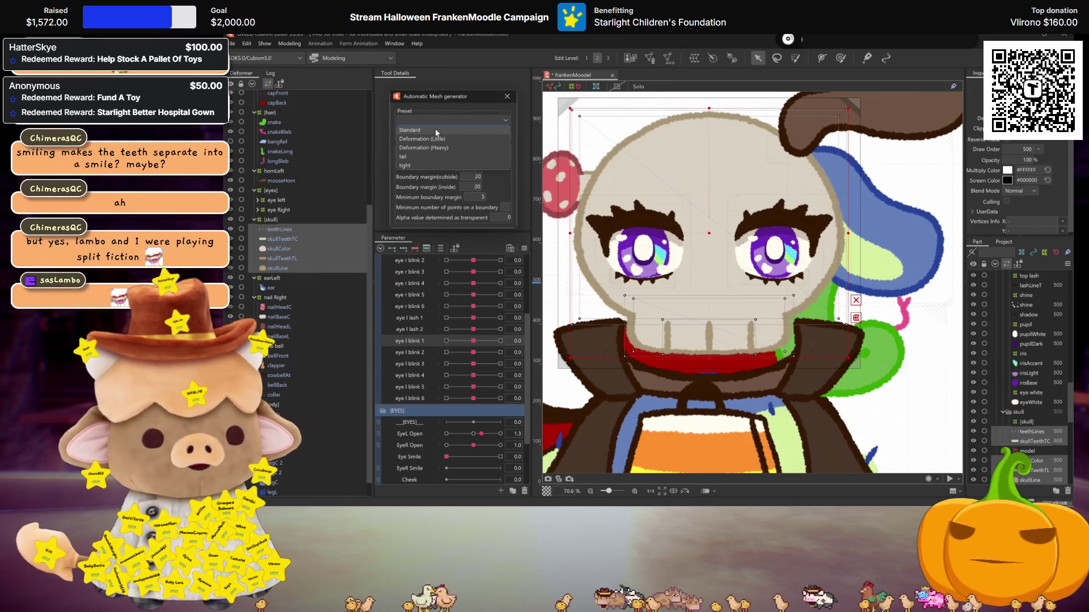
pyautogui.click(435, 128)
pyautogui.click(505, 98)
pyautogui.scroll(-2, 695, 216)
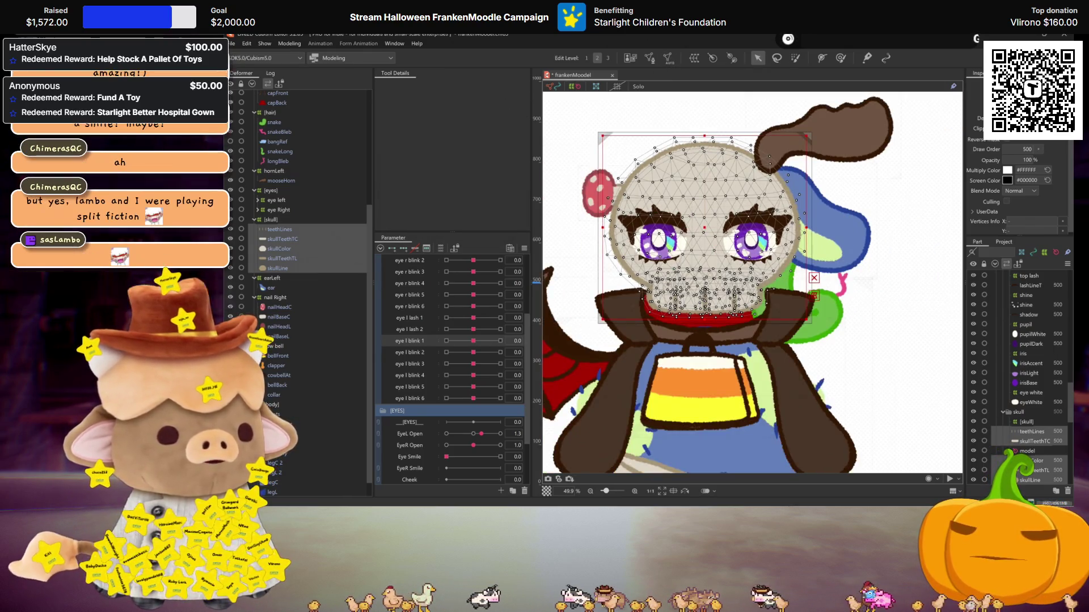
pyautogui.click(271, 220)
pyautogui.scroll(2, 290, 182)
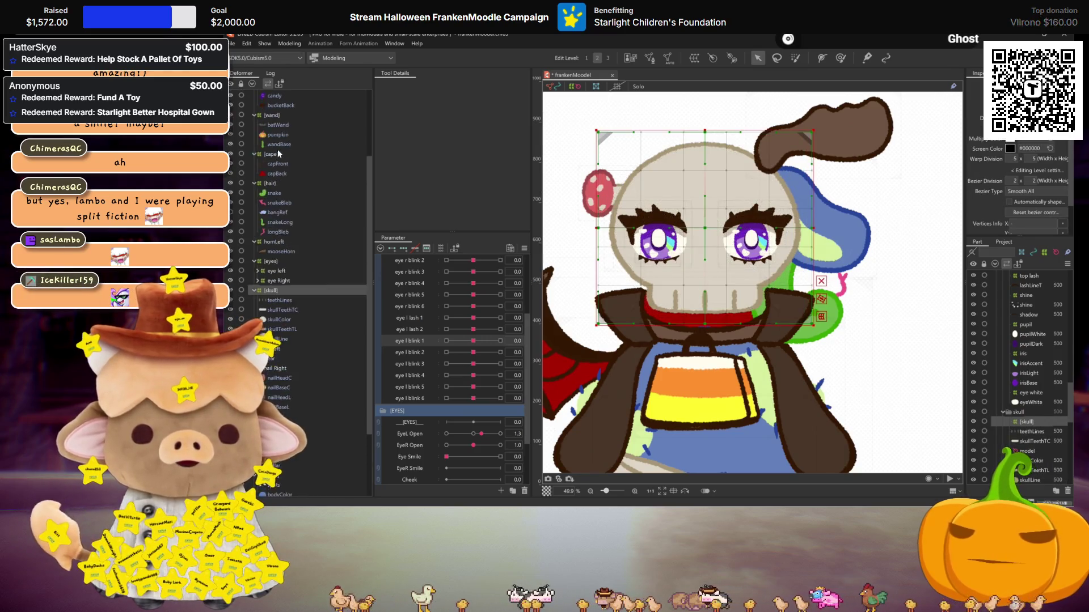
pyautogui.scroll(2, 278, 216)
pyautogui.scroll(2, 270, 237)
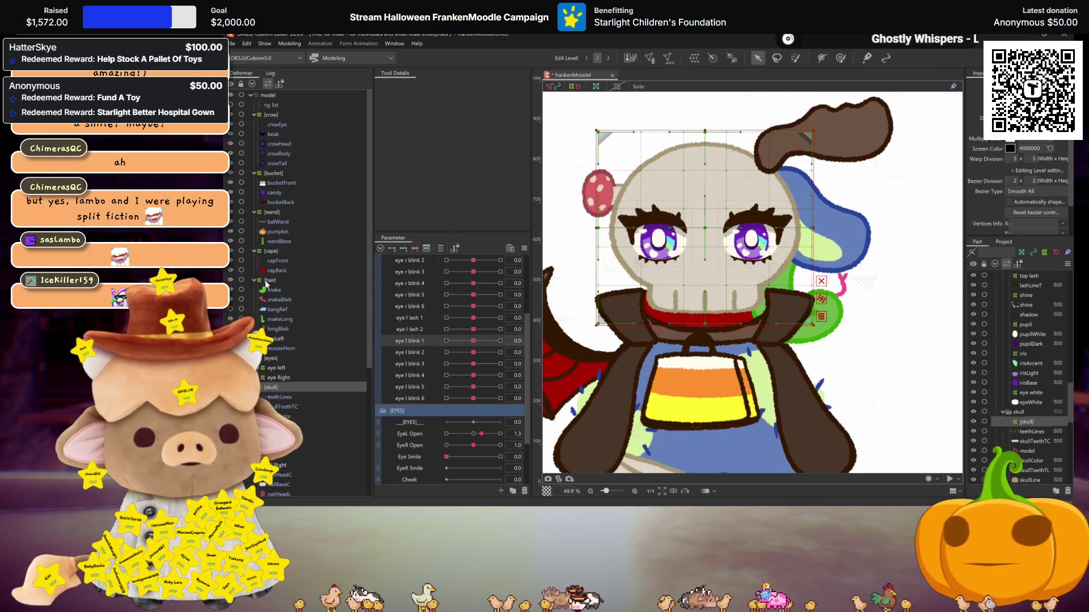
pyautogui.scroll(-2, 265, 284)
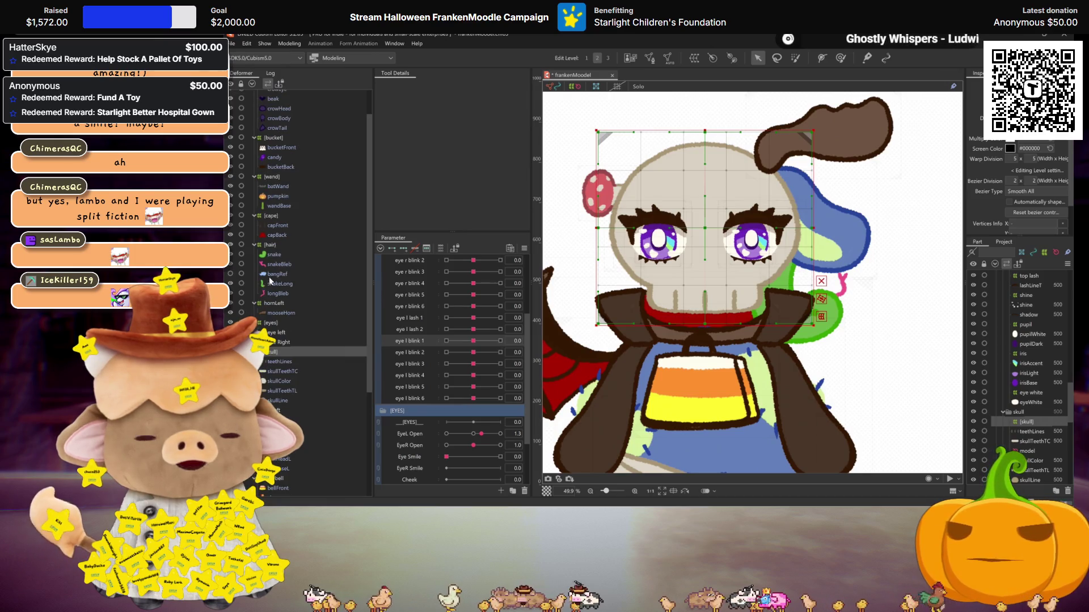
pyautogui.scroll(-5, 278, 275)
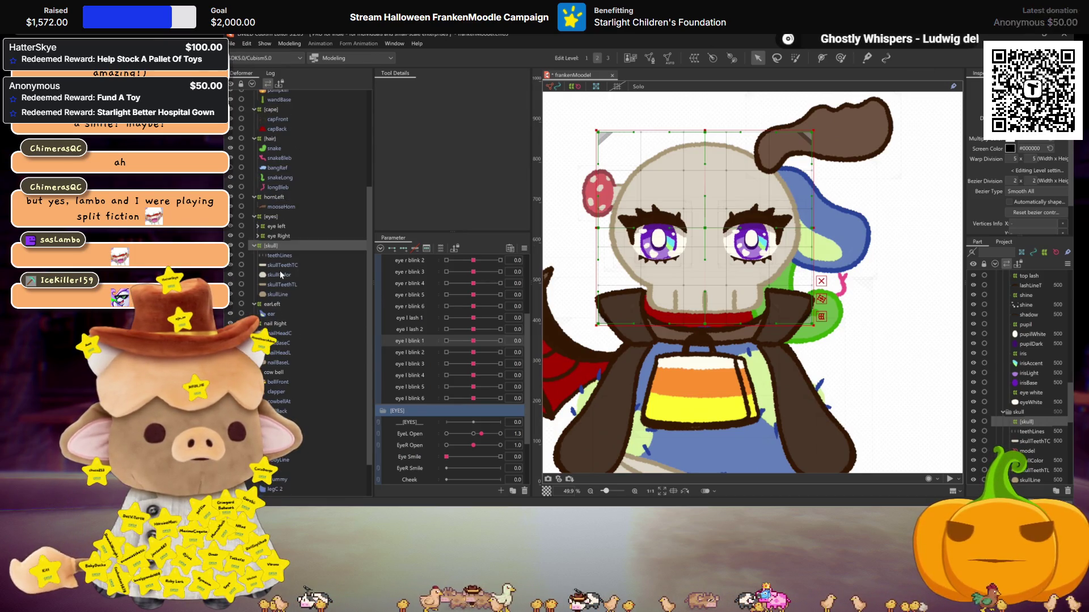
pyautogui.scroll(-2, 280, 270)
pyautogui.scroll(-1, 280, 271)
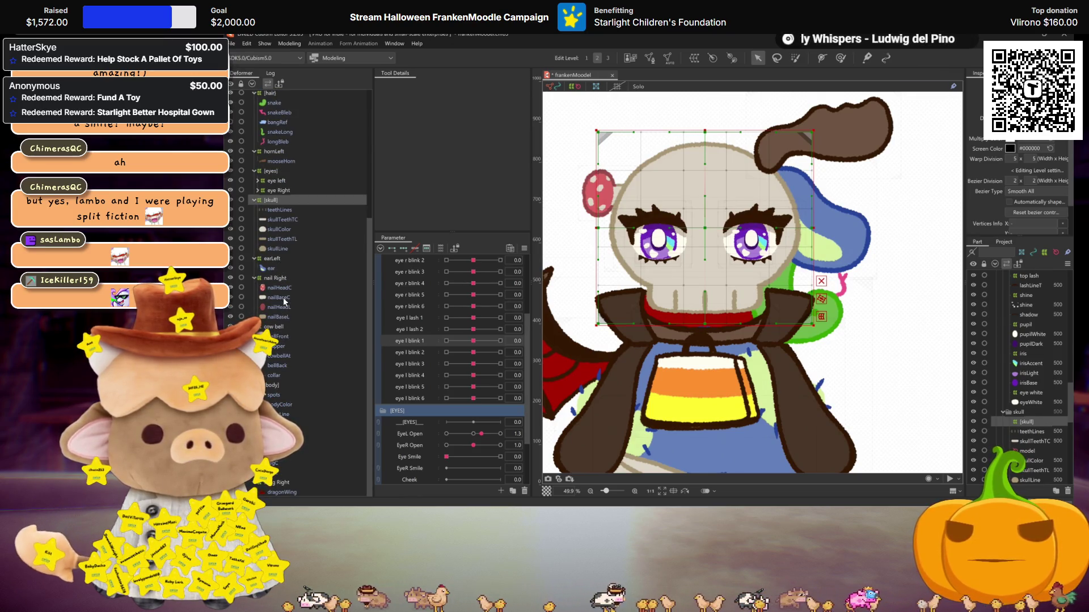
pyautogui.scroll(4, 277, 279)
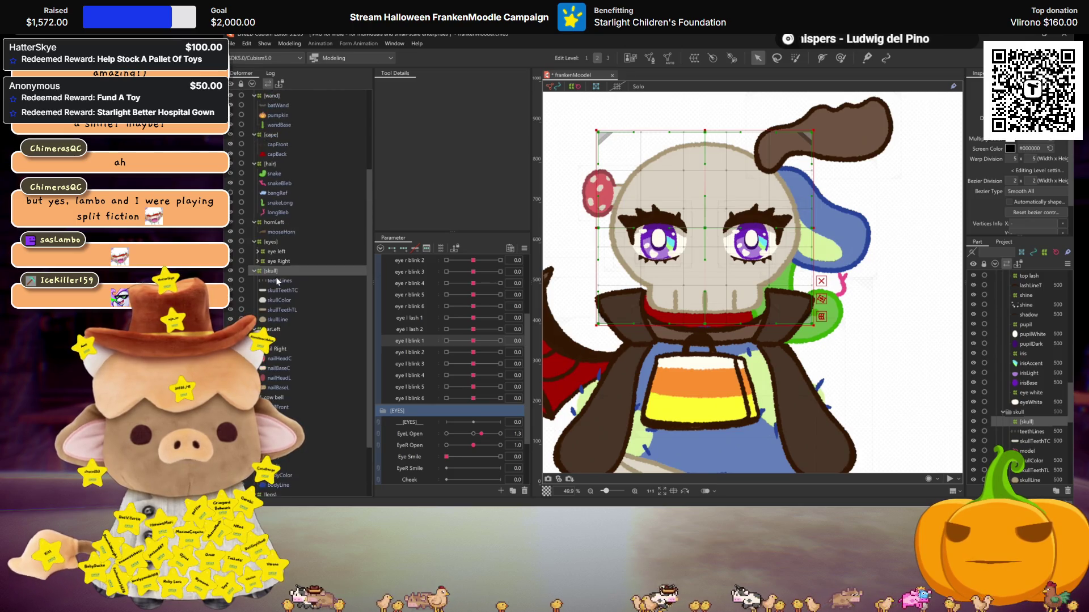
pyautogui.click(275, 349)
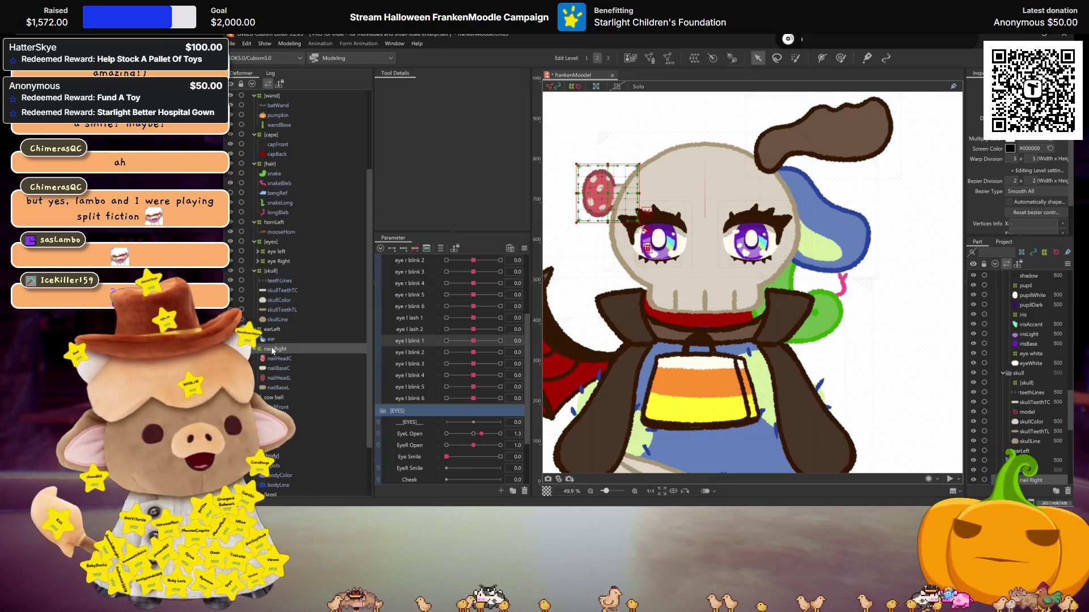
pyautogui.scroll(3, 273, 334)
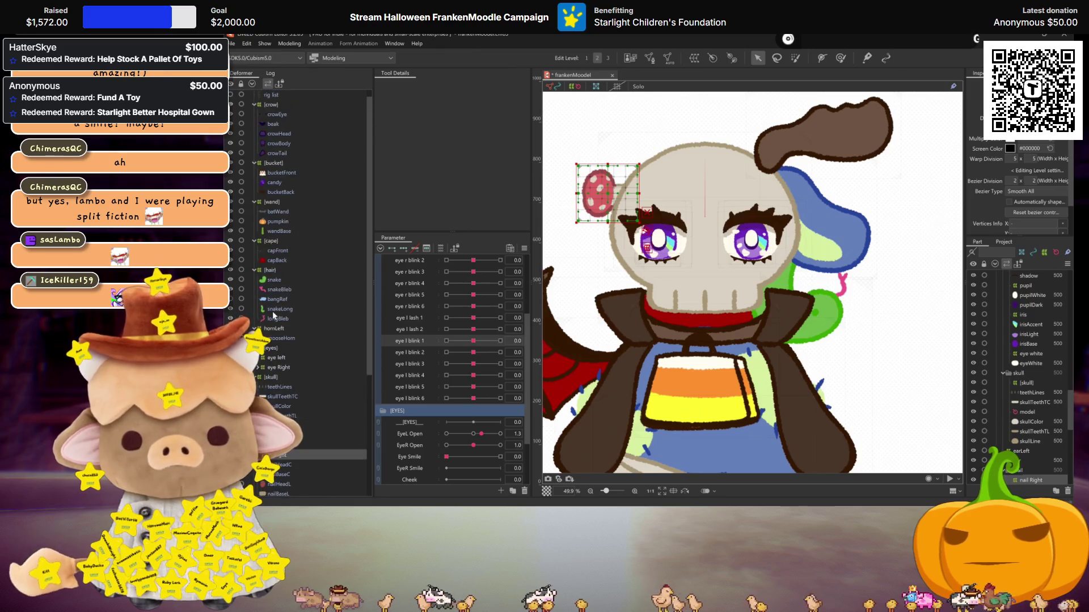
pyautogui.click(280, 276)
# Select the snake art pieces through longBleb and give them Standard-preset automatic meshes
pyautogui.click(280, 278)
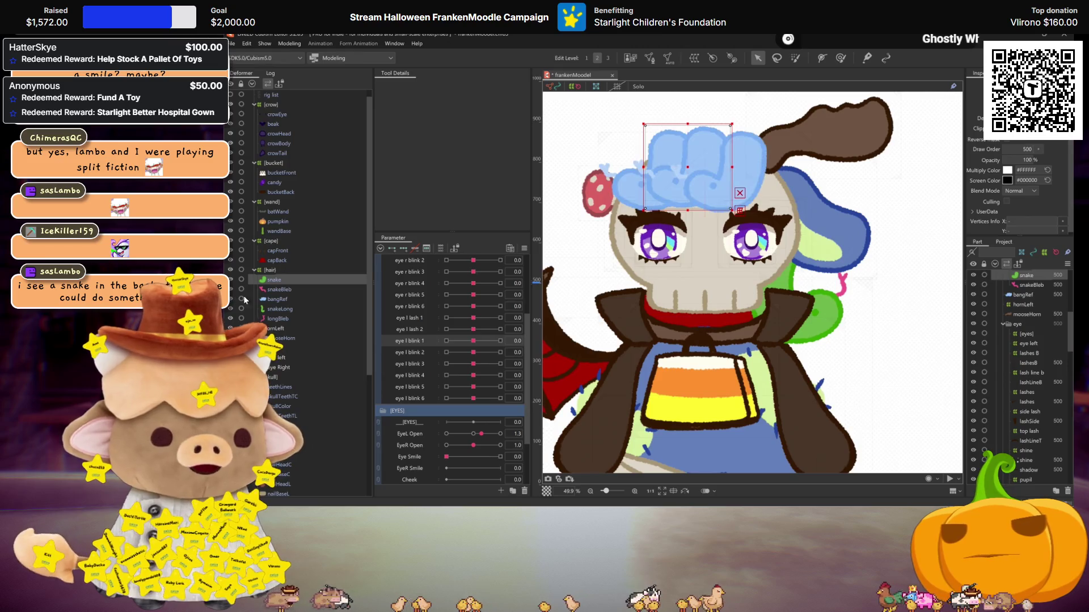
pyautogui.hotkey('ctrl', '+')
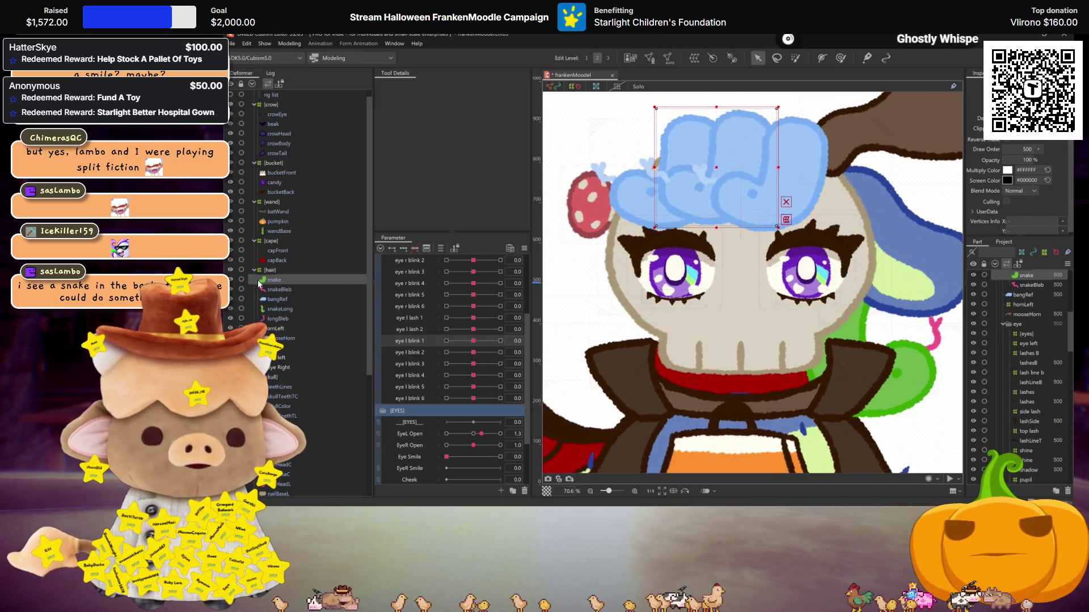
pyautogui.scroll(2, 987, 292)
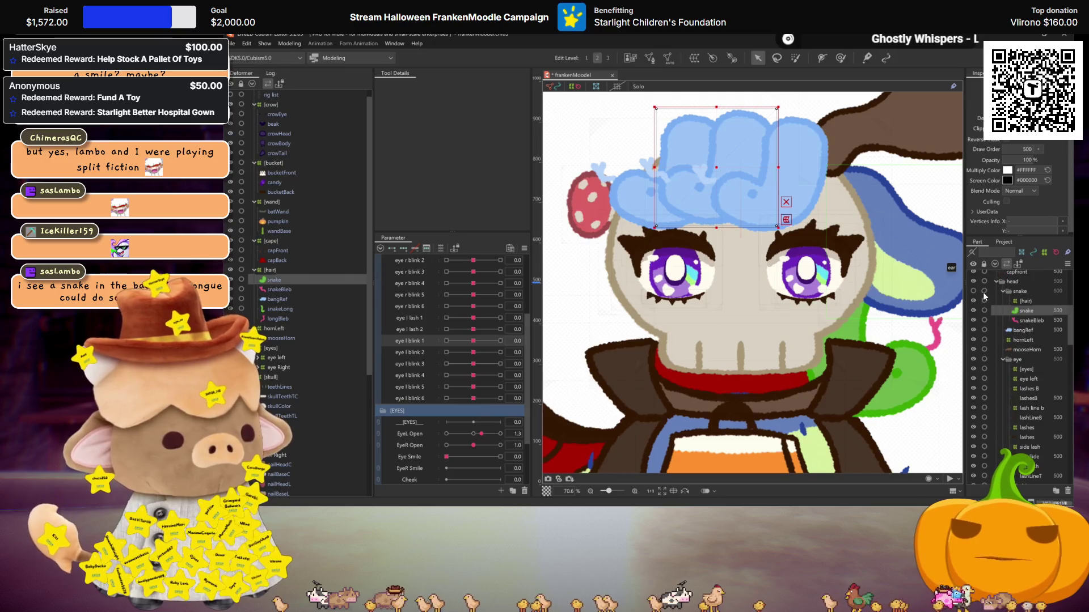
pyautogui.click(973, 291)
pyautogui.keyDown('ctrl'); pyautogui.click(279, 290); pyautogui.keyUp('ctrl')
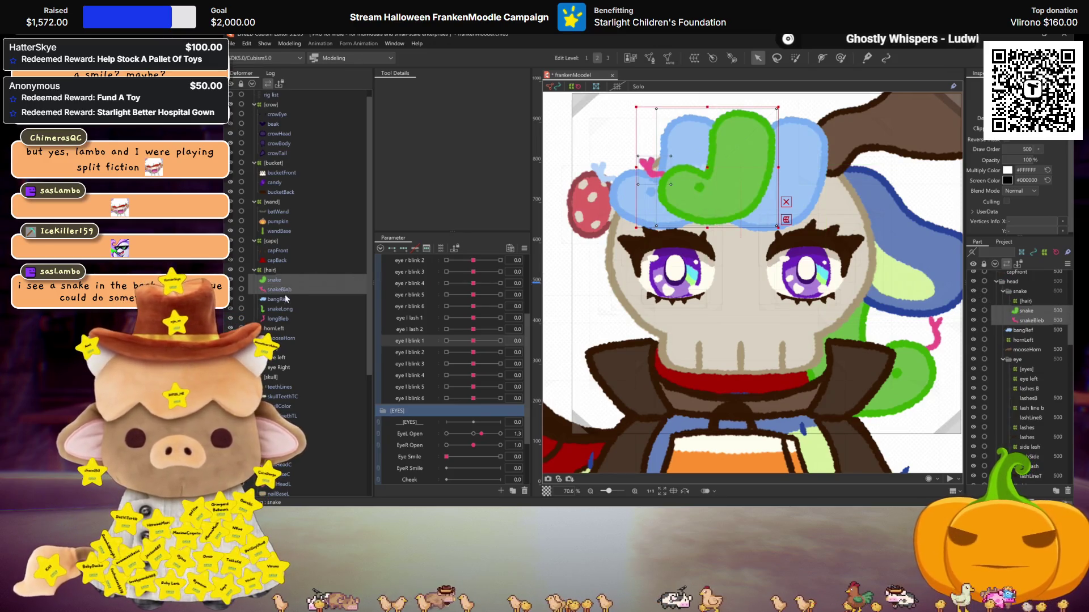
pyautogui.keyDown('ctrl'); pyautogui.click(281, 309); pyautogui.keyUp('ctrl')
pyautogui.keyDown('ctrl'); pyautogui.click(280, 319); pyautogui.keyUp('ctrl')
pyautogui.click(668, 58)
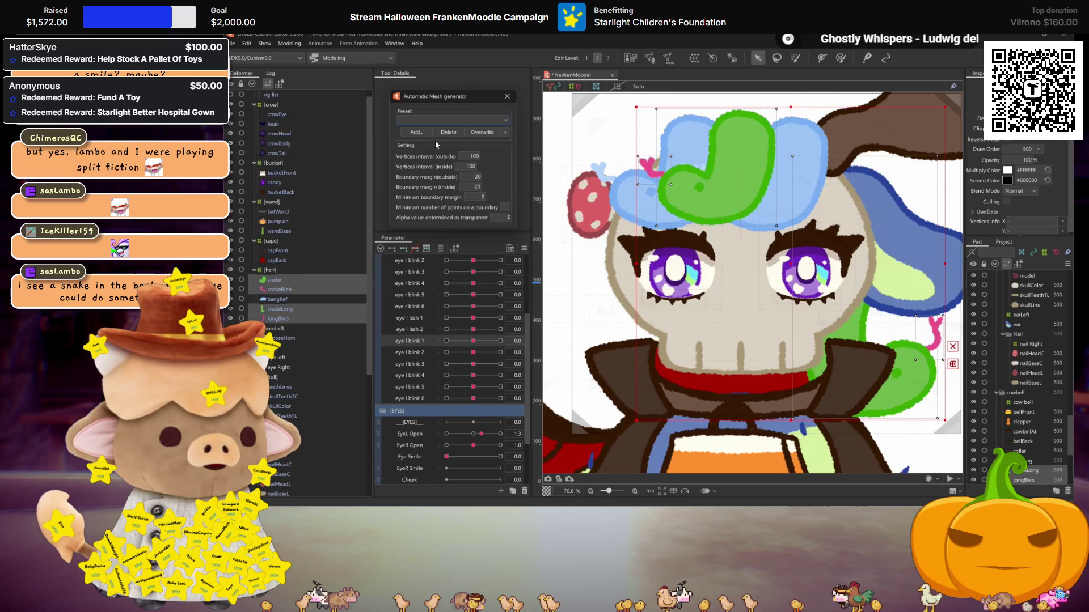
pyautogui.click(431, 120)
pyautogui.click(429, 130)
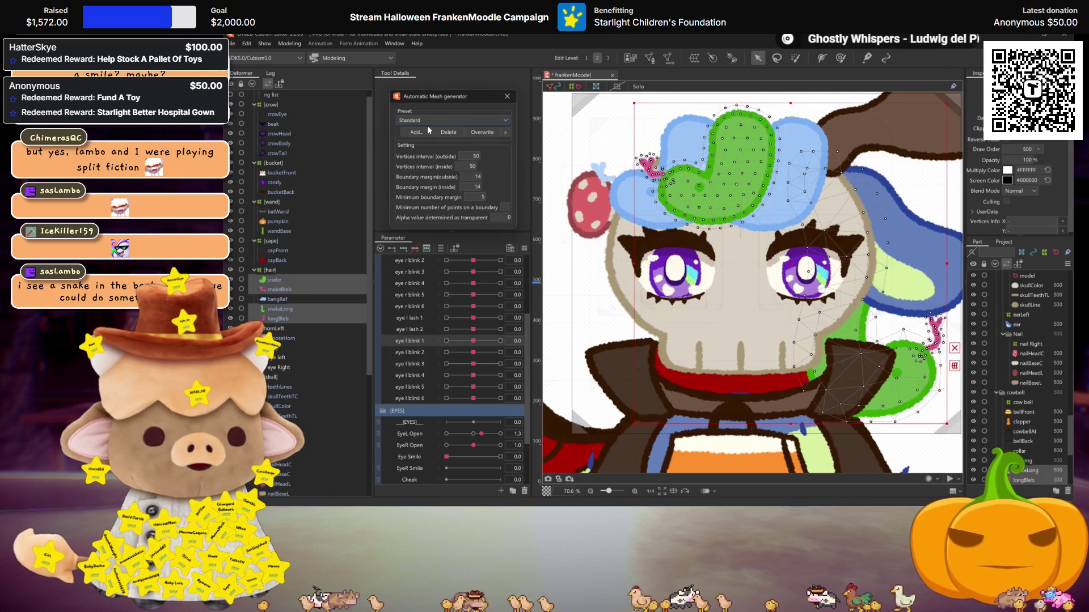
pyautogui.click(507, 97)
# Wrap snake and snakeBleb in a new warp deformer named 'bang snake 1'
pyautogui.click(275, 280)
pyautogui.keyDown('ctrl'); pyautogui.click(281, 290); pyautogui.keyUp('ctrl')
pyautogui.click(695, 57)
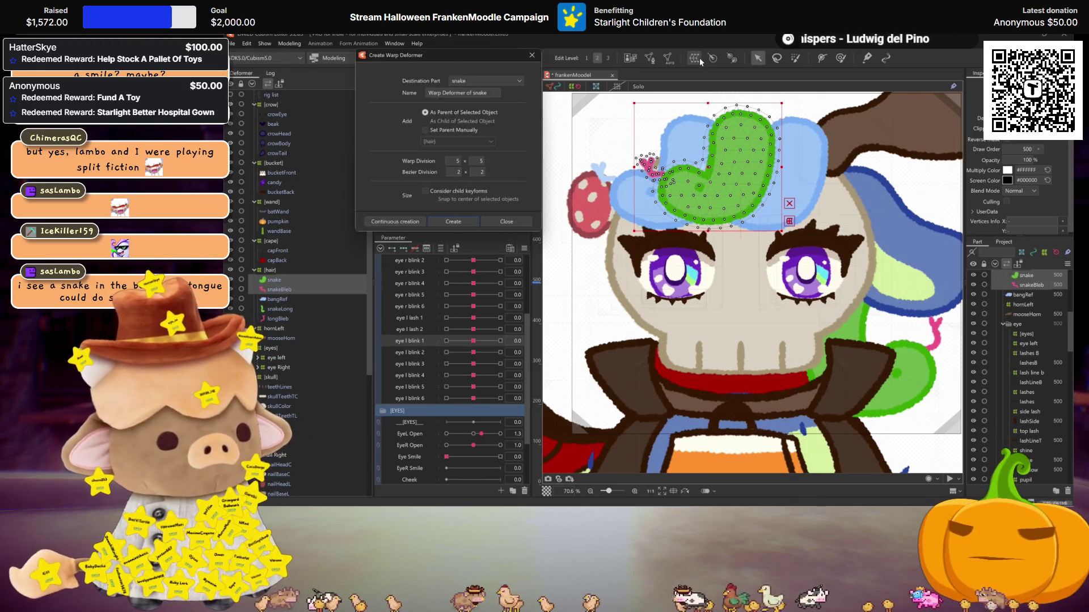
pyautogui.tripleClick(440, 94)
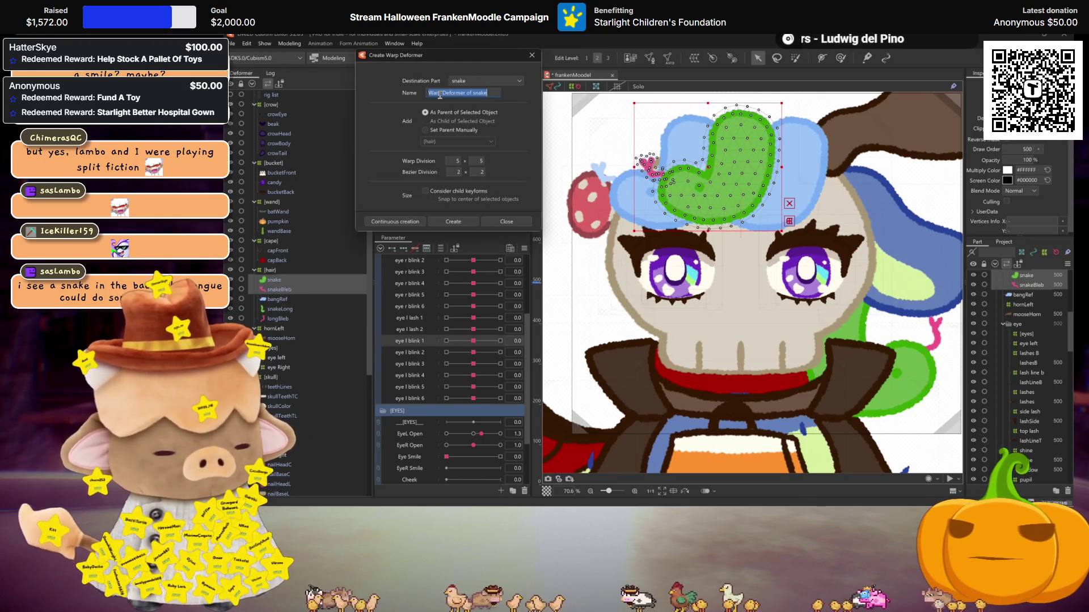
pyautogui.write('bansnake 1')
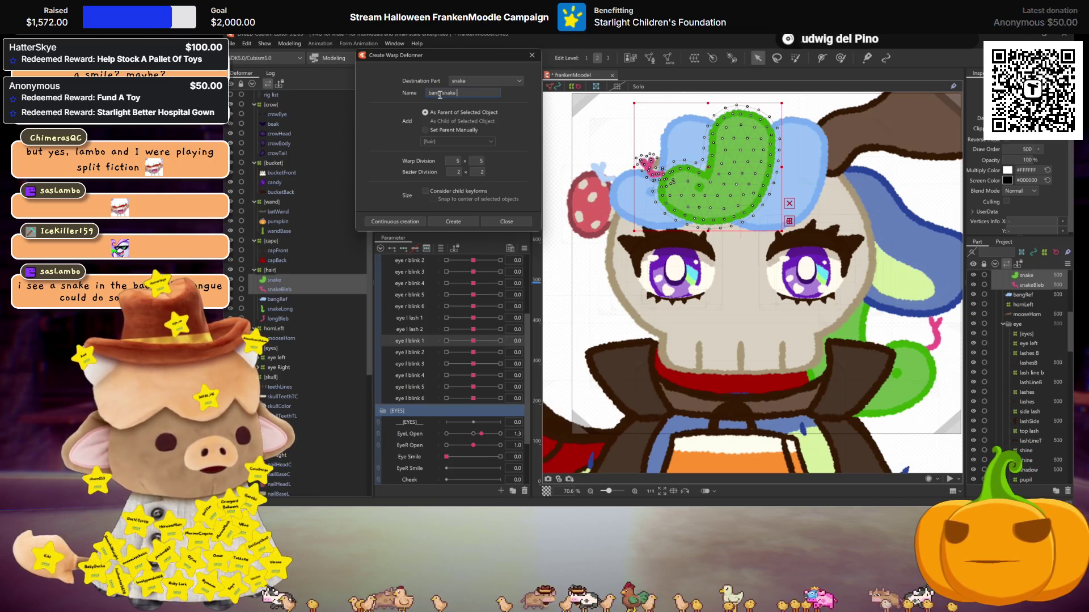
pyautogui.click(467, 222)
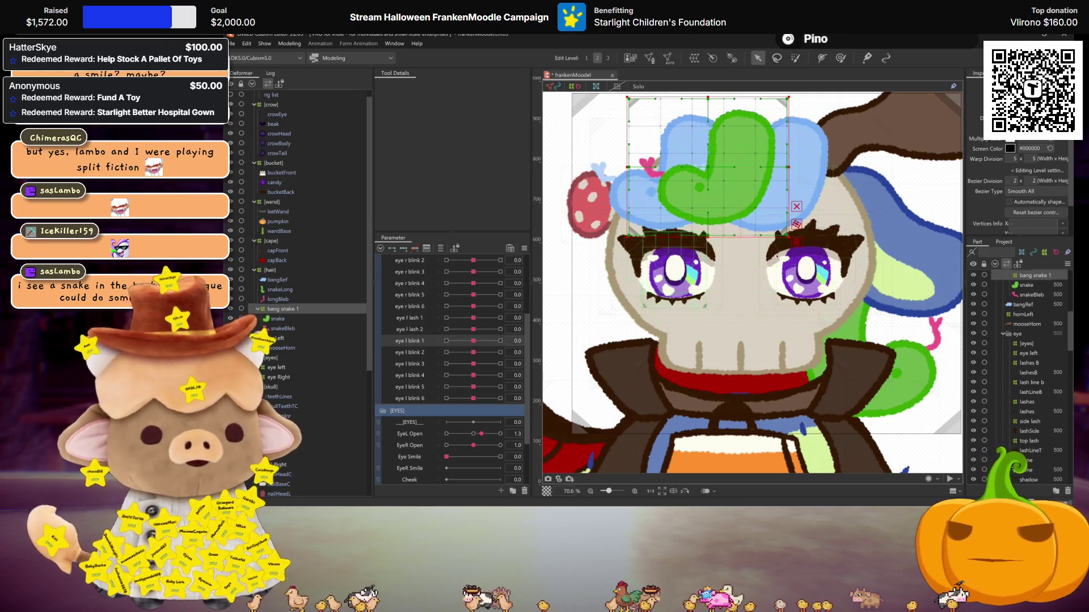
pyautogui.scroll(4, 1032, 334)
pyautogui.scroll(5, 1032, 334)
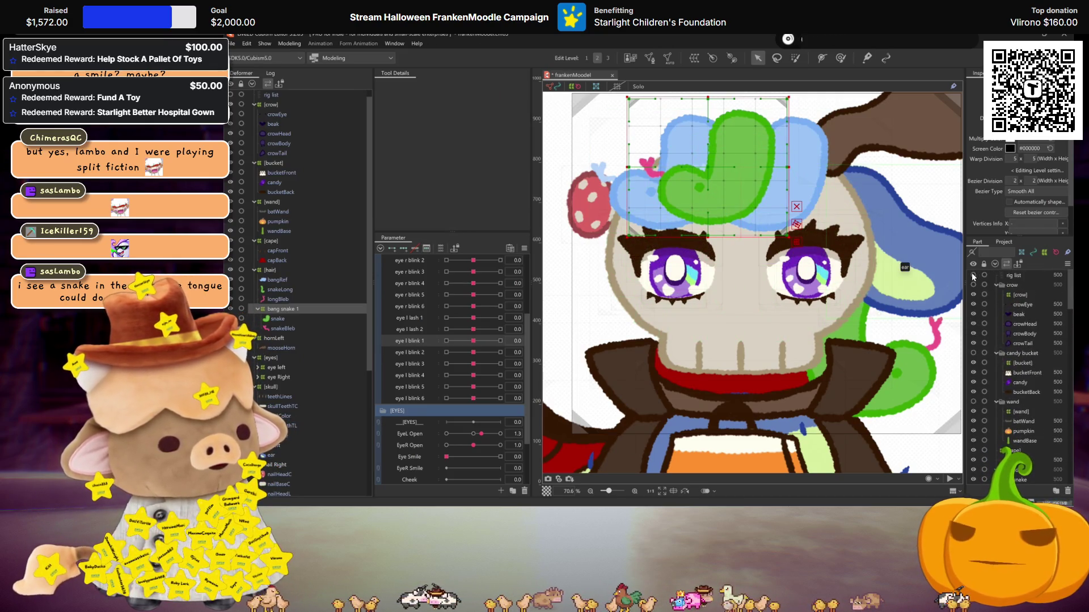
pyautogui.scroll(-5, 835, 343)
pyautogui.scroll(-2, 836, 342)
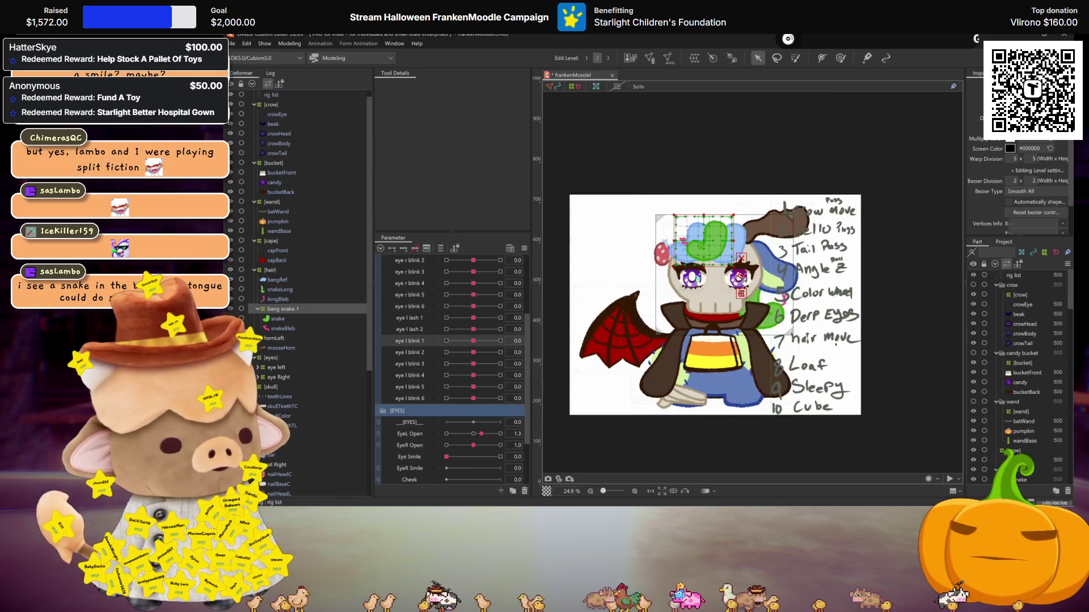
pyautogui.scroll(2, 835, 299)
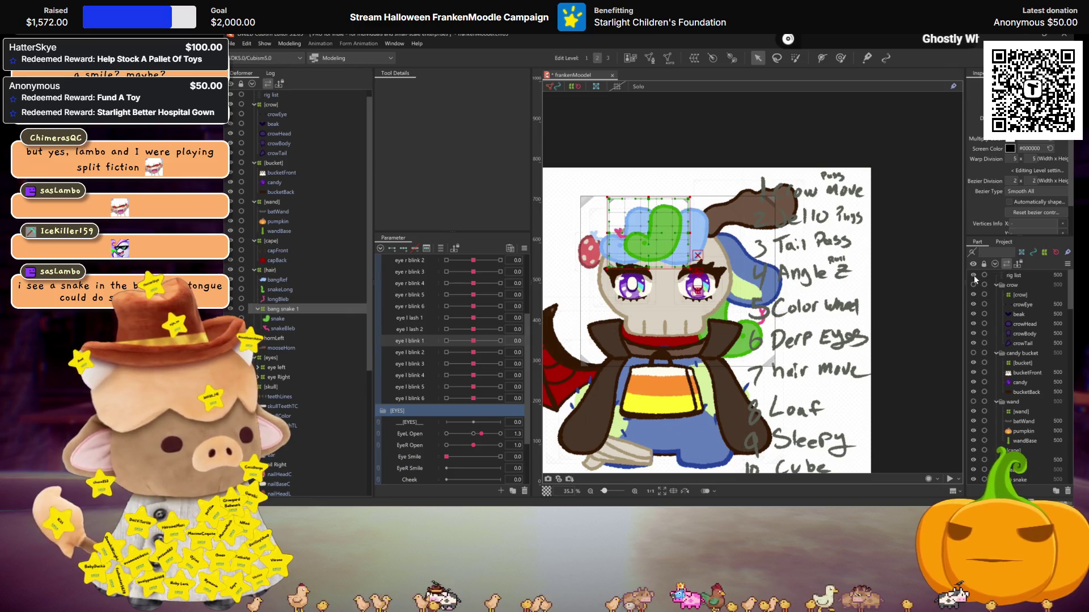
pyautogui.scroll(2, 802, 299)
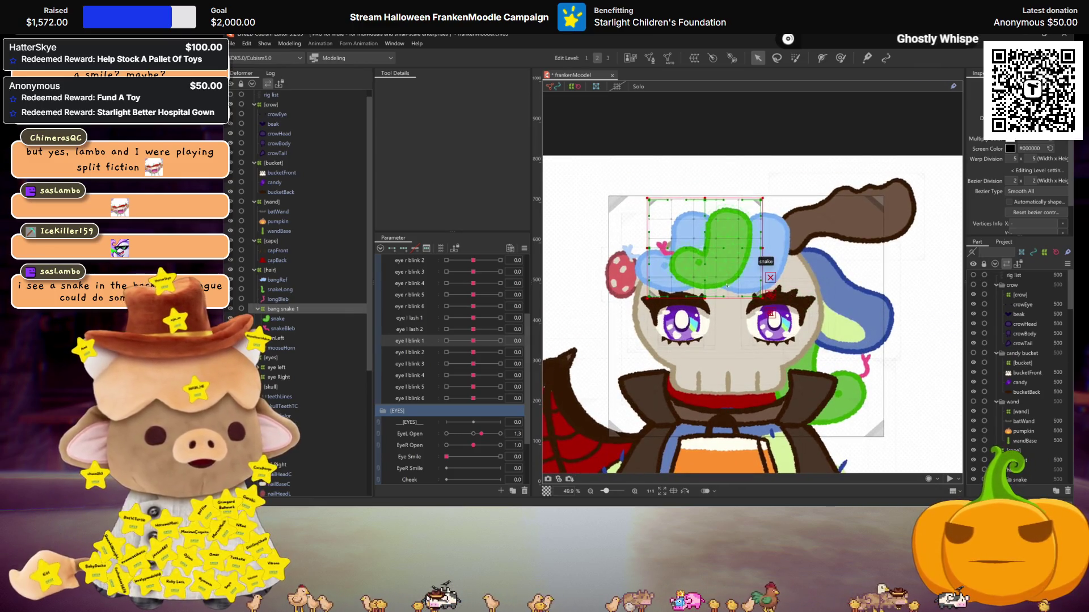
pyautogui.scroll(4, 718, 256)
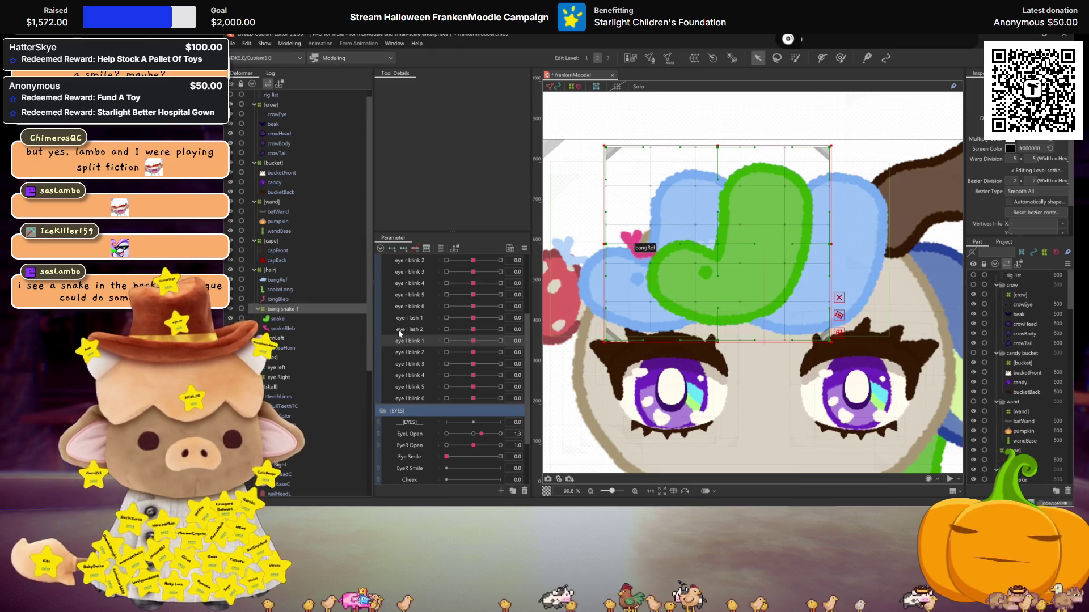
# With the snake deformer selected, rename the [EAR PHYSICS] parameter folder to '[PHYSICS]'
pyautogui.click(294, 320)
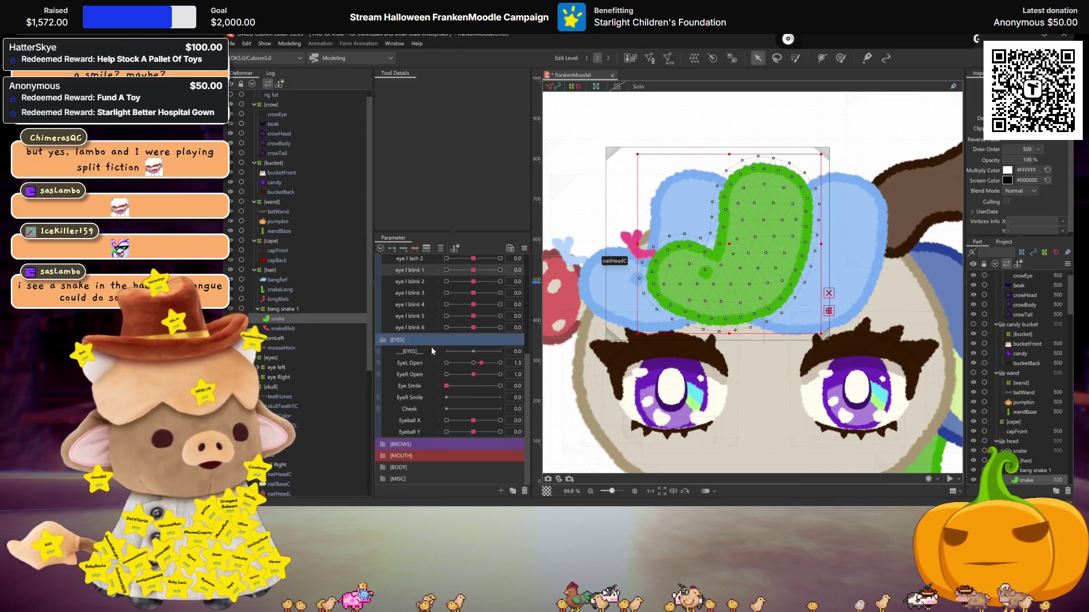
pyautogui.scroll(5, 434, 343)
pyautogui.click(383, 306)
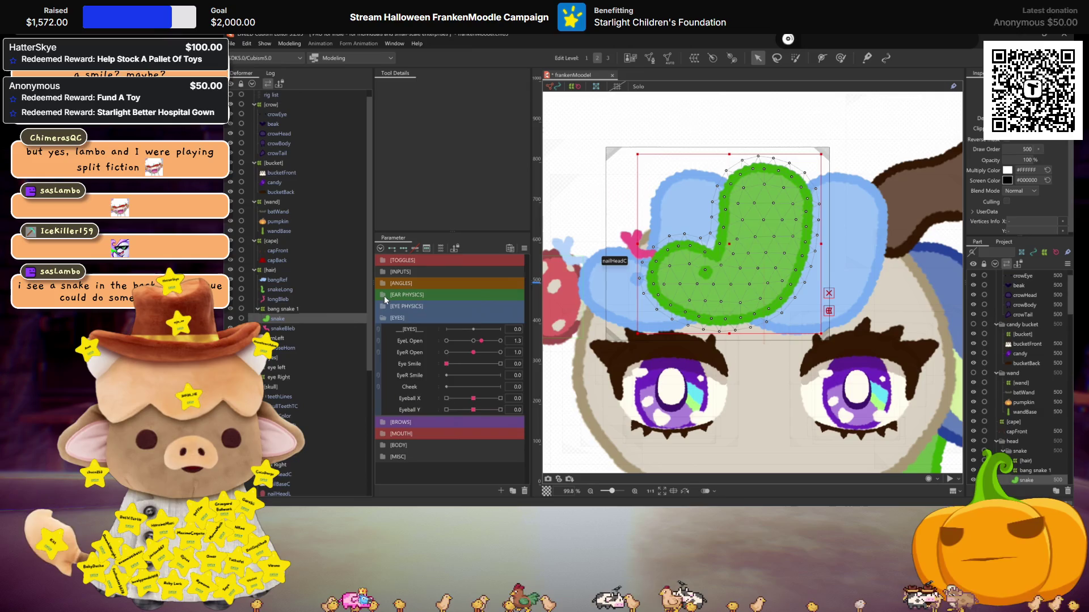
pyautogui.click(384, 295)
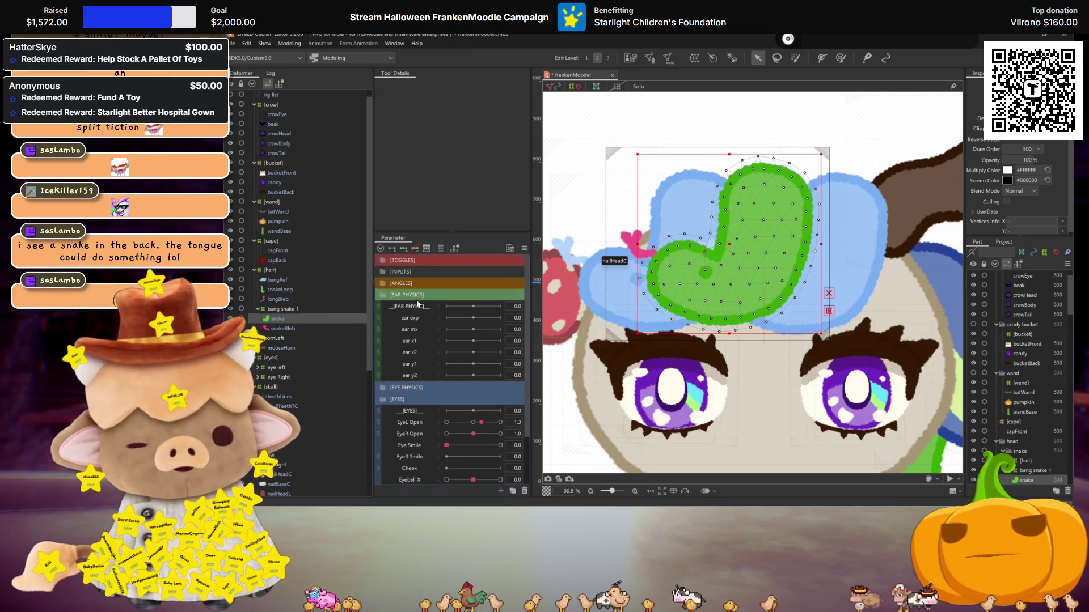
pyautogui.doubleClick(401, 295)
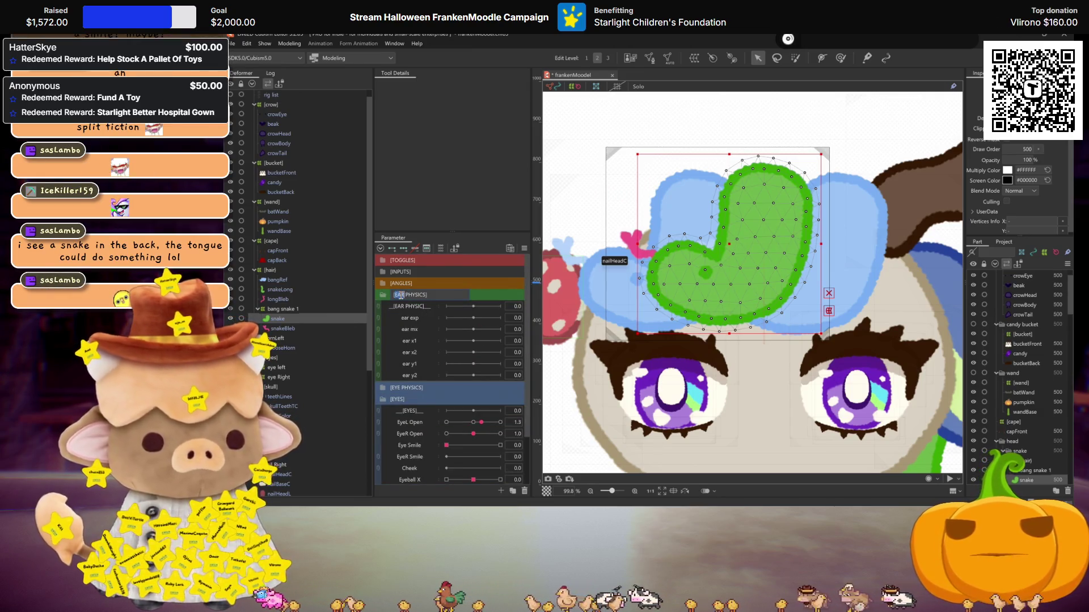
pyautogui.write('[PHYSICS]')
pyautogui.press('Return')
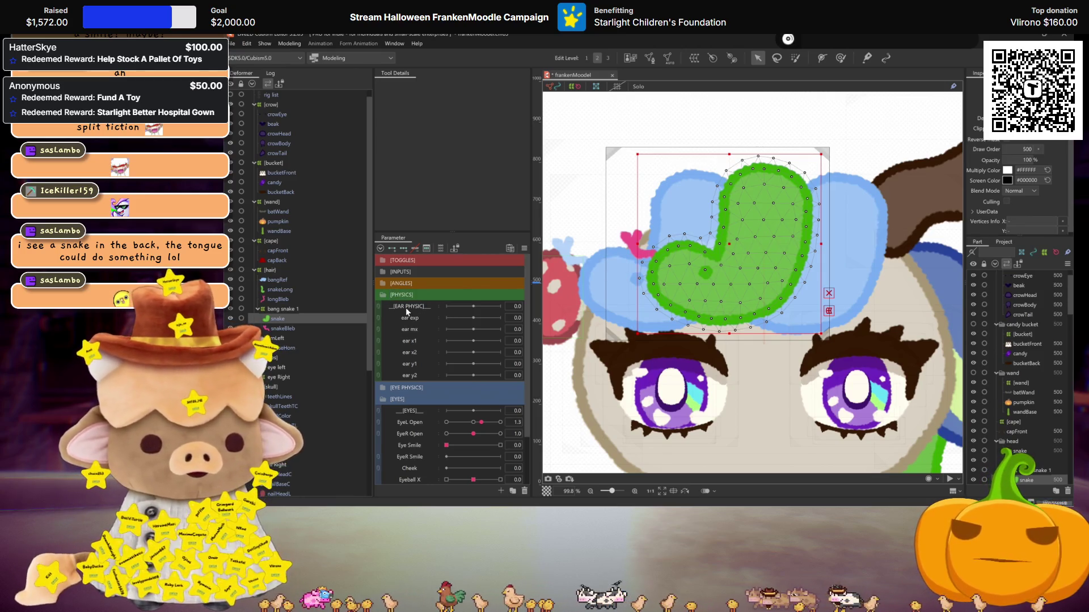
# Turn ear exp, ear mx and ear x1 into blend-shape parameters
pyautogui.rightClick(411, 305)
pyautogui.click(436, 340)
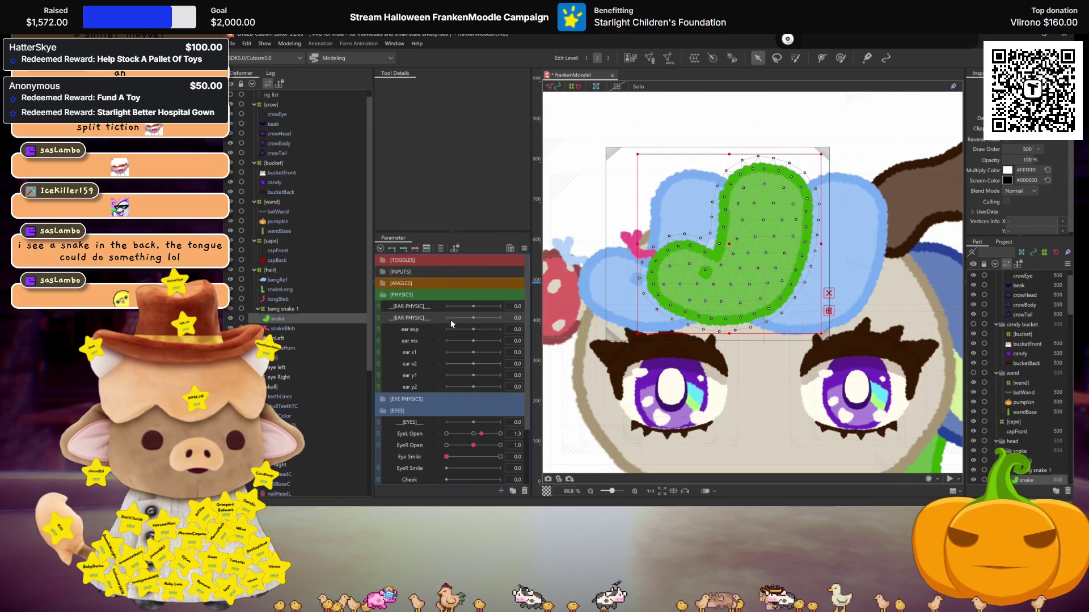
pyautogui.doubleClick(411, 308)
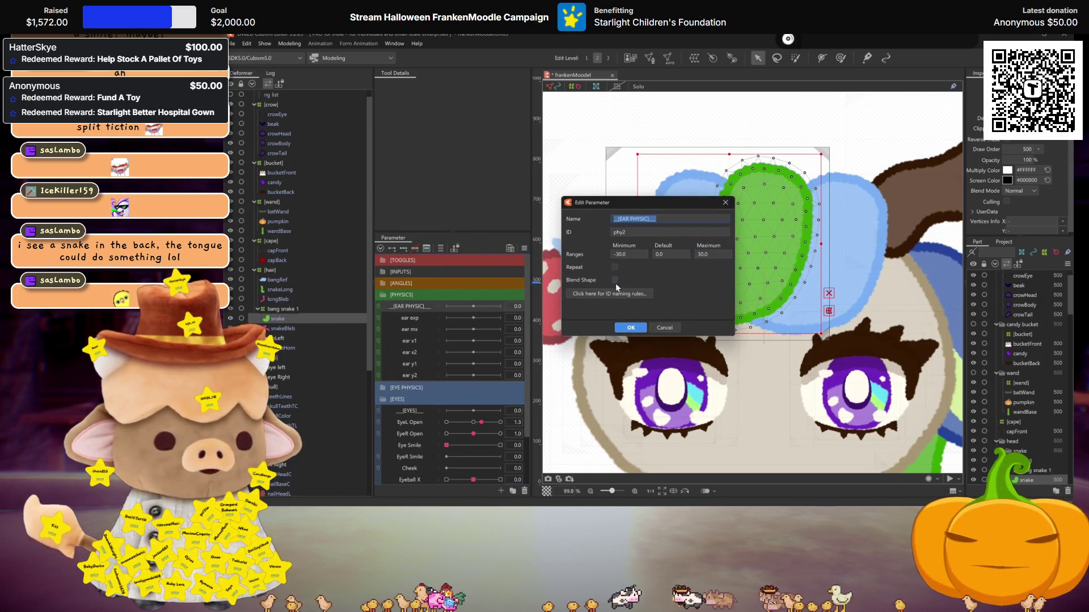
pyautogui.click(631, 328)
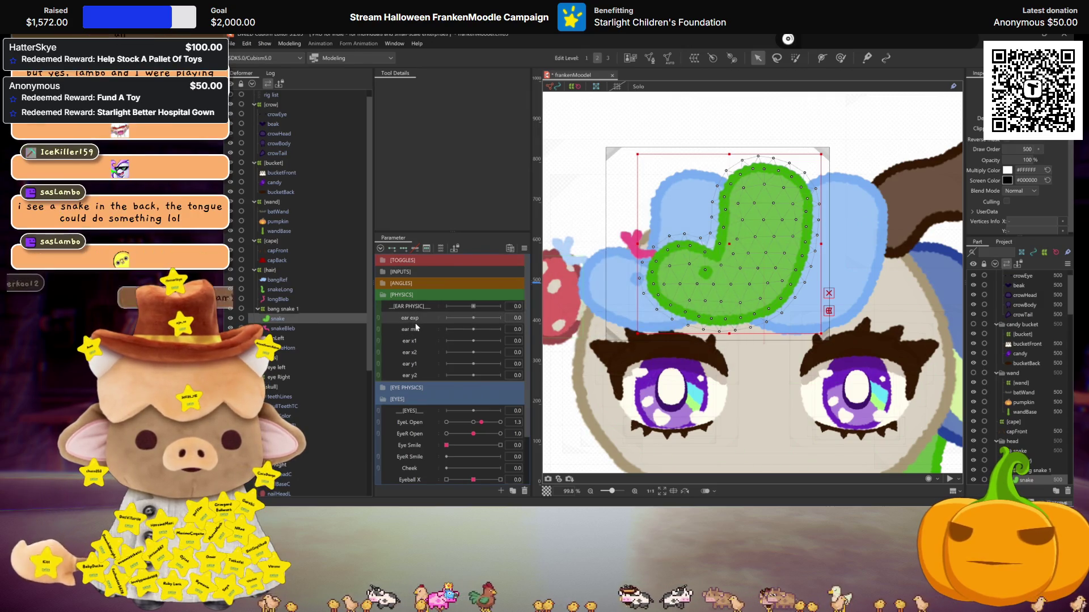
pyautogui.doubleClick(415, 322)
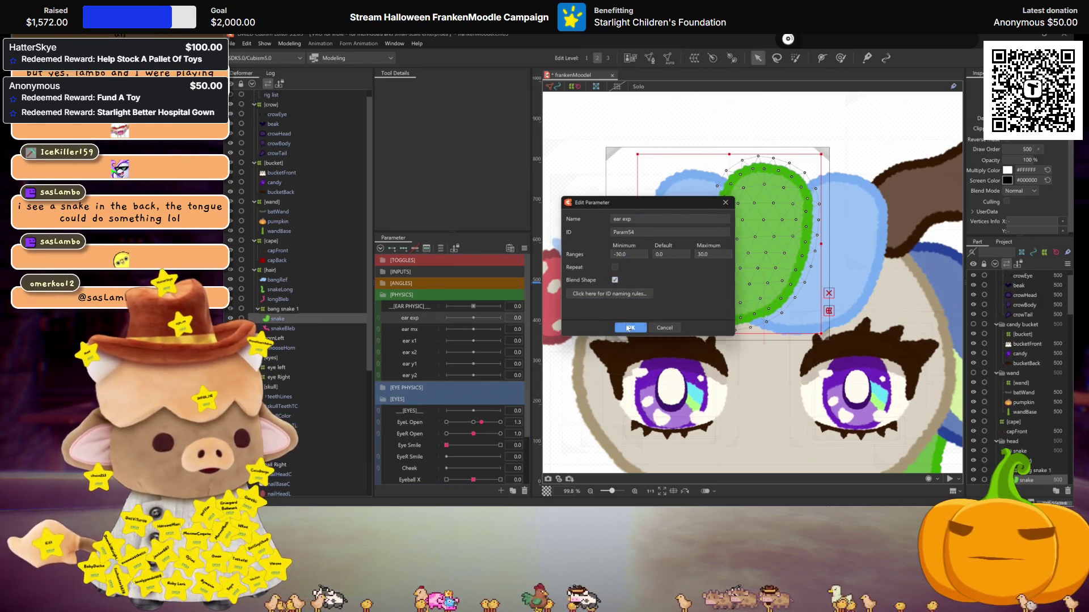
pyautogui.click(629, 328)
pyautogui.doubleClick(424, 330)
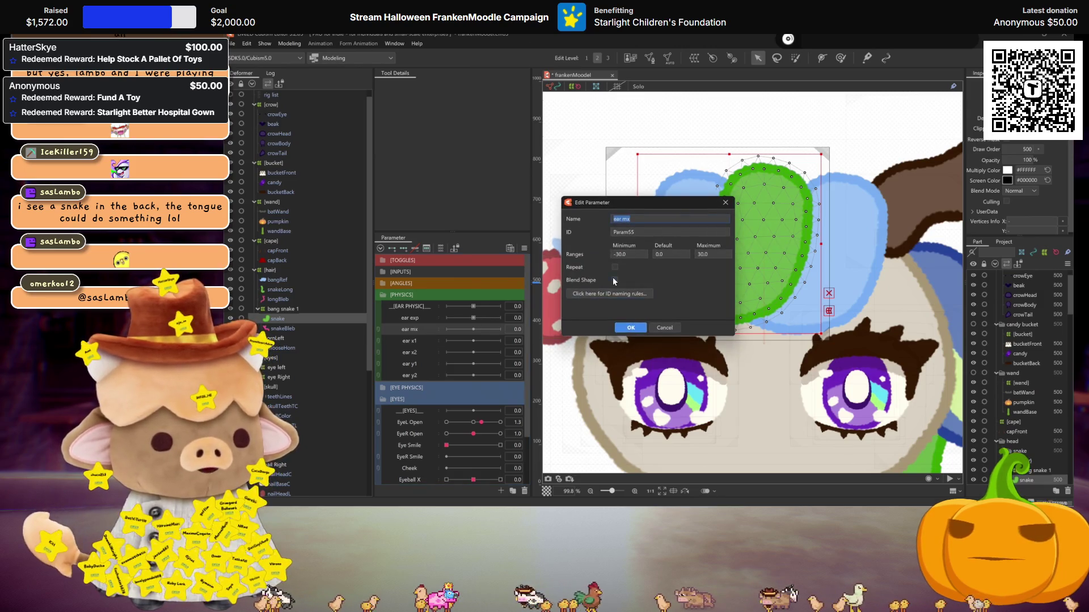
pyautogui.click(631, 327)
pyautogui.doubleClick(410, 342)
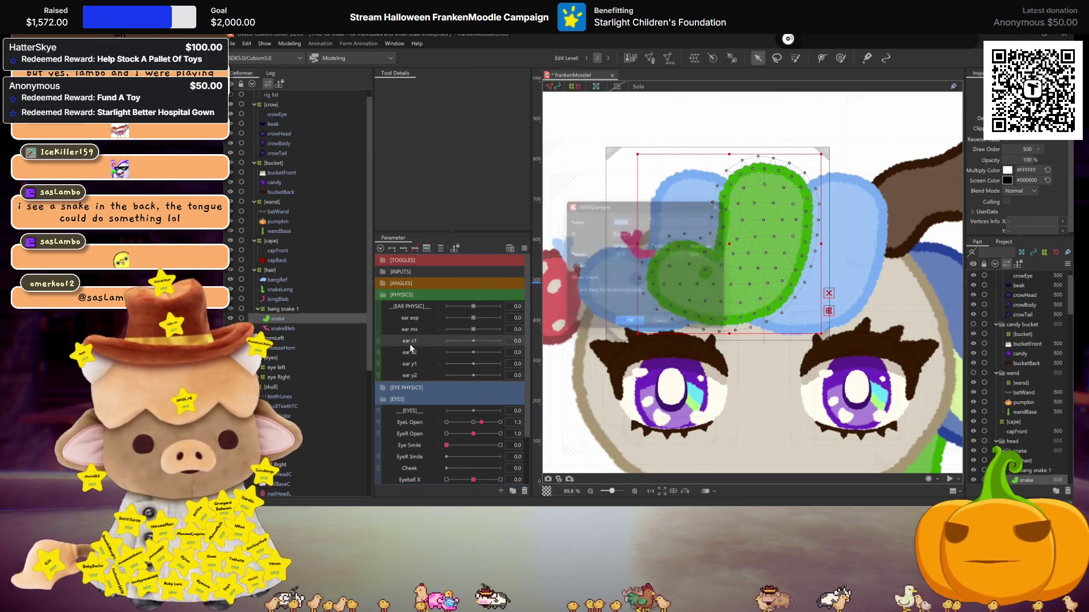
pyautogui.click(628, 328)
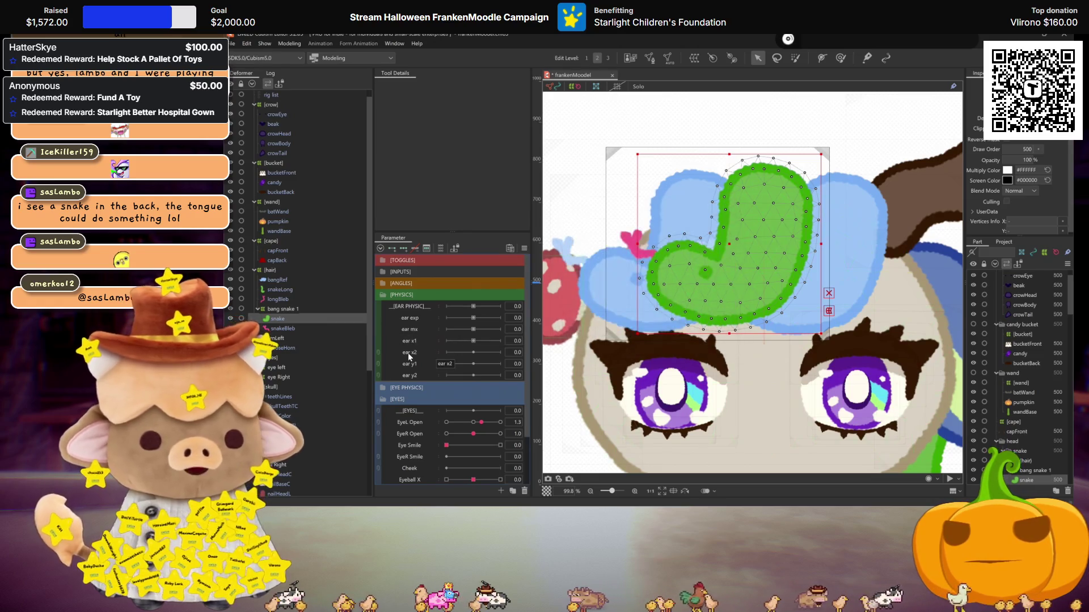
# Turn ear x2, ear y1 and ear y2 into blend-shape parameters as well
pyautogui.doubleClick(407, 353)
pyautogui.click(631, 327)
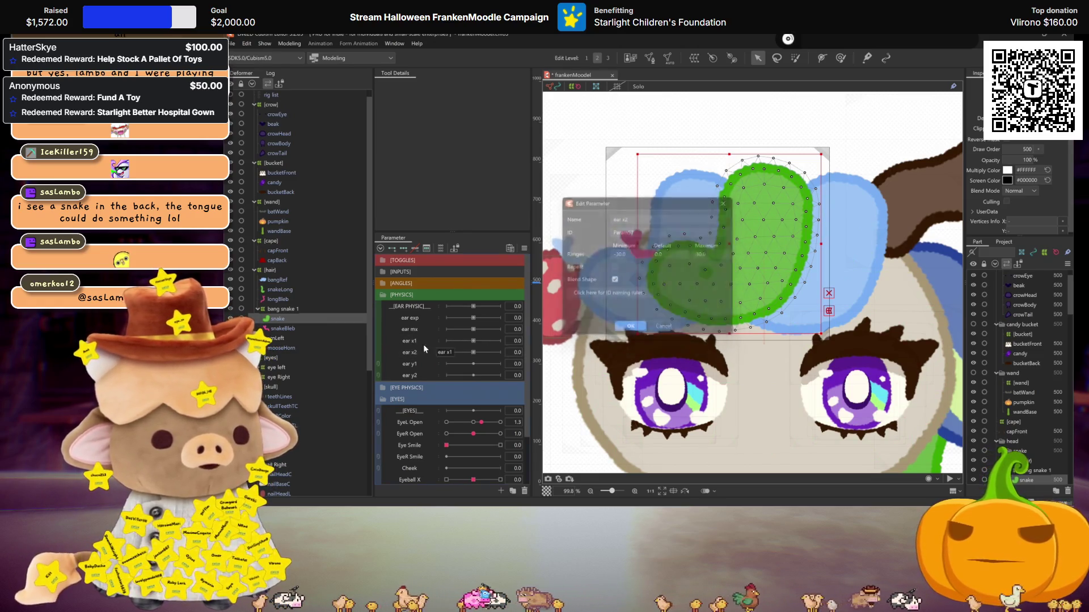
pyautogui.doubleClick(419, 363)
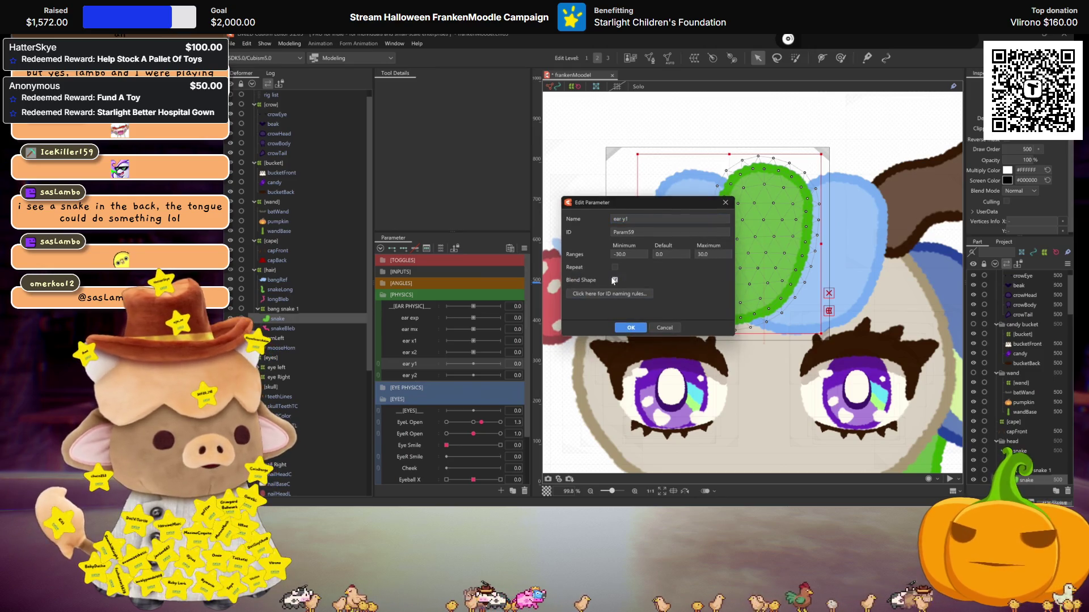
pyautogui.click(630, 328)
pyautogui.doubleClick(426, 376)
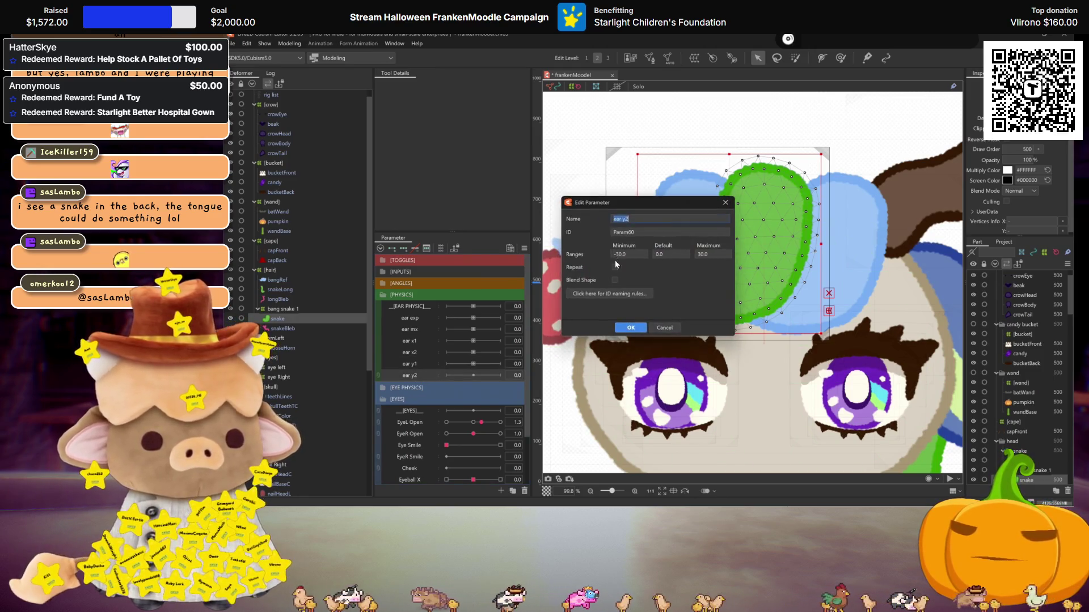
pyautogui.click(631, 328)
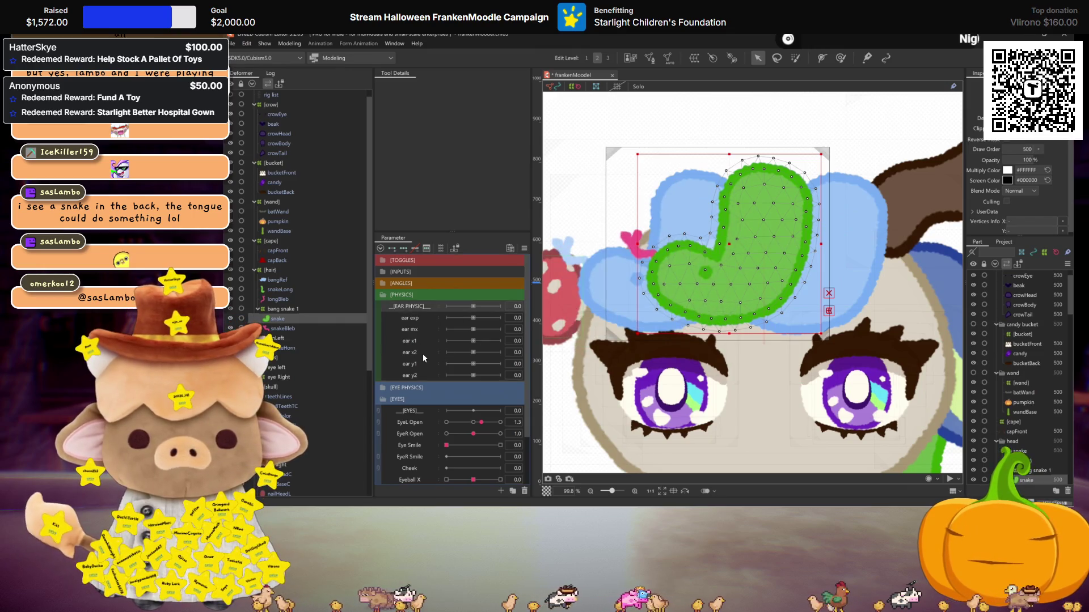
pyautogui.rightClick(416, 372)
# Replicate the ear physics parameters and name the copied group 'SNAKE PHYSIC'
pyautogui.click(451, 398)
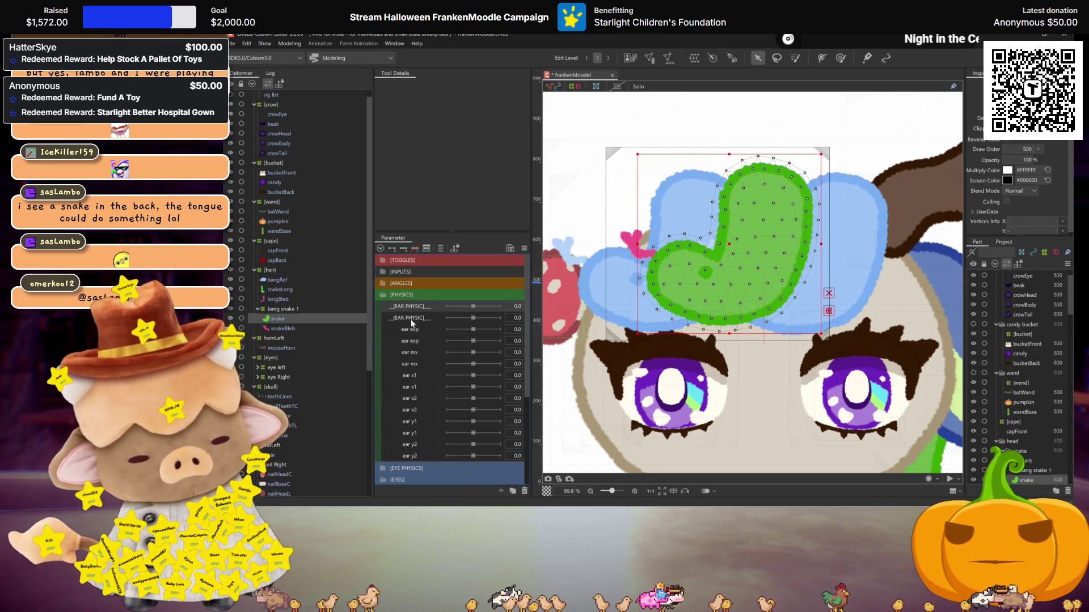
pyautogui.hotkey('ctrl', 'z')
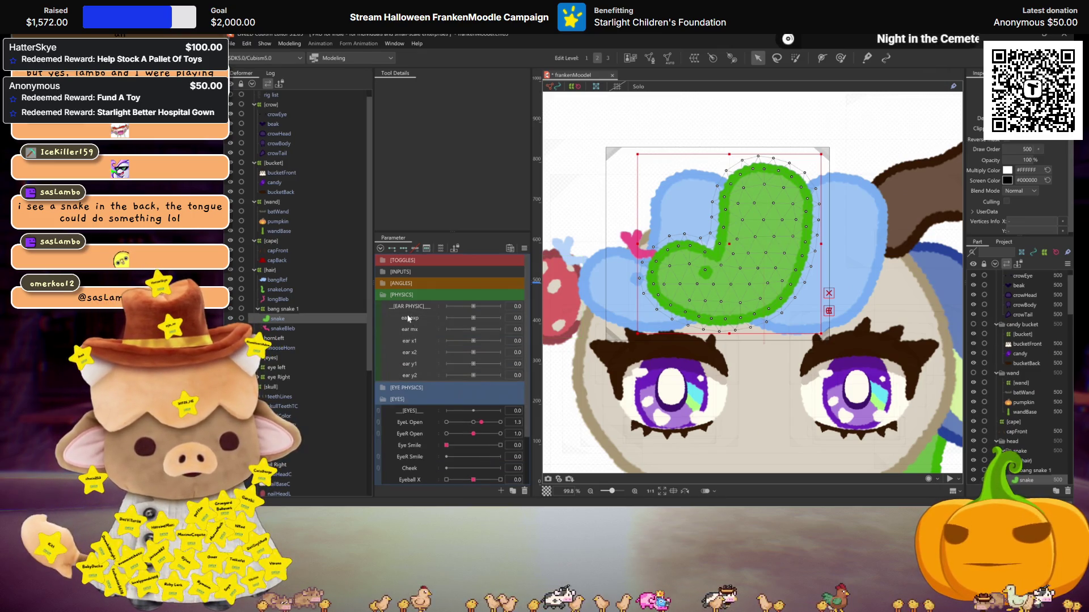
pyautogui.rightClick(409, 315)
pyautogui.click(444, 338)
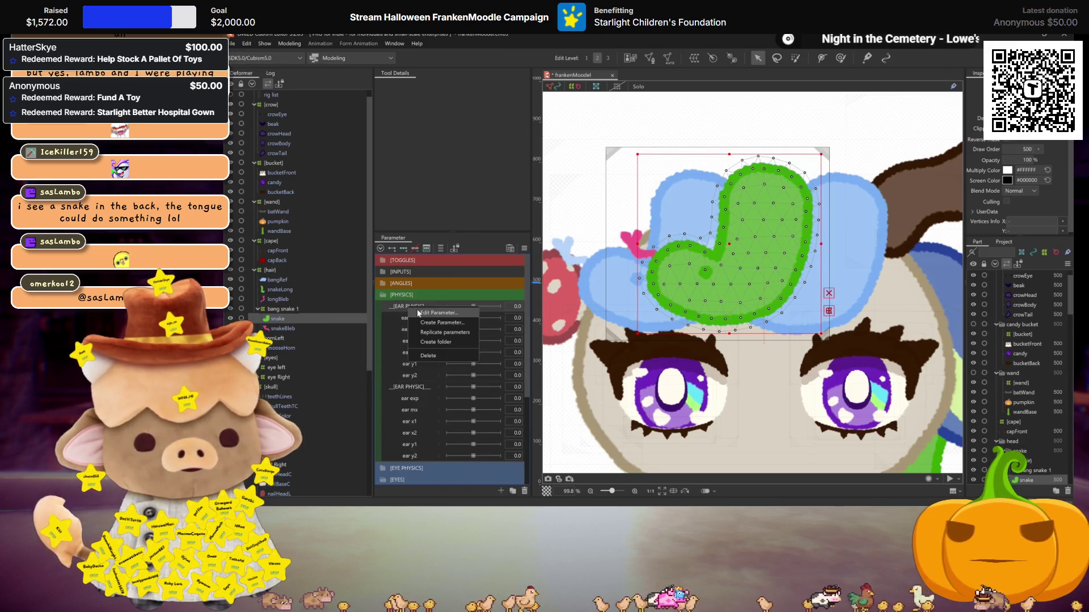
pyautogui.doubleClick(417, 308)
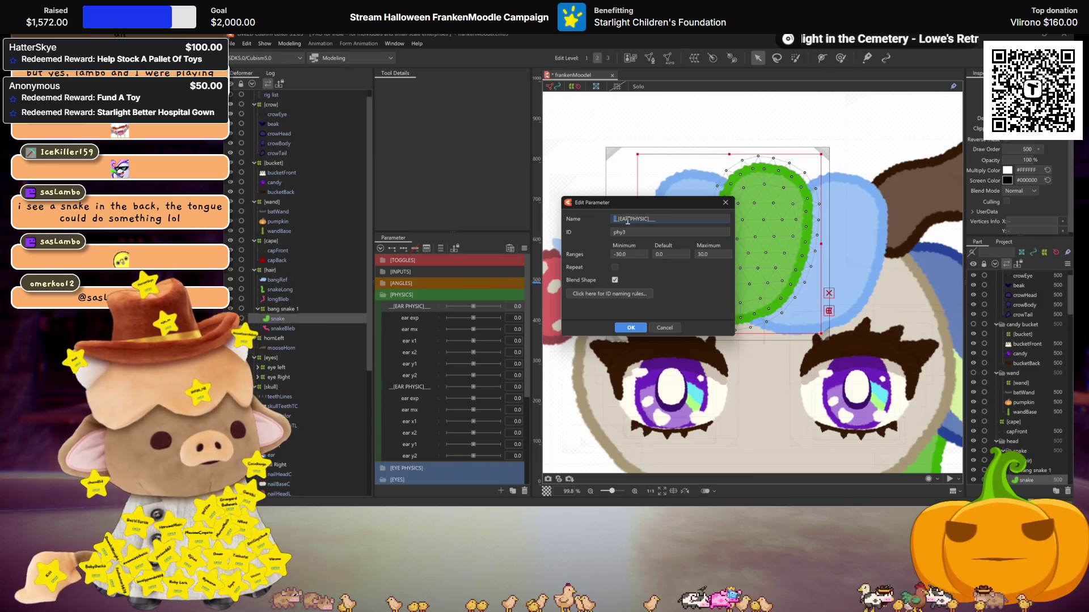
pyautogui.write('SNAK')
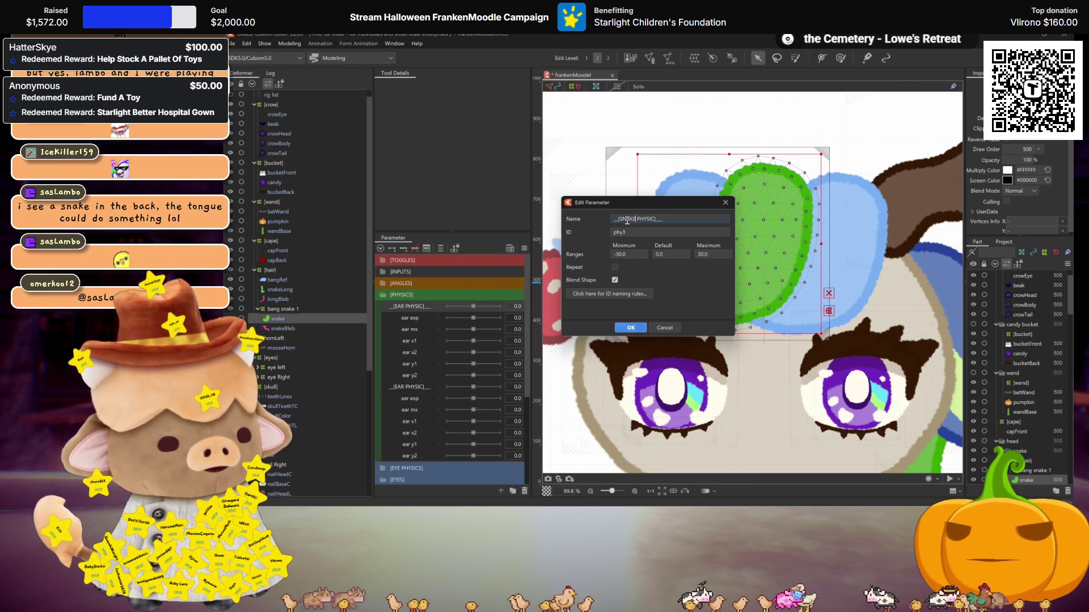
pyautogui.press('Return')
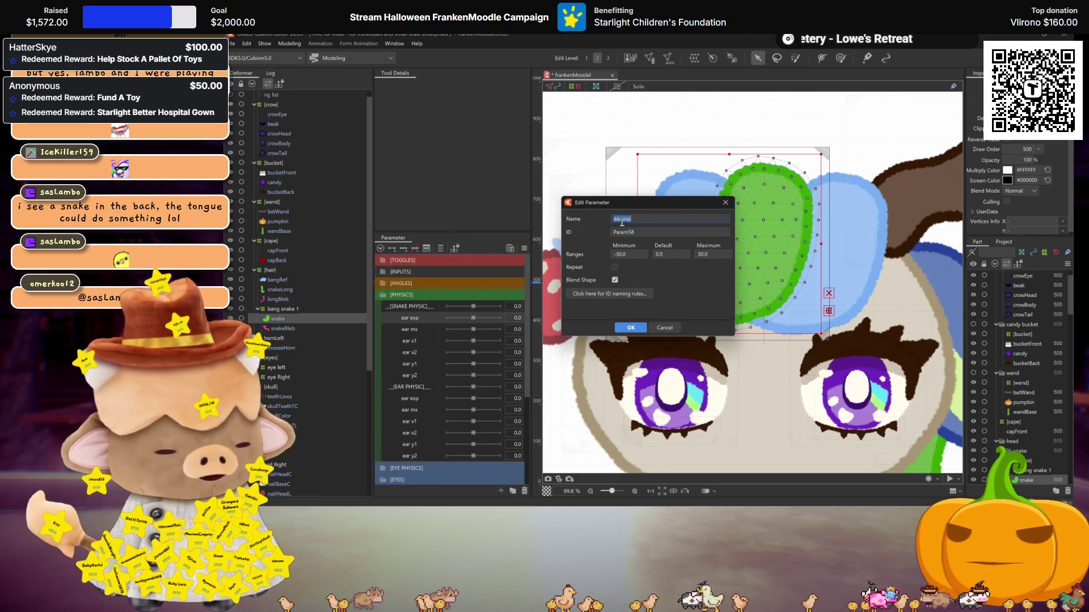
# Rename the copied ear exp to 'bleb' and ear mx to 'idle move'
pyautogui.write('bleb')
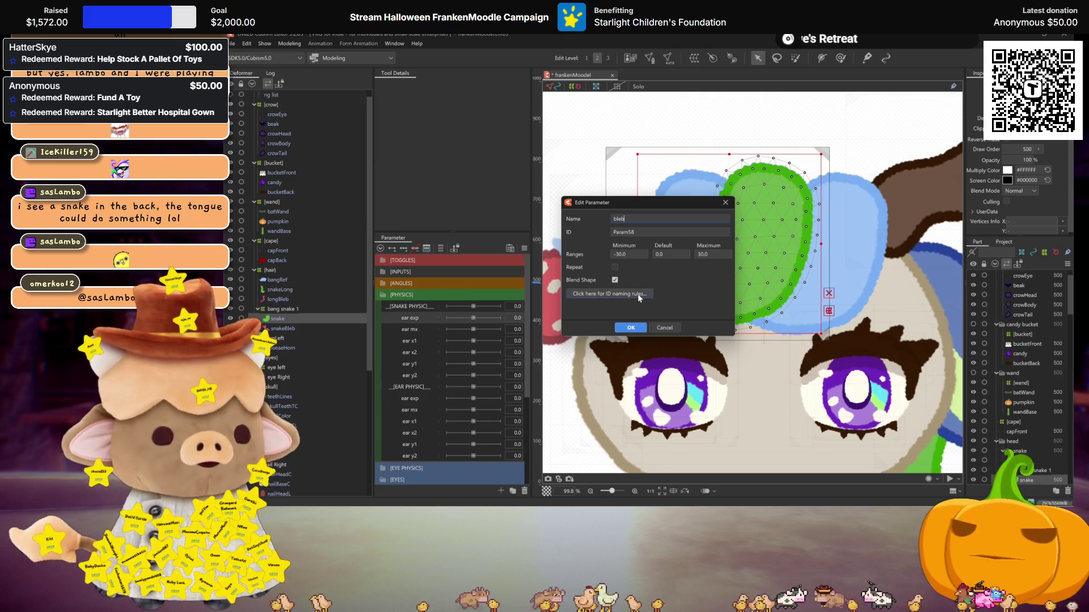
pyautogui.click(631, 328)
pyautogui.rightClick(418, 329)
pyautogui.click(423, 335)
pyautogui.write('idle move')
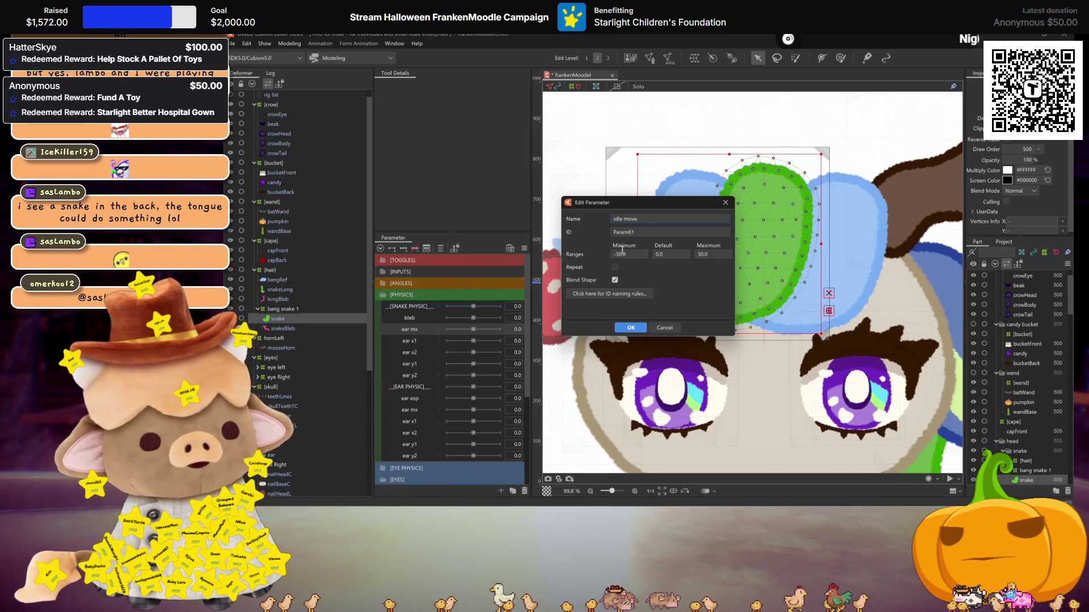
pyautogui.press('Return')
# Rename bleb to 'bleb 1' and set its range to 0 through 30
pyautogui.doubleClick(409, 318)
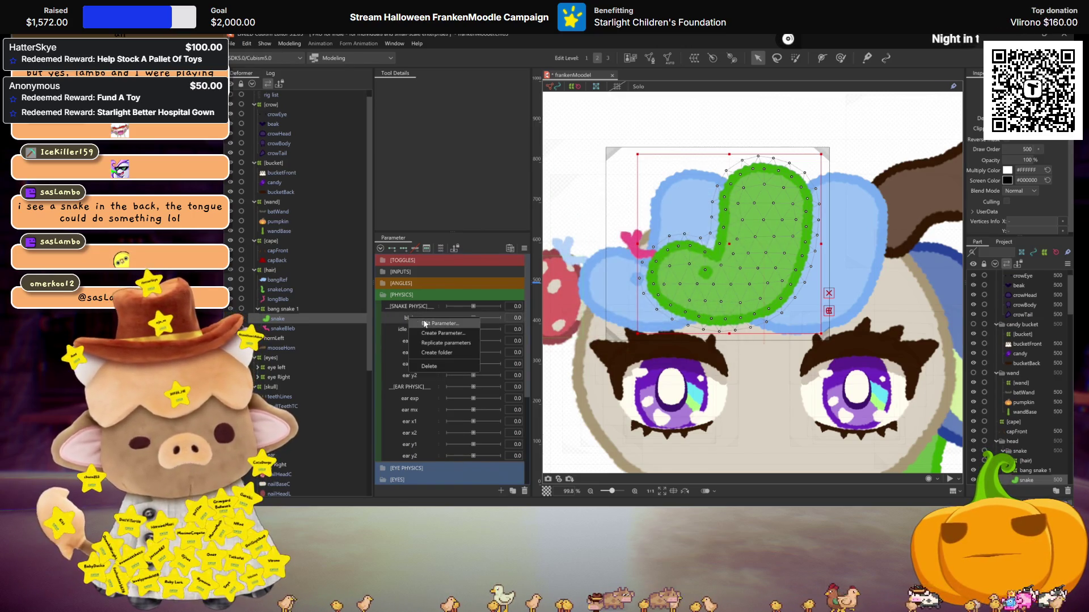
pyautogui.write('1')
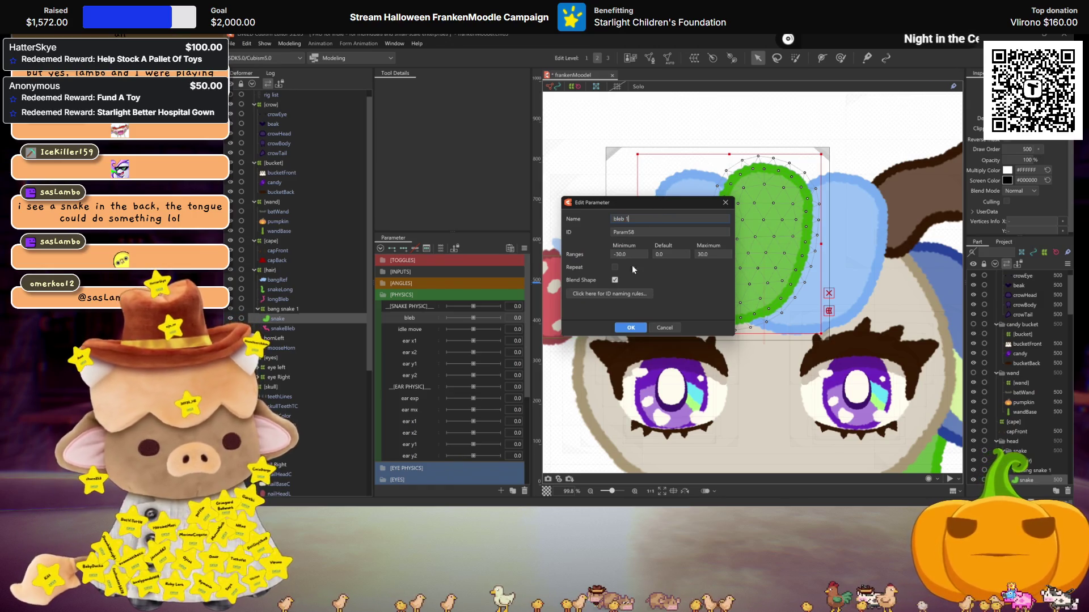
pyautogui.click(630, 328)
pyautogui.rightClick(426, 321)
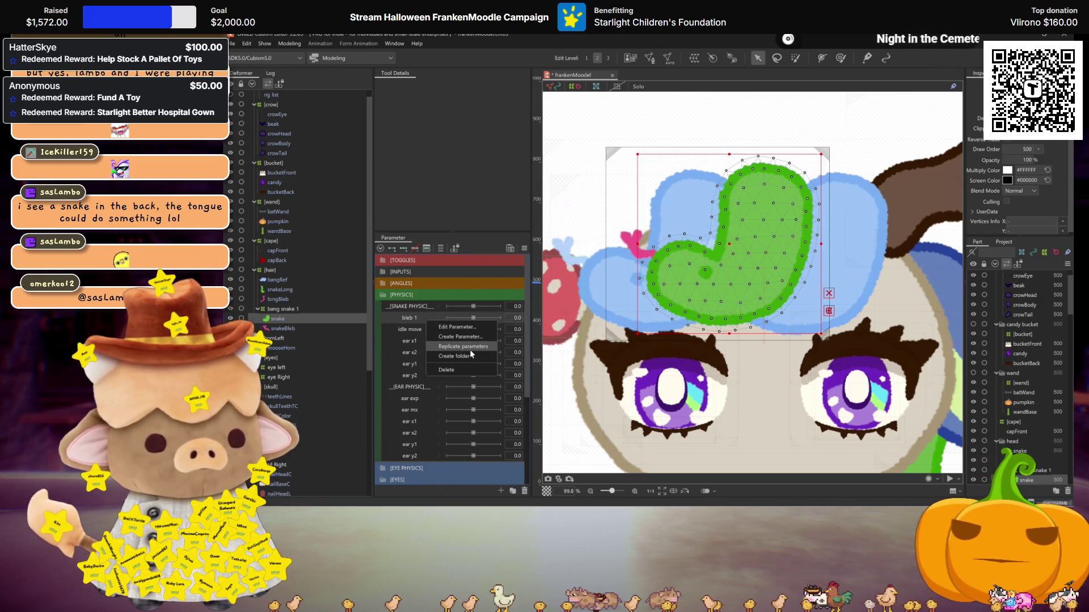
pyautogui.click(469, 348)
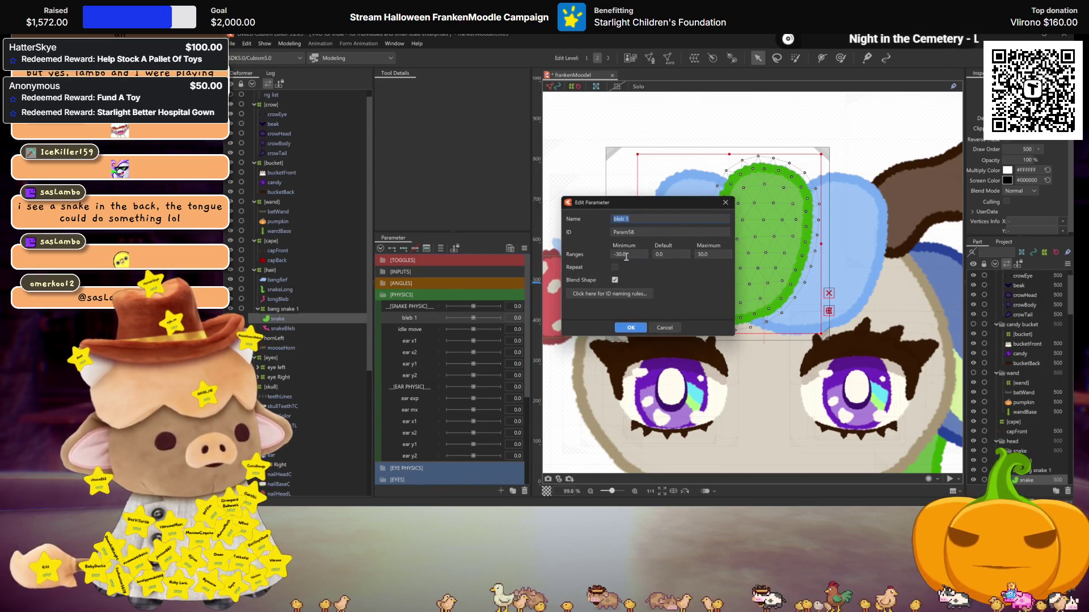
pyautogui.write('0')
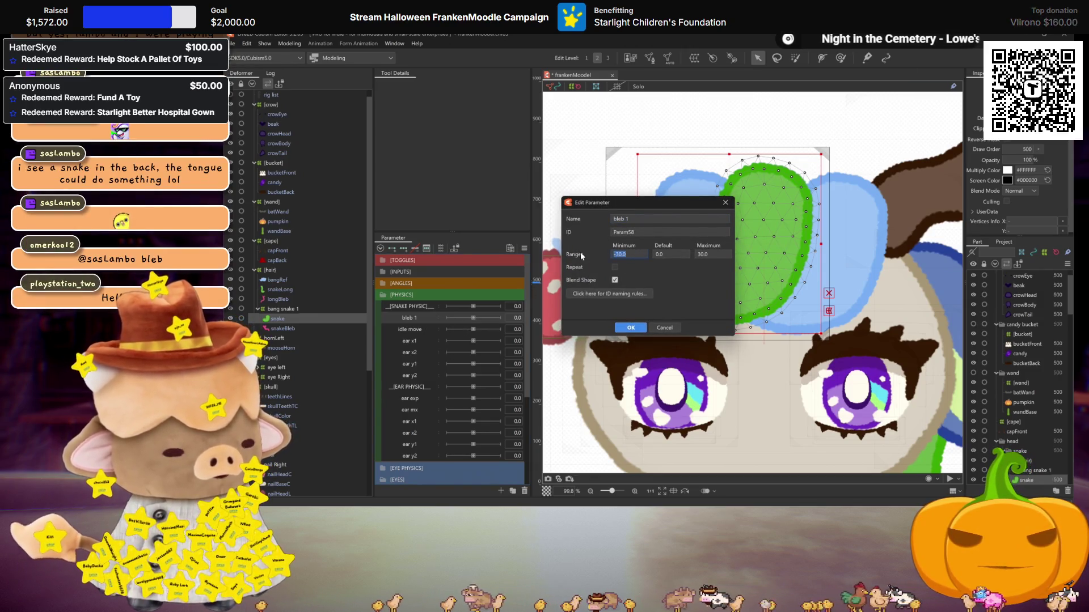
pyautogui.click(700, 254)
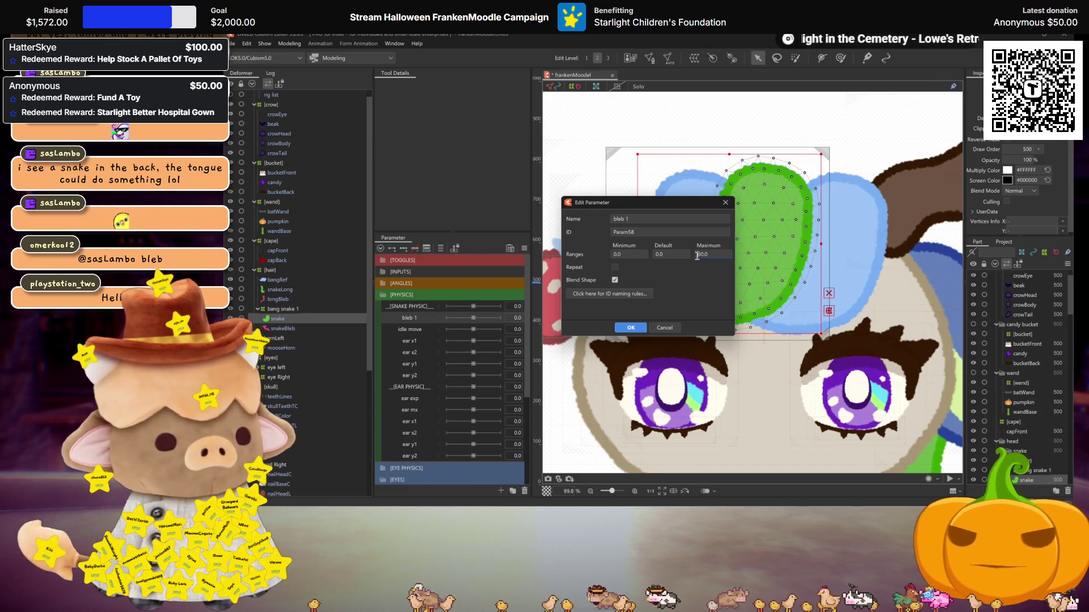
pyautogui.click(631, 328)
# Replicate bleb 1 and rename the copies 'bleb 2' and 'bleb 3'
pyautogui.rightClick(420, 330)
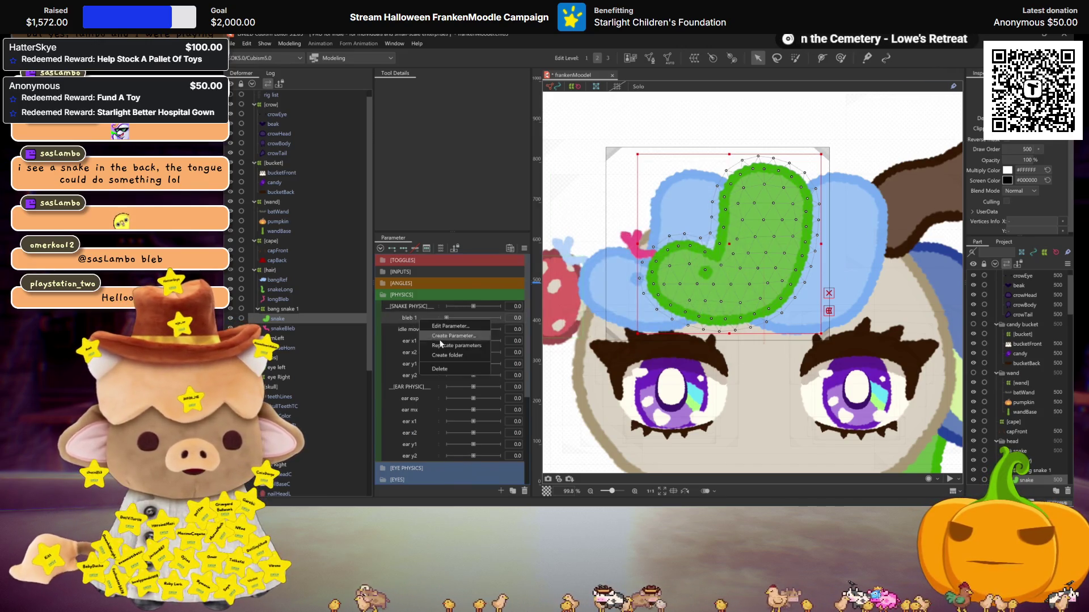
pyautogui.click(448, 357)
pyautogui.rightClick(417, 331)
pyautogui.click(448, 339)
pyautogui.write('bleb 2')
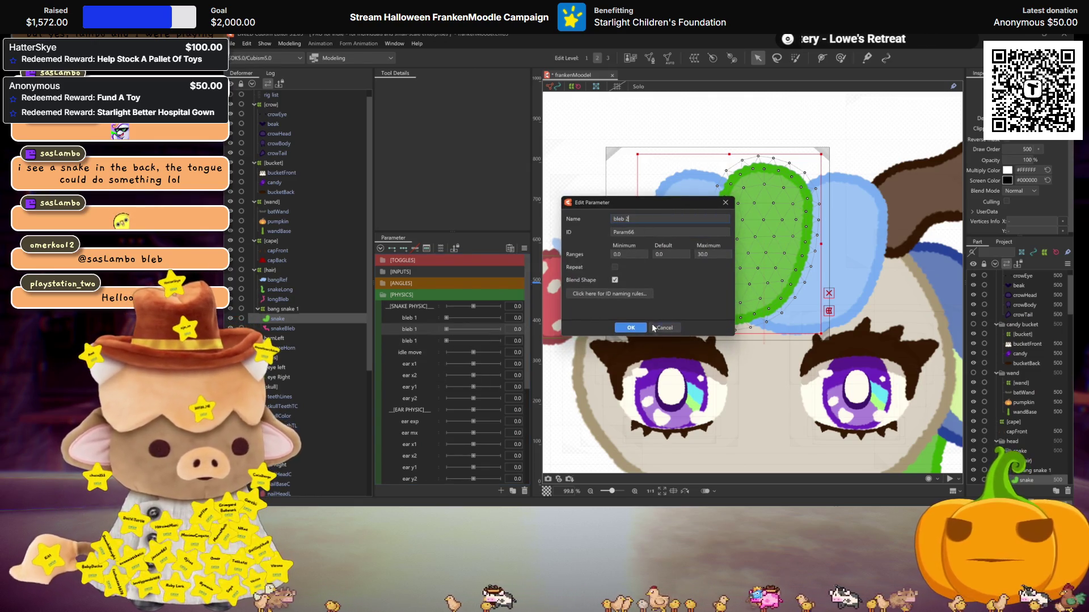
pyautogui.click(630, 328)
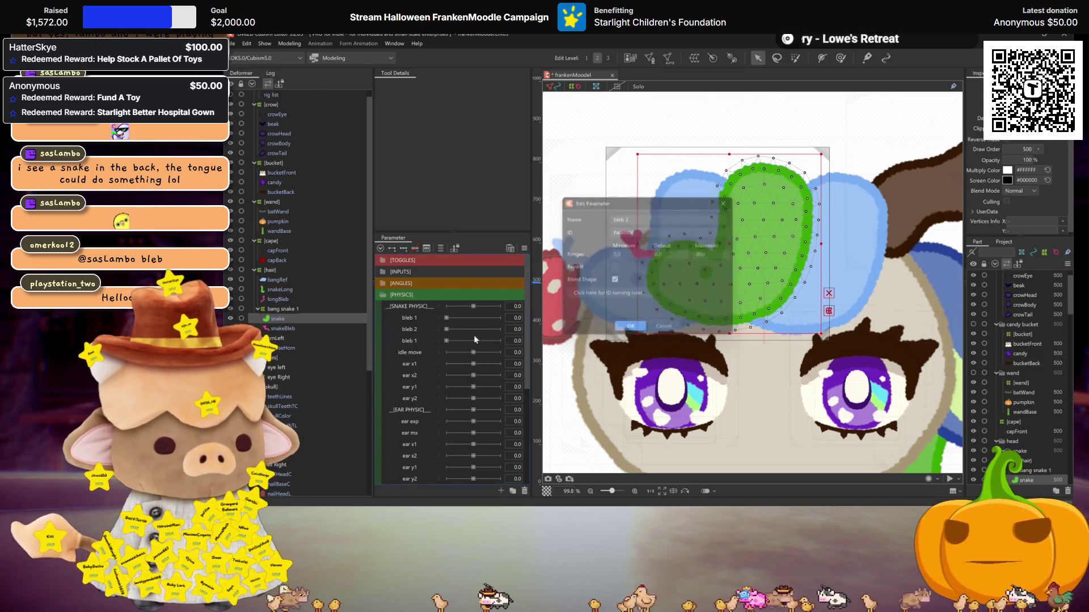
pyautogui.doubleClick(414, 341)
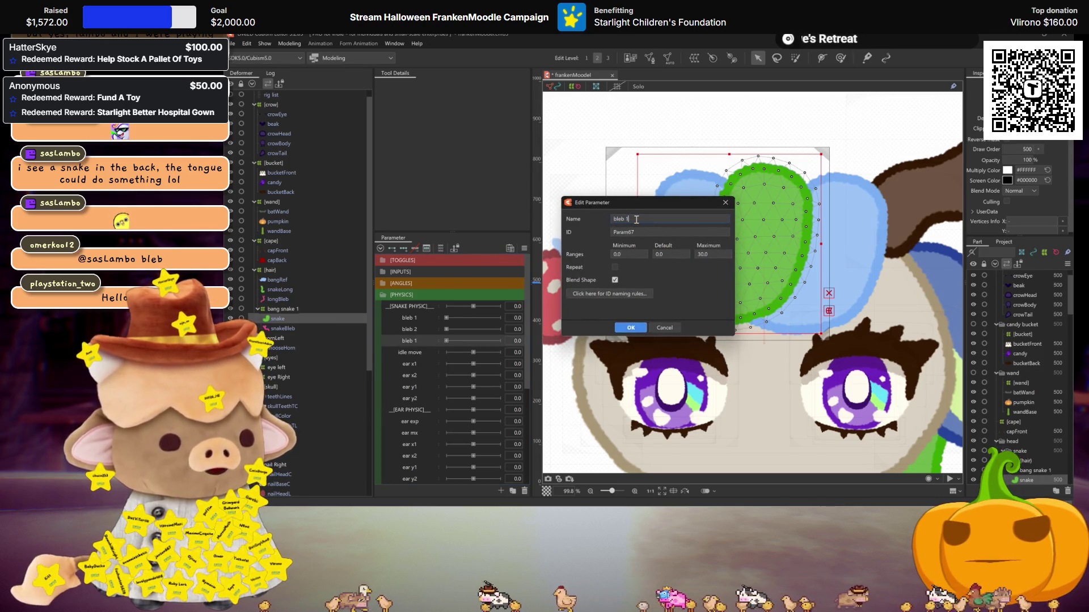
pyautogui.write('3')
pyautogui.click(630, 328)
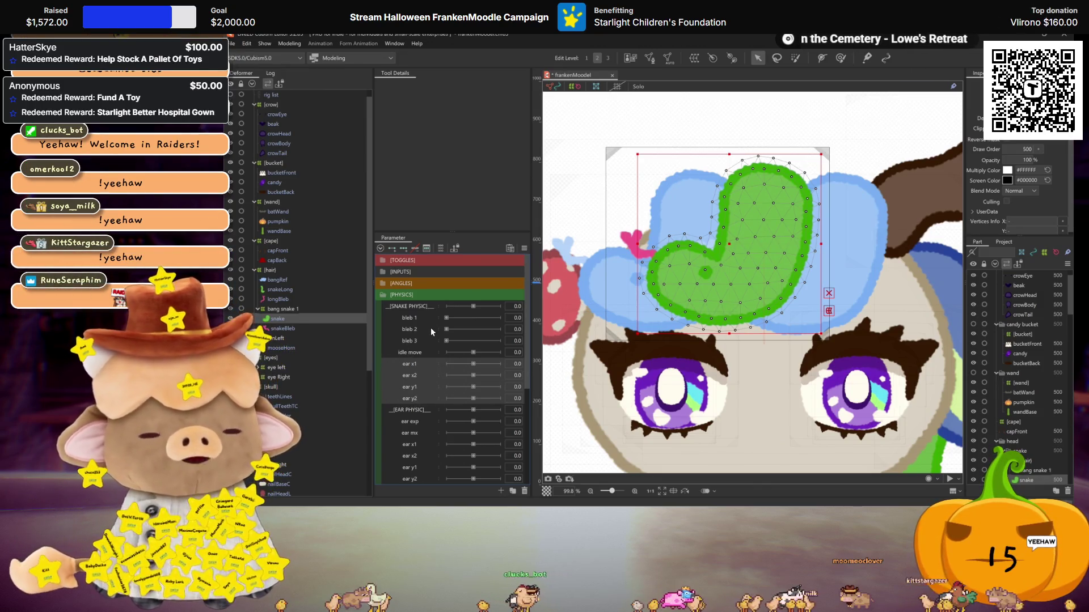
# Bring up and then dismiss the context menu of the ear y2 parameter in [SNAKE PHYSIC]
pyautogui.rightClick(413, 397)
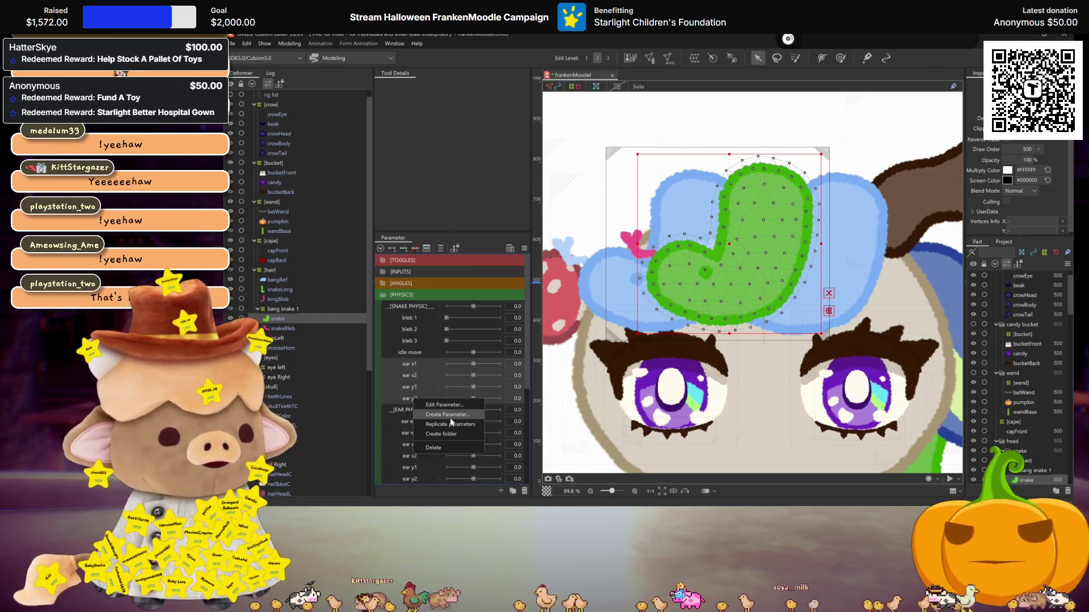
pyautogui.press('Escape')
# Hide the selection overlay and zoom in on the character's face
pyautogui.scroll(-4, 737, 303)
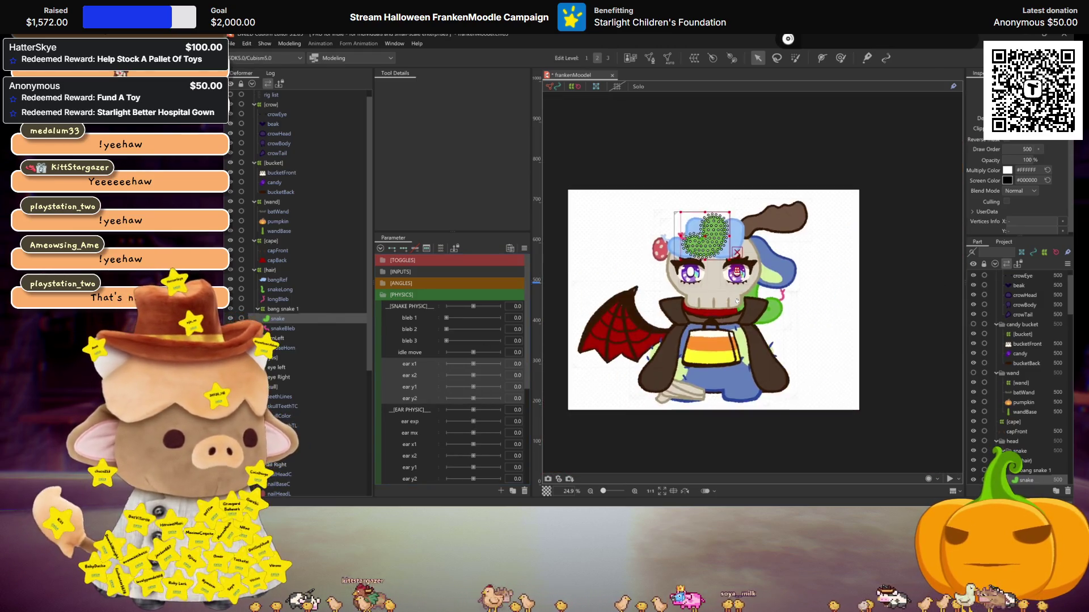
pyautogui.scroll(2, 738, 303)
pyautogui.hotkey('ctrl', 'h')
pyautogui.scroll(-2, 738, 304)
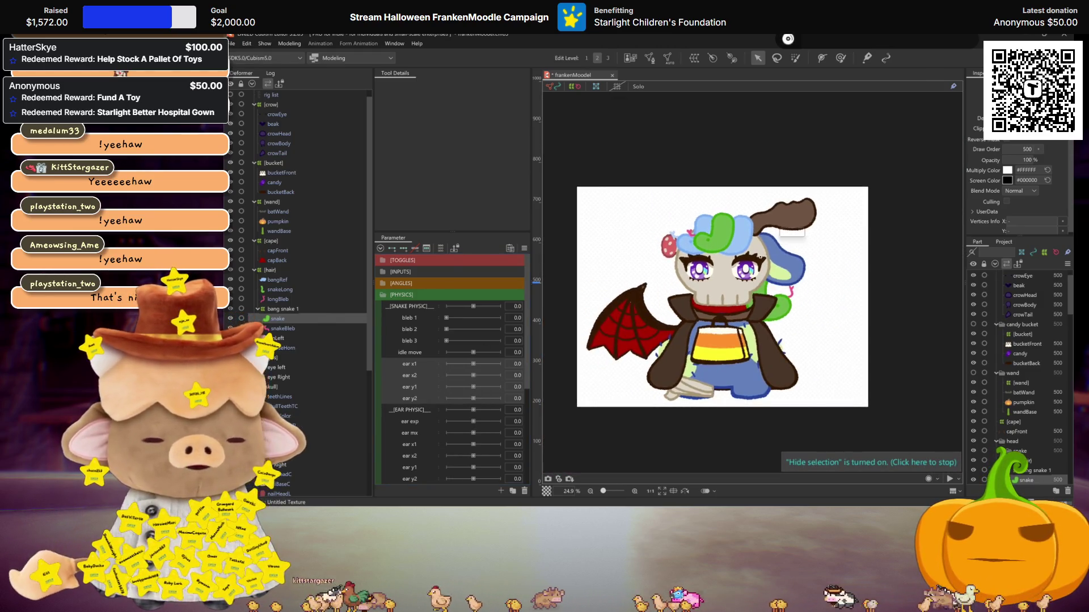
pyautogui.scroll(1, 739, 319)
pyautogui.moveTo(740, 319); pyautogui.dragTo(737, 330)
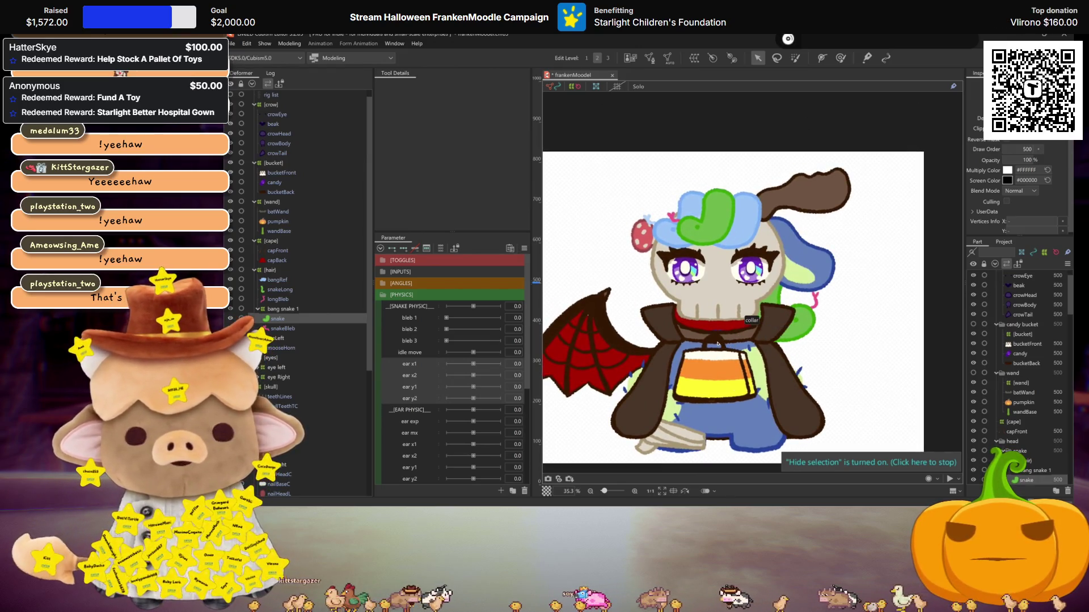
pyautogui.scroll(1, 725, 334)
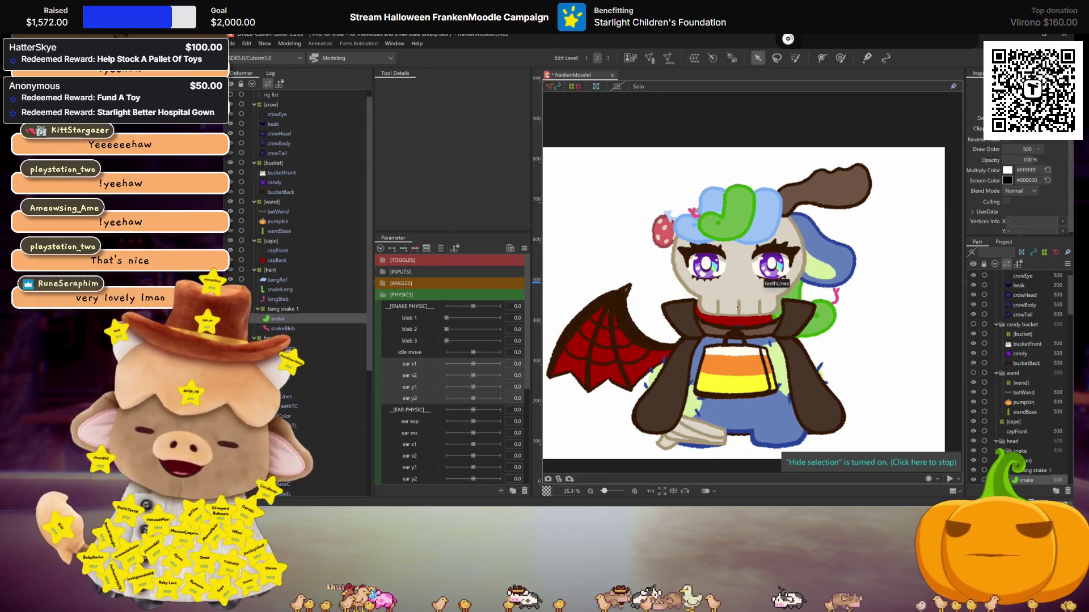
pyautogui.scroll(2, 696, 316)
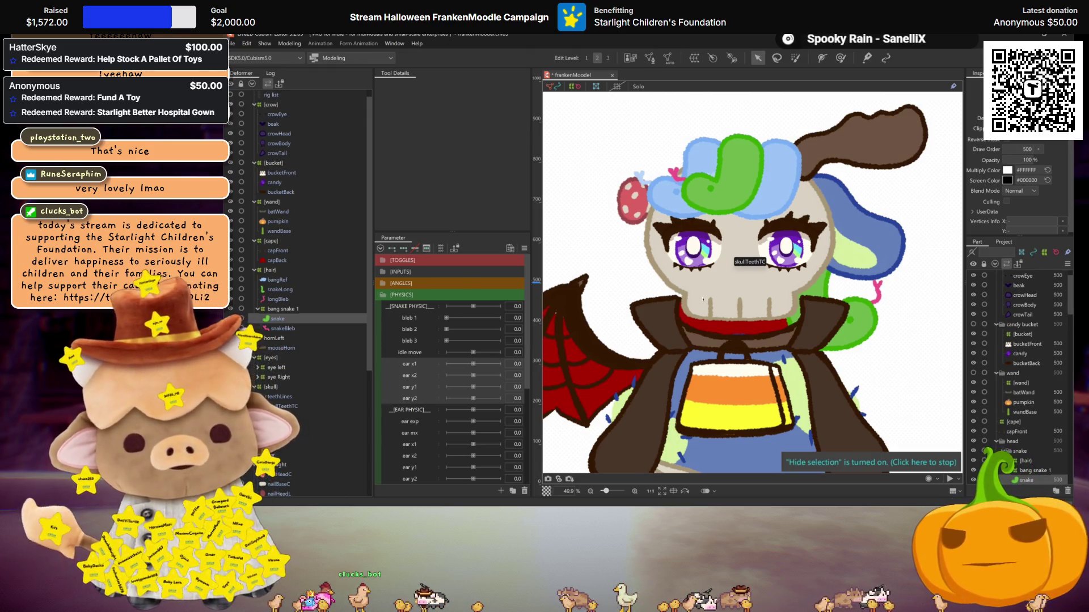
pyautogui.scroll(2, 708, 285)
pyautogui.moveTo(713, 287); pyautogui.dragTo(727, 330)
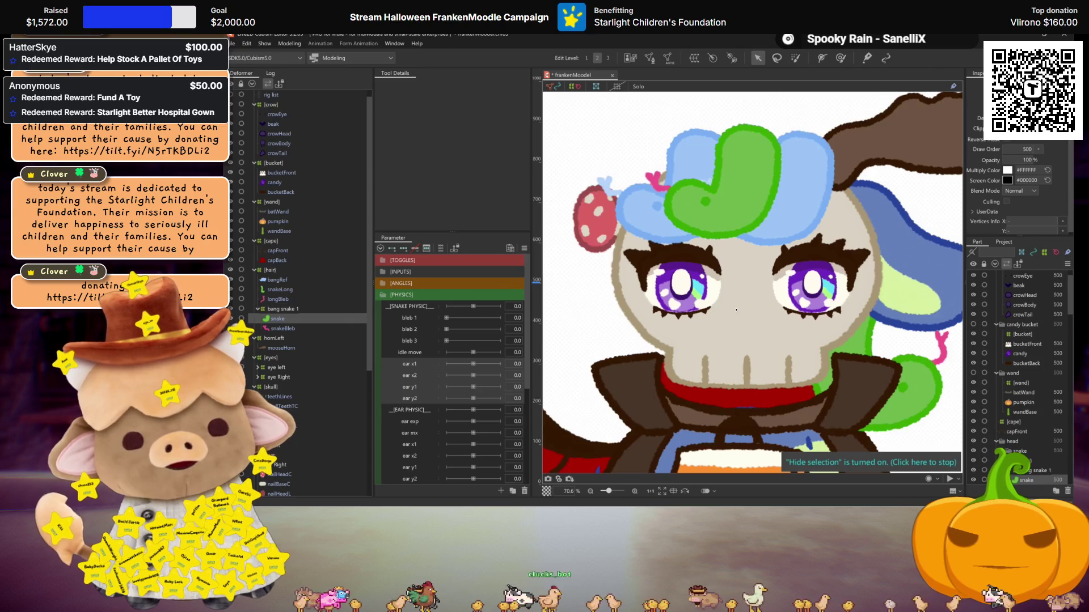
pyautogui.scroll(3, 722, 307)
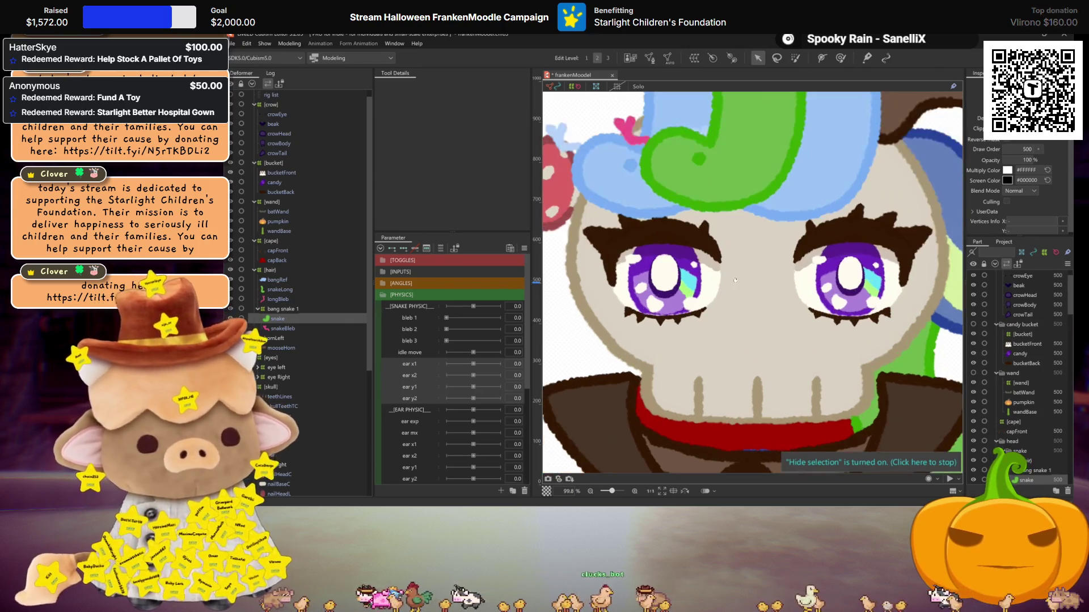
# Select bang snake 1, then the snake art mesh, and bring up the ear x1 parameter's options
pyautogui.click(292, 310)
pyautogui.click(285, 319)
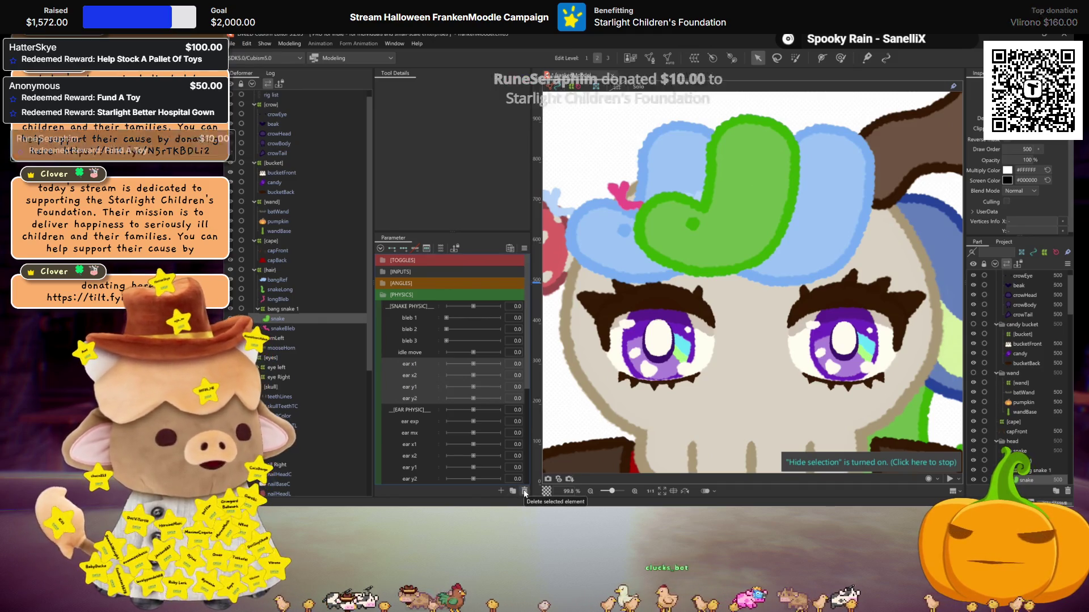
pyautogui.rightClick(416, 363)
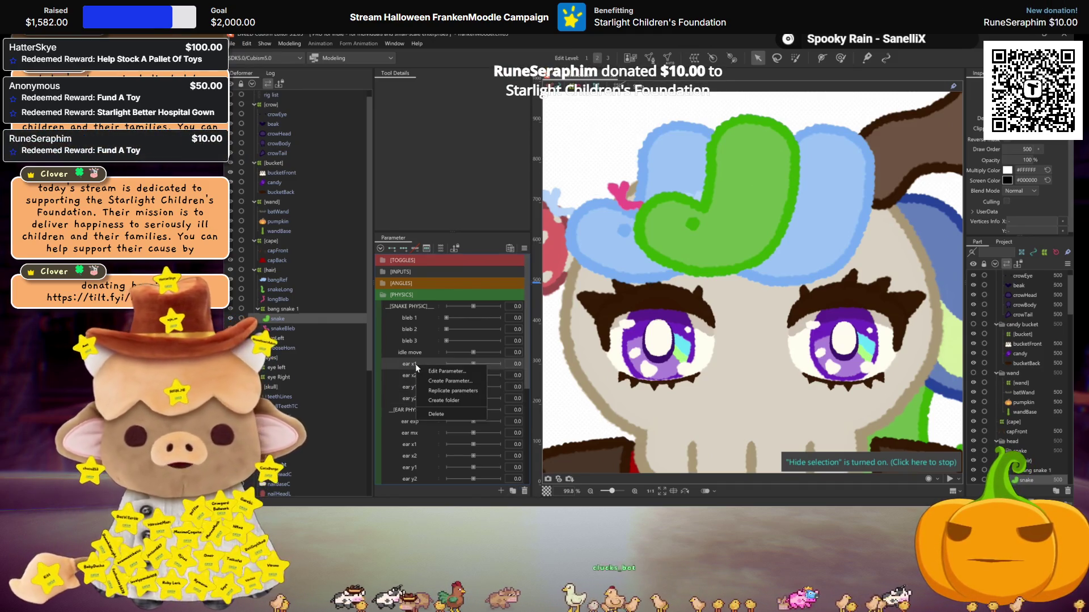
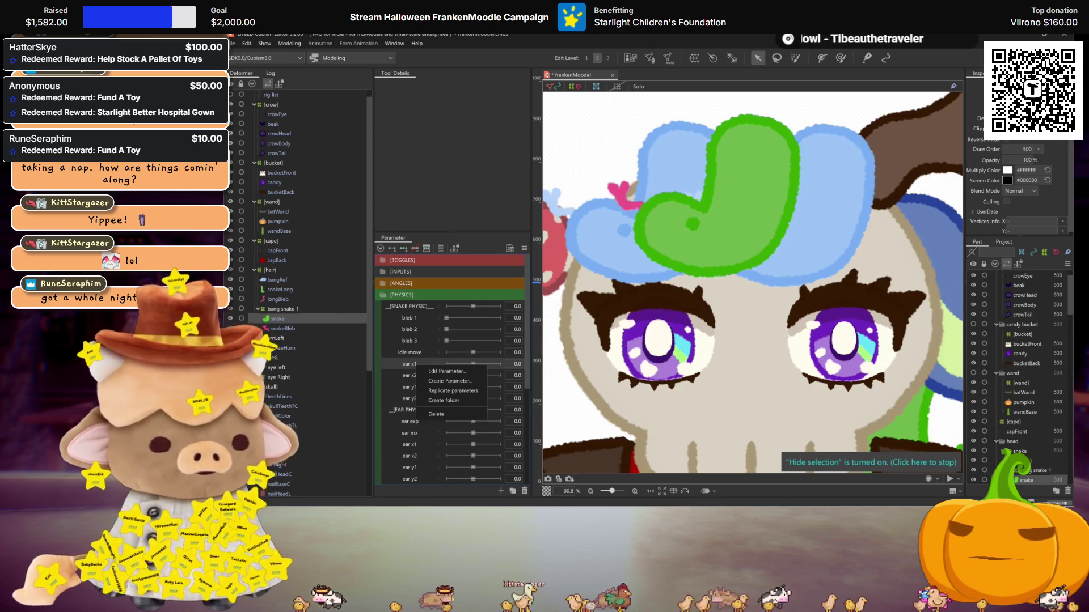
# Give bang snake 1 a warp division of 20, then start a warp deformer for snakeBleb
pyautogui.click(431, 195)
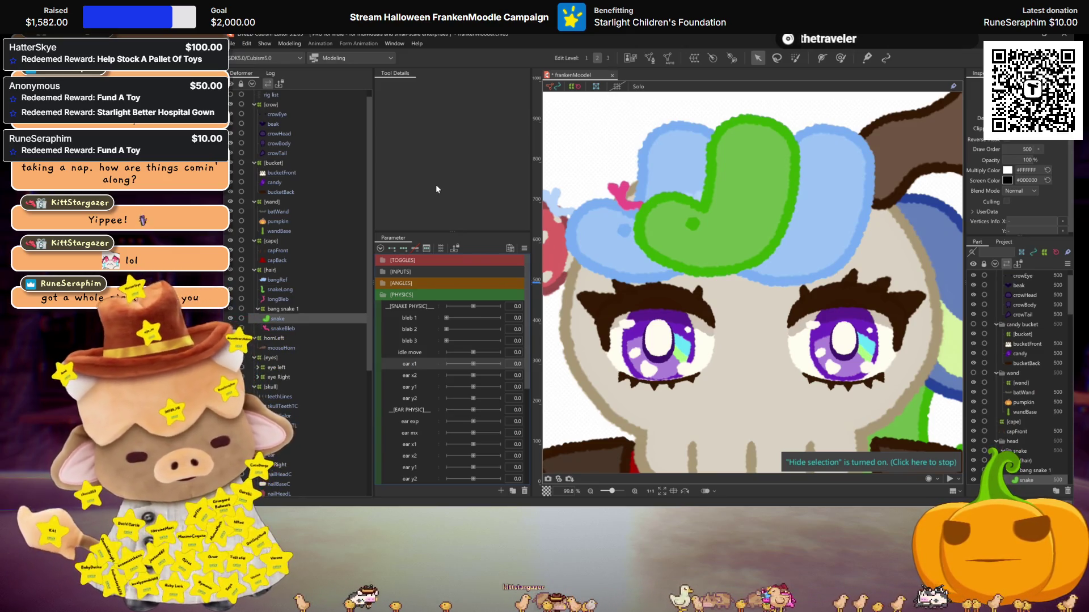
pyautogui.scroll(-3, 764, 277)
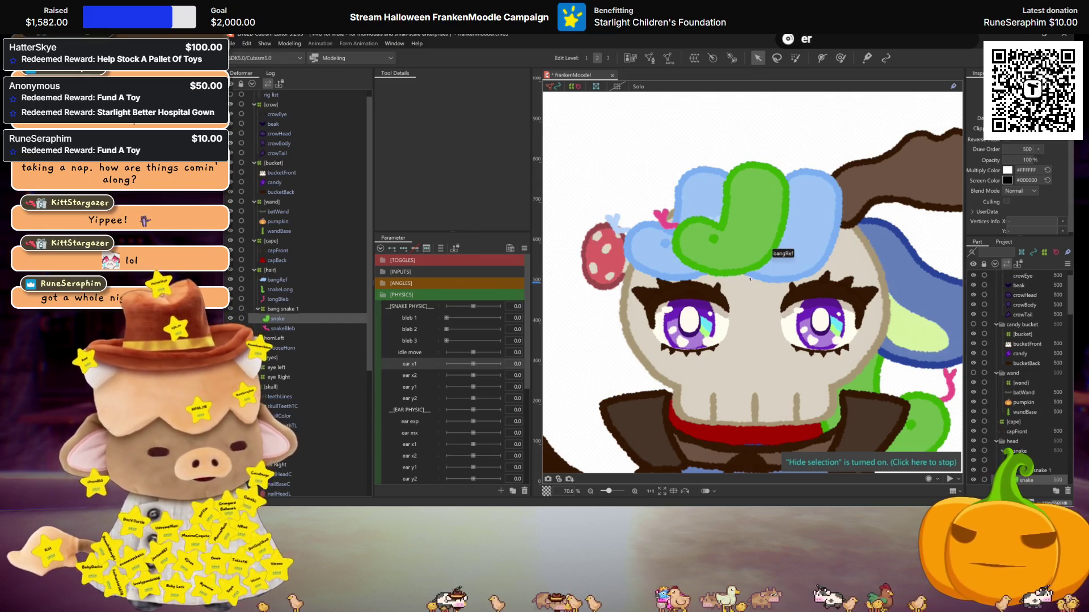
pyautogui.scroll(3, 790, 311)
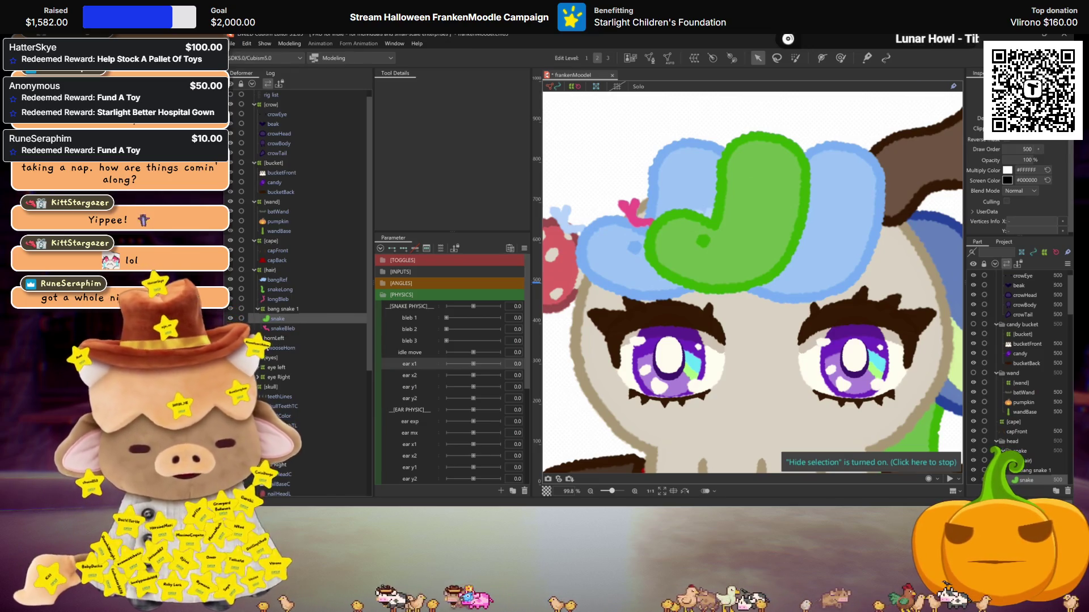
pyautogui.click(288, 309)
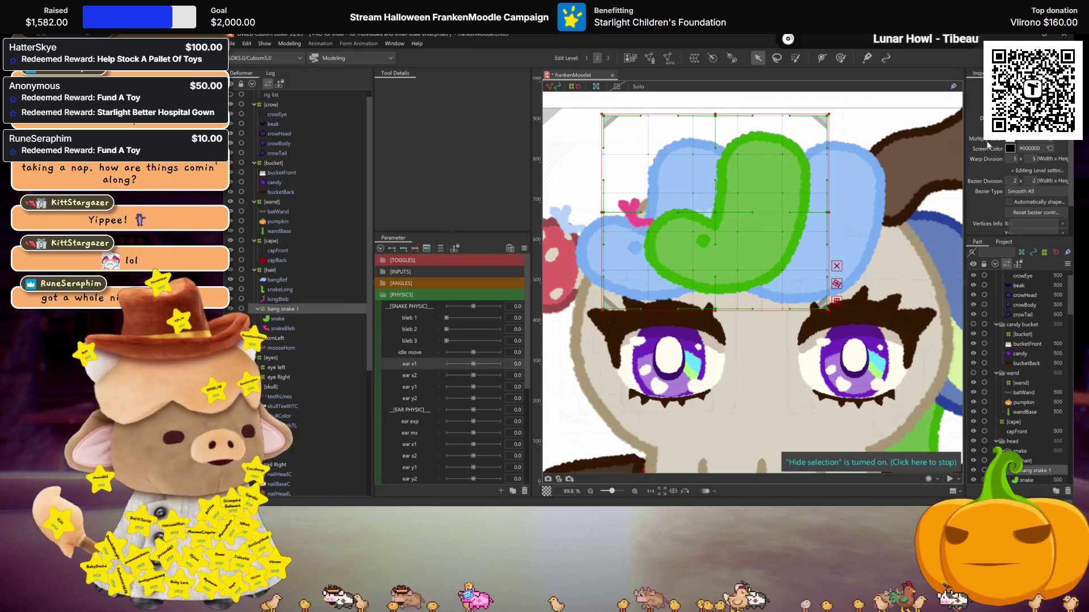
pyautogui.write('20')
pyautogui.click(1033, 159)
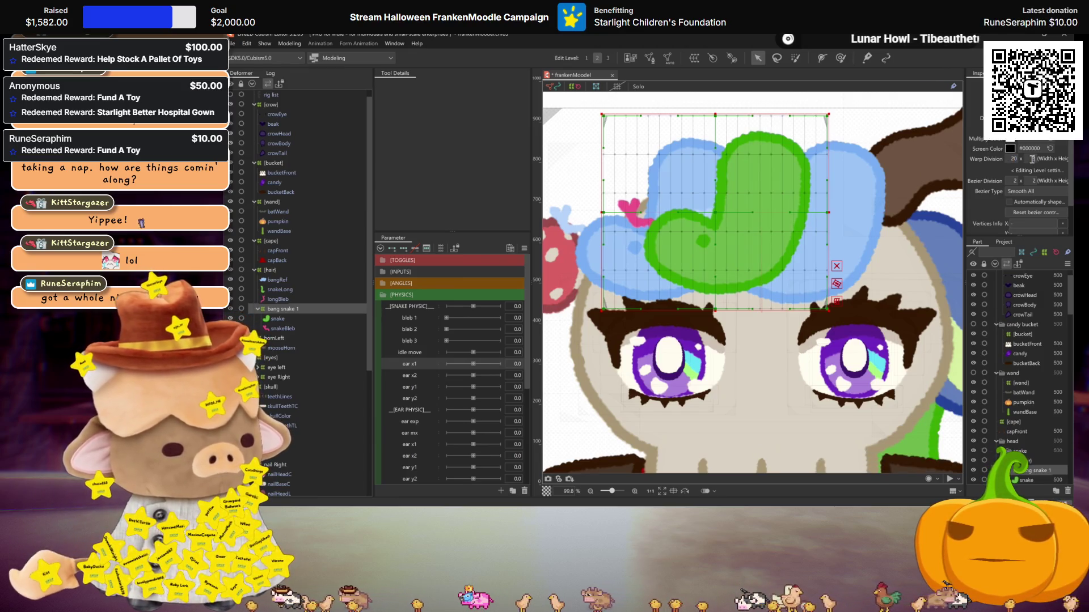
pyautogui.click(282, 328)
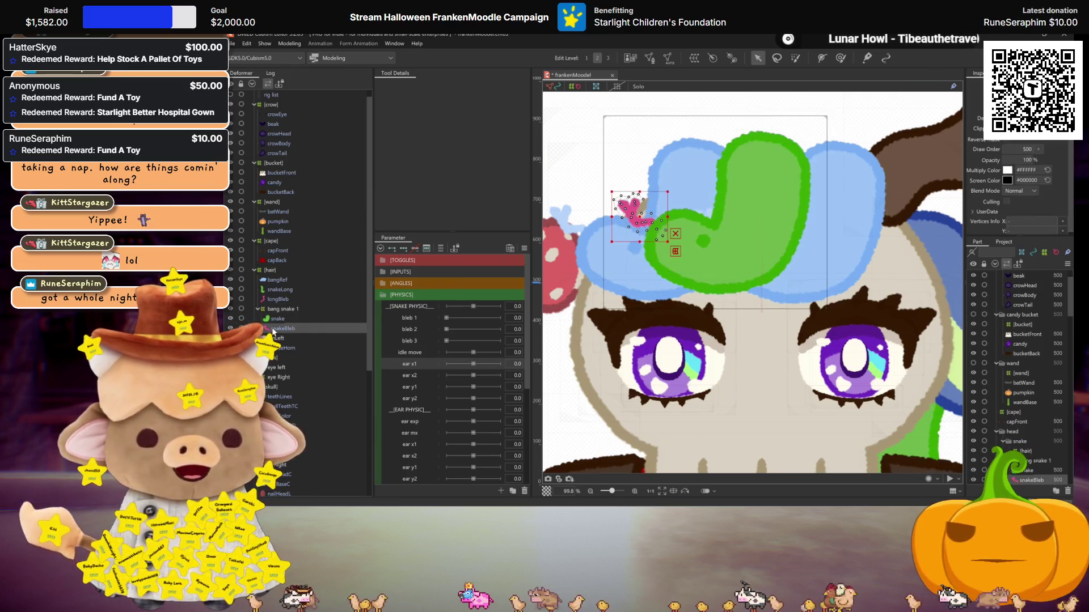
pyautogui.click(629, 57)
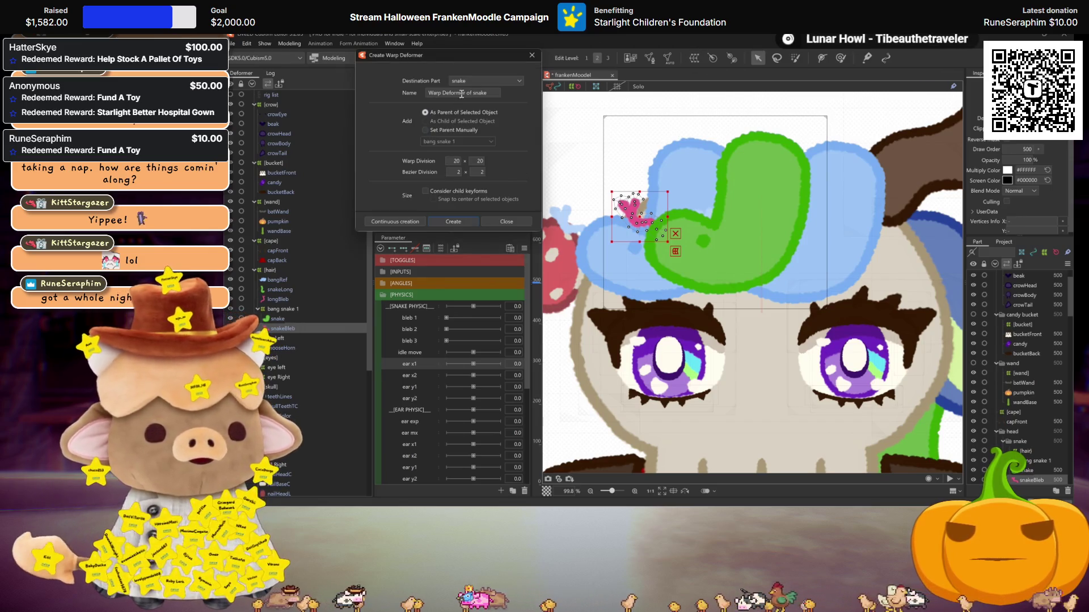
# Create the 'bleb deform' warp deformer and open Edit Parameter for bleb 3
pyautogui.write('bleb deform')
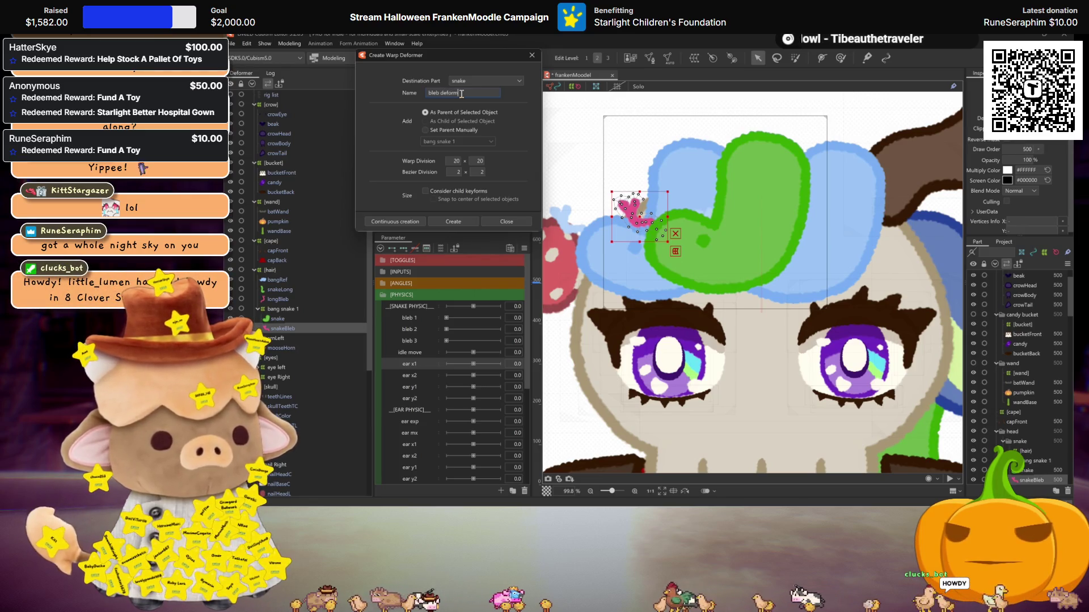
pyautogui.click(454, 220)
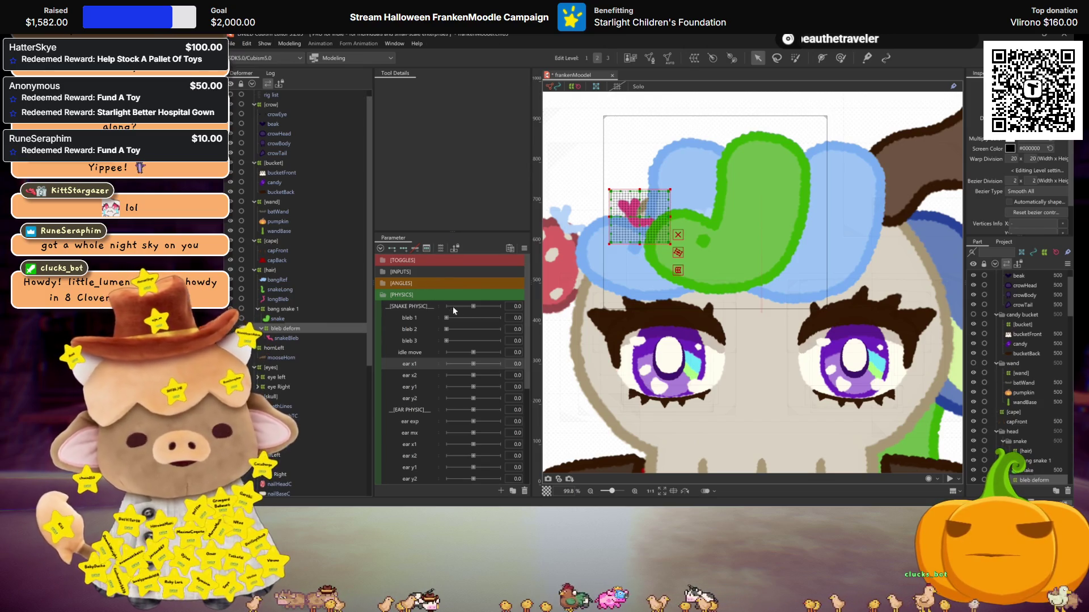
pyautogui.rightClick(418, 343)
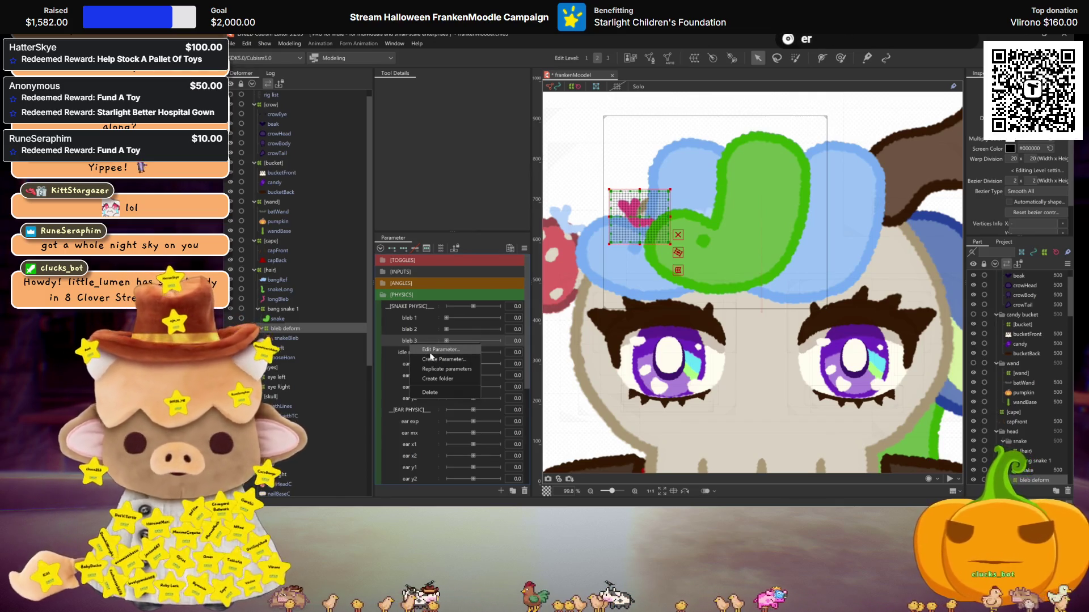
pyautogui.click(409, 322)
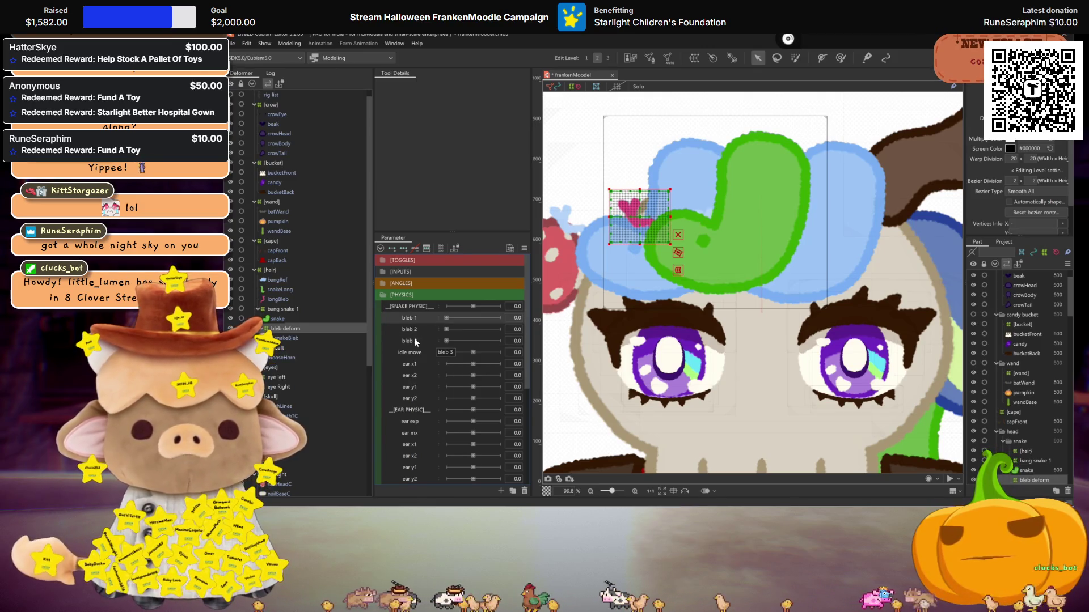
pyautogui.rightClick(415, 341)
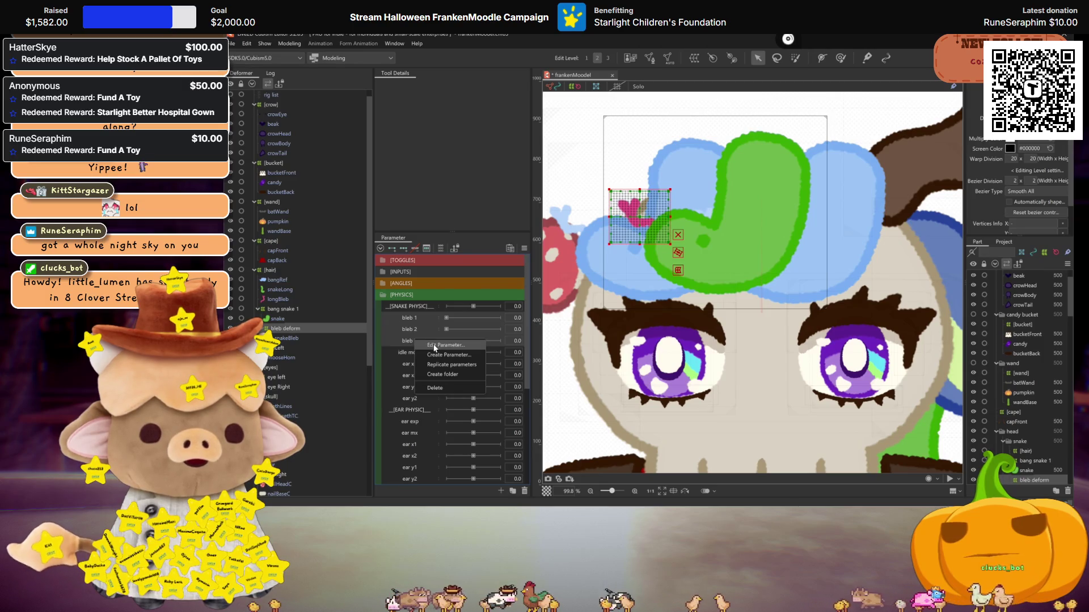
pyautogui.click(436, 346)
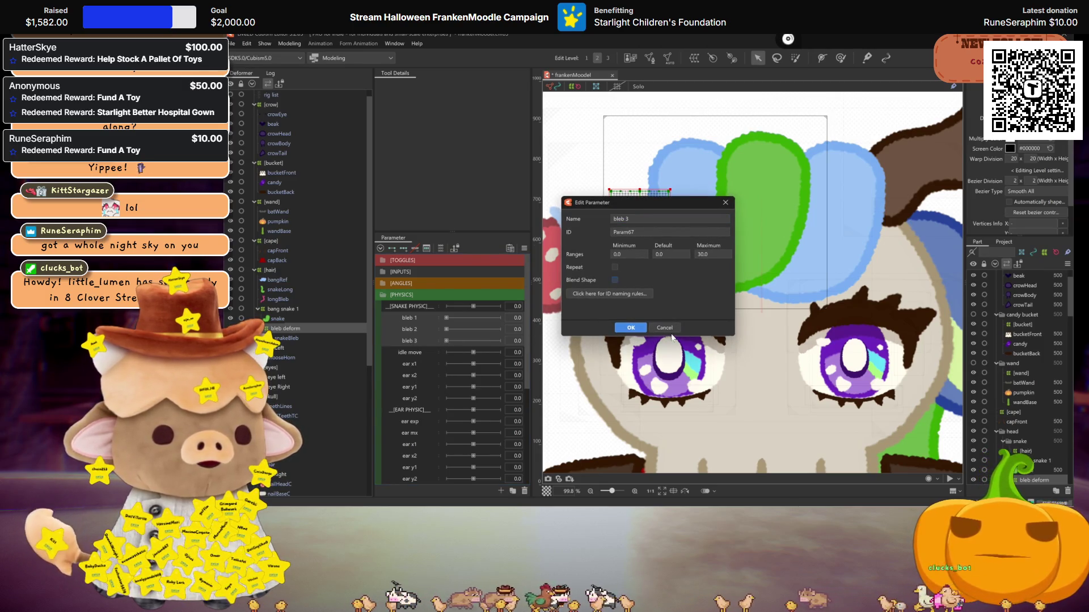
# Confirm the bleb 3, bleb 2 and bleb 1 parameter settings unchanged
pyautogui.click(631, 328)
pyautogui.hotkey('ctrl', 'shift', 'f')
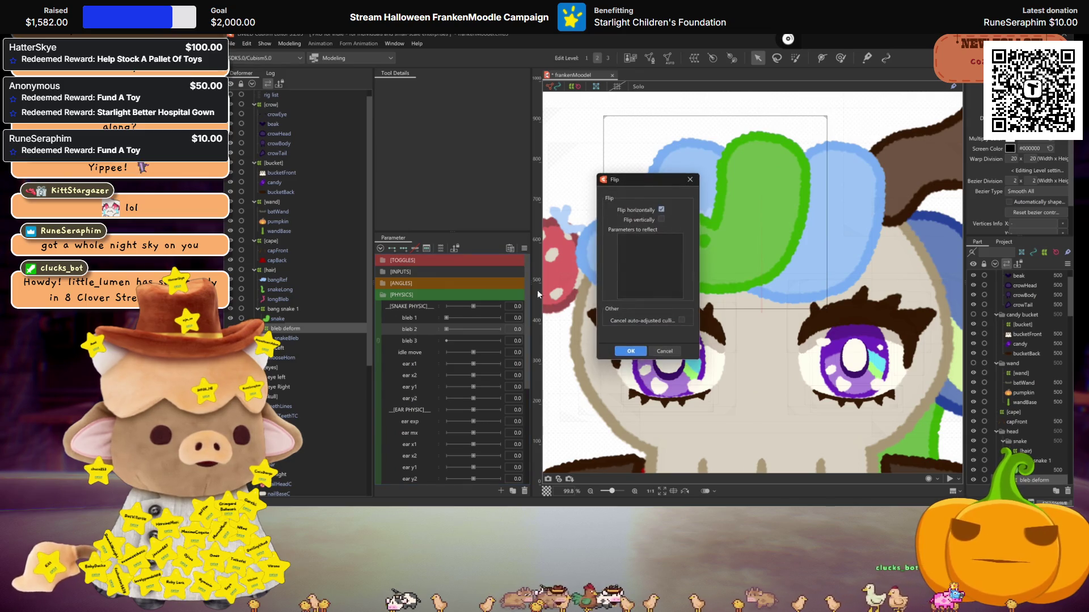
pyautogui.click(665, 351)
pyautogui.doubleClick(413, 329)
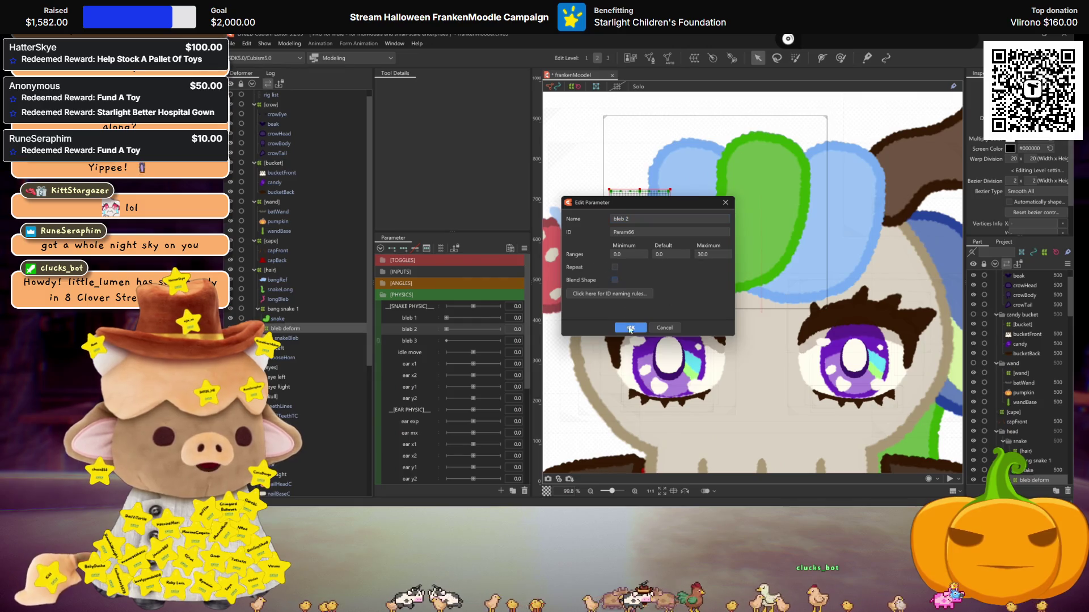
pyautogui.click(629, 328)
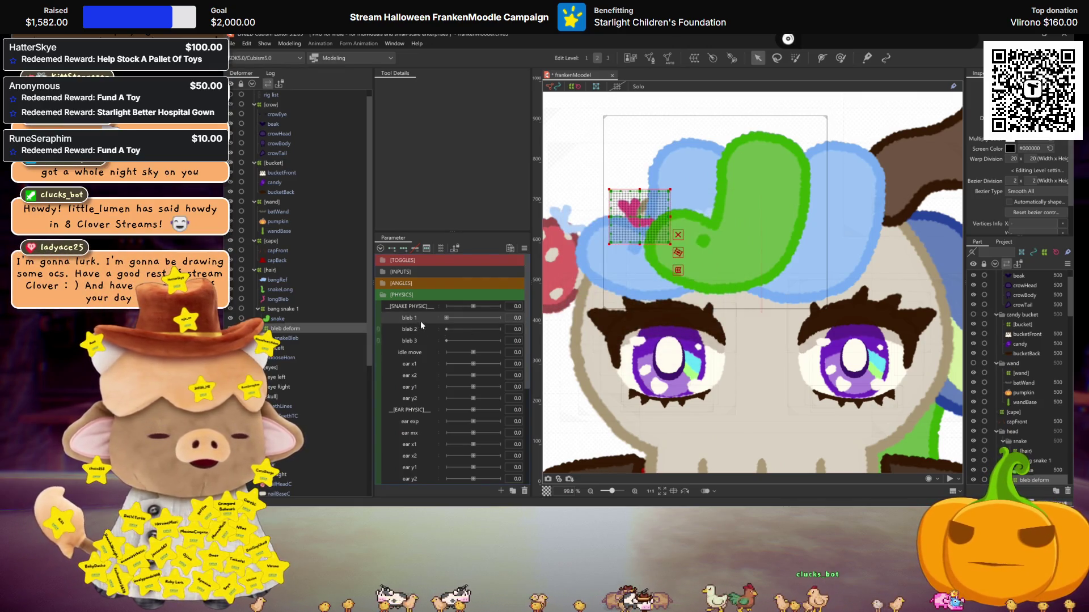
pyautogui.doubleClick(420, 321)
pyautogui.click(630, 328)
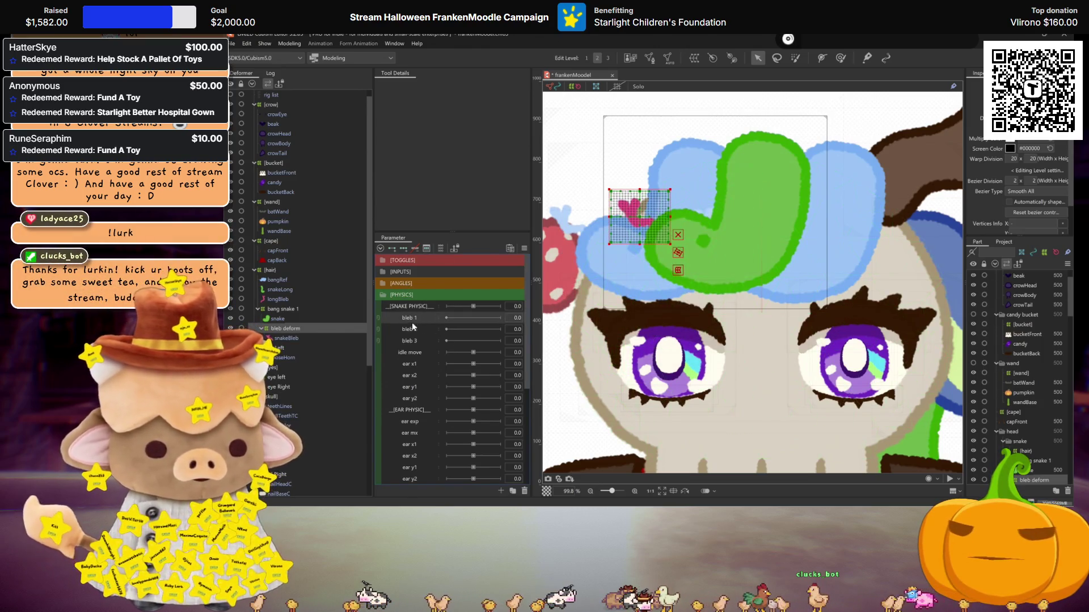
# Replicate bleb 1 and rename the copy to 'bleb deform'
pyautogui.rightClick(419, 322)
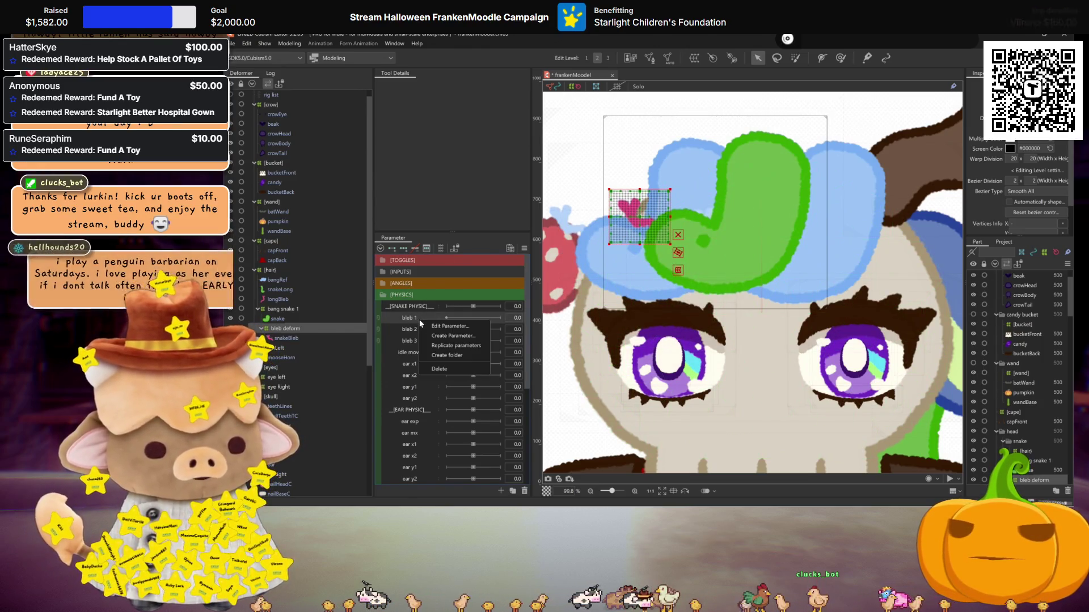
pyautogui.click(448, 346)
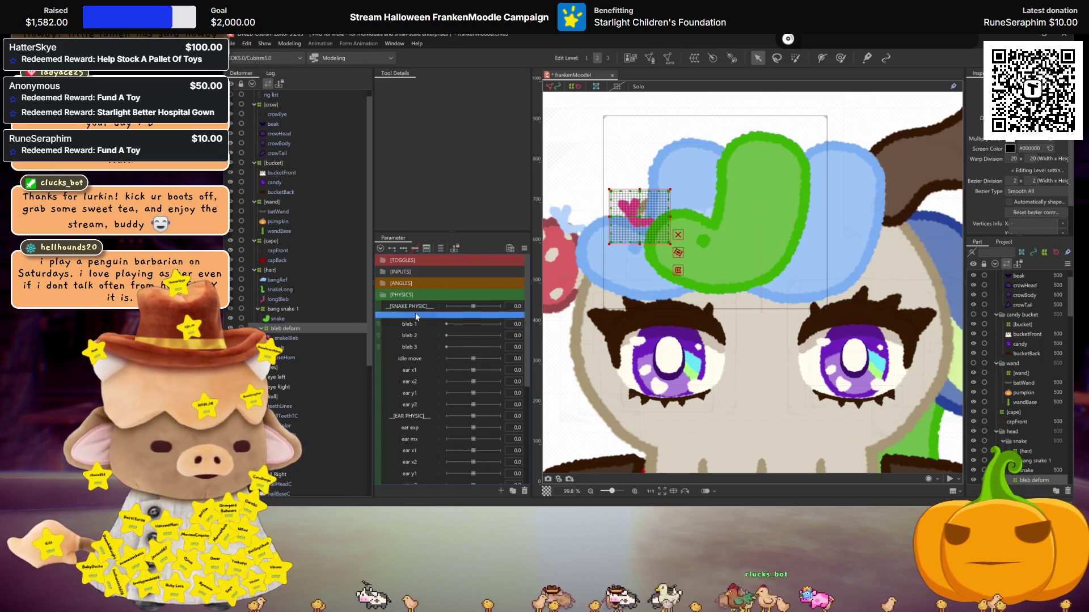
pyautogui.rightClick(420, 321)
pyautogui.click(431, 324)
pyautogui.write('bleb deform')
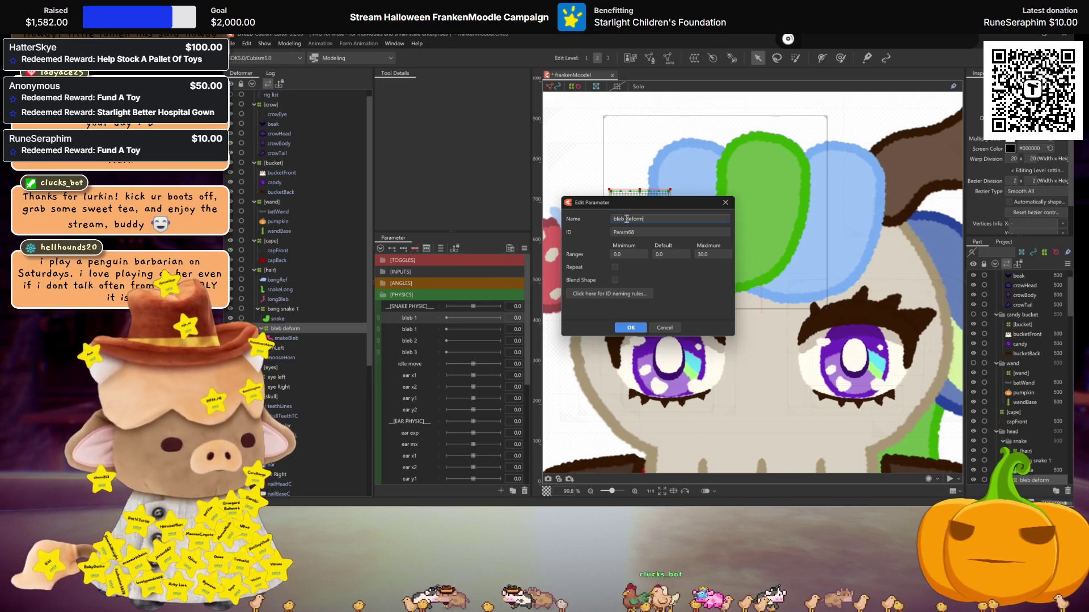
pyautogui.click(627, 328)
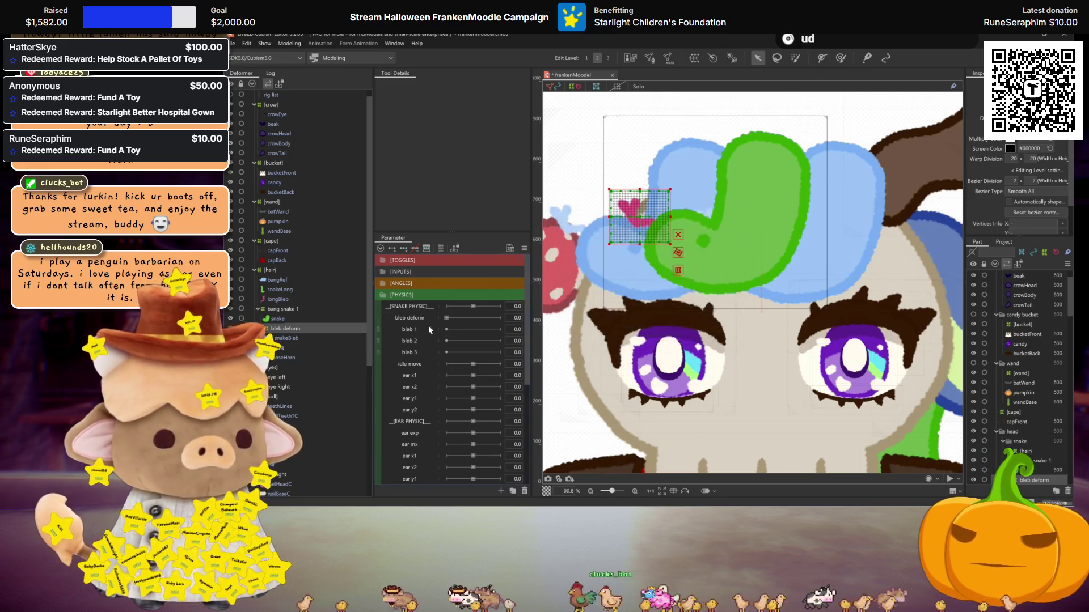
pyautogui.click(285, 338)
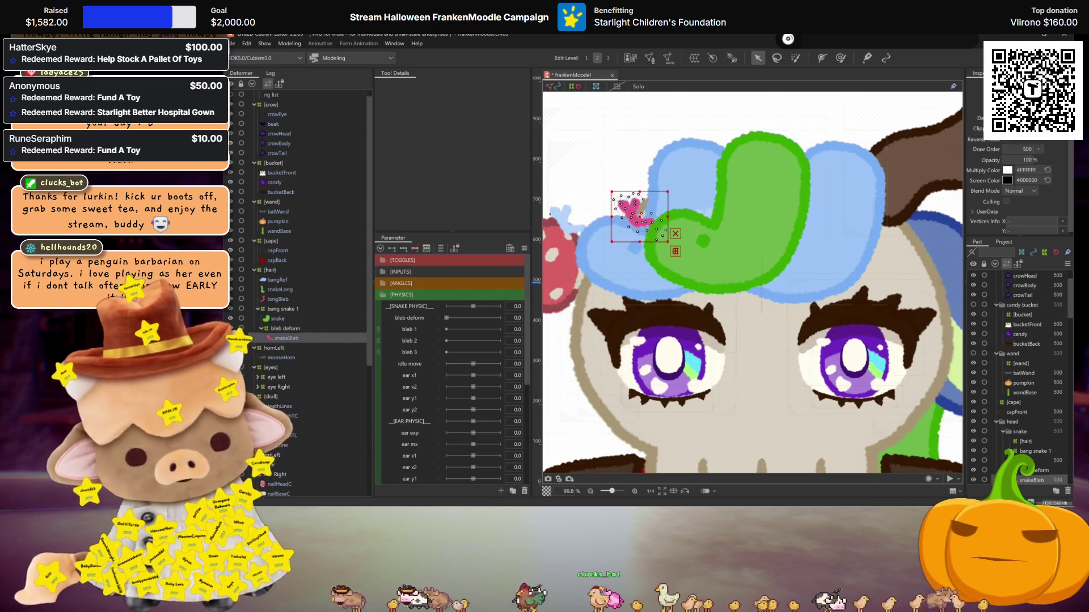
# Cancel an extra warp deformer and reorder snakeBleb relative to bleb deform
pyautogui.click(695, 58)
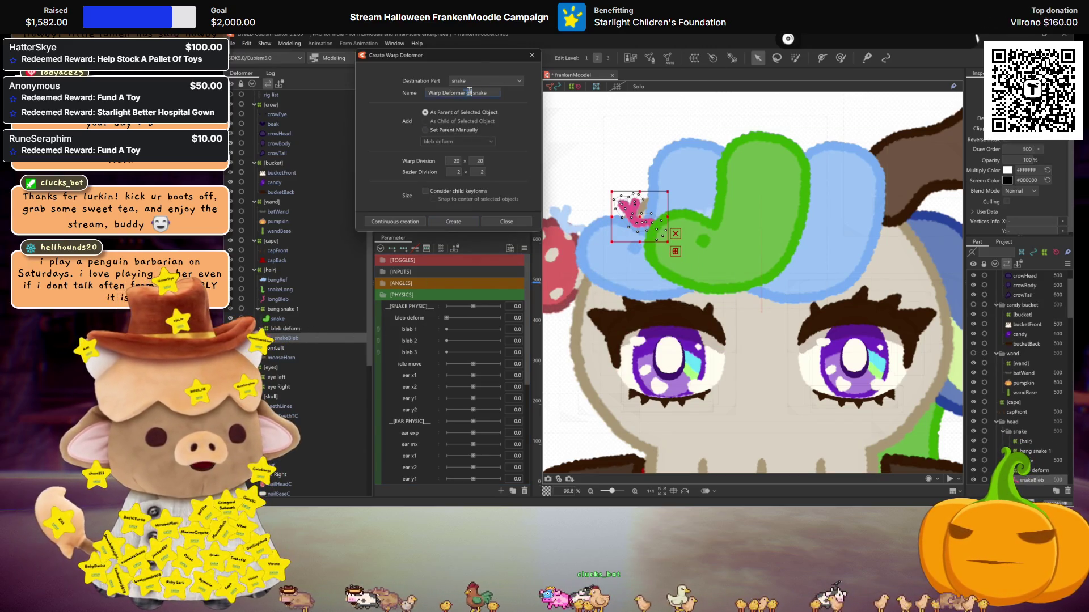
pyautogui.press('BackSpace')
pyautogui.press('BackSpace')
pyautogui.press('BackSpace')
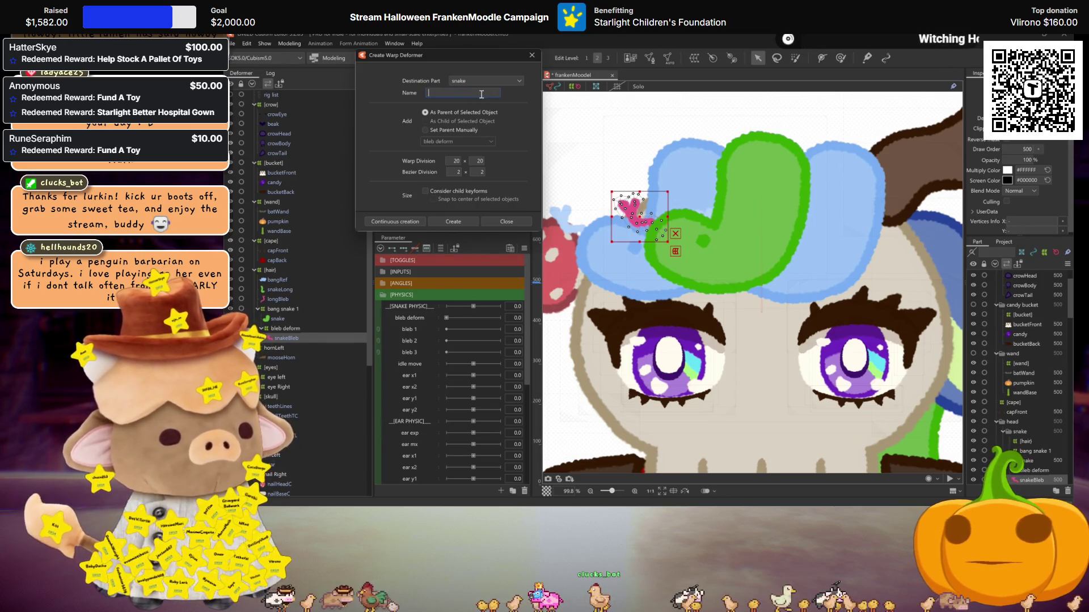
pyautogui.click(532, 55)
pyautogui.moveTo(287, 339); pyautogui.dragTo(289, 326)
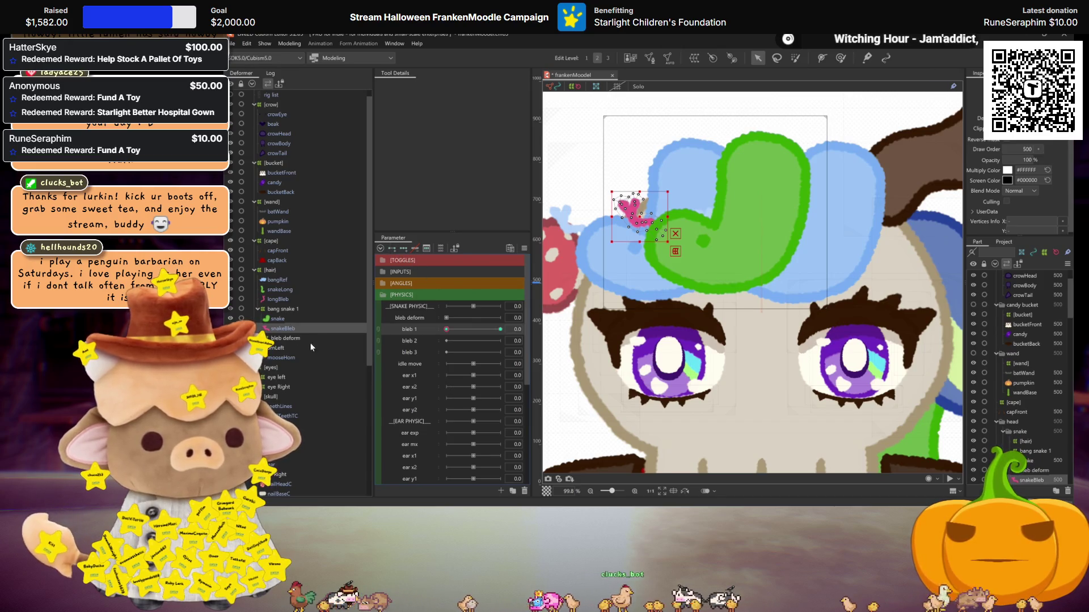
pyautogui.click(287, 339)
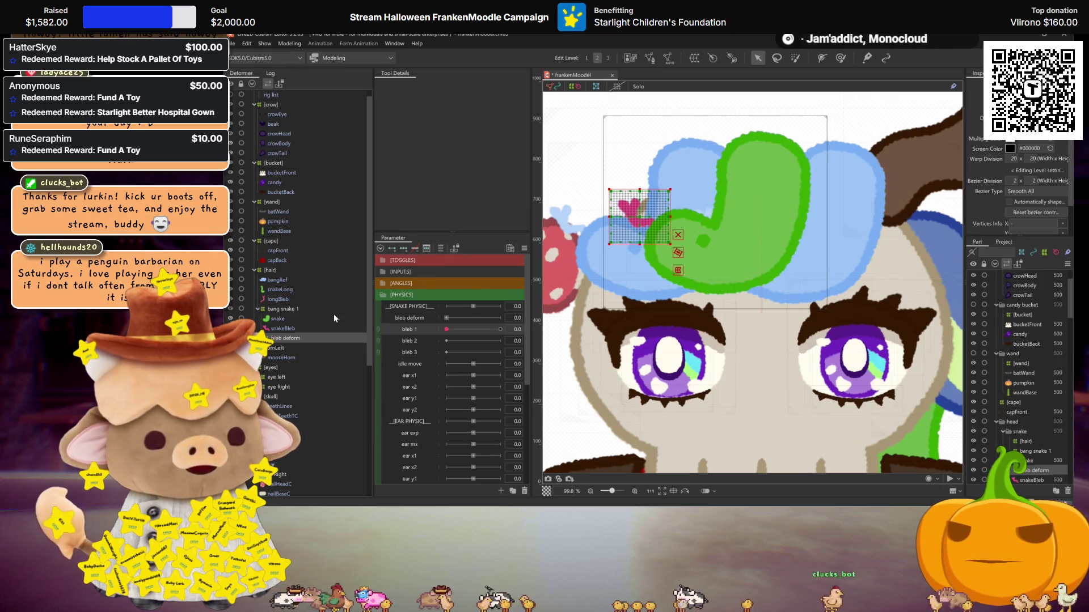
pyautogui.click(280, 329)
pyautogui.click(285, 339)
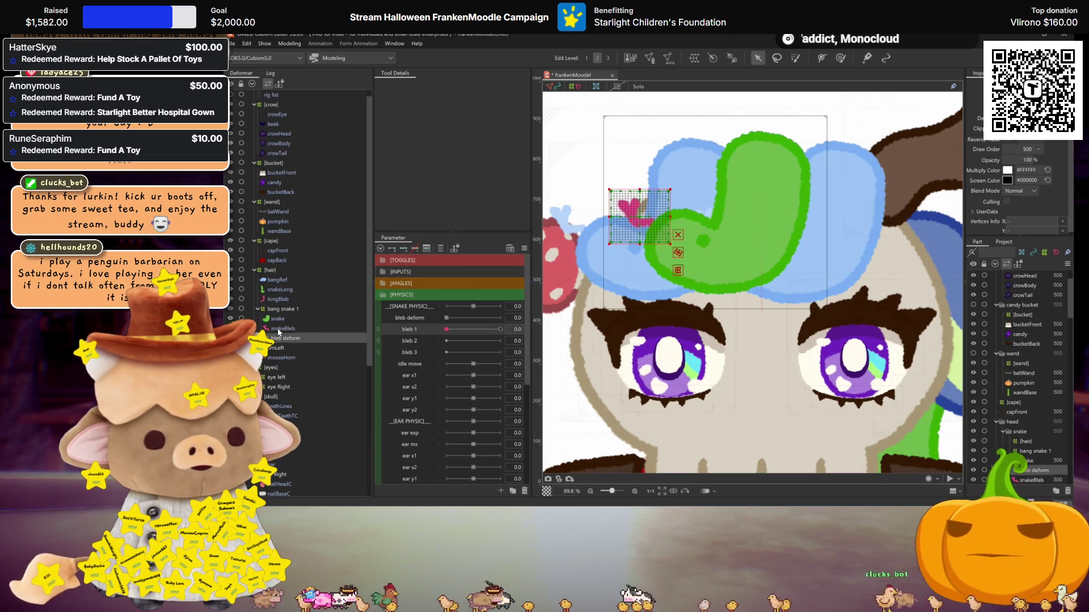
# Add keyforms on bleb 1, parent snakeBleb to bleb deform, and shift the heart onto the hat
pyautogui.click(395, 252)
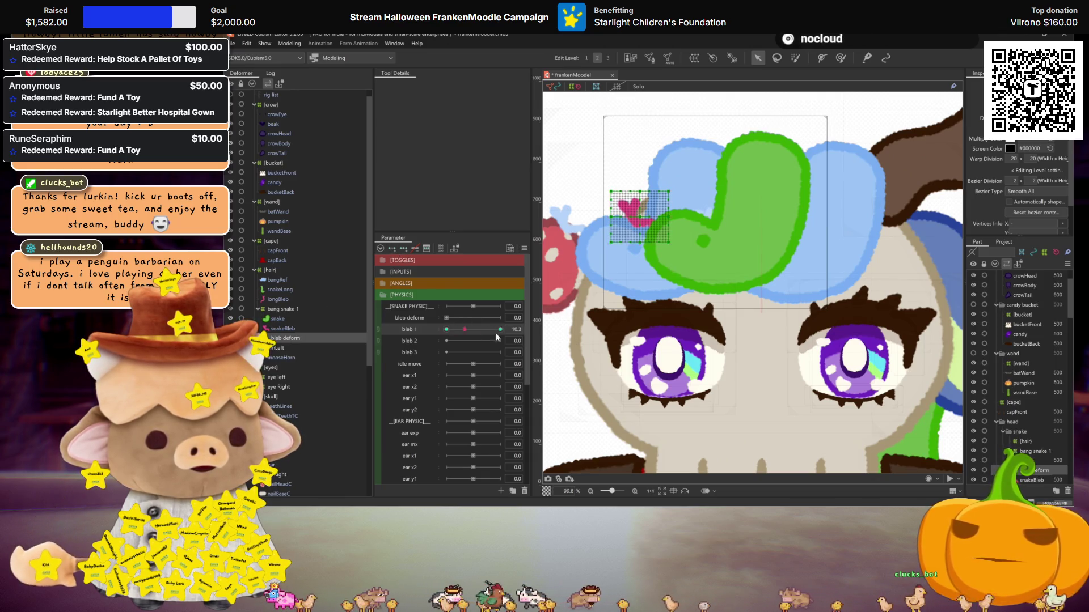
pyautogui.click(285, 329)
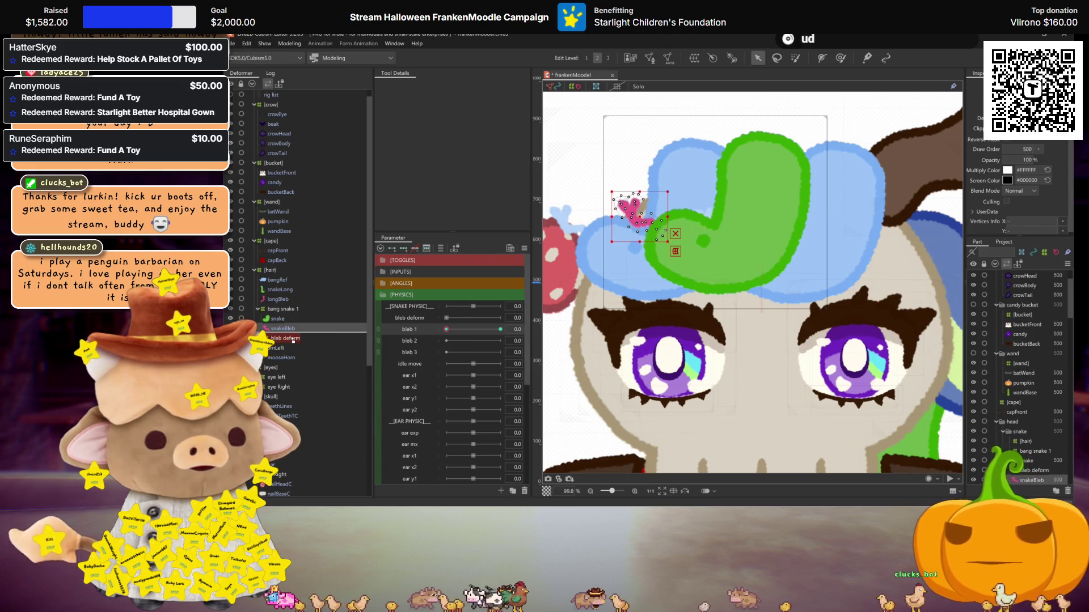
pyautogui.moveTo(282, 343); pyautogui.dragTo(282, 342)
pyautogui.click(260, 329)
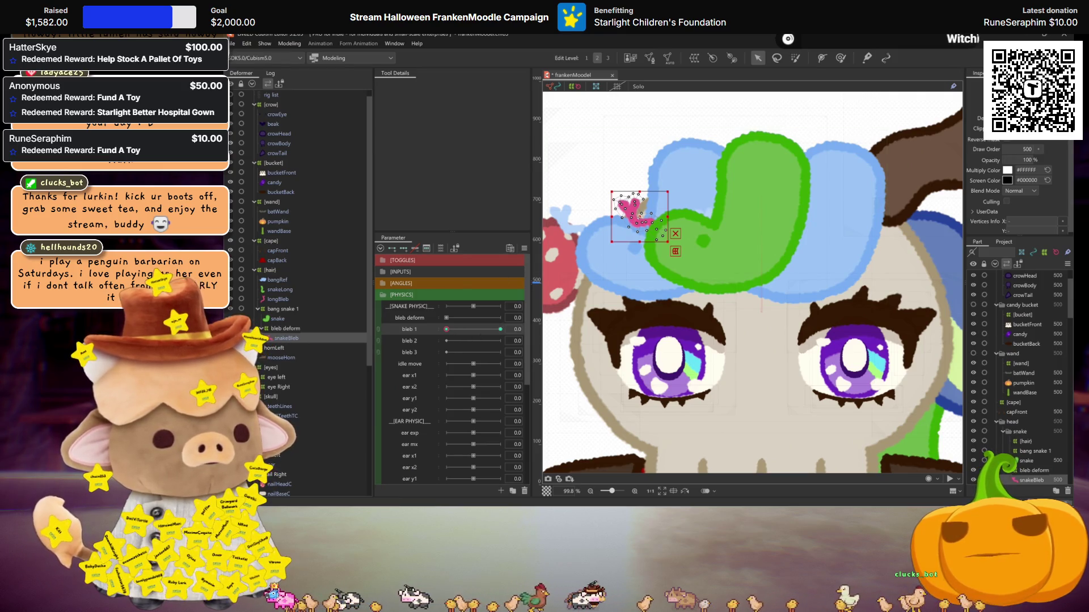
pyautogui.moveTo(640, 217); pyautogui.dragTo(673, 239)
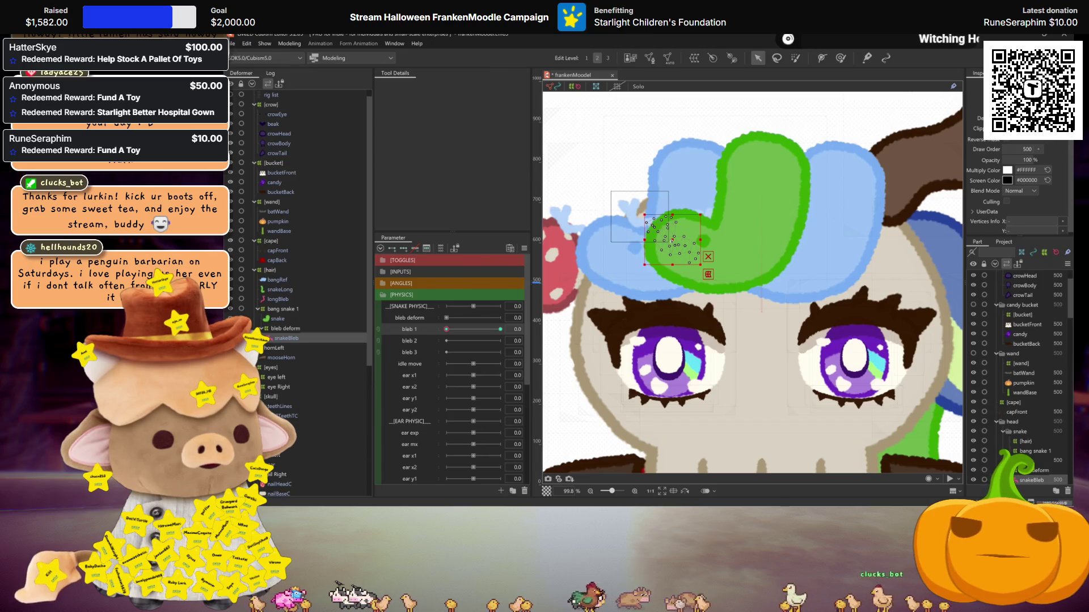
# Set both bleb 1 and the bleb deform parameter to 30
pyautogui.moveTo(449, 330); pyautogui.dragTo(500, 329)
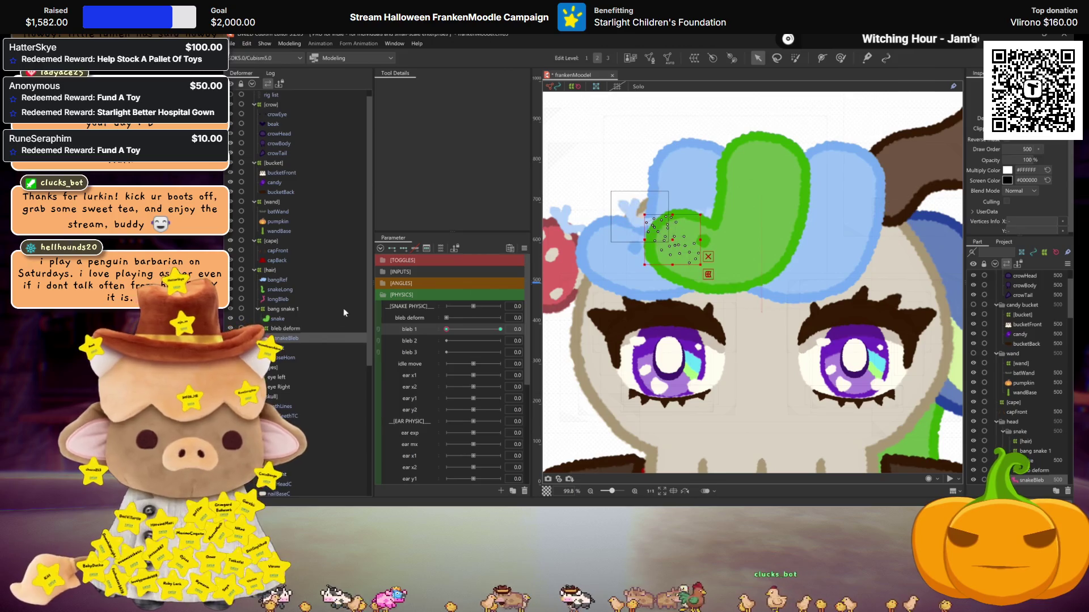
pyautogui.click(284, 329)
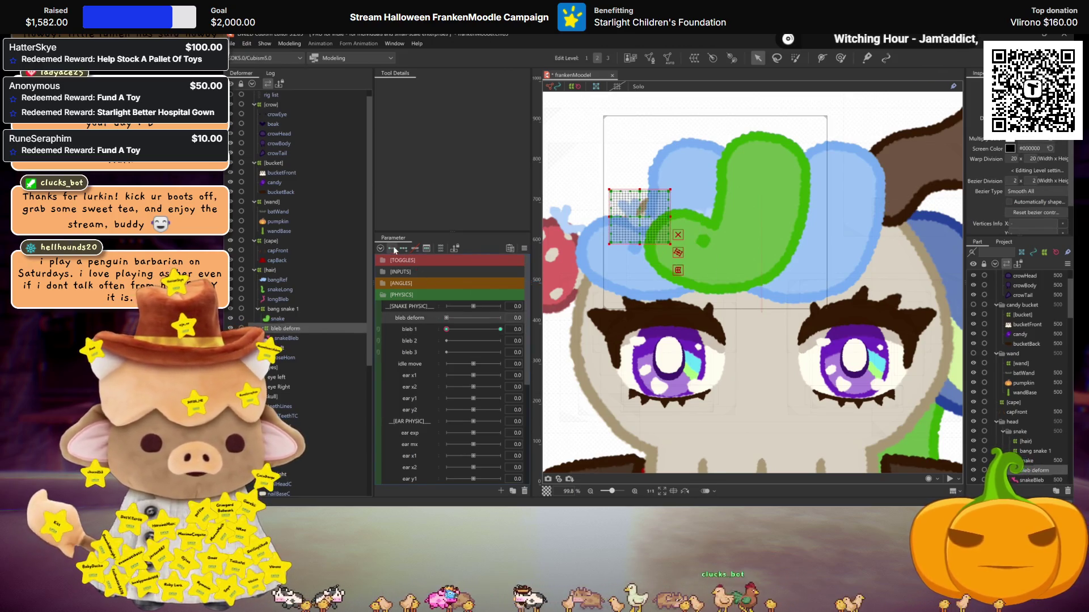
pyautogui.click(446, 320)
pyautogui.moveTo(446, 320); pyautogui.dragTo(500, 318)
pyautogui.scroll(5, 643, 339)
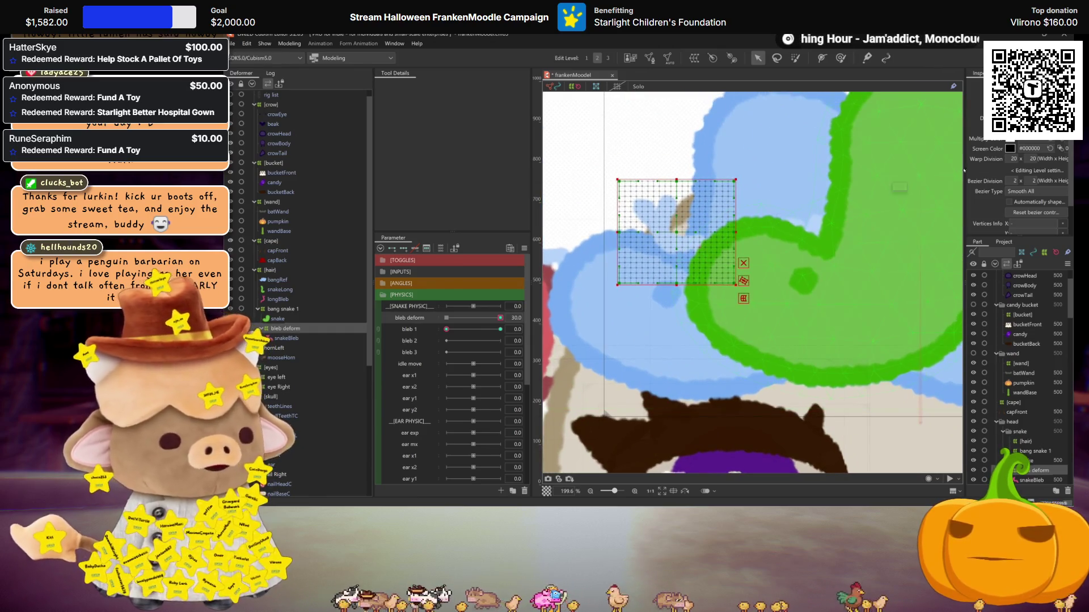
# Set Paste Form Special to inverted coordinates, mirrored around the selected object's centre
pyautogui.hotkey('ctrl', 'shift', 'v')
pyautogui.click(363, 140)
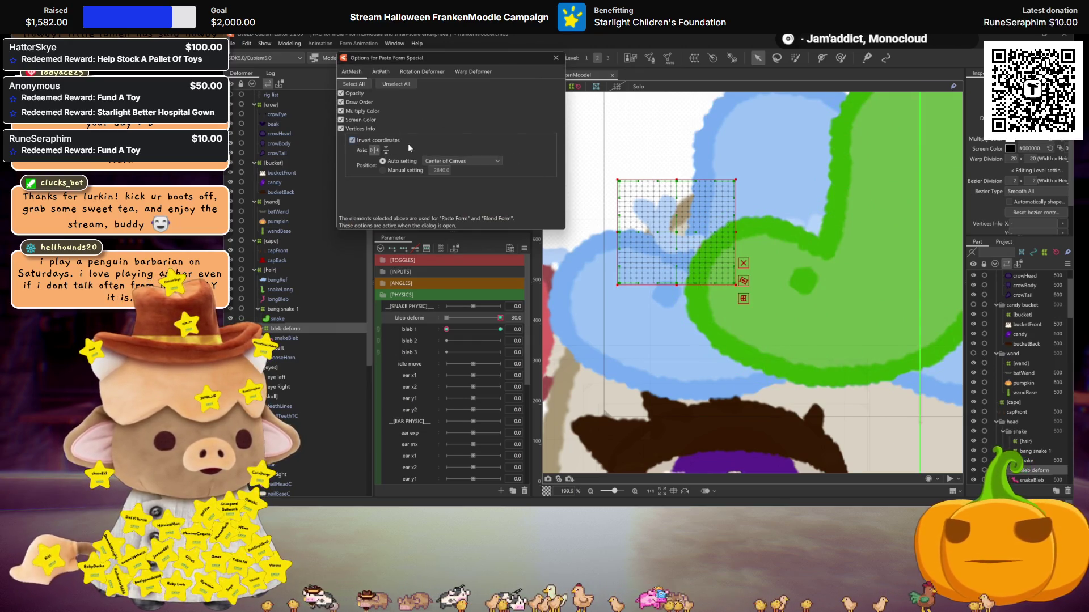
pyautogui.click(467, 161)
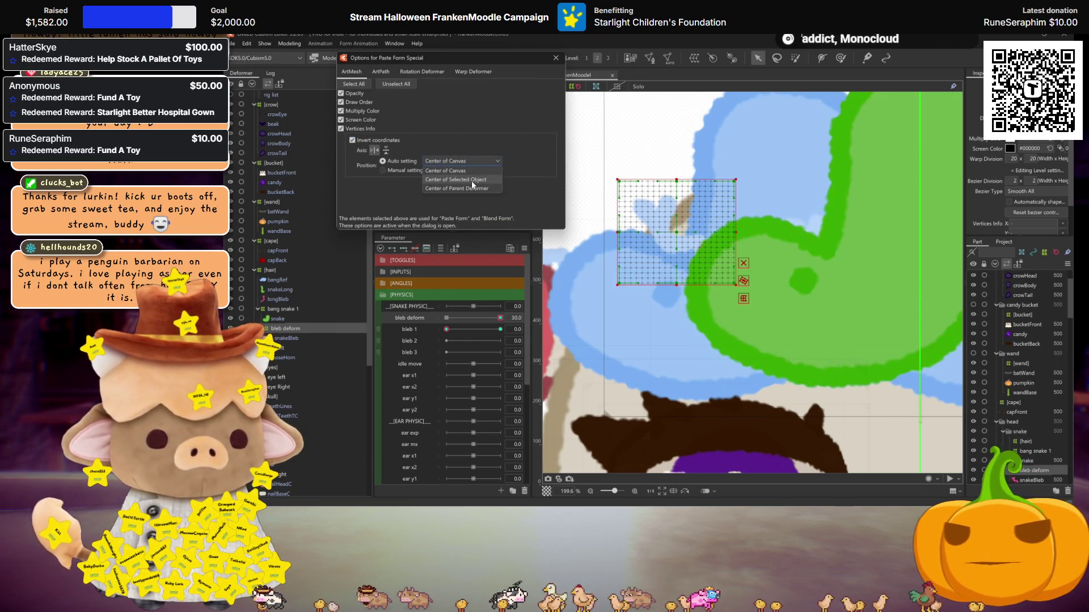
pyautogui.click(471, 181)
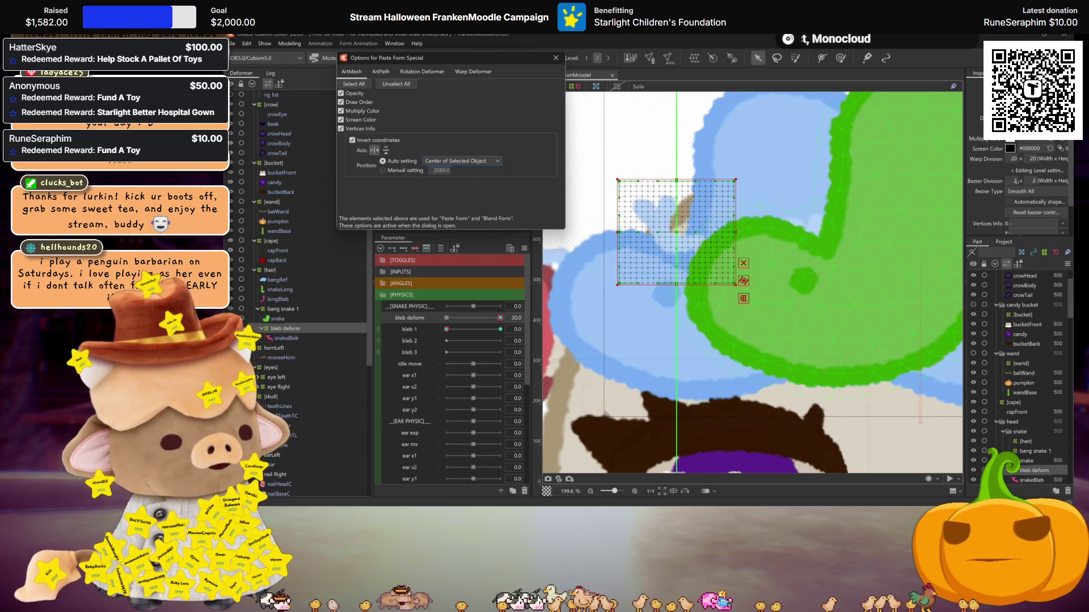
pyautogui.write('5')
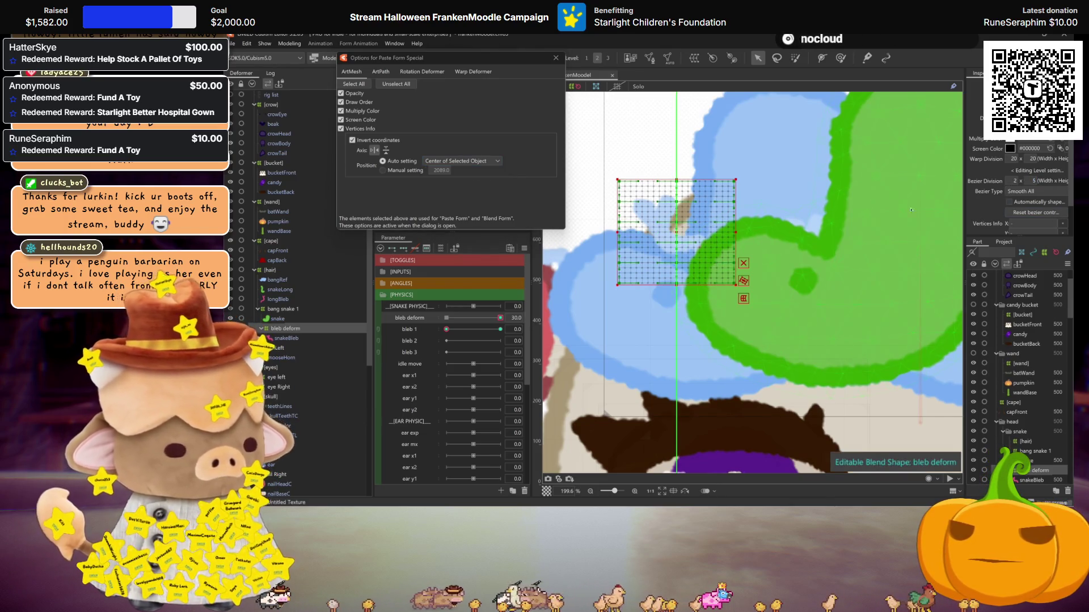
pyautogui.scroll(-1, 1033, 180)
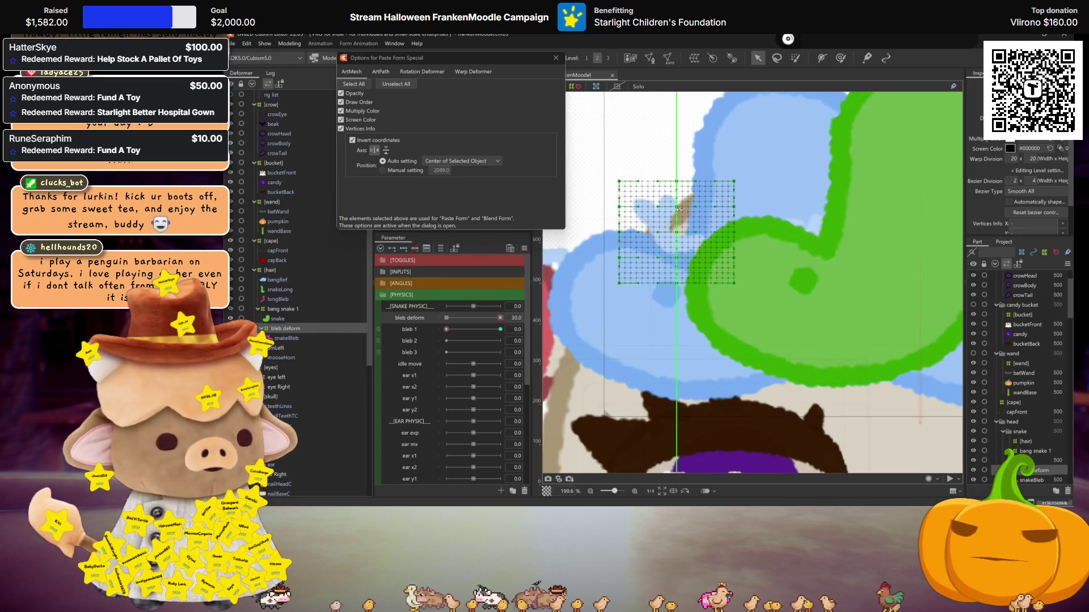
pyautogui.moveTo(622, 208)
pyautogui.mouseDown()
pyautogui.moveTo(632, 209)
pyautogui.moveTo(614, 234)
pyautogui.moveTo(631, 259)
pyautogui.mouseUp()
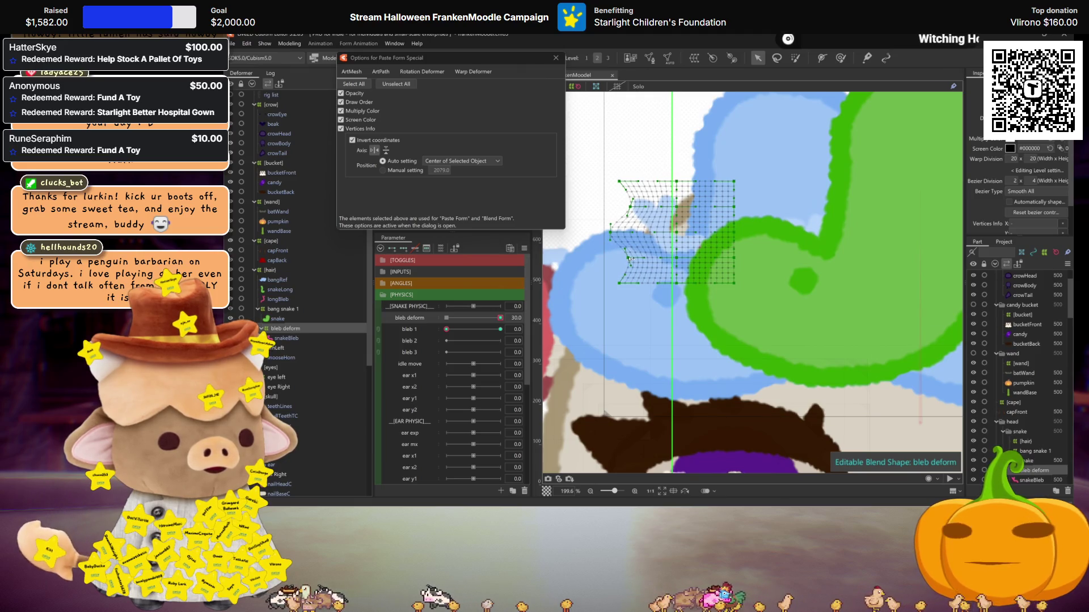
pyautogui.hotkey('ctrl', 'z')
pyautogui.hotkey('ctrl', 'z')
pyautogui.hotkey('ctrl', 'z')
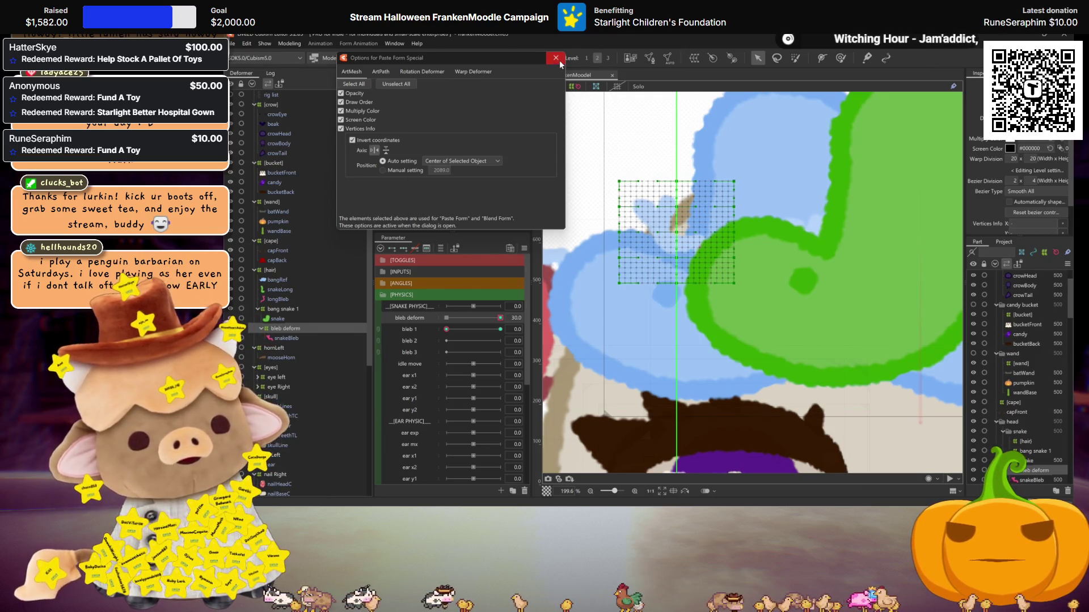
pyautogui.press('Escape')
# Bend the warp grid, preview bleb 1, and undo a snakeBleb hierarchy move
pyautogui.moveTo(678, 213)
pyautogui.mouseDown()
pyautogui.moveTo(690, 209)
pyautogui.moveTo(678, 256)
pyautogui.moveTo(688, 260)
pyautogui.mouseUp()
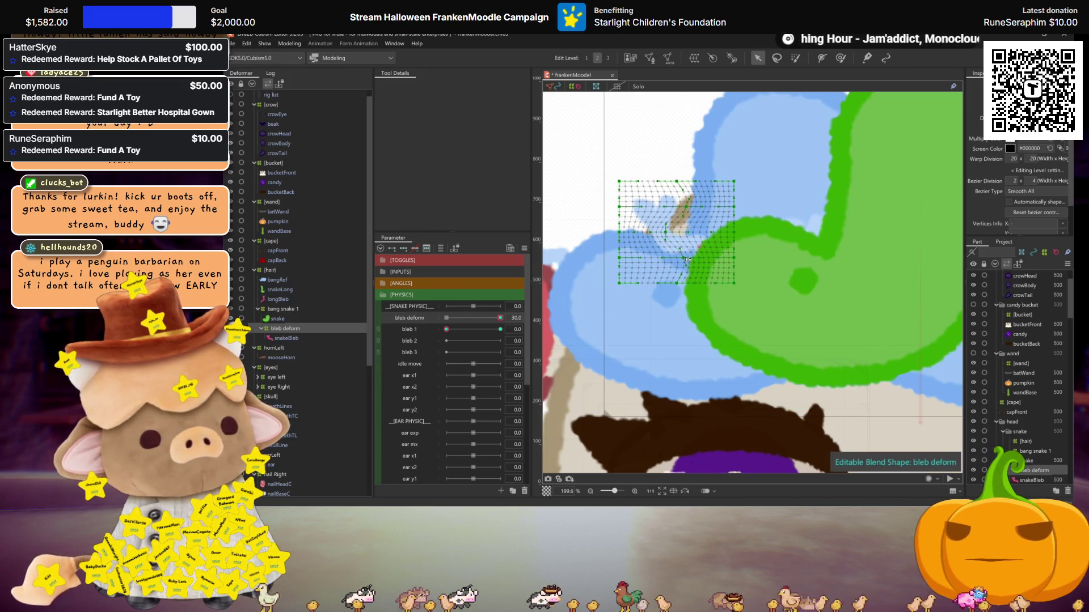
pyautogui.moveTo(447, 329); pyautogui.dragTo(522, 327)
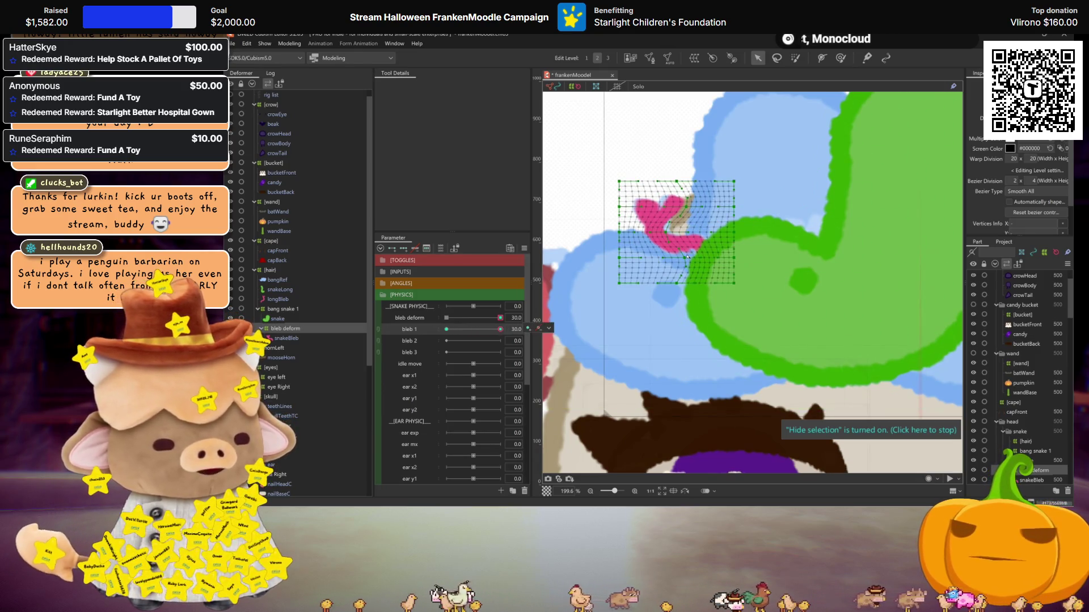
pyautogui.click(446, 329)
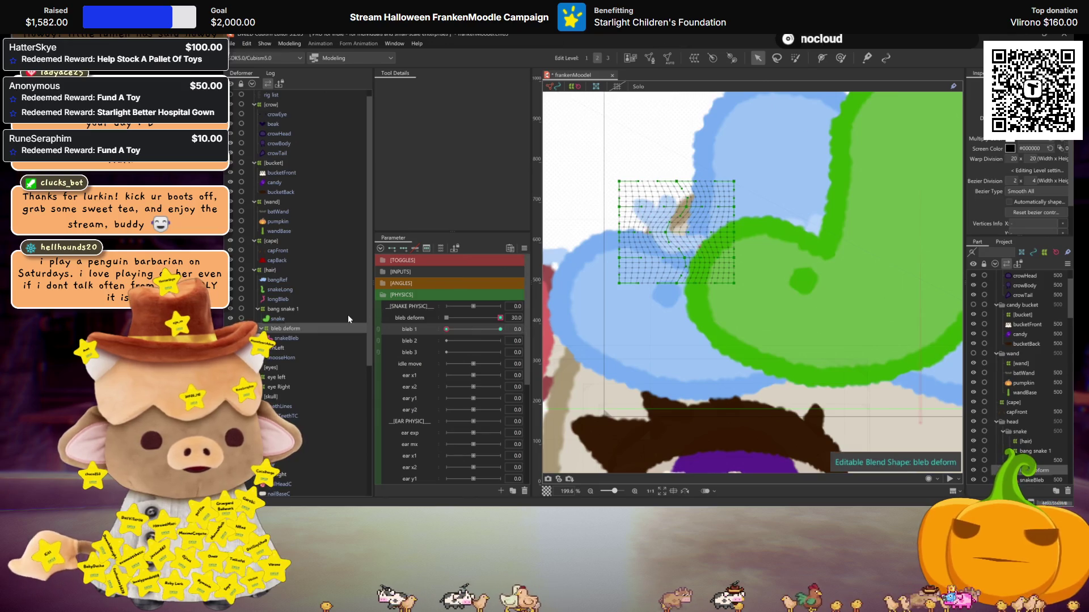
pyautogui.click(289, 328)
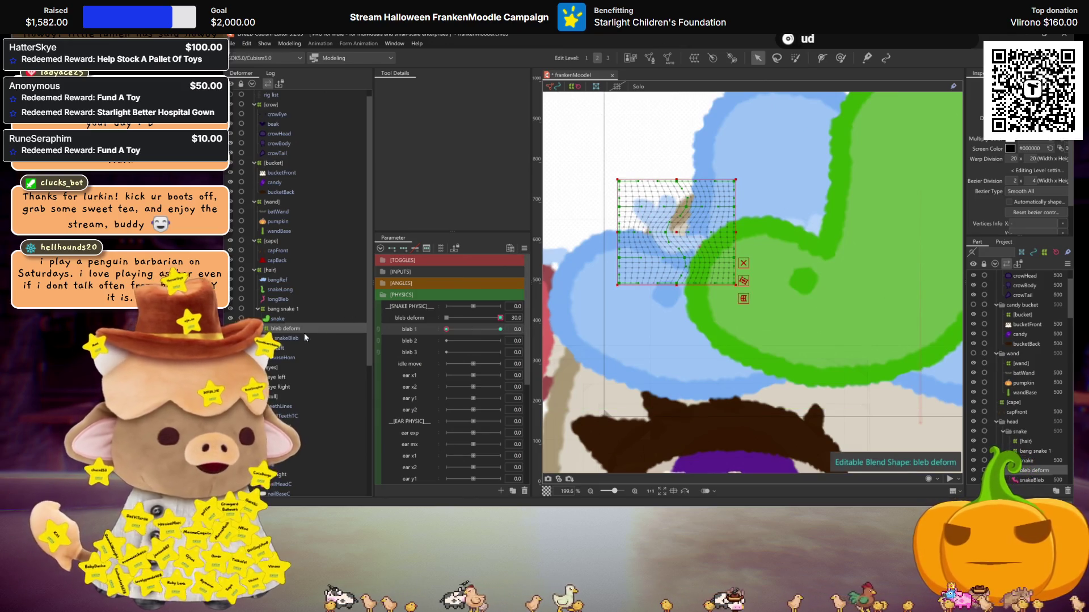
pyautogui.moveTo(295, 338); pyautogui.dragTo(295, 326)
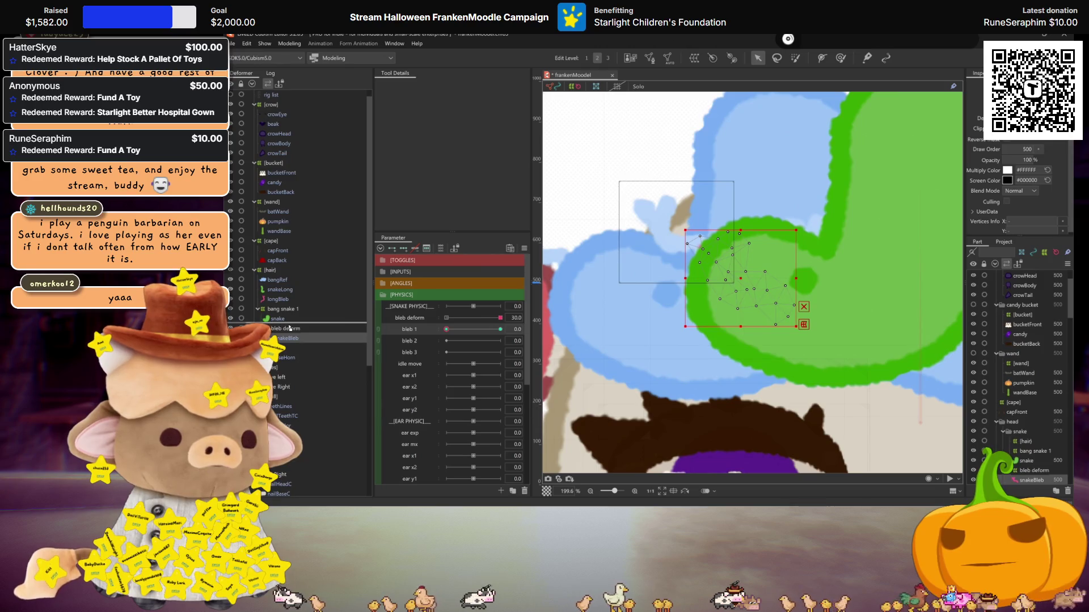
pyautogui.hotkey('ctrl', 'z')
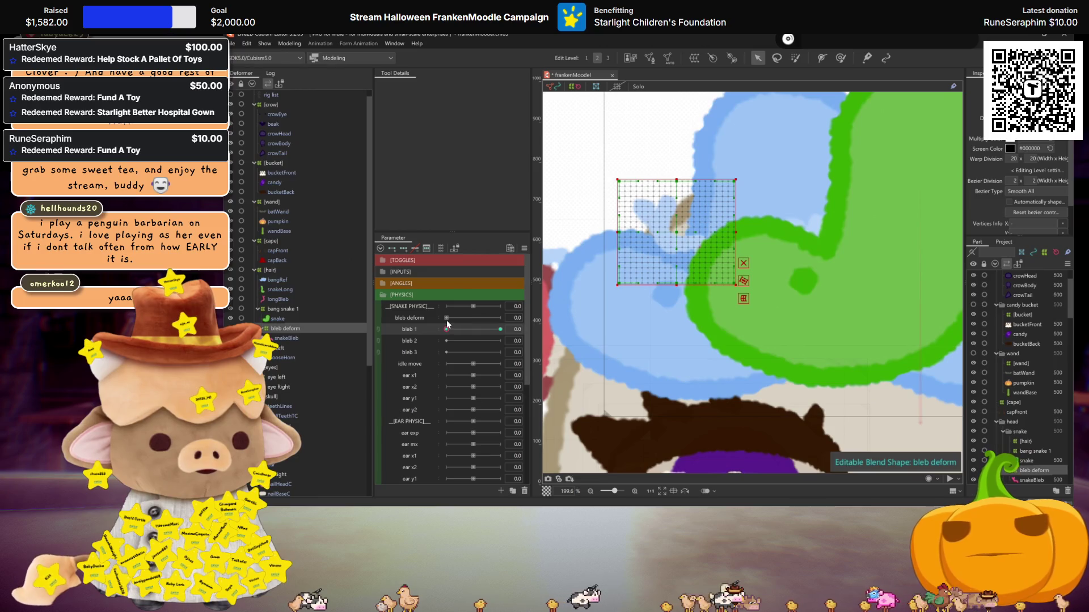
# Rotate the bleb deform grid about 45° and place snakeBleb inside it
pyautogui.moveTo(283, 338); pyautogui.dragTo(285, 327)
pyautogui.click(286, 338)
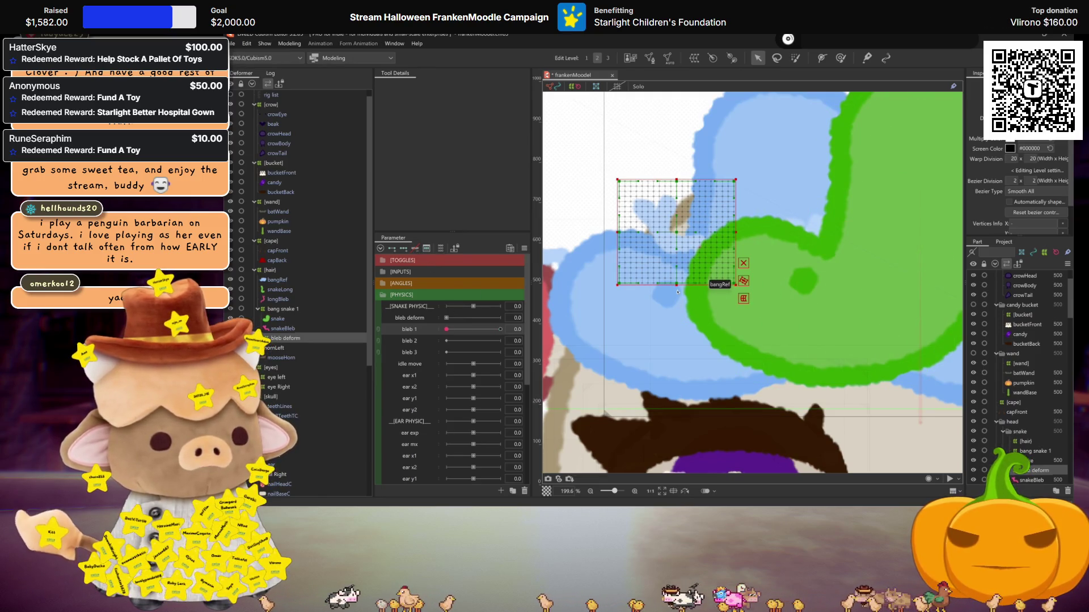
pyautogui.moveTo(719, 287); pyautogui.dragTo(741, 277)
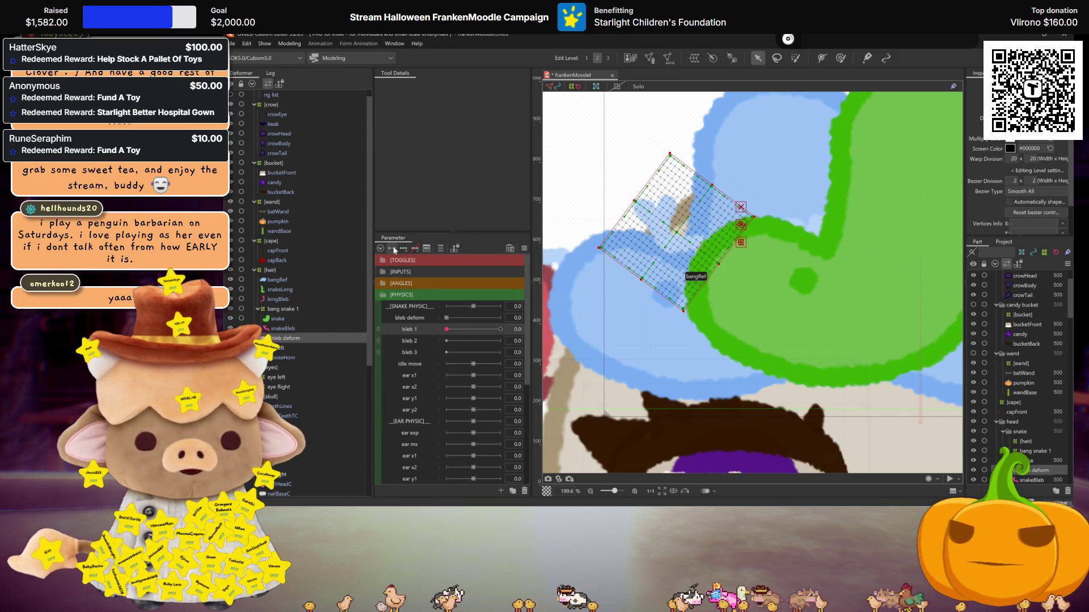
pyautogui.moveTo(282, 328); pyautogui.dragTo(288, 340)
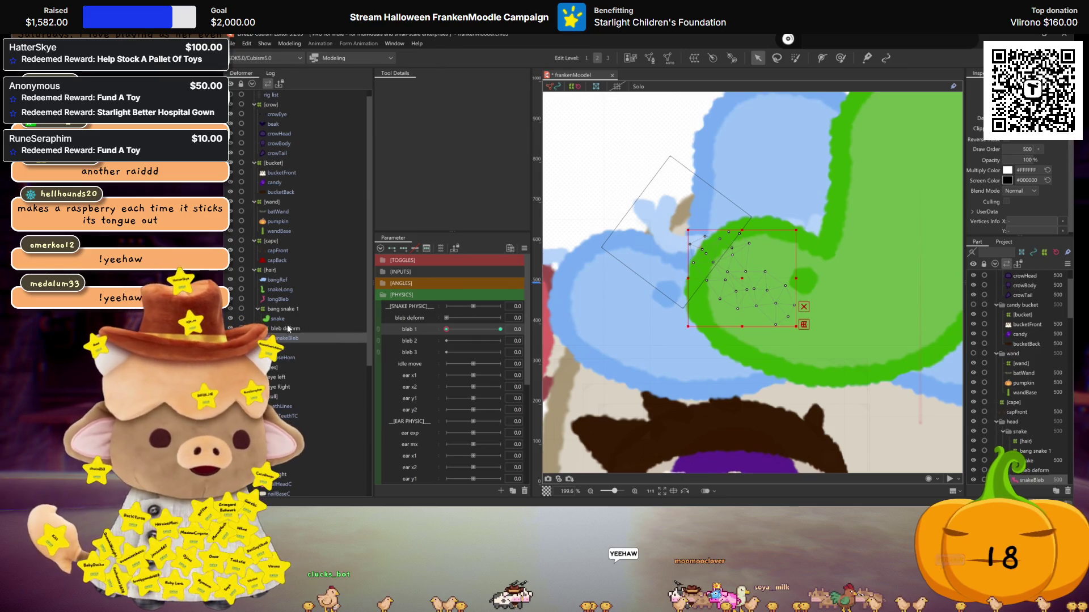
pyautogui.hotkey('ctrl', 'h')
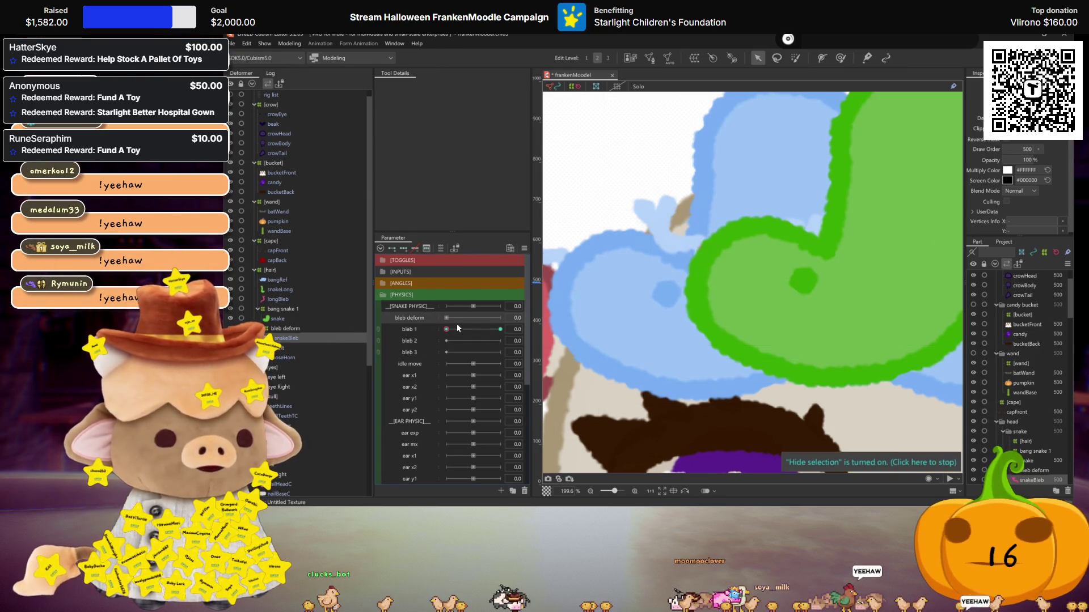
# Preview bleb 1, then delete the bleb deform parameter and restore it with undo
pyautogui.click(298, 328)
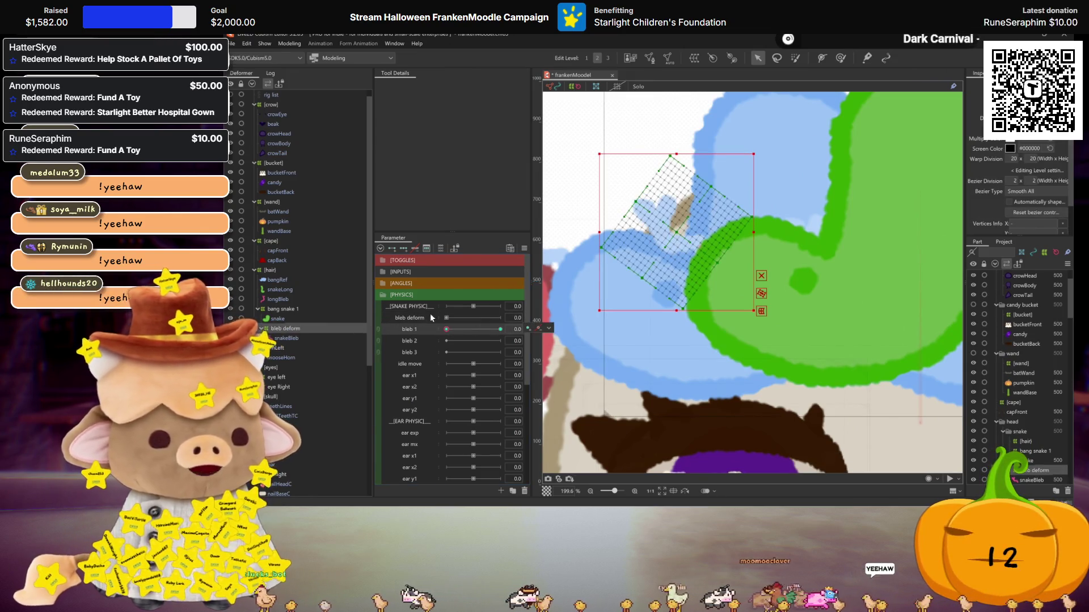
pyautogui.moveTo(451, 328); pyautogui.dragTo(537, 329)
pyautogui.moveTo(469, 328); pyautogui.dragTo(446, 329)
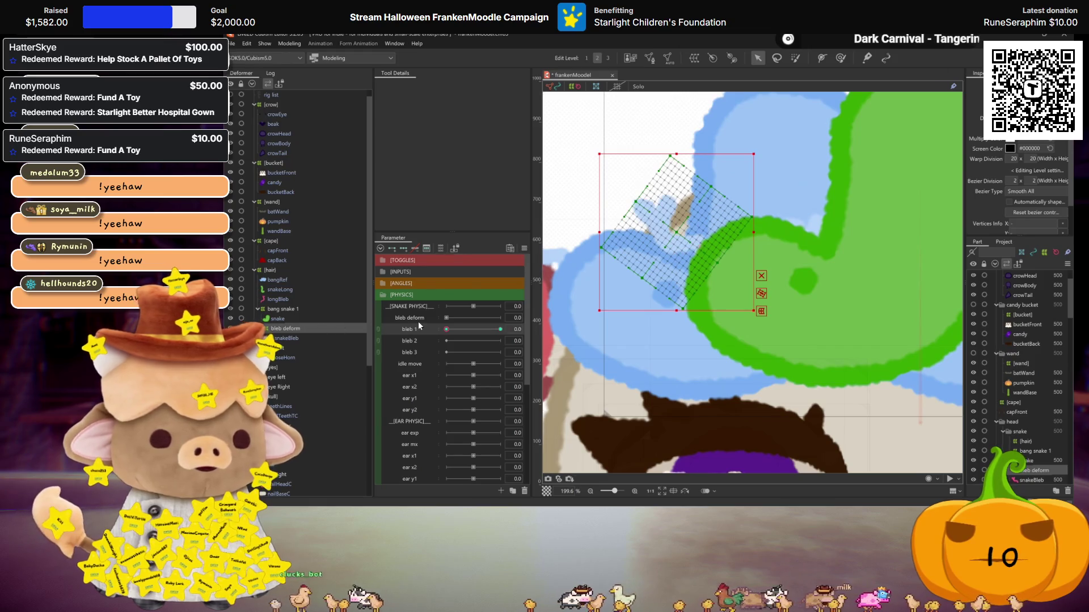
pyautogui.rightClick(419, 320)
pyautogui.click(443, 368)
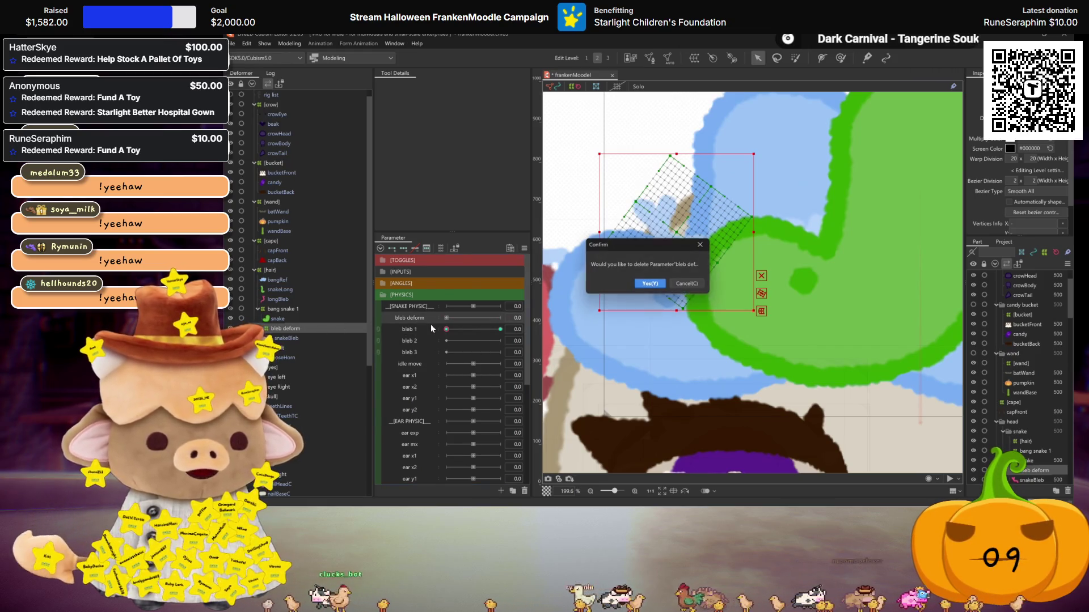
pyautogui.click(646, 284)
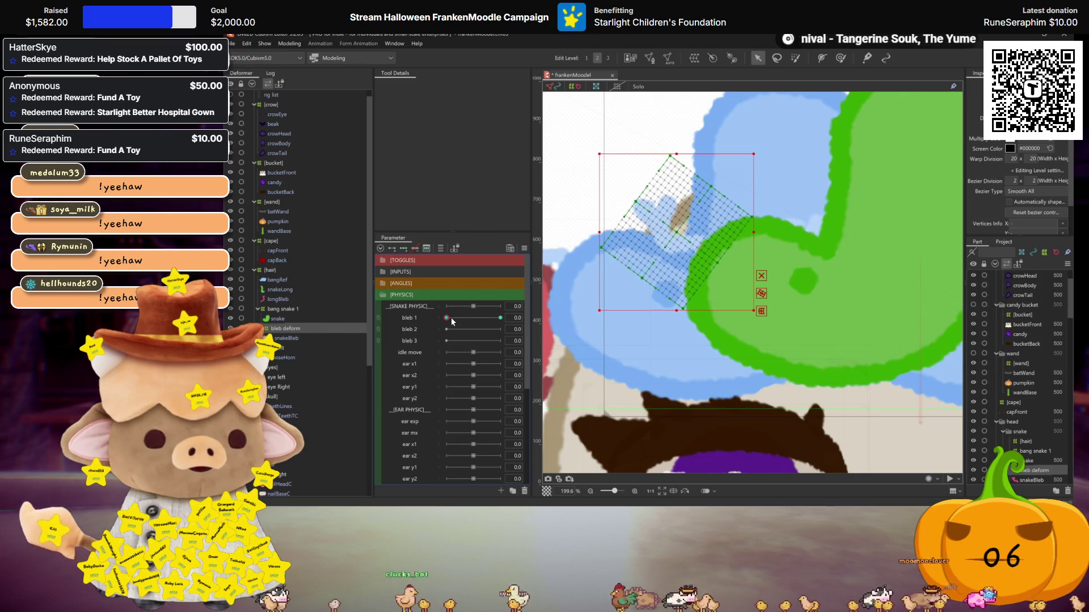
pyautogui.hotkey('ctrl', 'z')
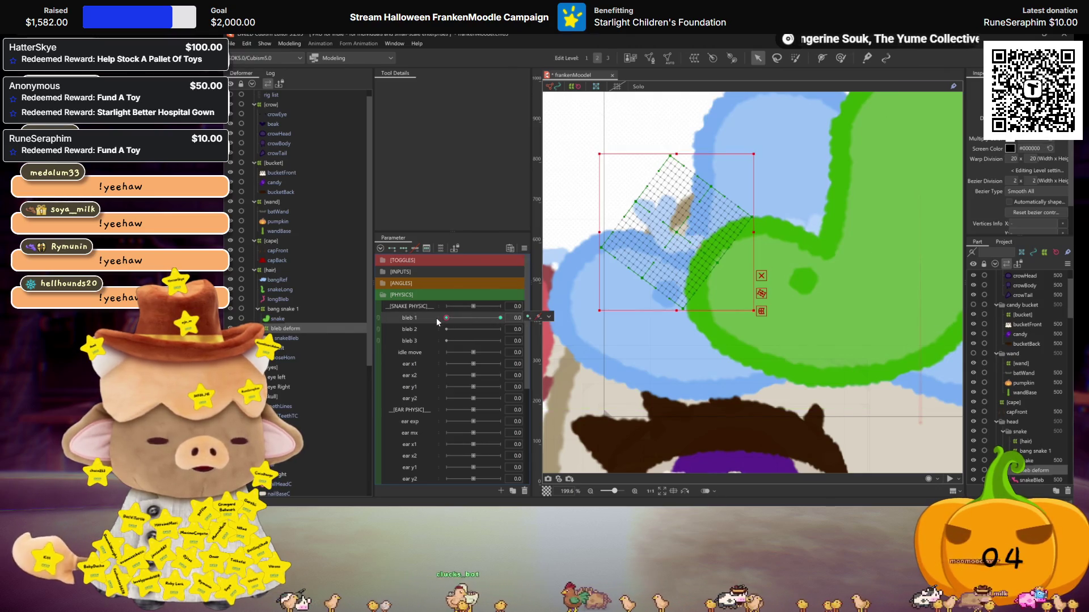
# Add a key at 30 on bleb deform and start editing its warp blend shape
pyautogui.click(527, 316)
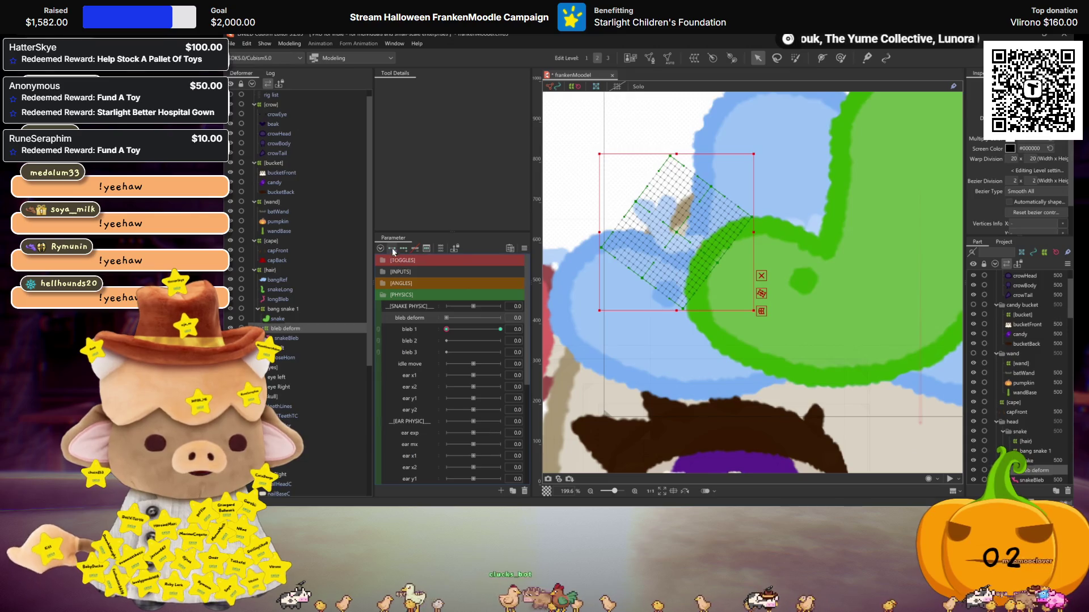
pyautogui.click(500, 318)
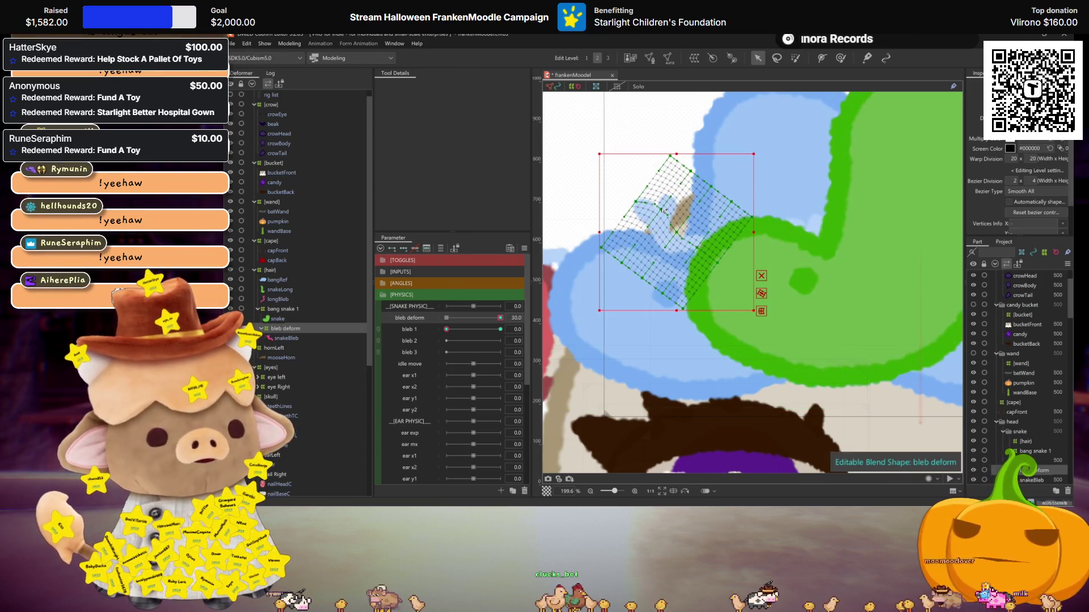
pyautogui.click(678, 233)
pyautogui.click(679, 233)
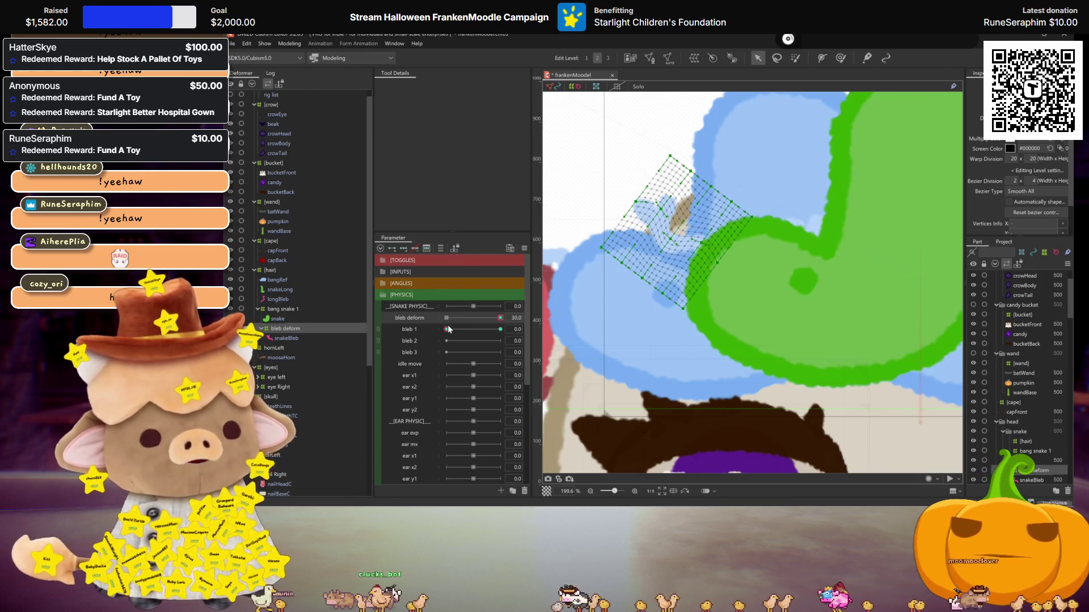
pyautogui.hotkey('ctrl', 'h')
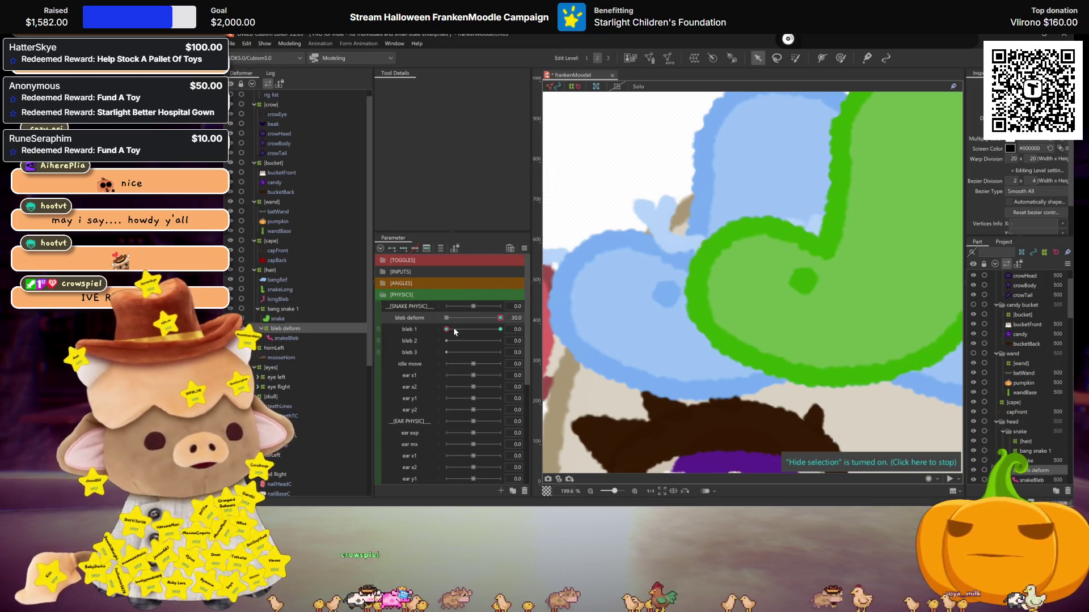
# Test the bleb sliders, reset bleb deform and bleb 1 to 0, and save the model
pyautogui.moveTo(454, 331); pyautogui.dragTo(495, 334)
pyautogui.moveTo(493, 331); pyautogui.dragTo(500, 329)
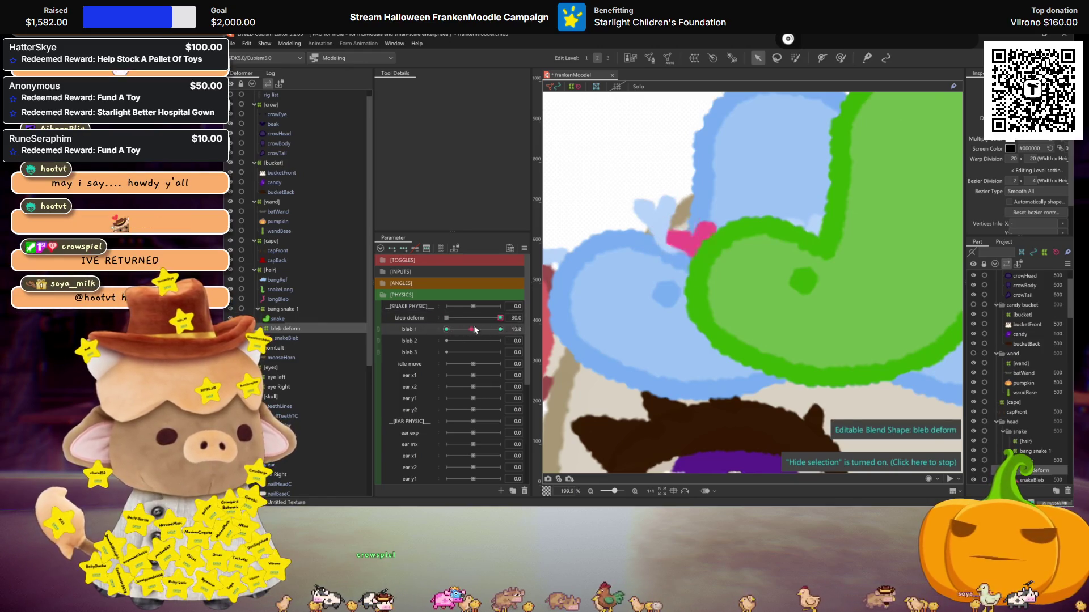
pyautogui.scroll(-3, 780, 310)
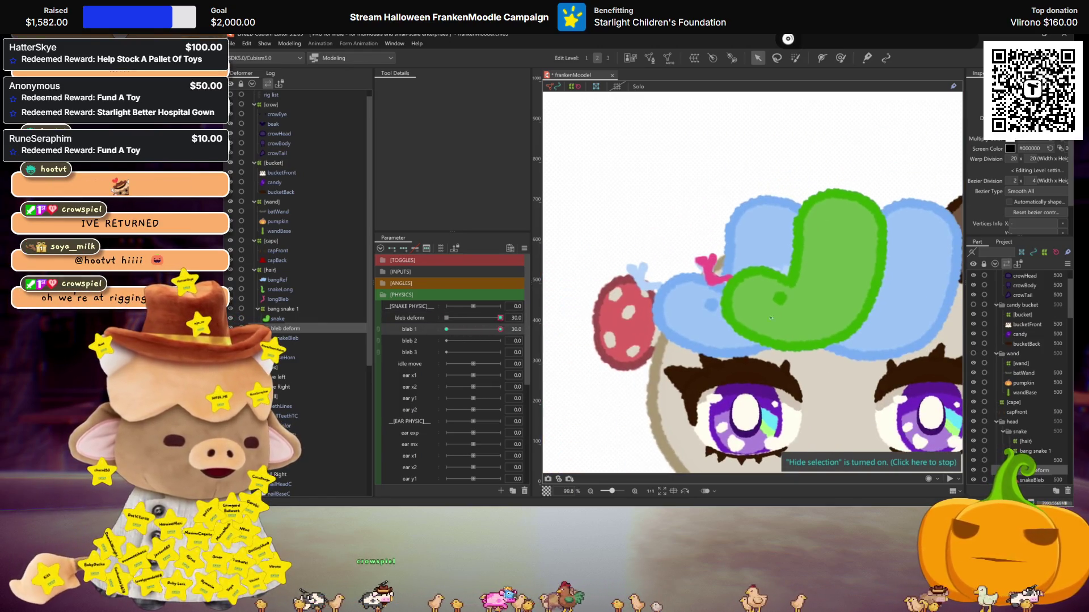
pyautogui.moveTo(500, 317); pyautogui.dragTo(448, 329)
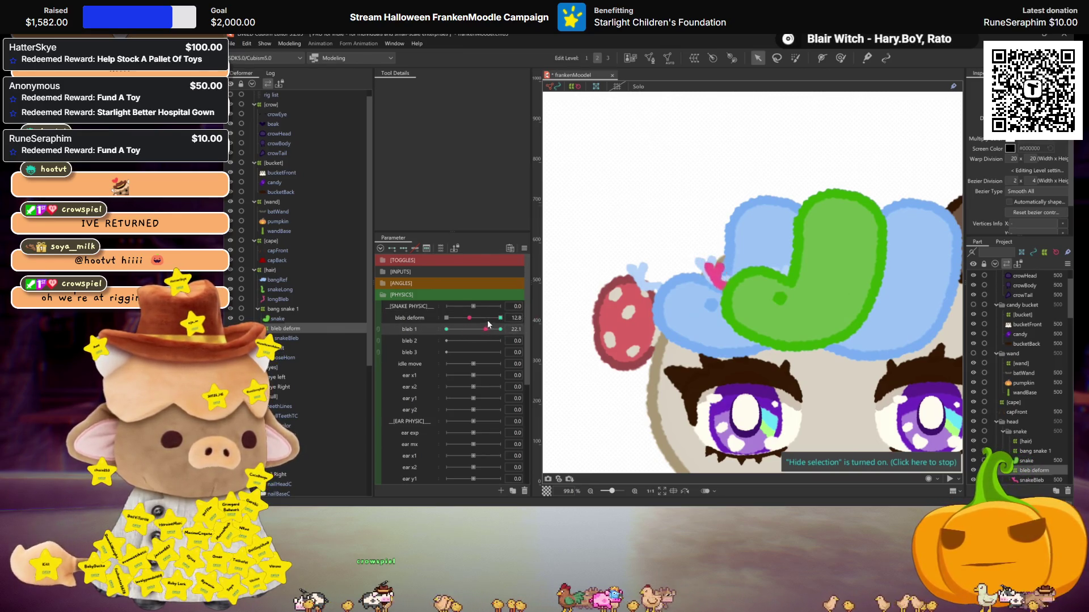
pyautogui.moveTo(500, 329)
pyautogui.mouseDown()
pyautogui.moveTo(471, 323)
pyautogui.moveTo(500, 318)
pyautogui.moveTo(420, 324)
pyautogui.mouseUp()
pyautogui.scroll(3, 637, 307)
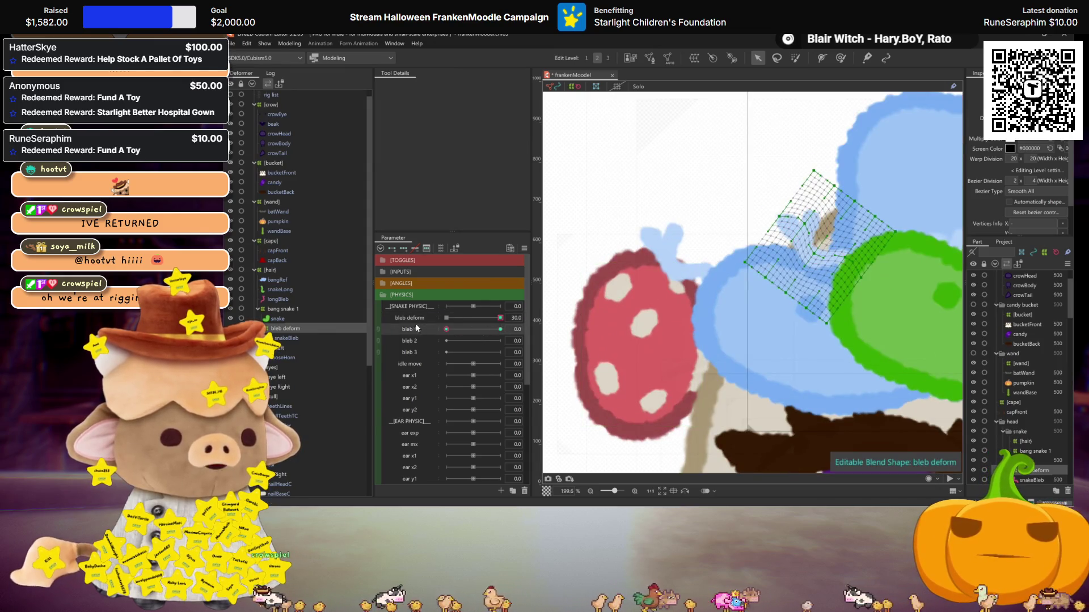
pyautogui.click(447, 318)
pyautogui.hotkey('ctrl', 's')
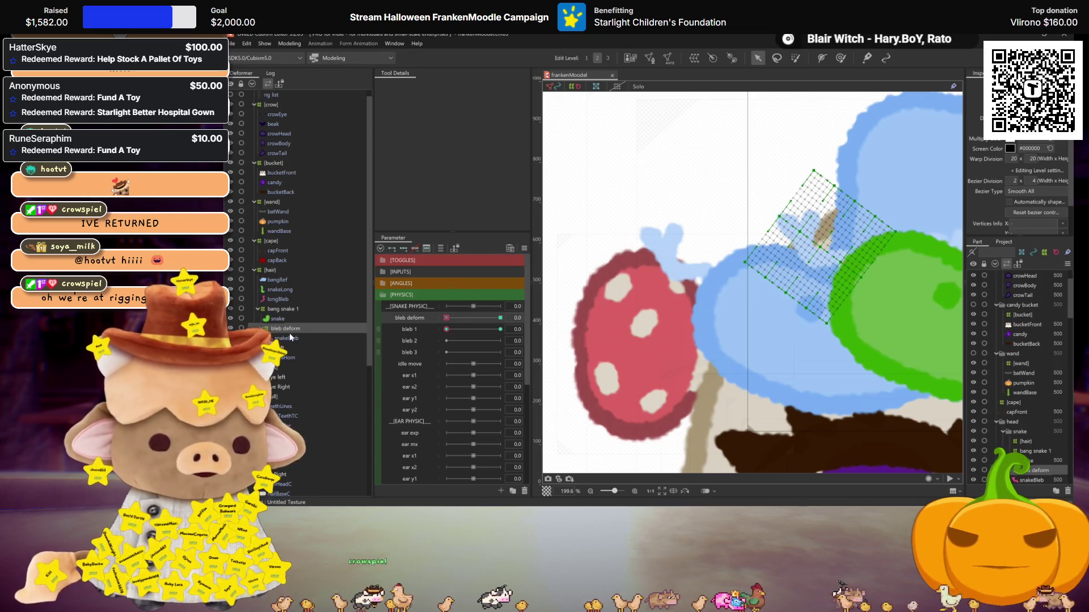
# Set bleb 1 to 30 on snakeBleb and move snakeBleb above bleb deform
pyautogui.click(885, 292)
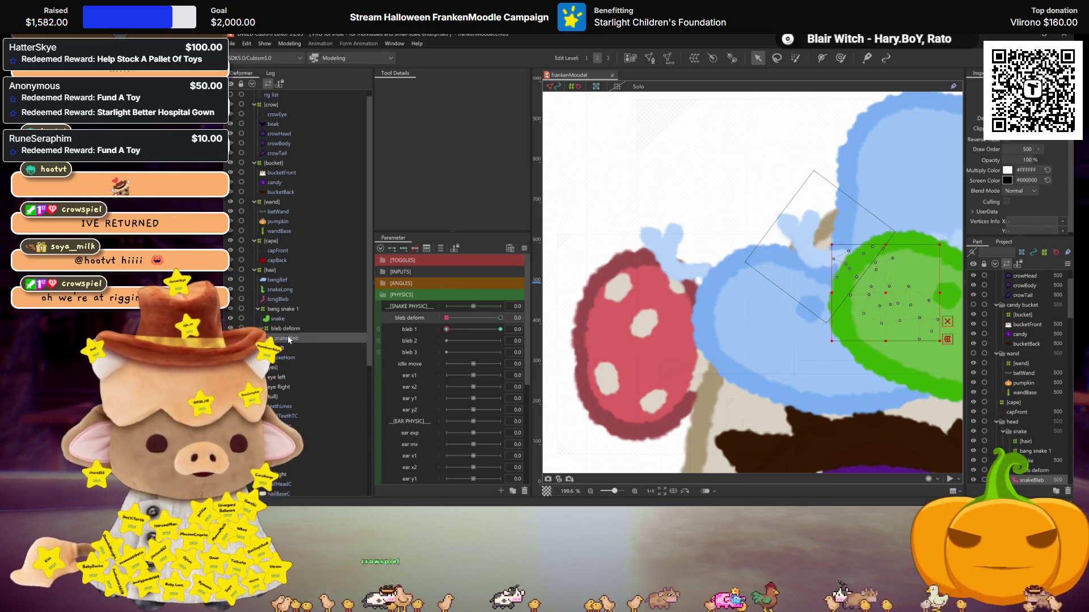
pyautogui.click(452, 332)
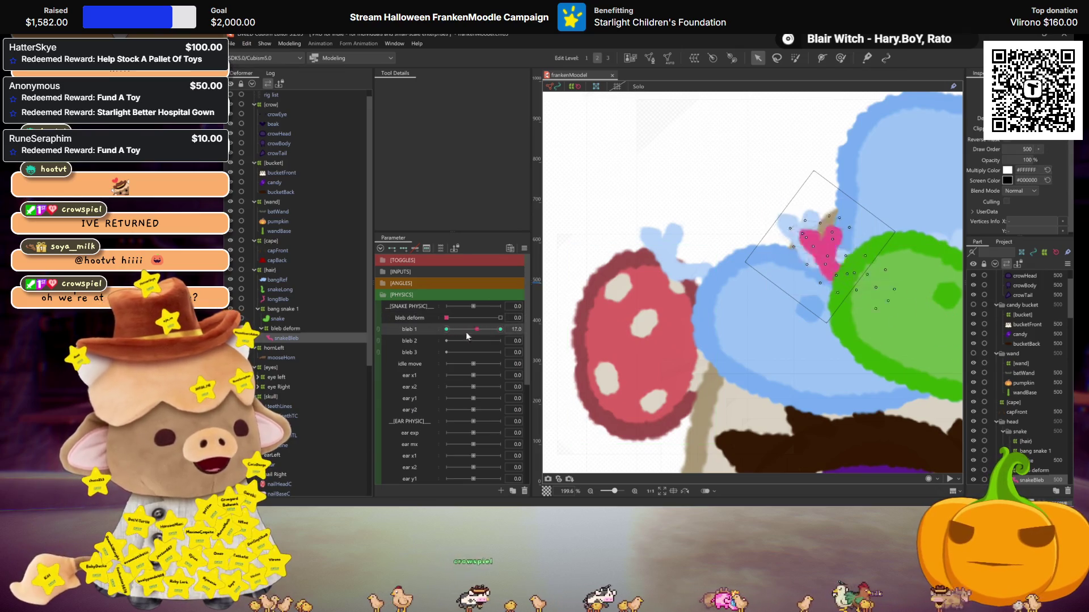
pyautogui.click(500, 329)
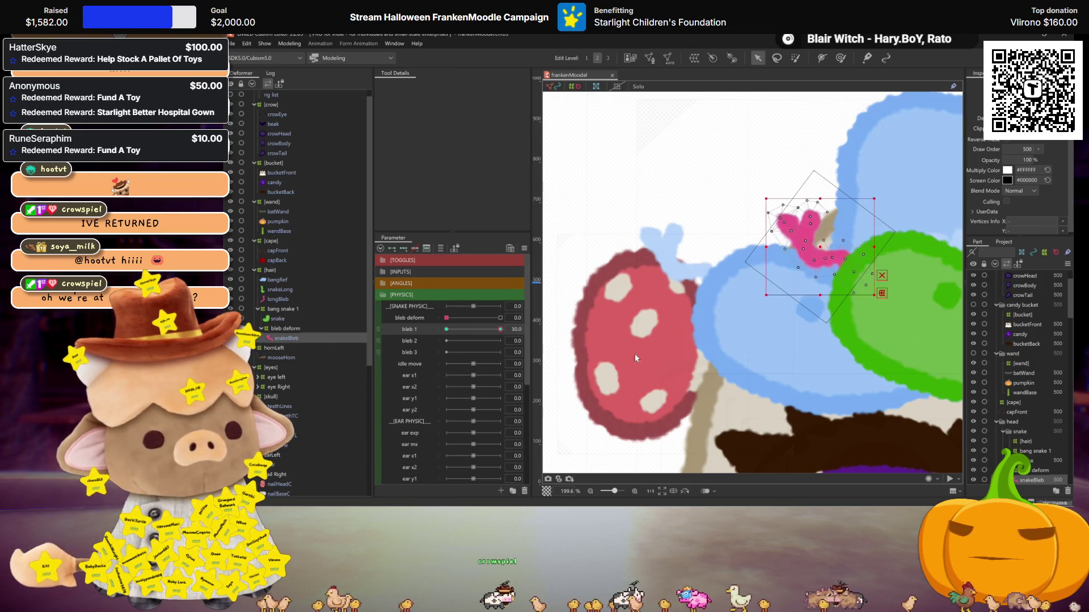
pyautogui.hotkey('ctrl', 'z')
pyautogui.hotkey('ctrl', 'y')
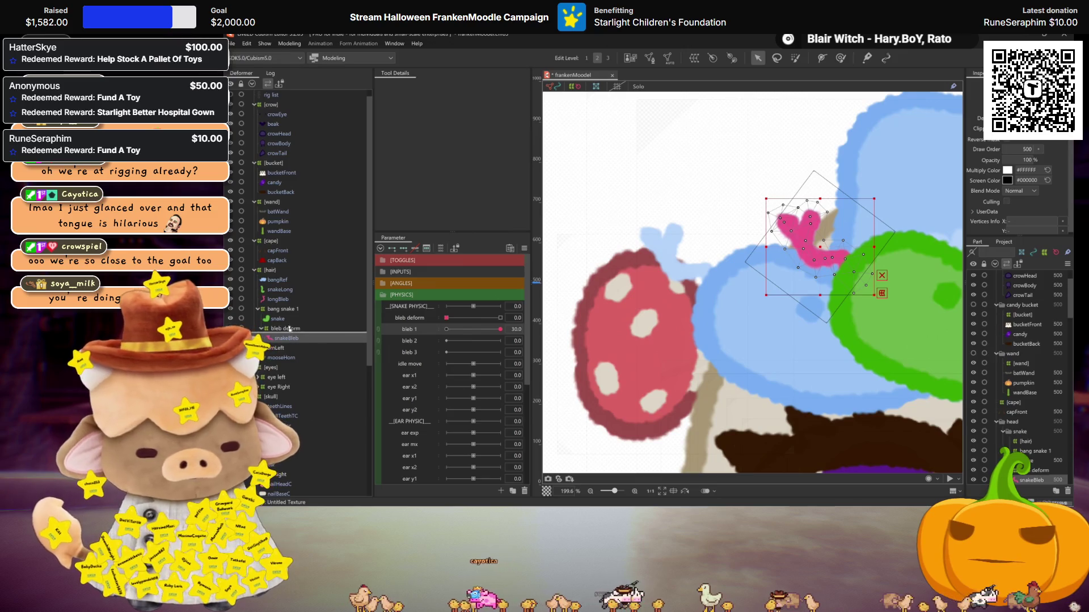
pyautogui.moveTo(286, 338); pyautogui.dragTo(283, 327)
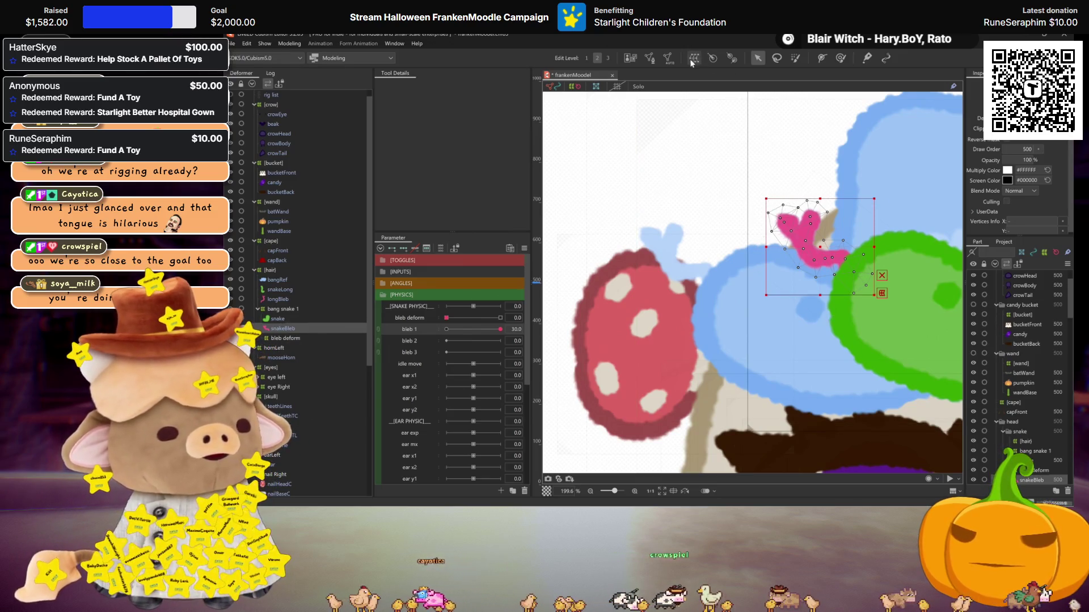
# In Mesh Edit, lasso-select all snakeBleb vertices and draw a mapping stroke along the snake
pyautogui.click(648, 57)
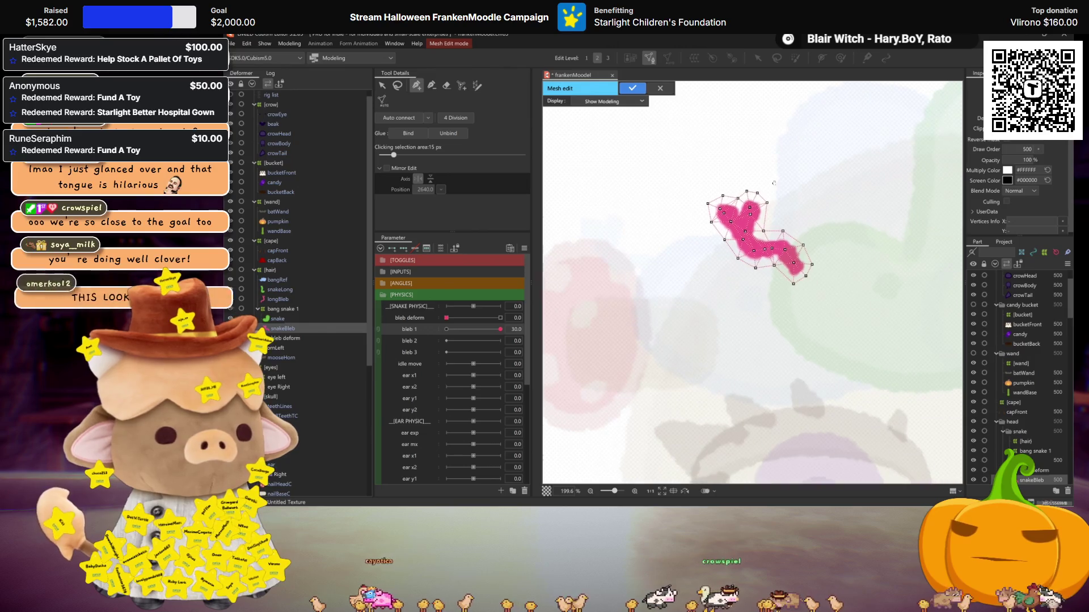
pyautogui.click(398, 86)
pyautogui.moveTo(794, 170); pyautogui.dragTo(794, 181)
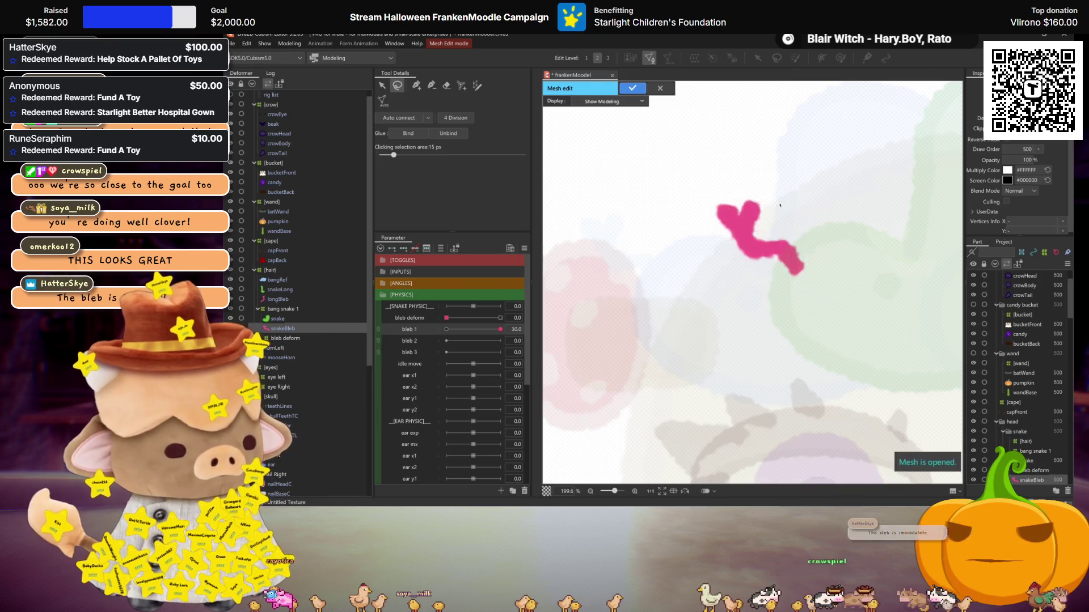
pyautogui.scroll(3, 760, 238)
pyautogui.click(477, 86)
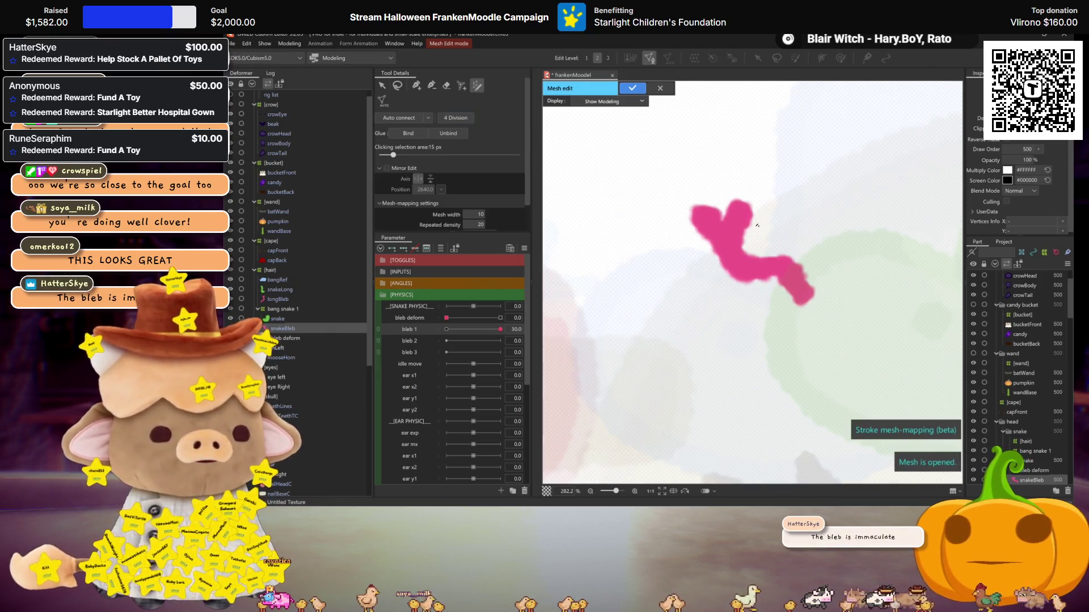
pyautogui.moveTo(700, 210); pyautogui.dragTo(770, 253)
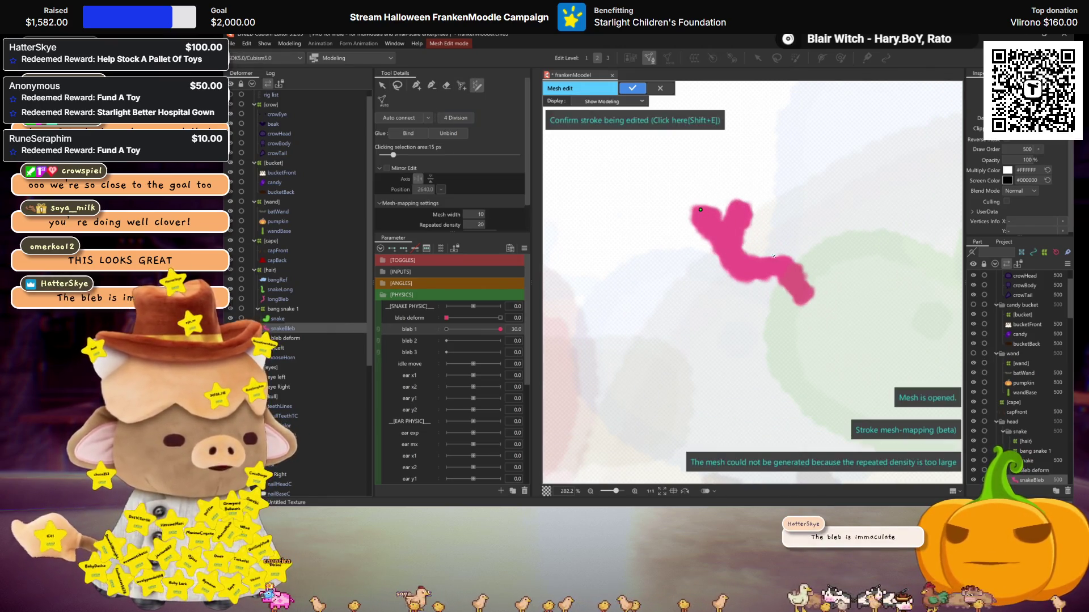
pyautogui.moveTo(809, 296); pyautogui.dragTo(805, 299)
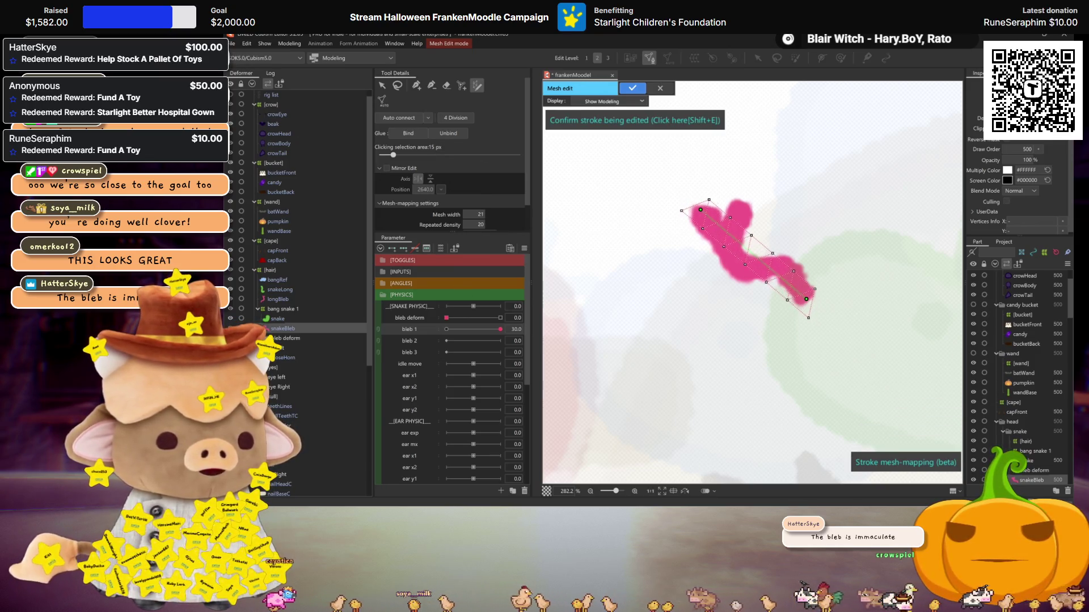
pyautogui.scroll(5, 458, 215)
pyautogui.scroll(-1, 458, 215)
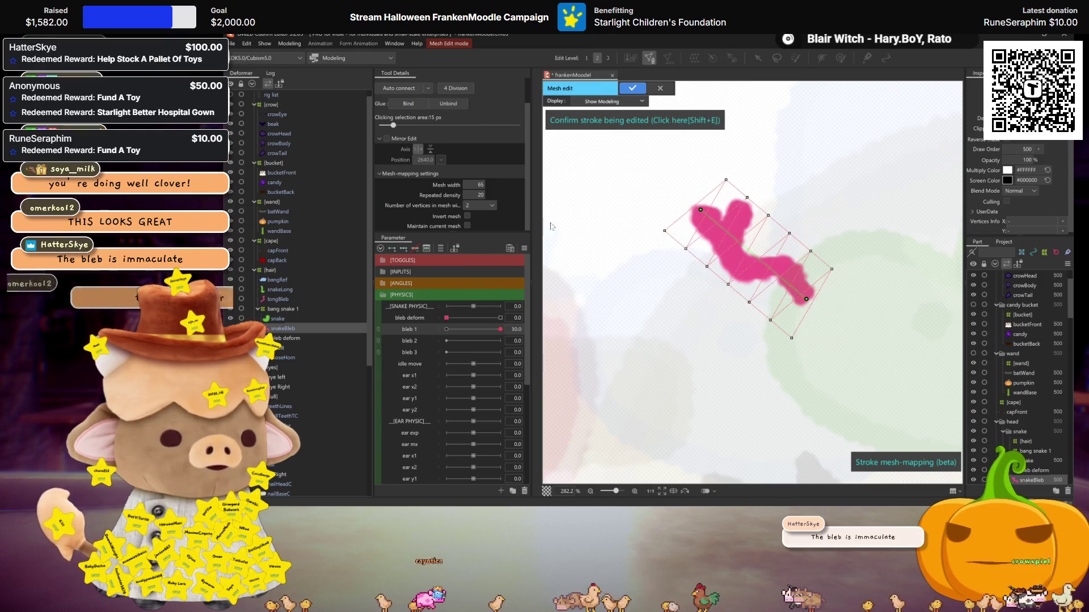
pyautogui.scroll(-7, 474, 185)
pyautogui.scroll(2, 474, 185)
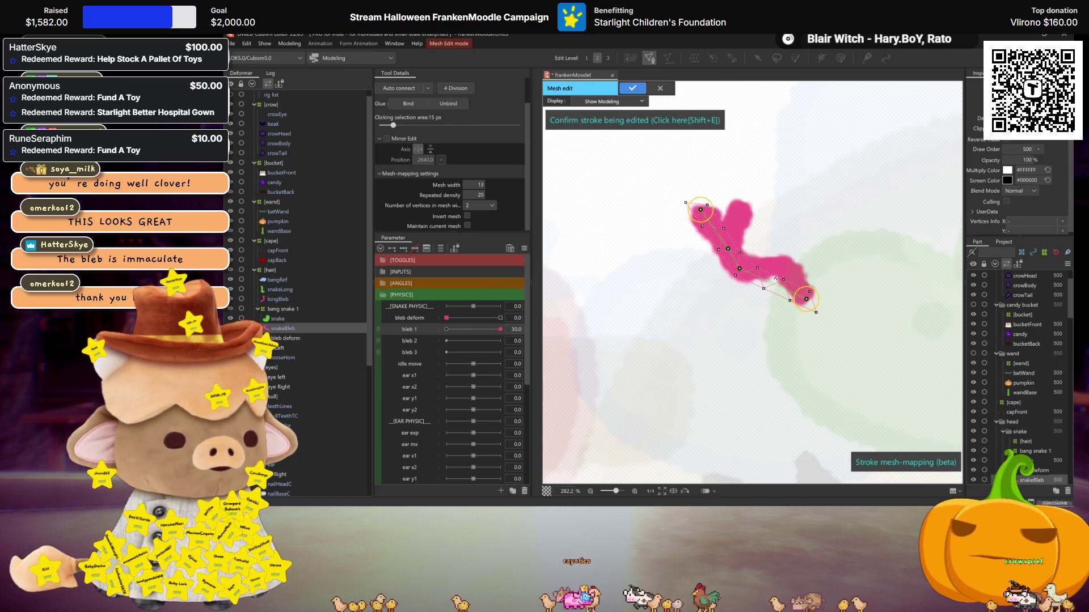
# Use 3 vertices across the mesh width, adjust the stroke, and confirm the generated meshes
pyautogui.click(491, 205)
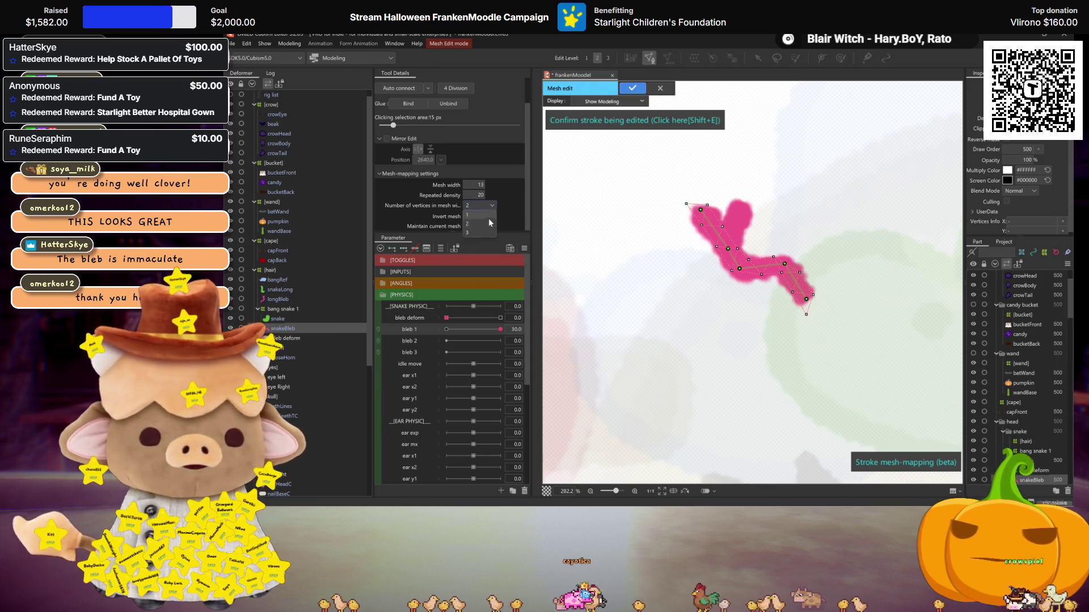
pyautogui.click(481, 232)
pyautogui.scroll(3, 481, 195)
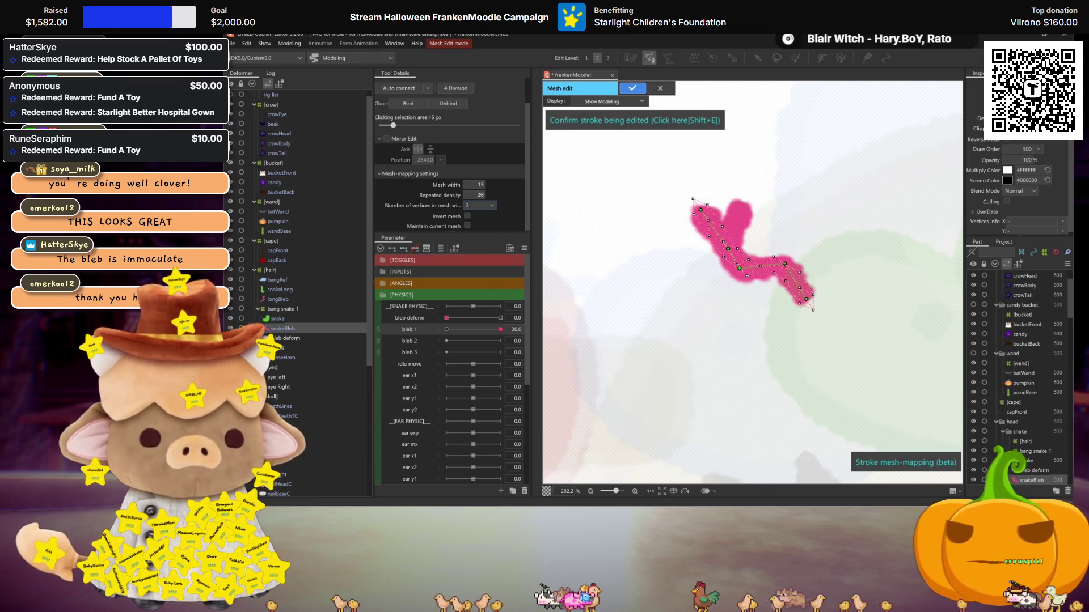
pyautogui.scroll(2, 481, 195)
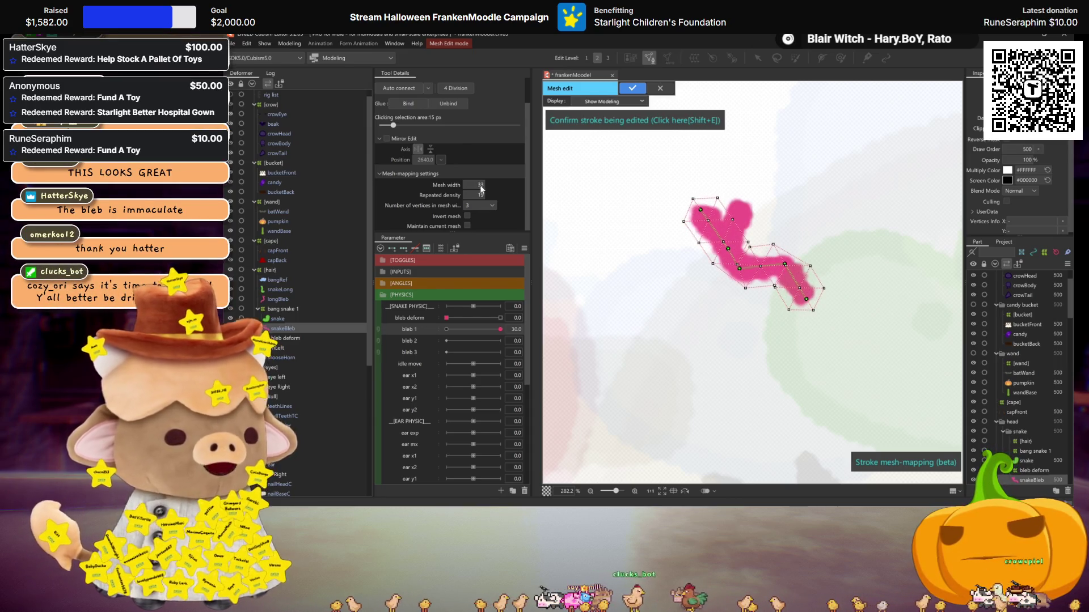
pyautogui.moveTo(740, 268); pyautogui.dragTo(735, 274)
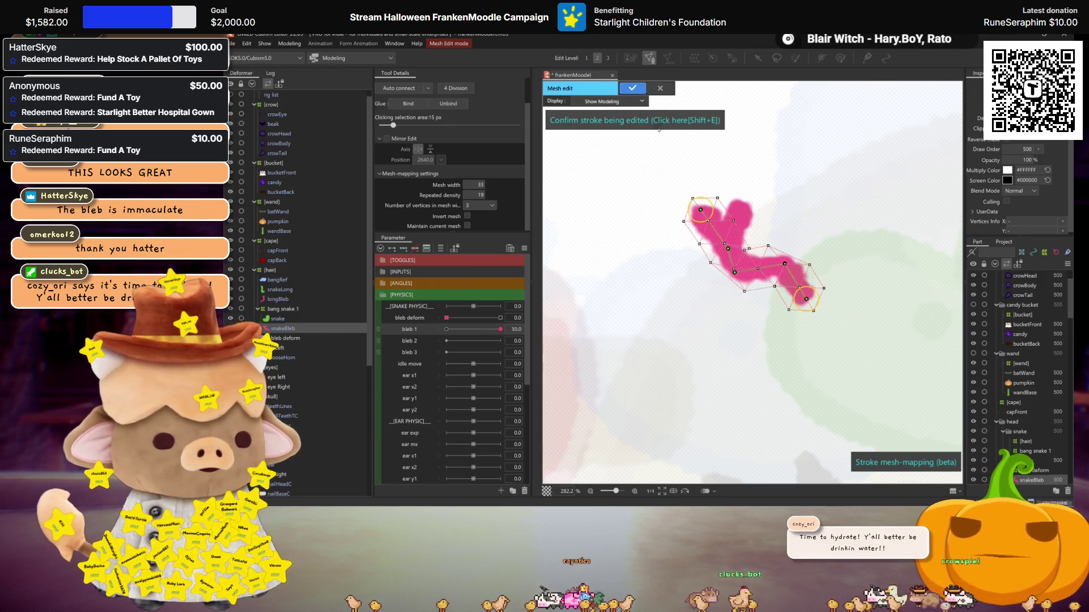
pyautogui.click(661, 124)
pyautogui.click(743, 202)
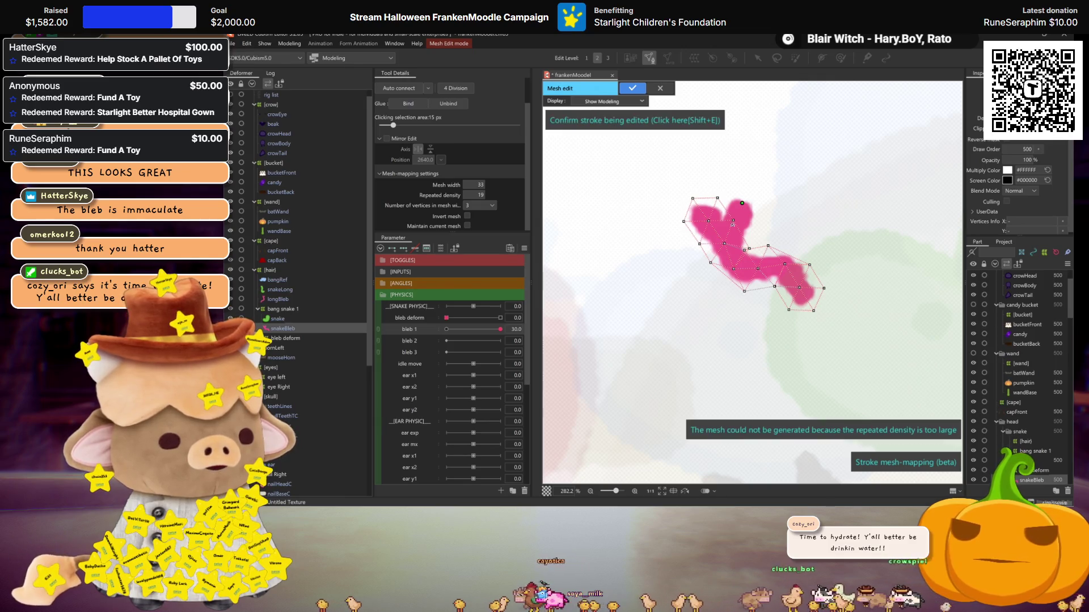
pyautogui.click(725, 244)
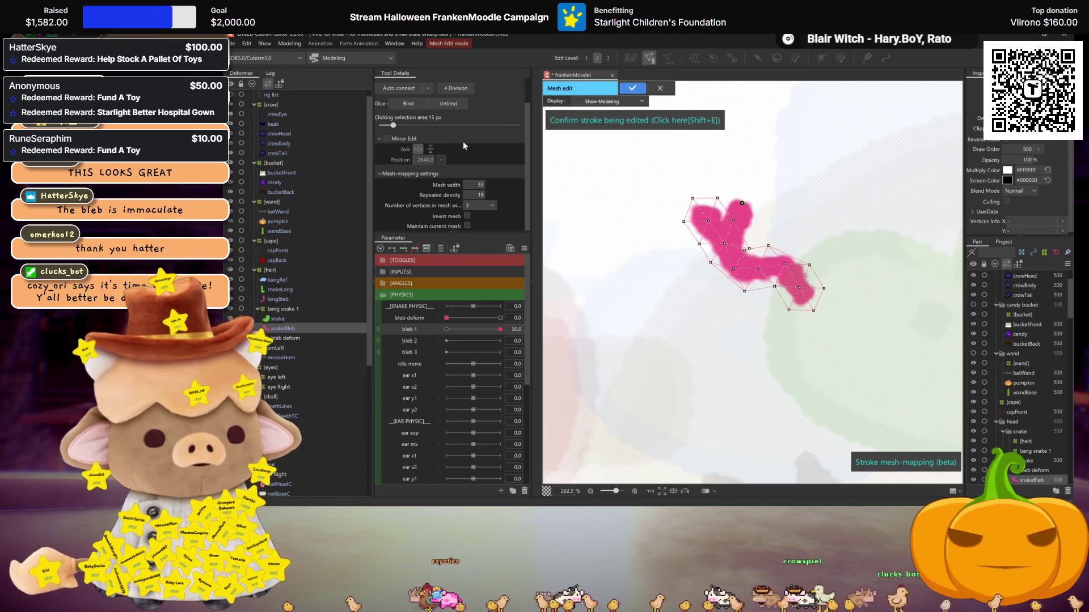
pyautogui.click(567, 120)
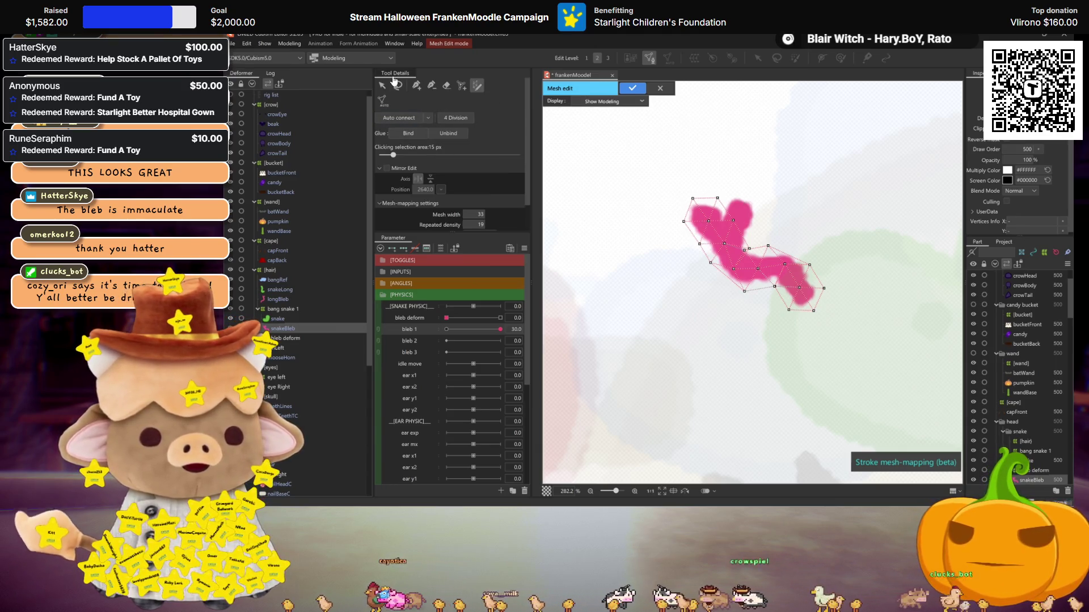
# Return to manual vertex editing and exit Mesh Edit
pyautogui.click(417, 86)
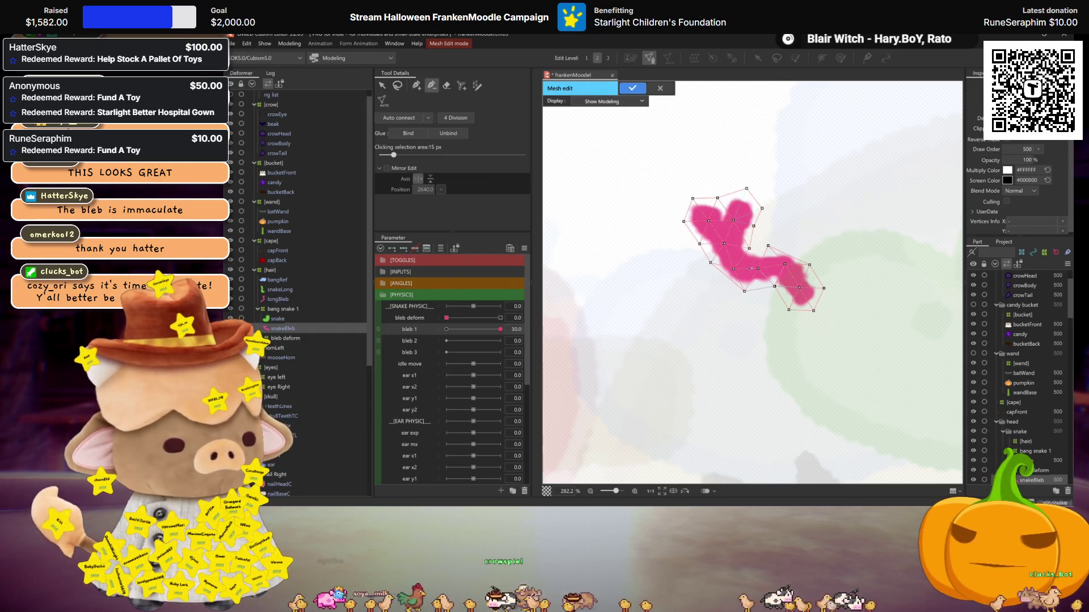
pyautogui.press('p')
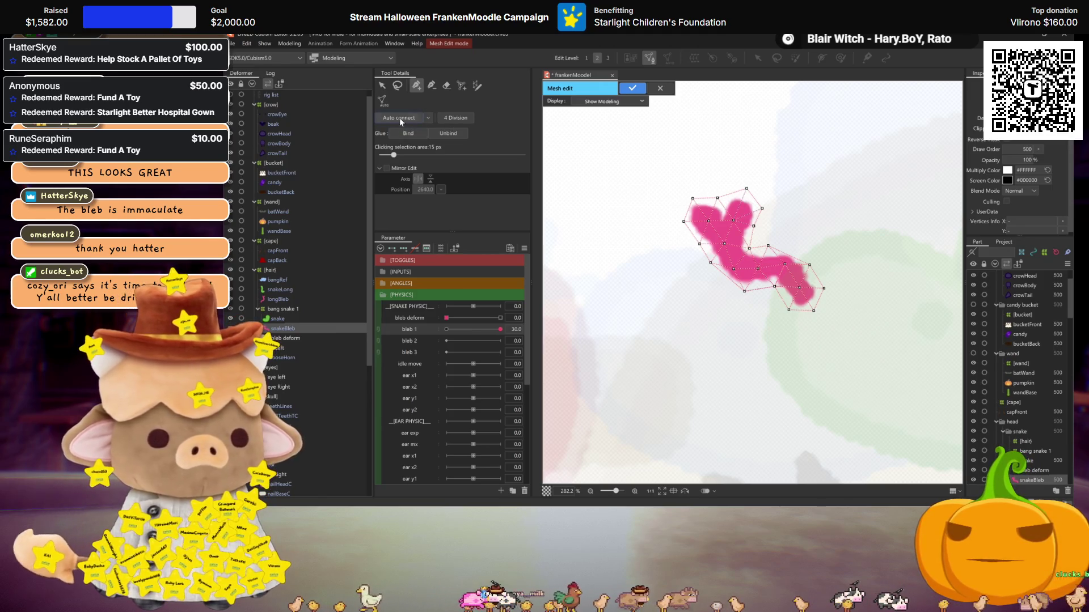
pyautogui.click(640, 88)
pyautogui.click(841, 58)
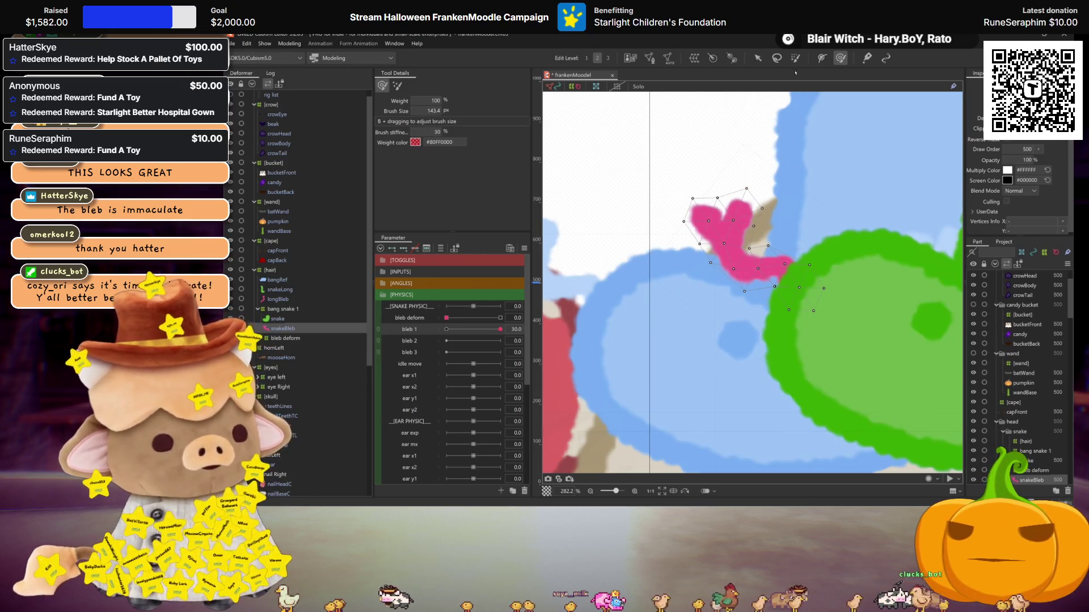
# Add a three-point deform path along the snake and bend its head and middle
pyautogui.click(823, 58)
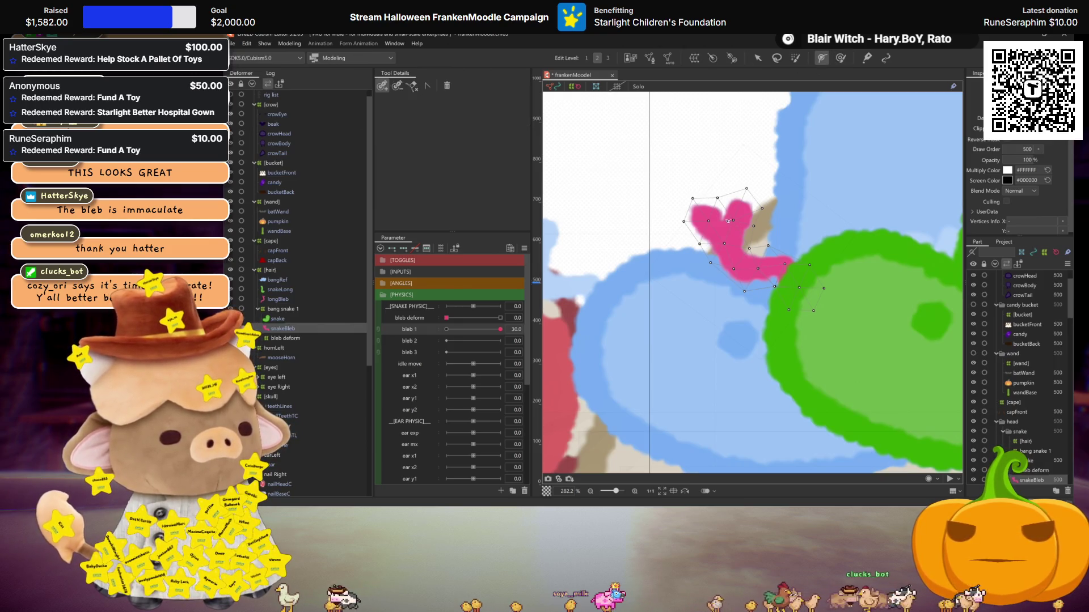
pyautogui.click(738, 272)
pyautogui.click(787, 267)
pyautogui.click(808, 306)
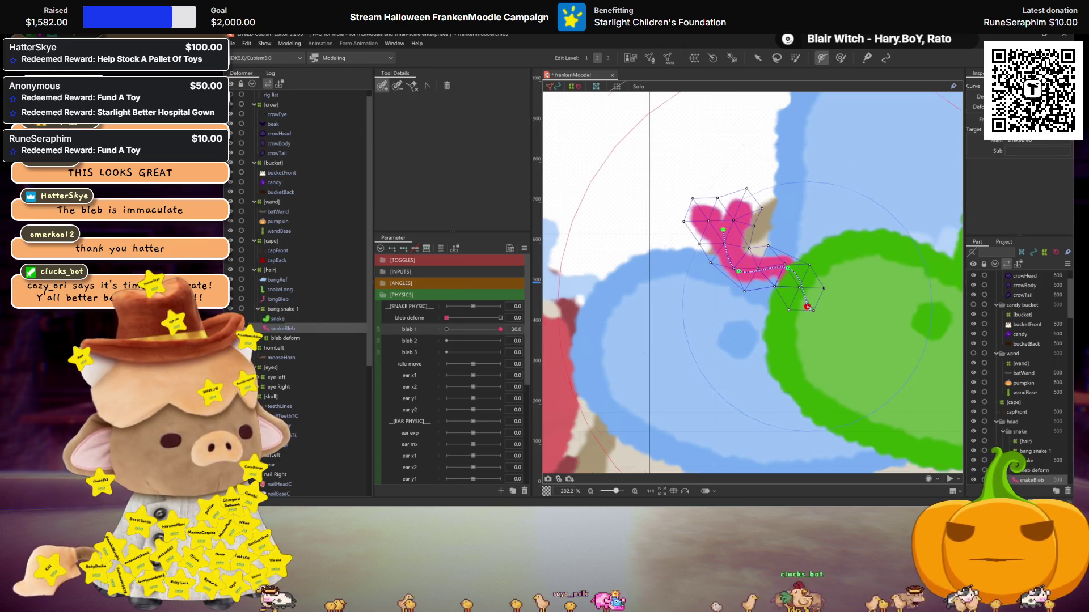
pyautogui.click(759, 59)
pyautogui.moveTo(723, 230); pyautogui.dragTo(702, 240)
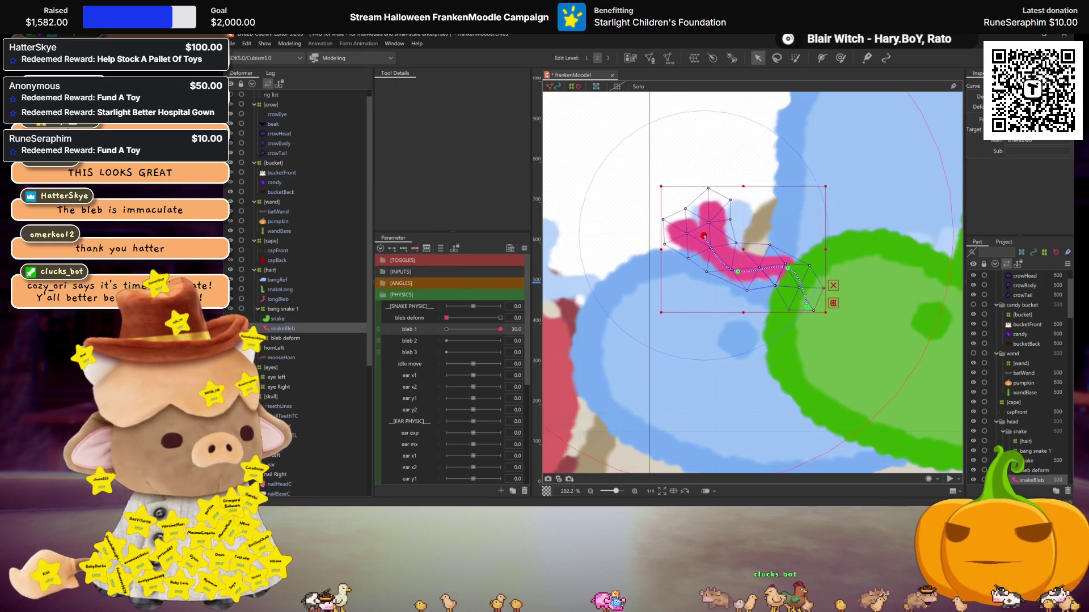
pyautogui.moveTo(737, 272)
pyautogui.mouseDown()
pyautogui.moveTo(742, 262)
pyautogui.moveTo(778, 283)
pyautogui.mouseUp()
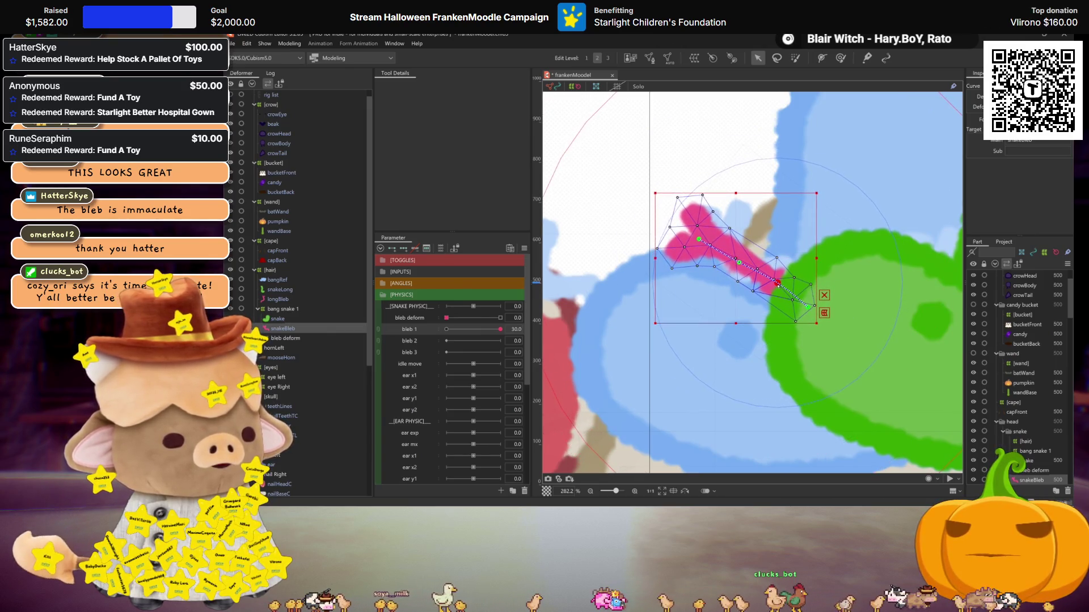
pyautogui.hotkey('ctrl', 'h')
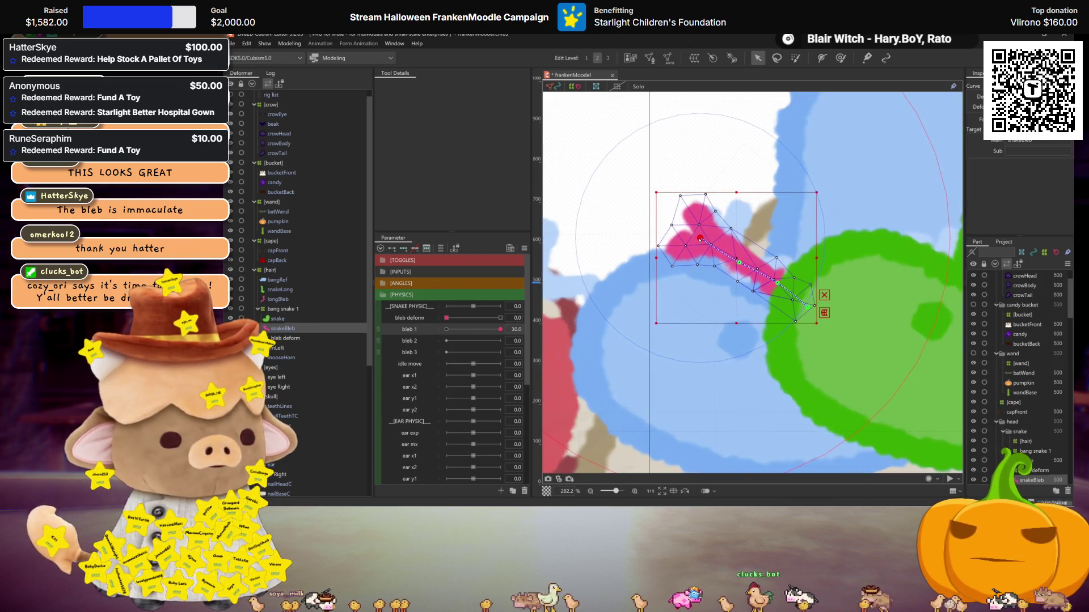
# Nest snakeBleb back inside bleb deform
pyautogui.scroll(-3, 717, 245)
pyautogui.scroll(2, 717, 245)
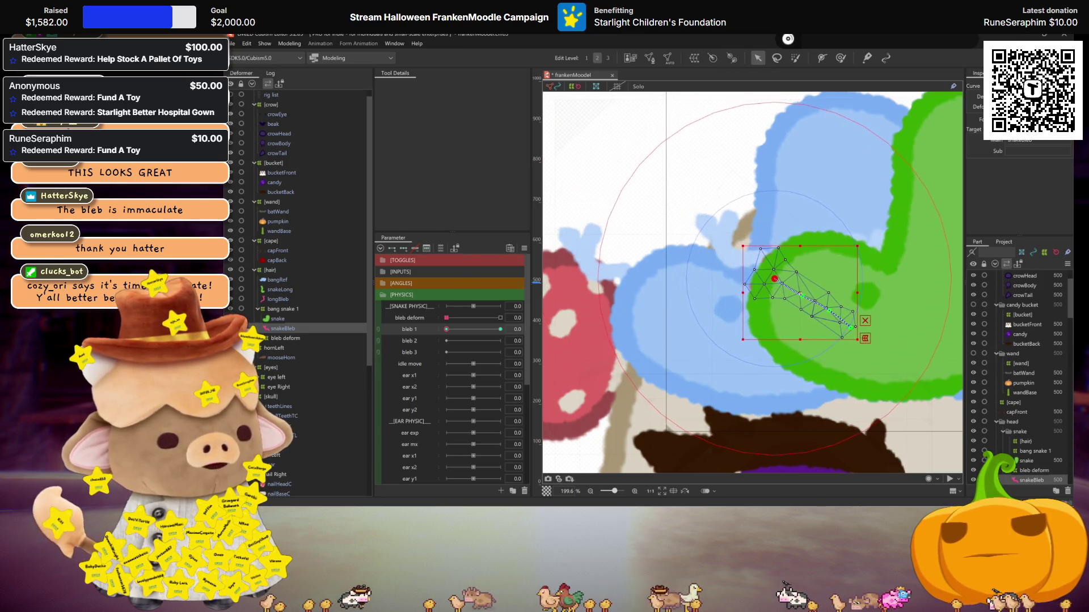
pyautogui.moveTo(282, 329); pyautogui.dragTo(285, 339)
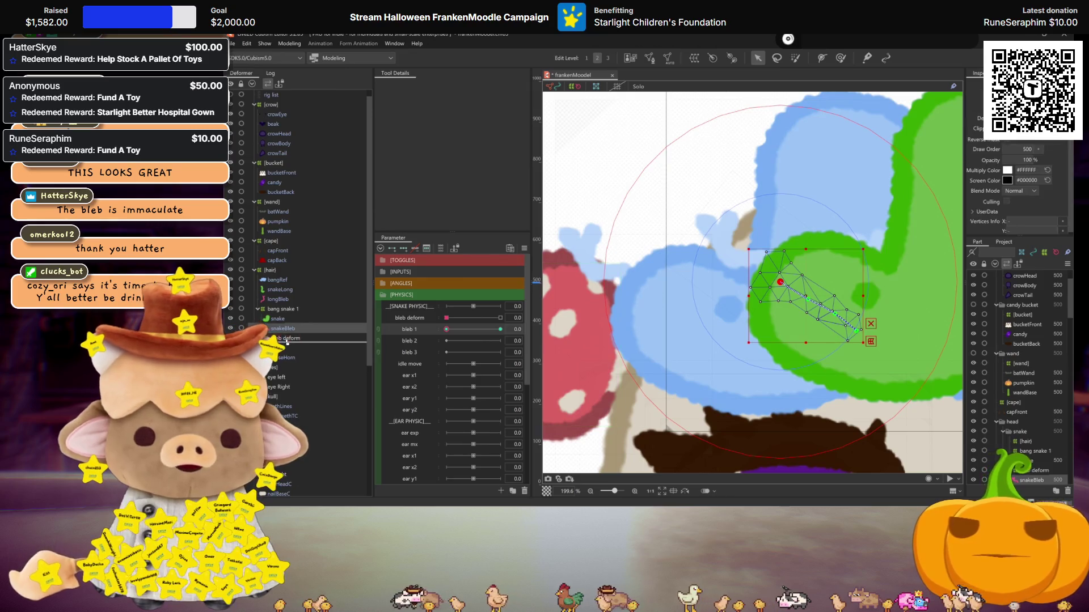
# With bleb 1 at 30, drag bleb deform grid points to stretch the snake down over the hat
pyautogui.click(281, 329)
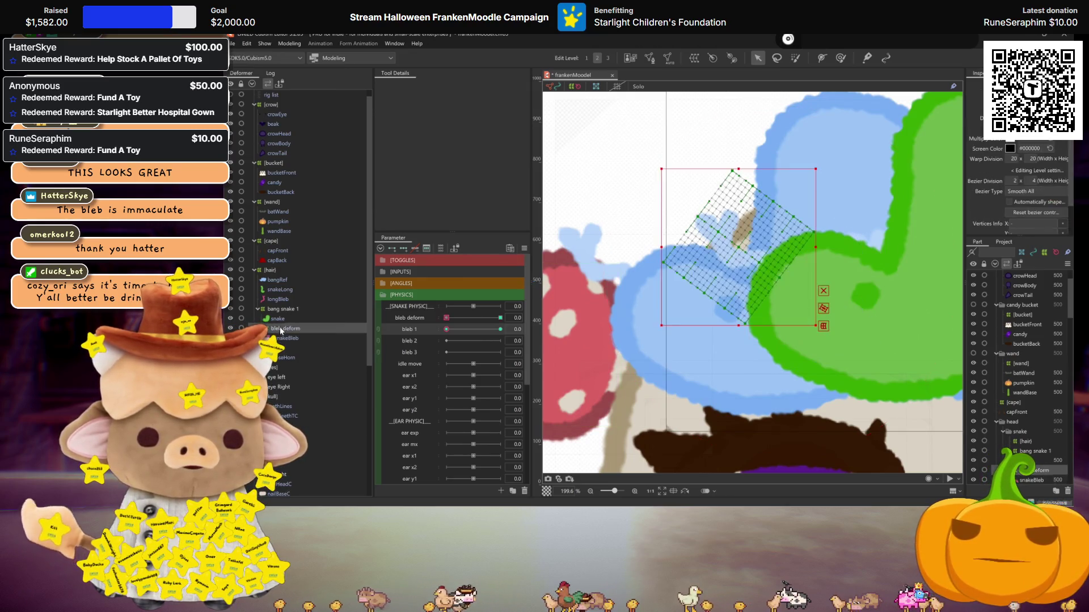
pyautogui.moveTo(447, 330); pyautogui.dragTo(512, 326)
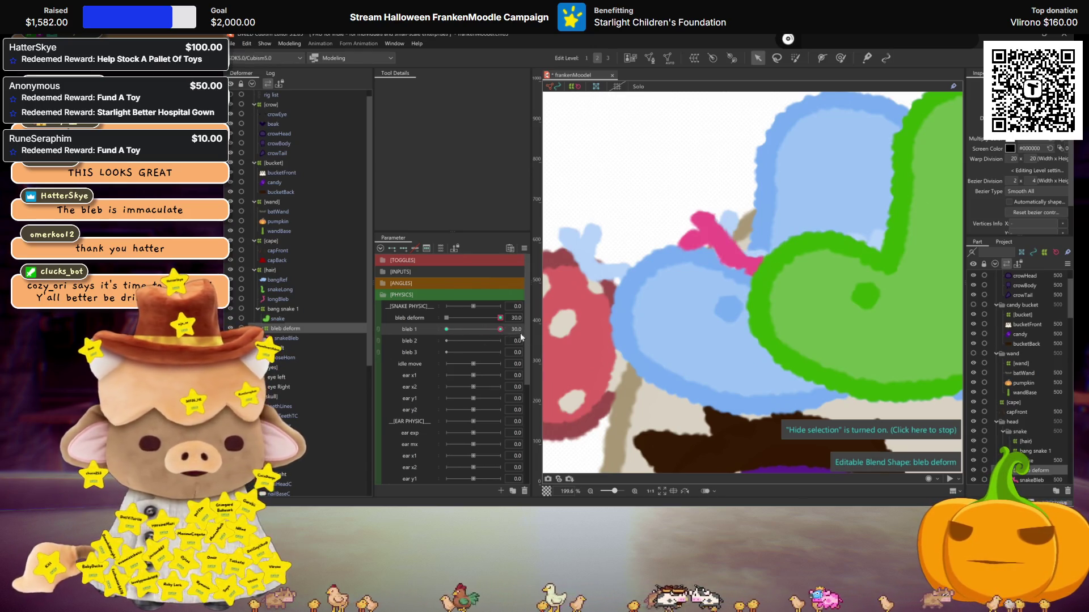
pyautogui.click(746, 195)
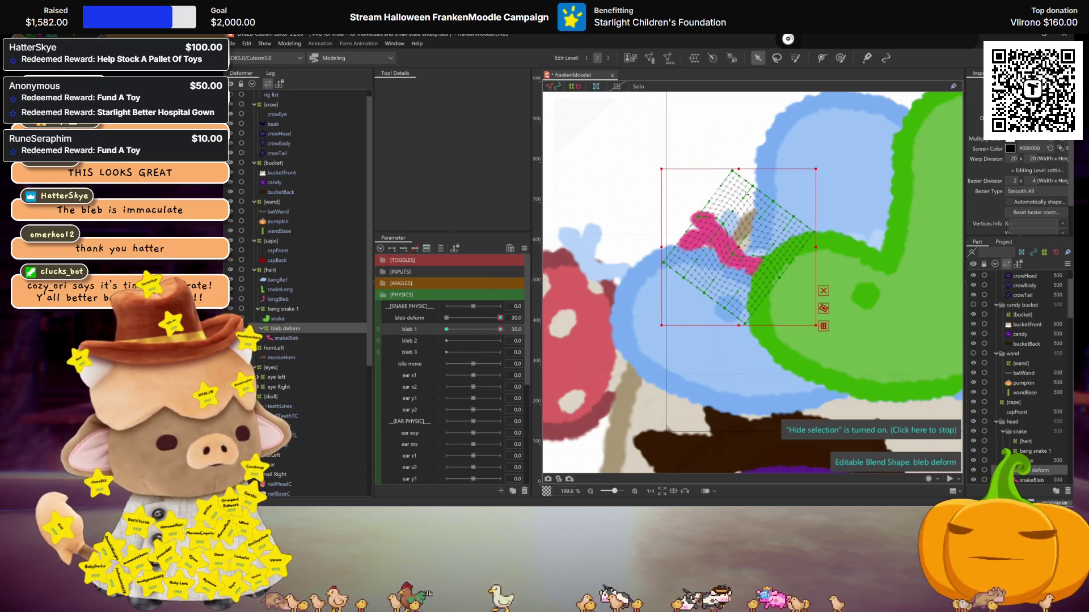
pyautogui.moveTo(683, 282); pyautogui.dragTo(693, 272)
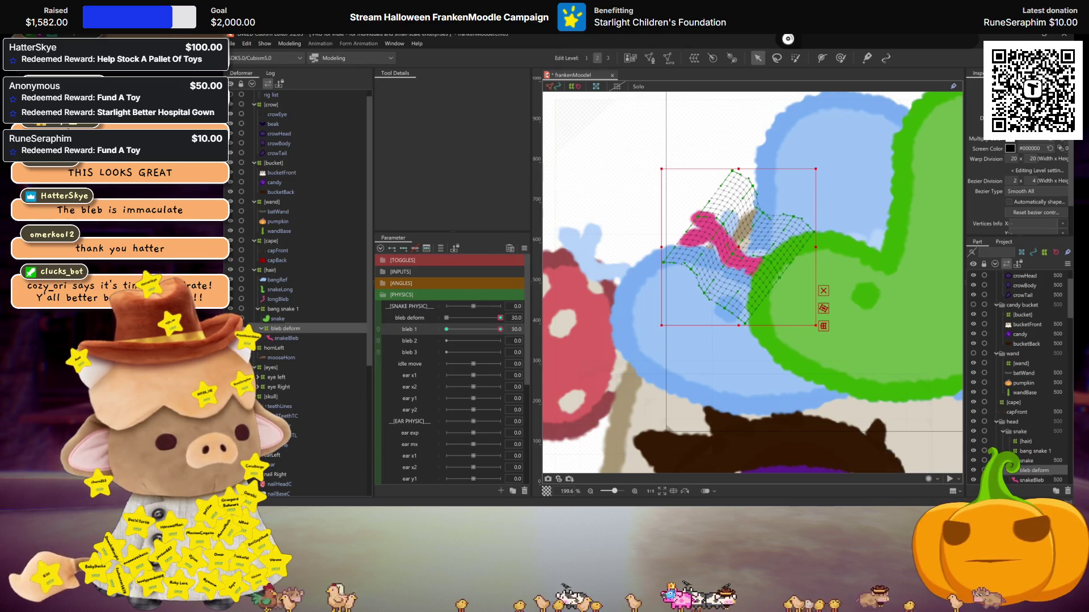
pyautogui.moveTo(708, 295); pyautogui.dragTo(703, 294)
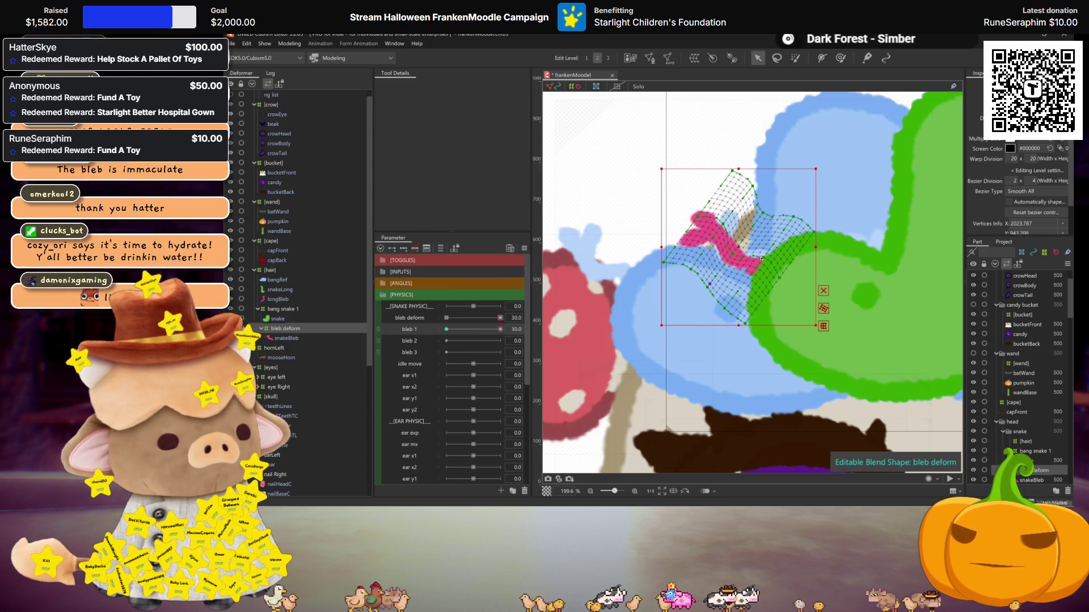
pyautogui.moveTo(729, 254); pyautogui.dragTo(731, 259)
pyautogui.moveTo(764, 213); pyautogui.dragTo(760, 220)
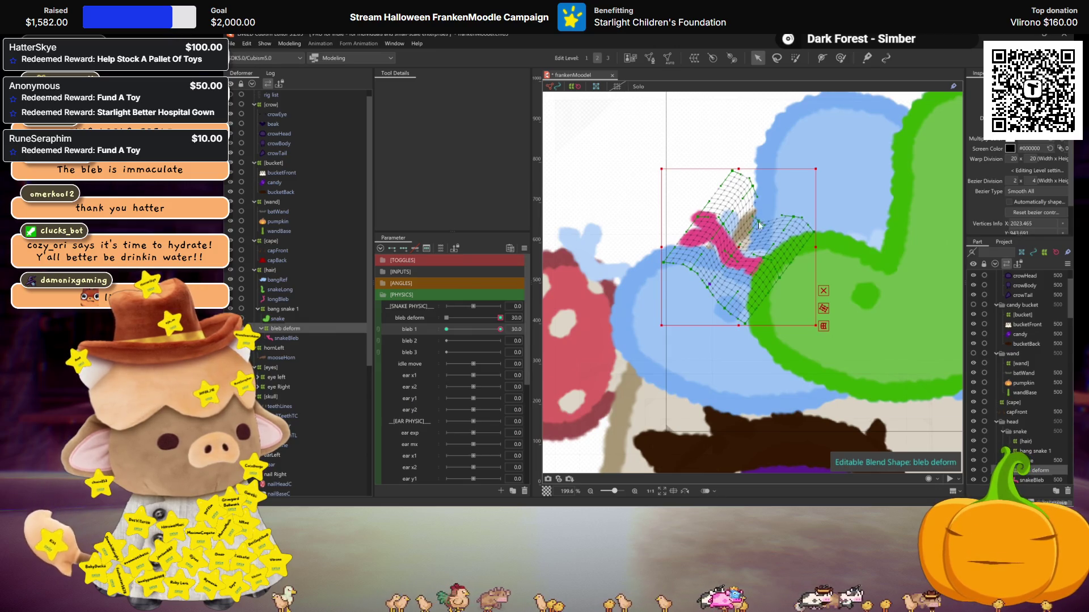
pyautogui.moveTo(500, 329)
pyautogui.mouseDown()
pyautogui.moveTo(477, 326)
pyautogui.moveTo(516, 318)
pyautogui.mouseUp()
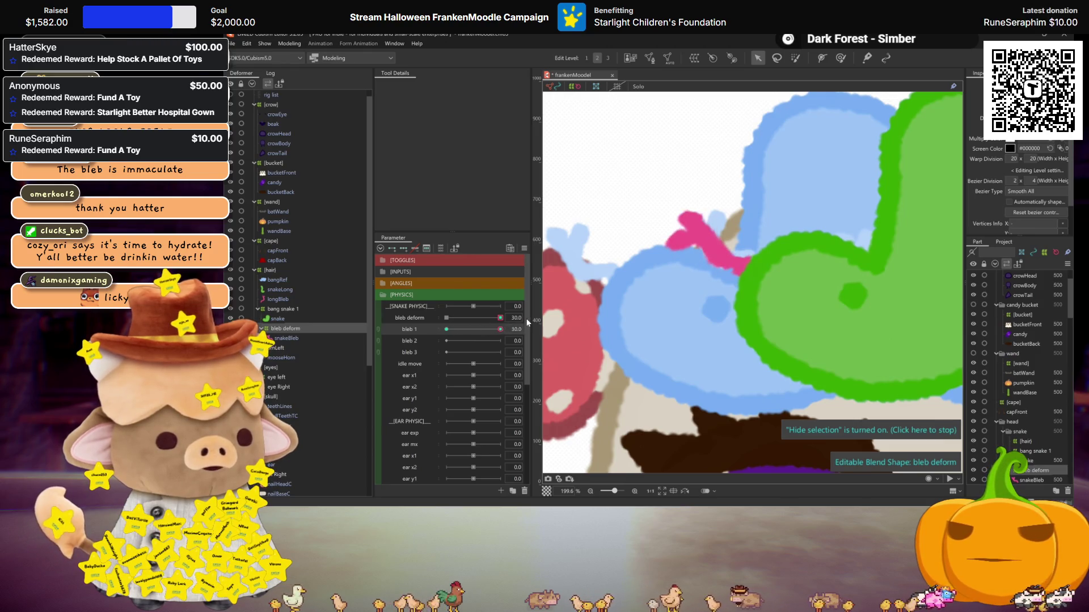
pyautogui.scroll(-3, 709, 305)
# Scrub bleb 1 between its minimum and 30 to test the hat's snake, undo the change, and save the model
pyautogui.moveTo(500, 329); pyautogui.dragTo(413, 331)
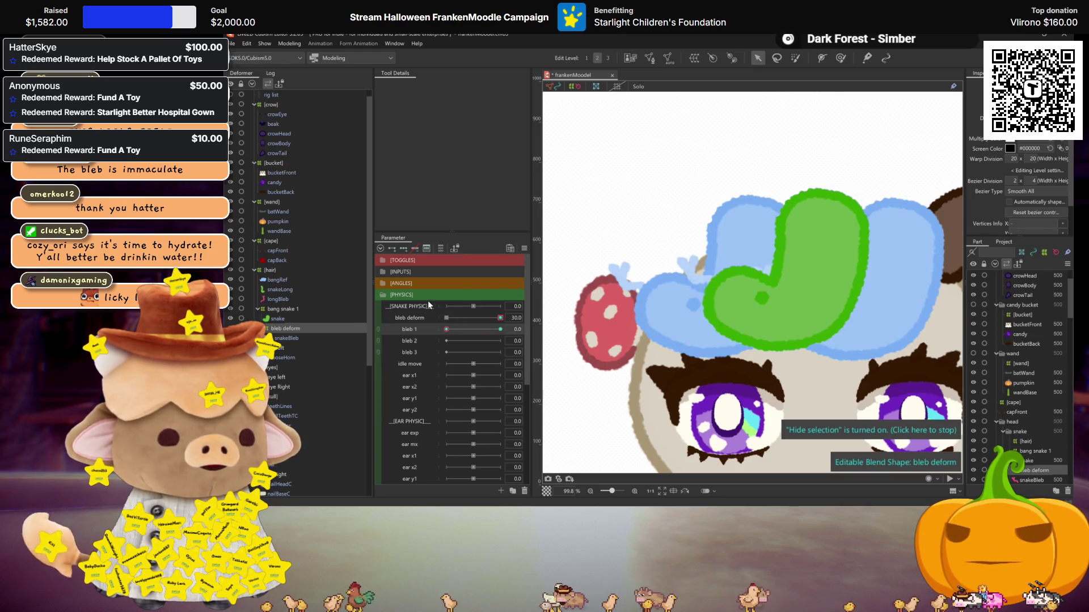
pyautogui.moveTo(500, 329); pyautogui.dragTo(445, 328)
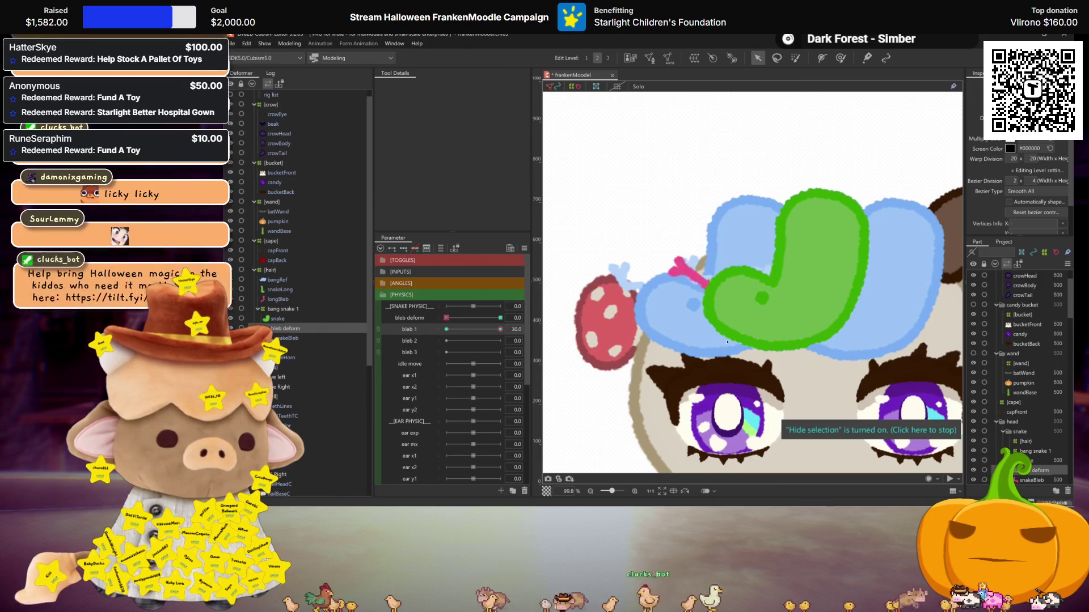
pyautogui.click(501, 318)
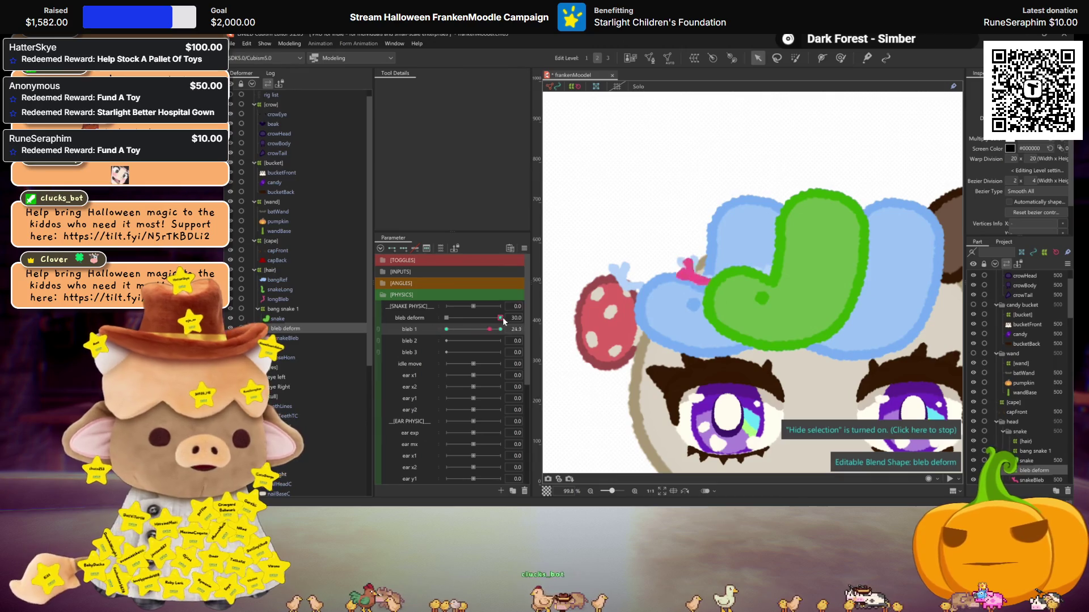
pyautogui.moveTo(500, 329); pyautogui.dragTo(490, 320)
pyautogui.hotkey('ctrl', 'z')
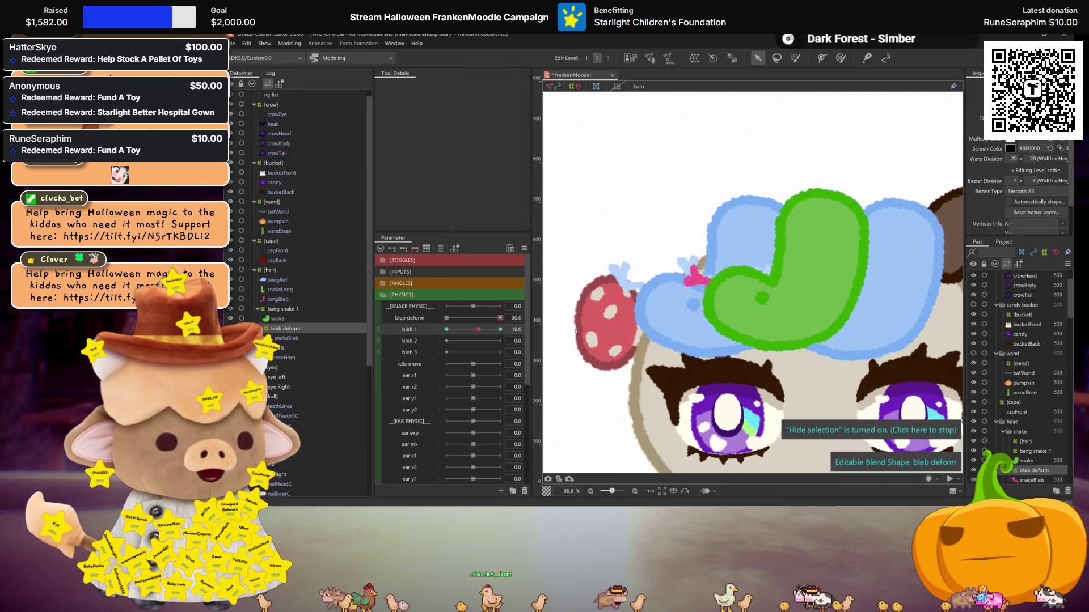
pyautogui.hotkey('ctrl', 's')
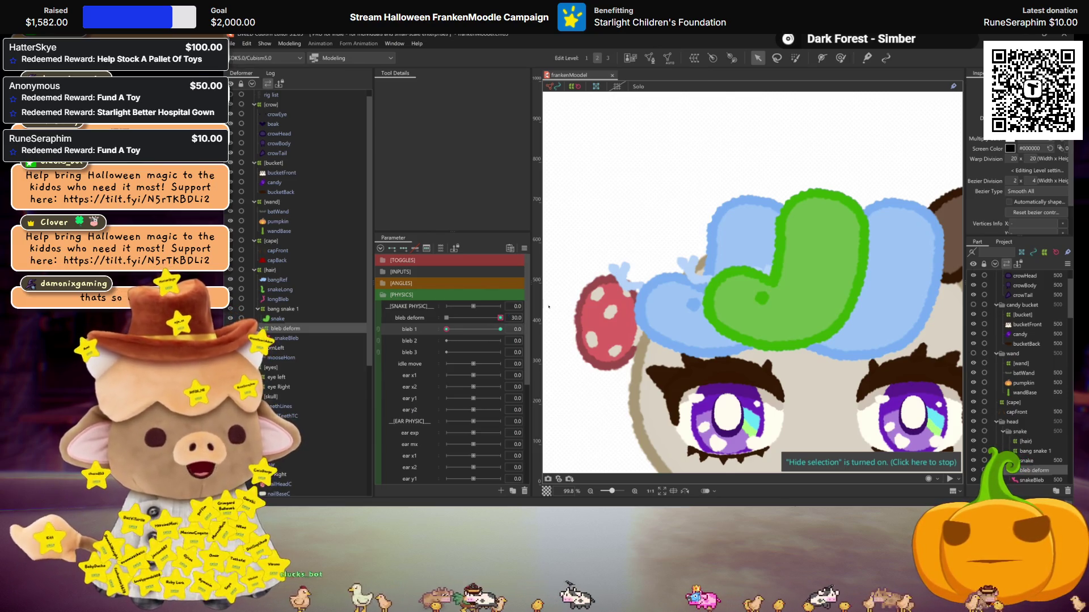
pyautogui.scroll(-3, 753, 309)
pyautogui.scroll(-2, 753, 309)
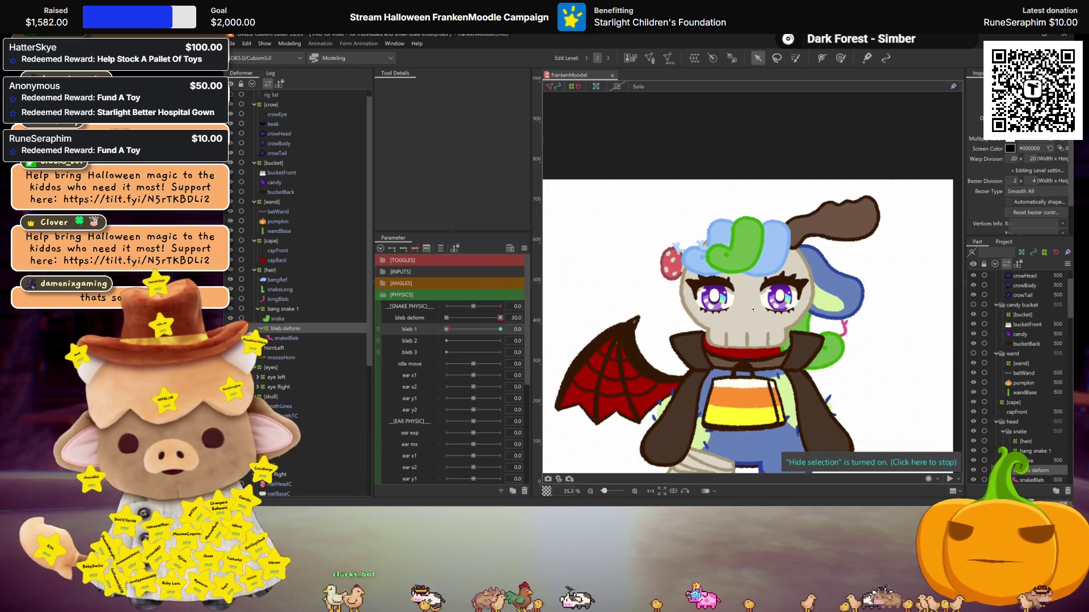
pyautogui.scroll(-2, 724, 272)
pyautogui.scroll(2, 748, 344)
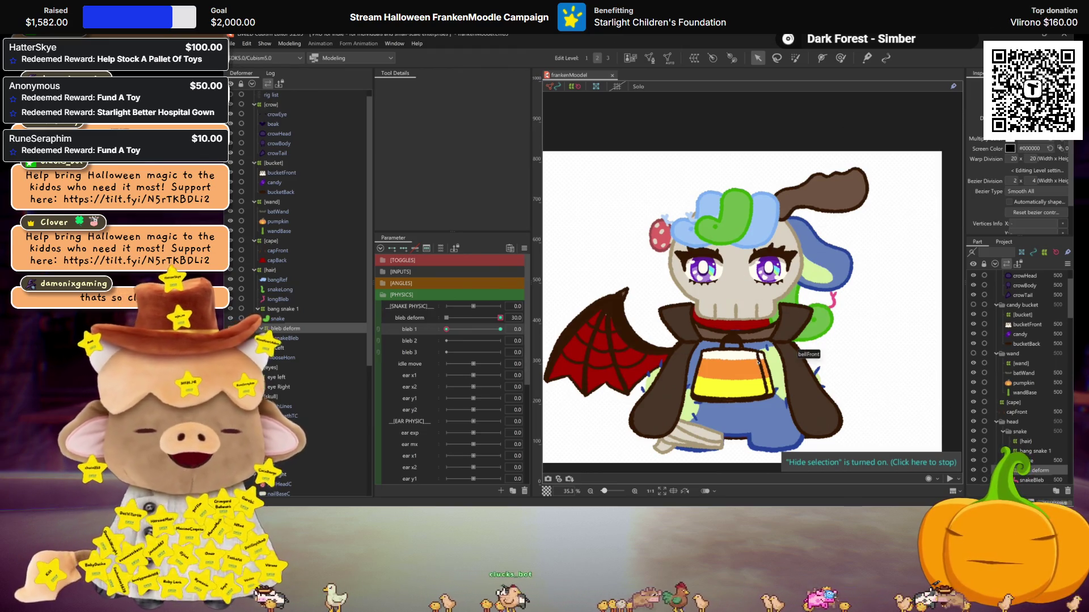
pyautogui.scroll(1, 758, 361)
pyautogui.scroll(1, 756, 334)
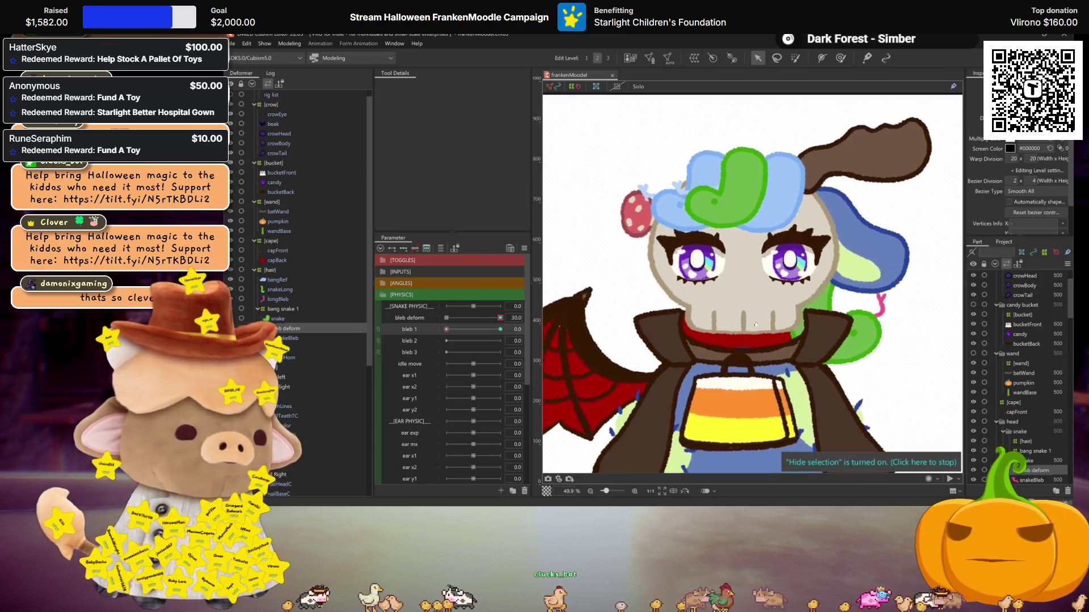
pyautogui.click(449, 326)
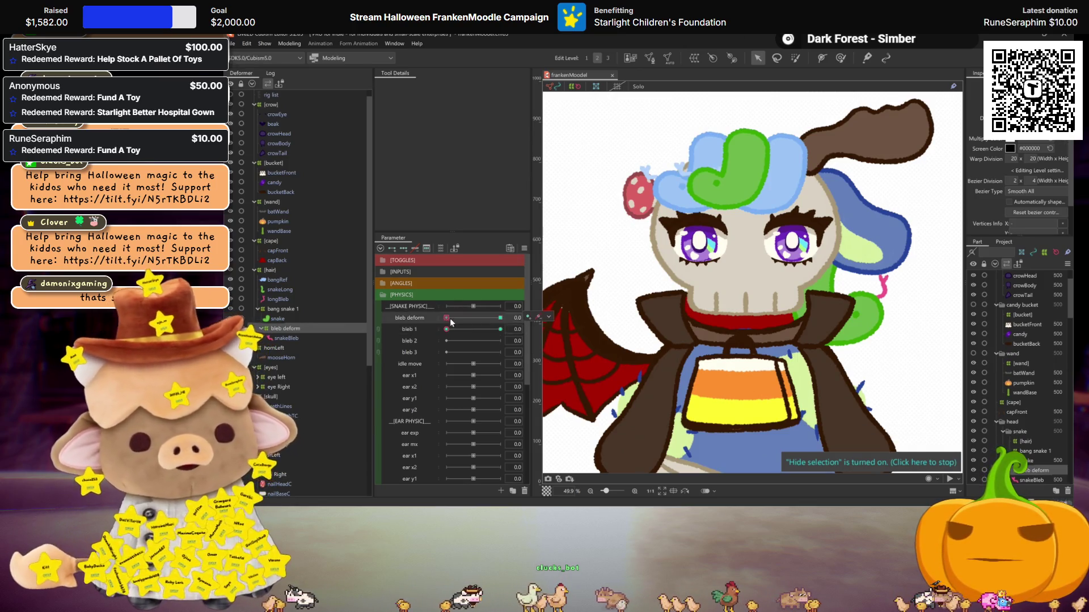
pyautogui.moveTo(450, 330); pyautogui.dragTo(473, 334)
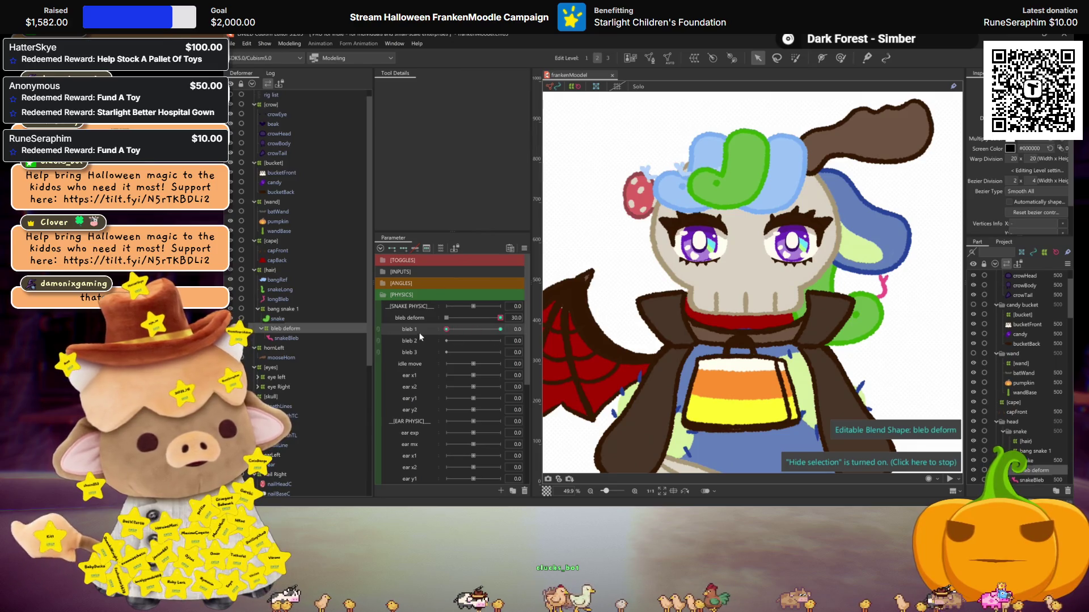
pyautogui.scroll(3, 682, 231)
pyautogui.moveTo(462, 326); pyautogui.dragTo(469, 333)
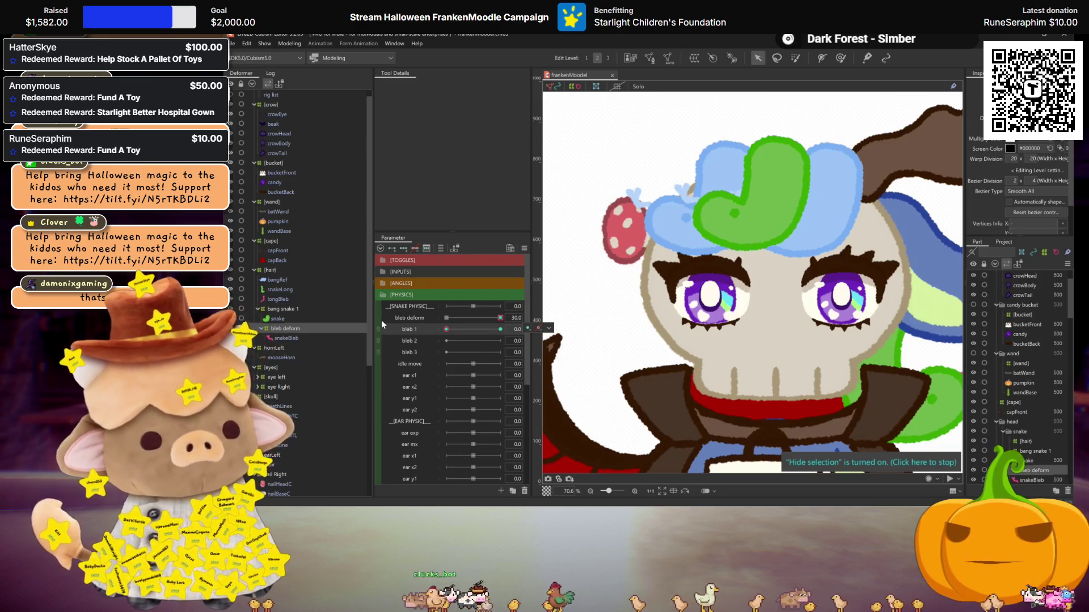
pyautogui.moveTo(446, 329); pyautogui.dragTo(519, 331)
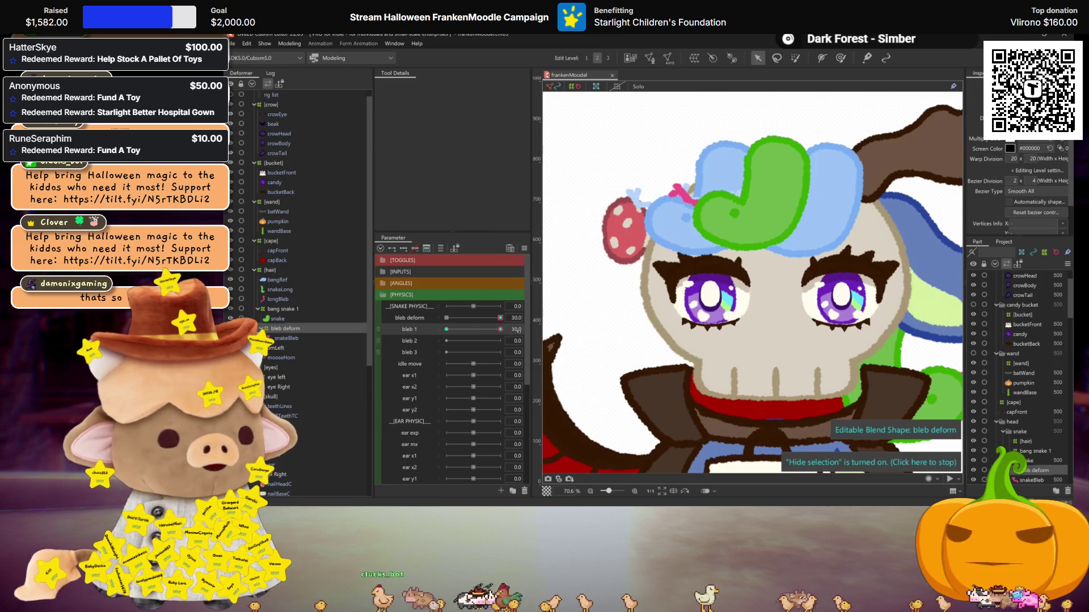
pyautogui.moveTo(446, 329); pyautogui.dragTo(533, 335)
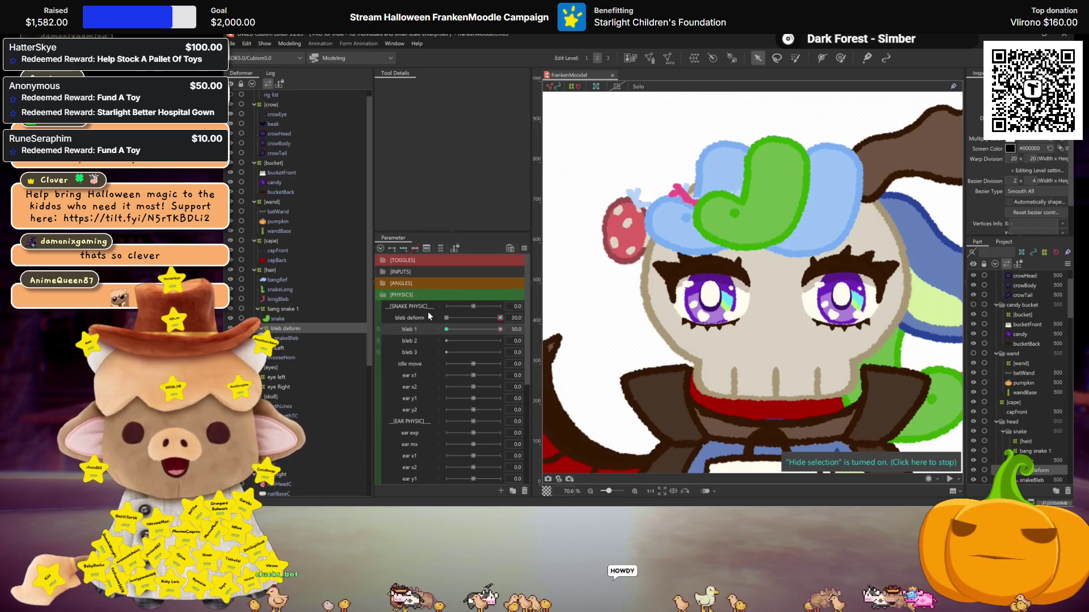
pyautogui.click(450, 329)
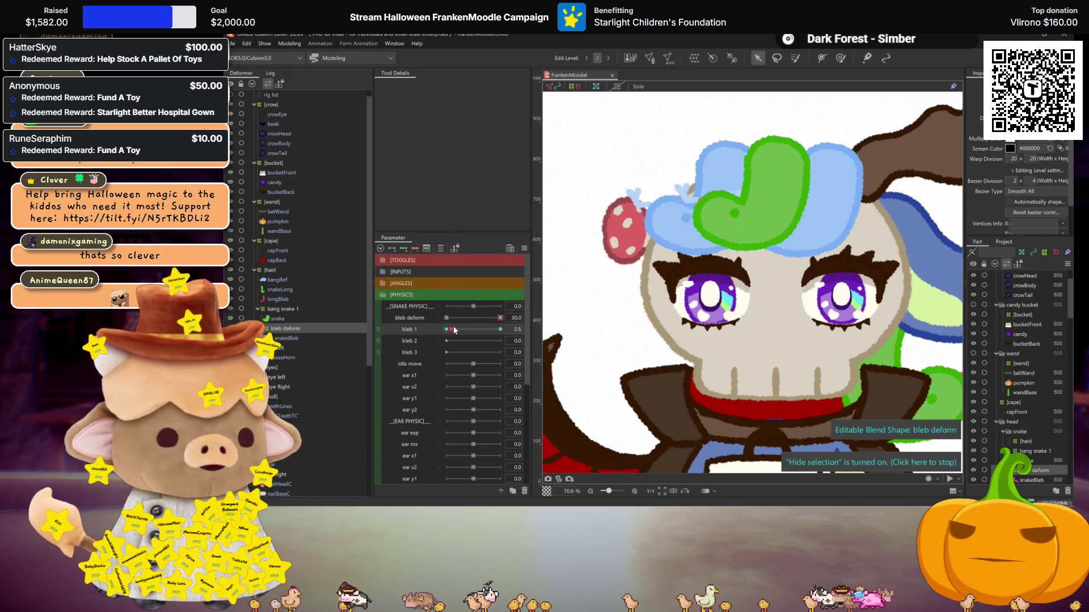
pyautogui.moveTo(456, 337); pyautogui.dragTo(386, 328)
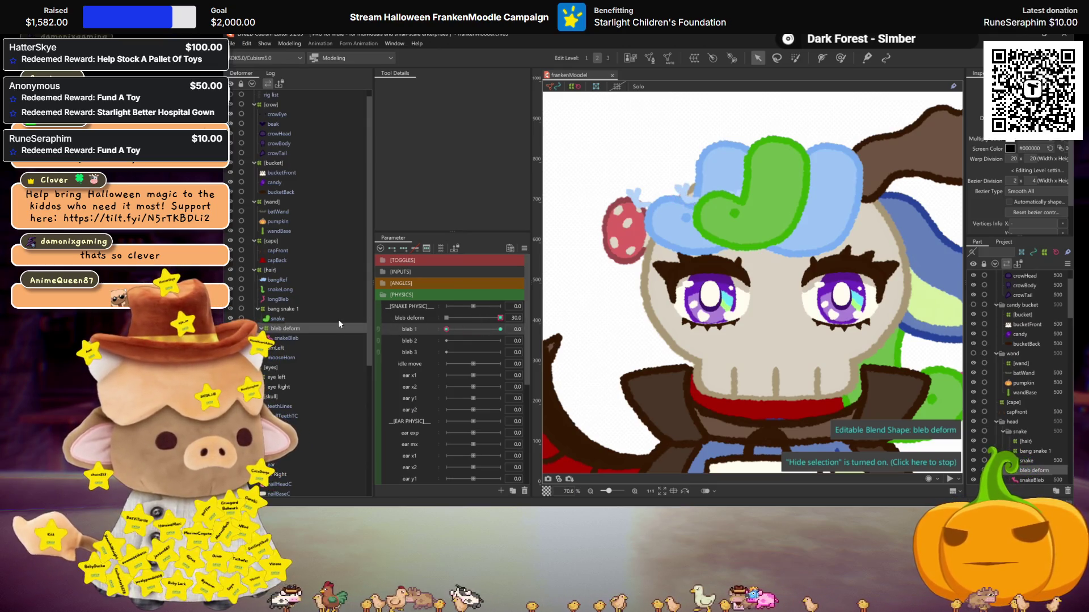
pyautogui.click(288, 309)
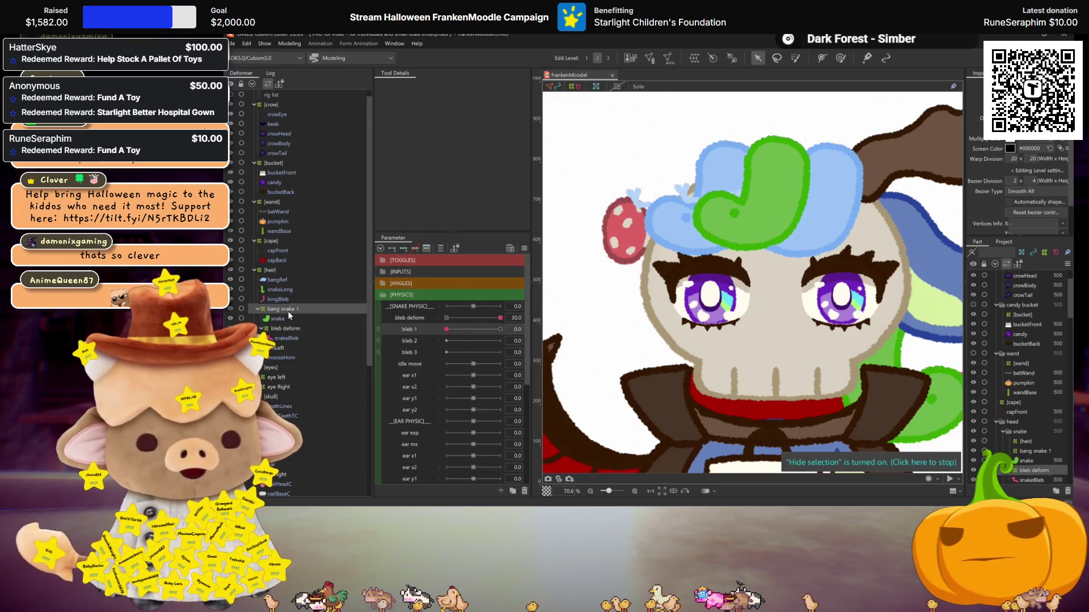
# Reset bleb deform to 0 and rename the ear x1 parameter to snake x1
pyautogui.click(446, 318)
pyautogui.doubleClick(427, 375)
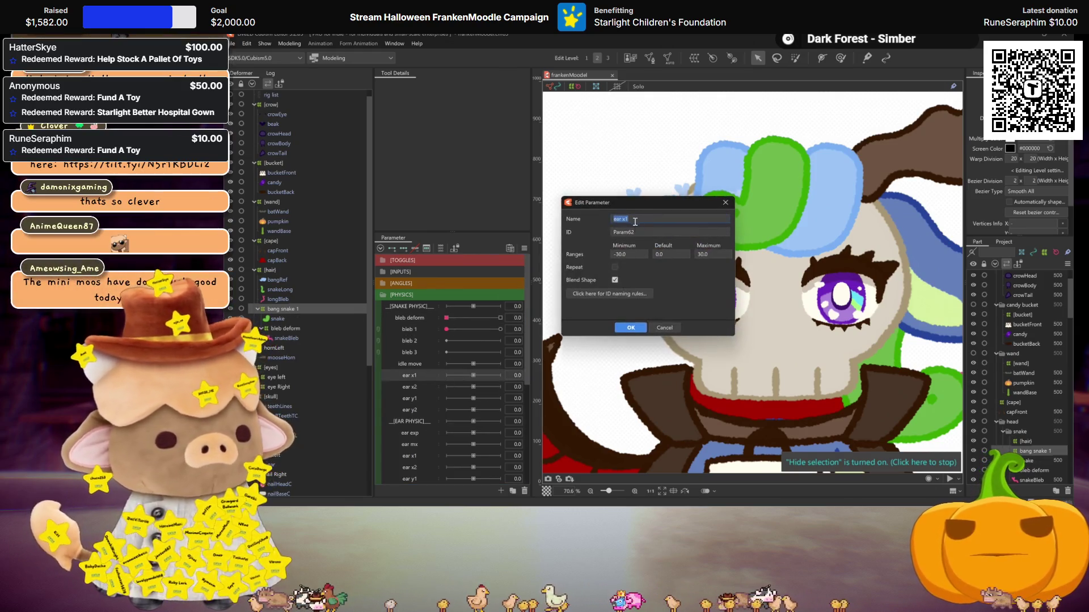
pyautogui.write('snake')
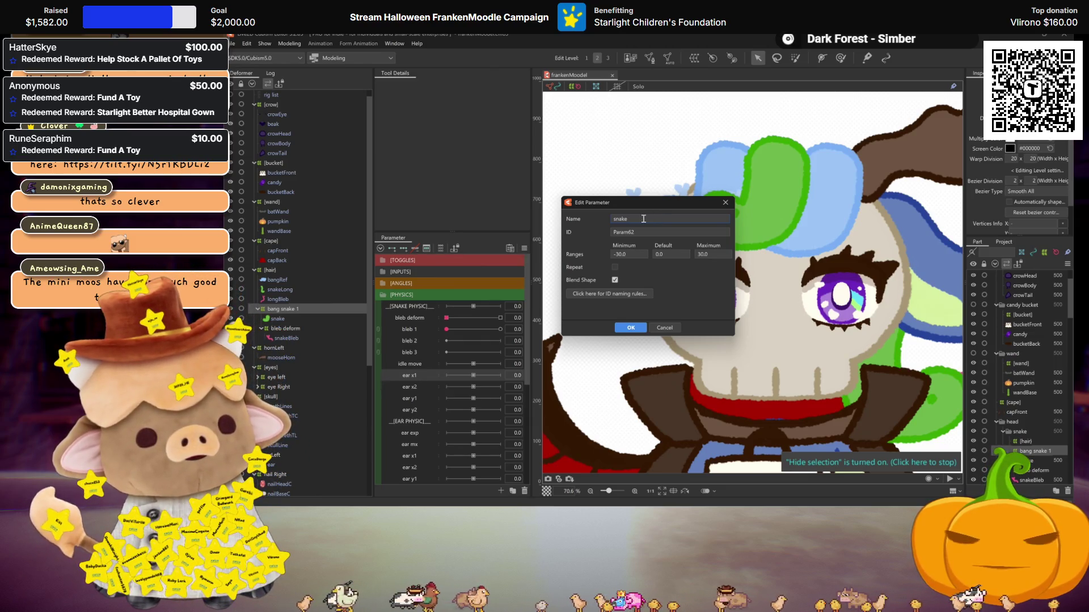
pyautogui.write(' x1')
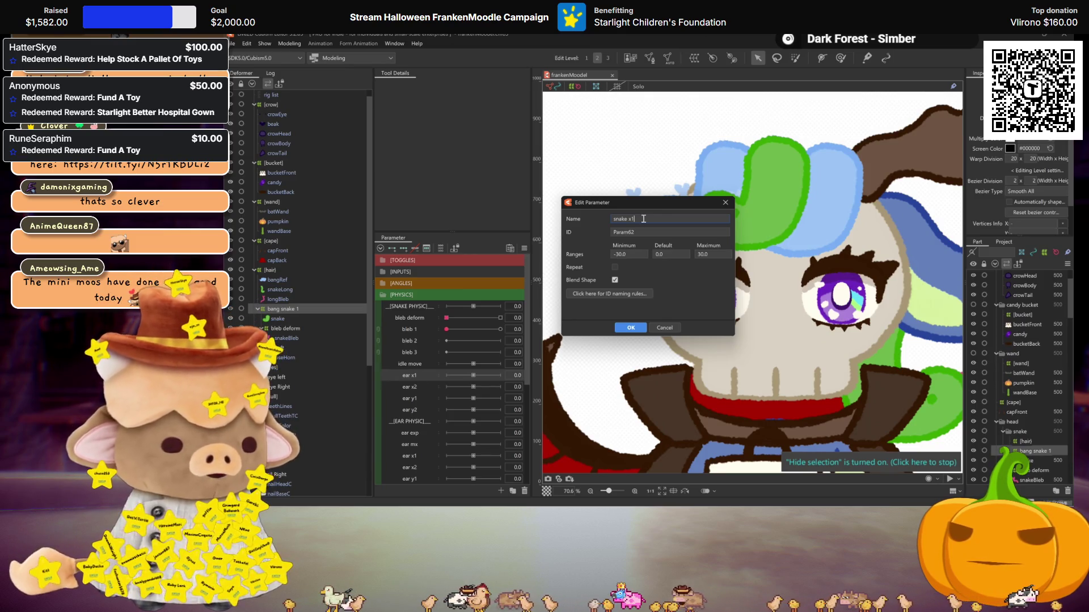
pyautogui.press('Return')
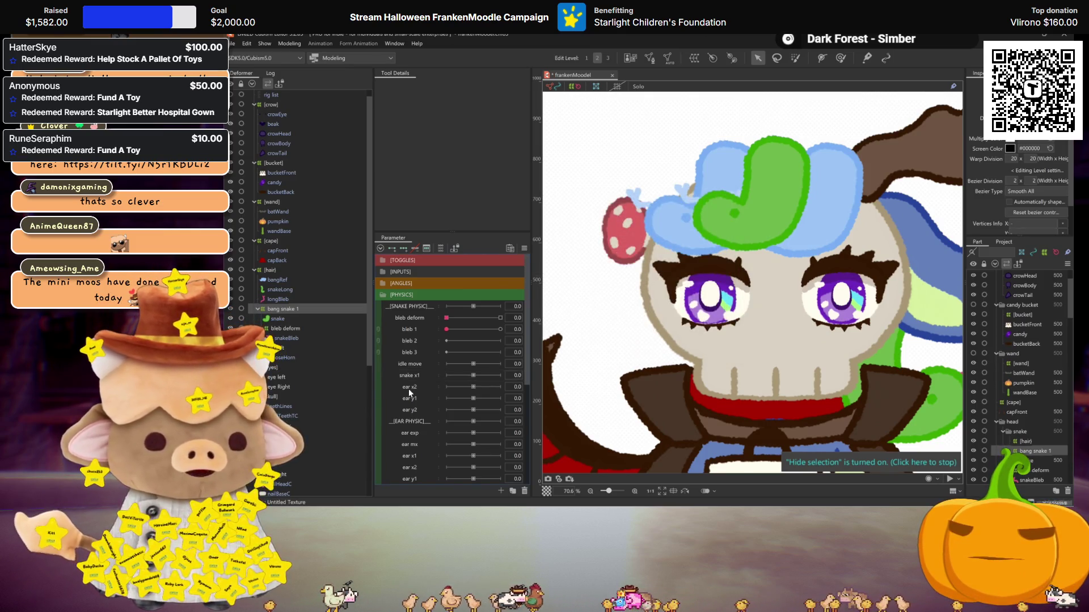
# Rename ear x2, ear y1 and ear y2 to snake x2, snake y1 and snake y2
pyautogui.rightClick(410, 389)
pyautogui.click(437, 396)
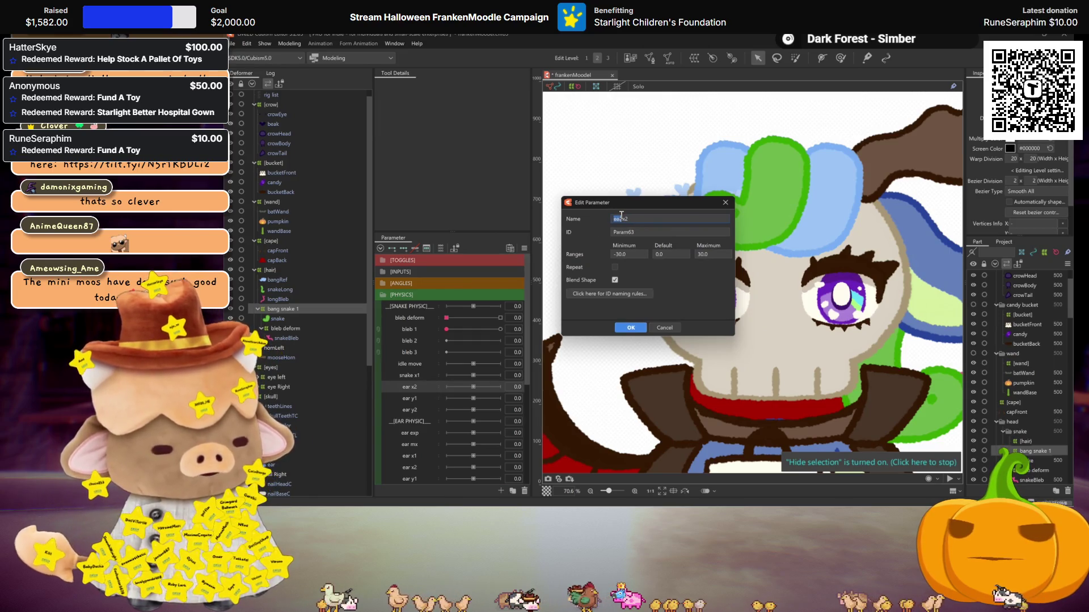
pyautogui.click(644, 329)
pyautogui.rightClick(428, 397)
pyautogui.click(454, 404)
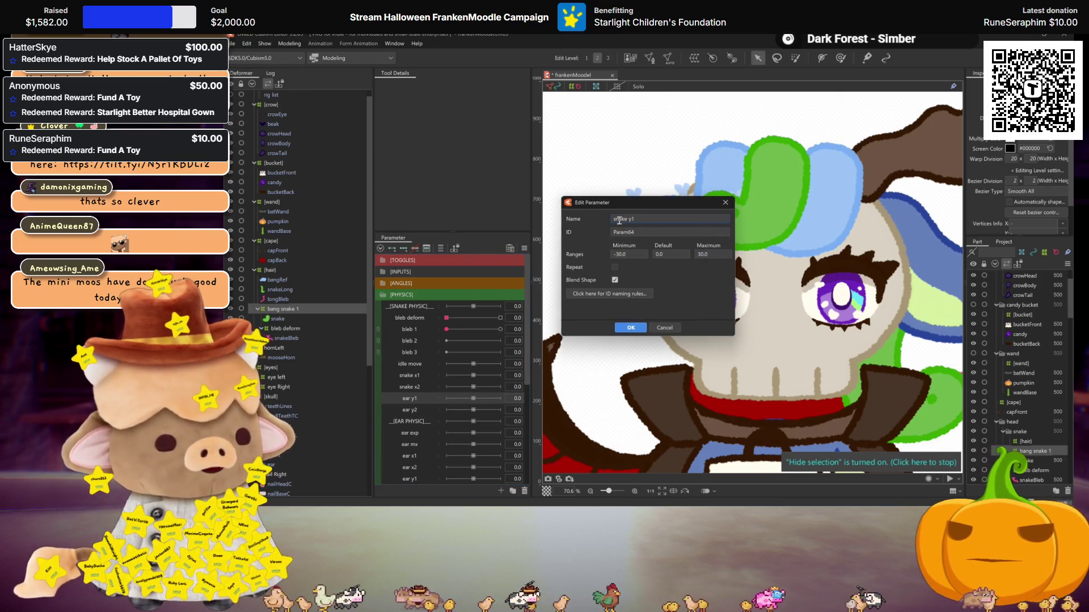
pyautogui.click(631, 328)
pyautogui.rightClick(419, 410)
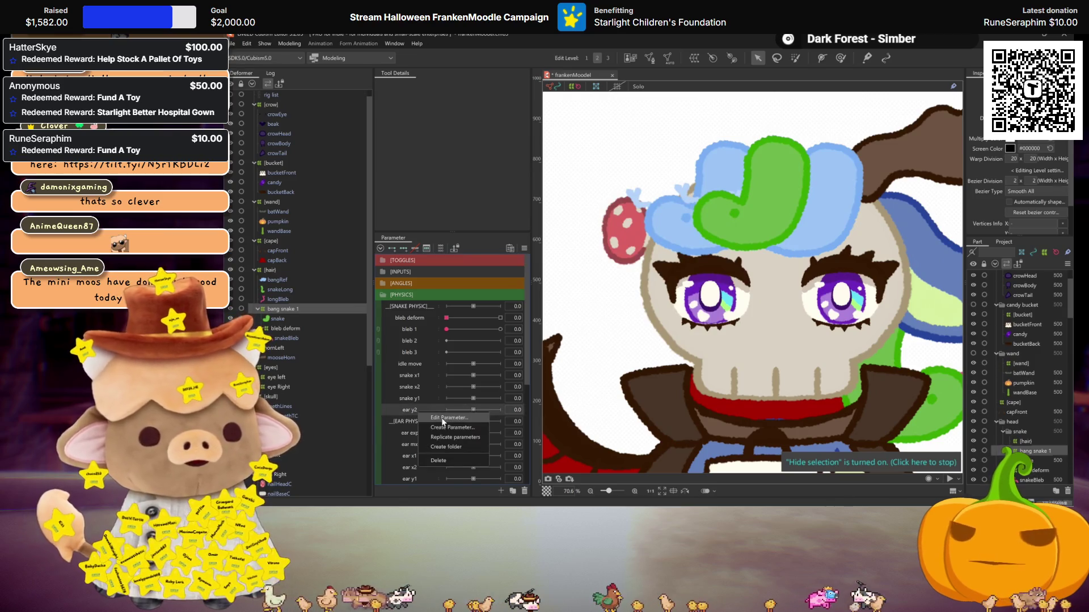
pyautogui.click(447, 417)
pyautogui.doubleClick(617, 219)
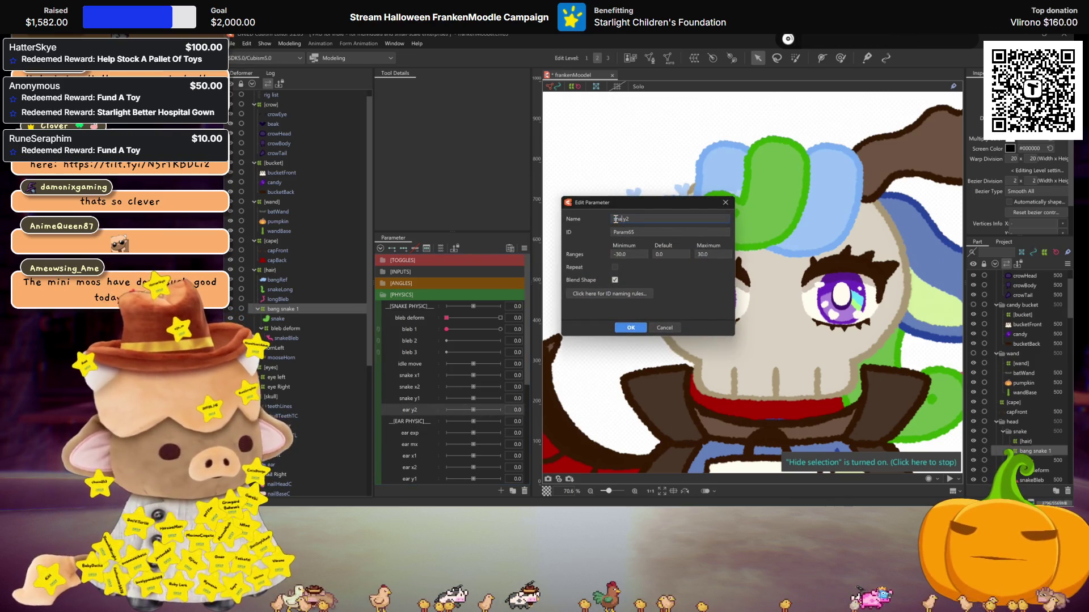
pyautogui.write('snak')
pyautogui.click(633, 328)
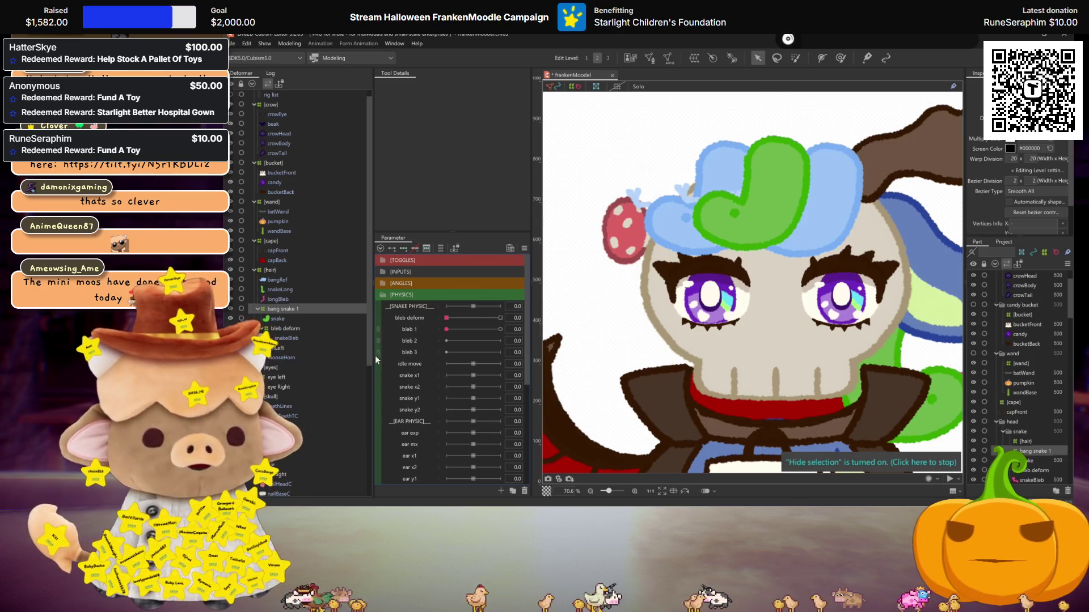
# Reselect the bang snake 1 deformer and push bleb 1 to 30 to preview the snake
pyautogui.click(286, 328)
pyautogui.click(288, 309)
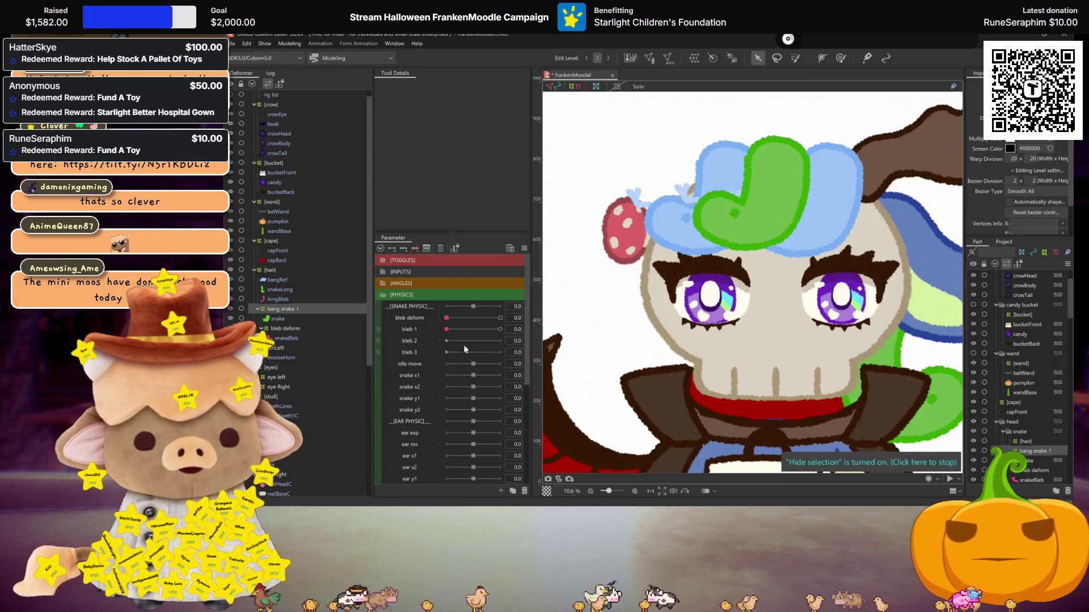
pyautogui.moveTo(451, 329); pyautogui.dragTo(526, 331)
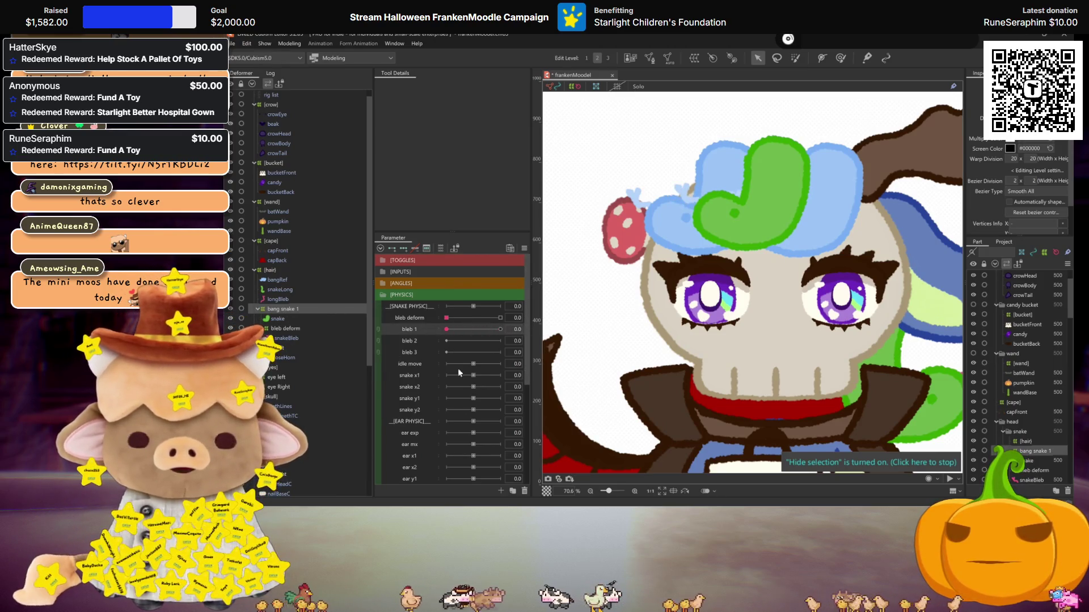
pyautogui.scroll(-1, 434, 360)
# Add three keys to idle move, set it to 30, and save the model
pyautogui.click(424, 329)
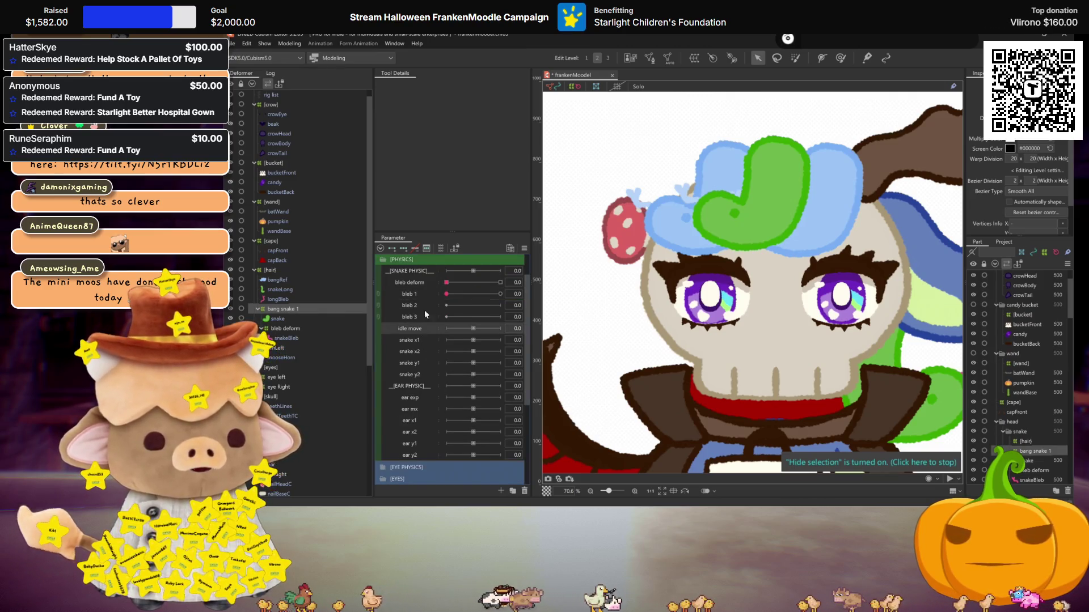
pyautogui.click(404, 249)
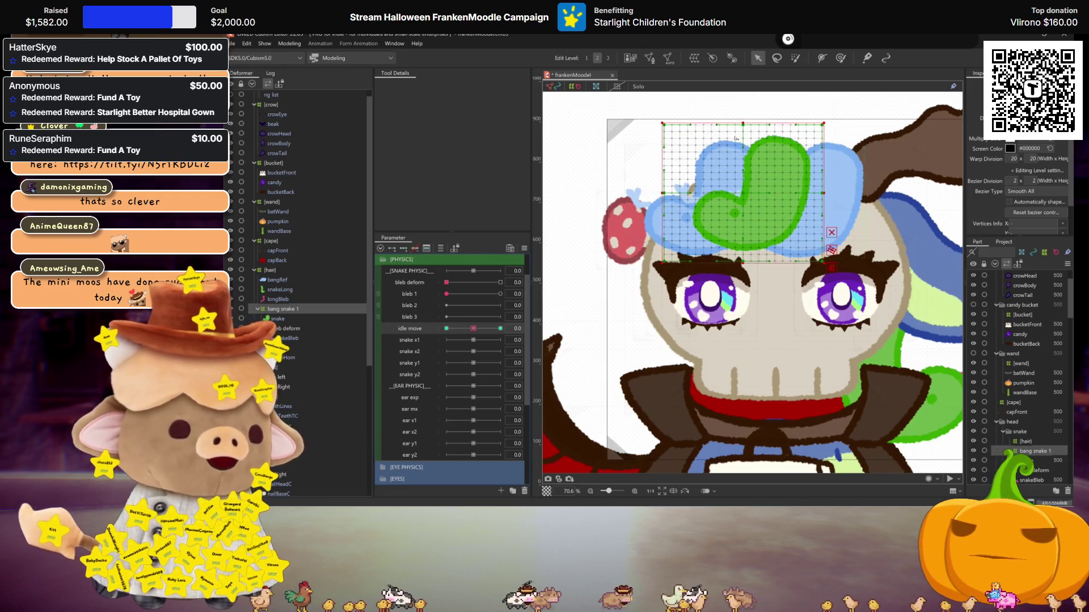
pyautogui.click(500, 328)
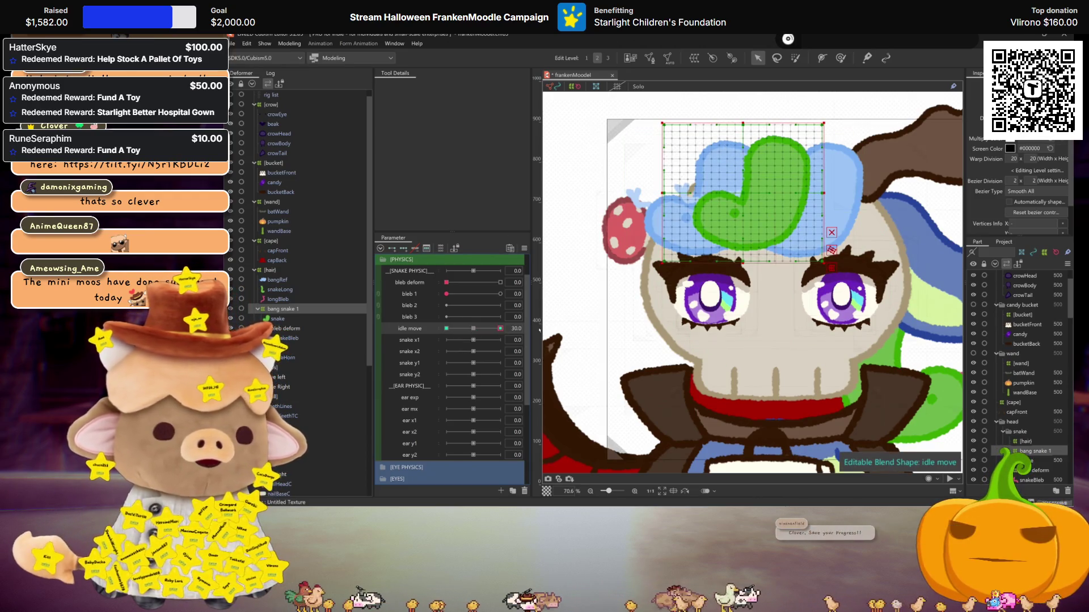
pyautogui.hotkey('ctrl', 's')
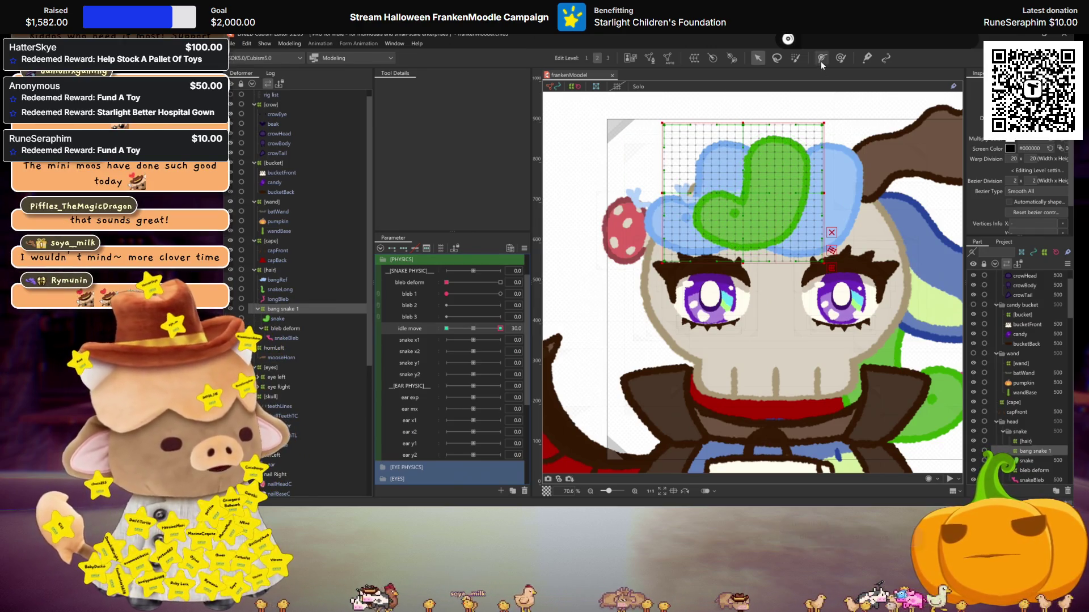
# Start a path-mode temporary deformation and place pins along the green snake on the hat
pyautogui.click(832, 268)
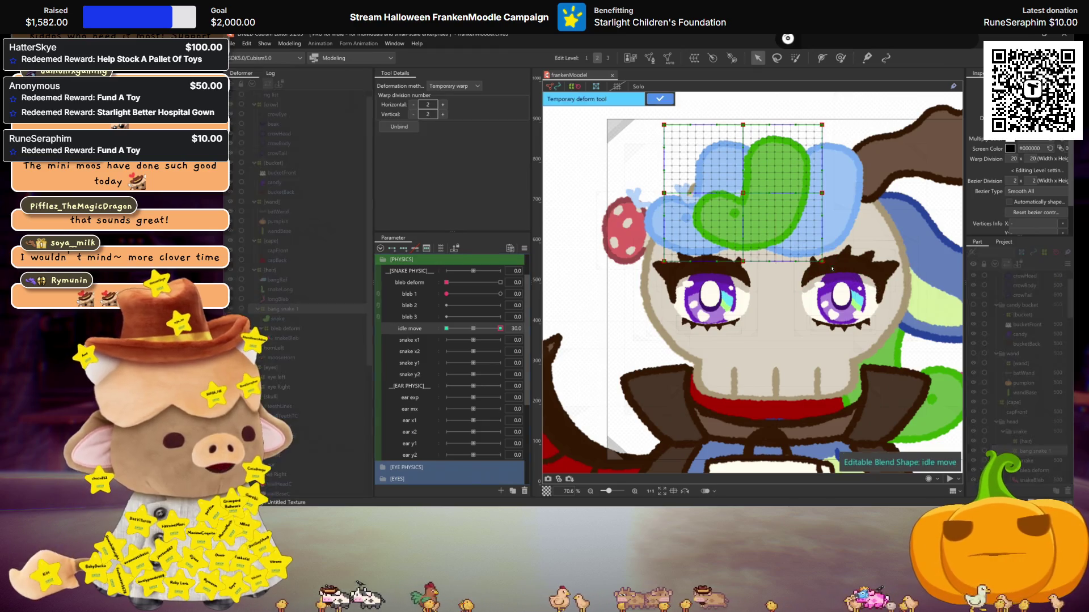
pyautogui.click(475, 86)
pyautogui.click(454, 150)
pyautogui.click(783, 142)
pyautogui.click(770, 213)
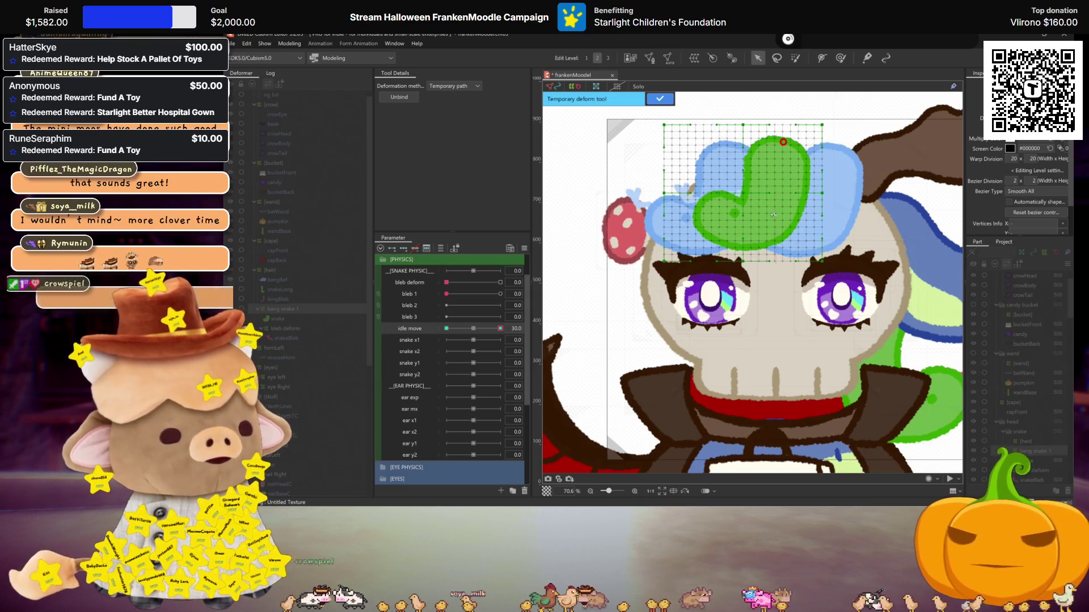
pyautogui.click(706, 210)
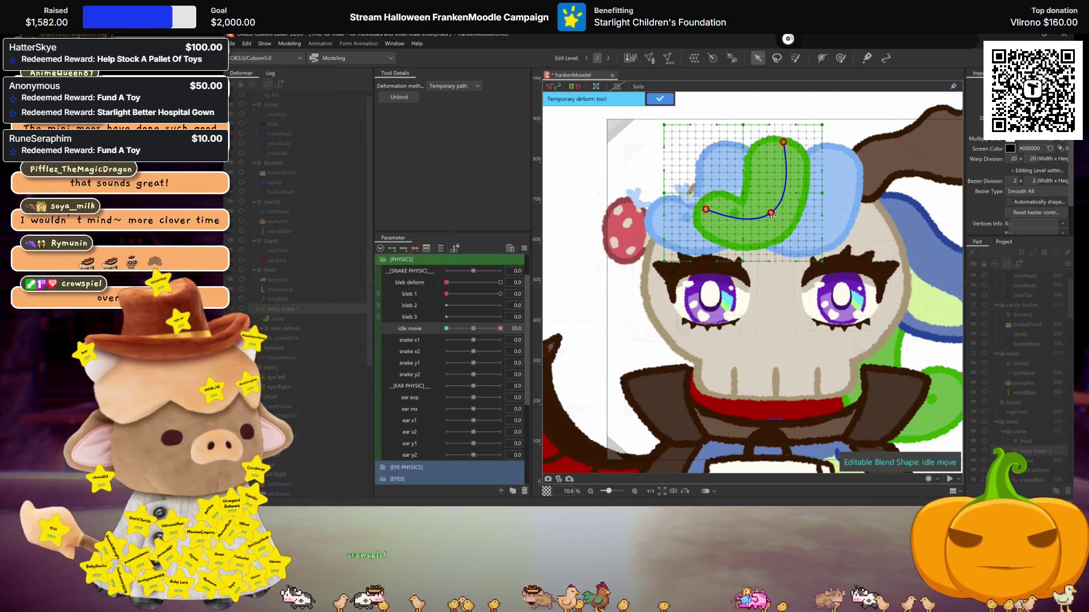
pyautogui.moveTo(771, 213)
pyautogui.mouseDown()
pyautogui.moveTo(796, 235)
pyautogui.moveTo(785, 228)
pyautogui.mouseUp()
pyautogui.hotkey('ctrl', 'z')
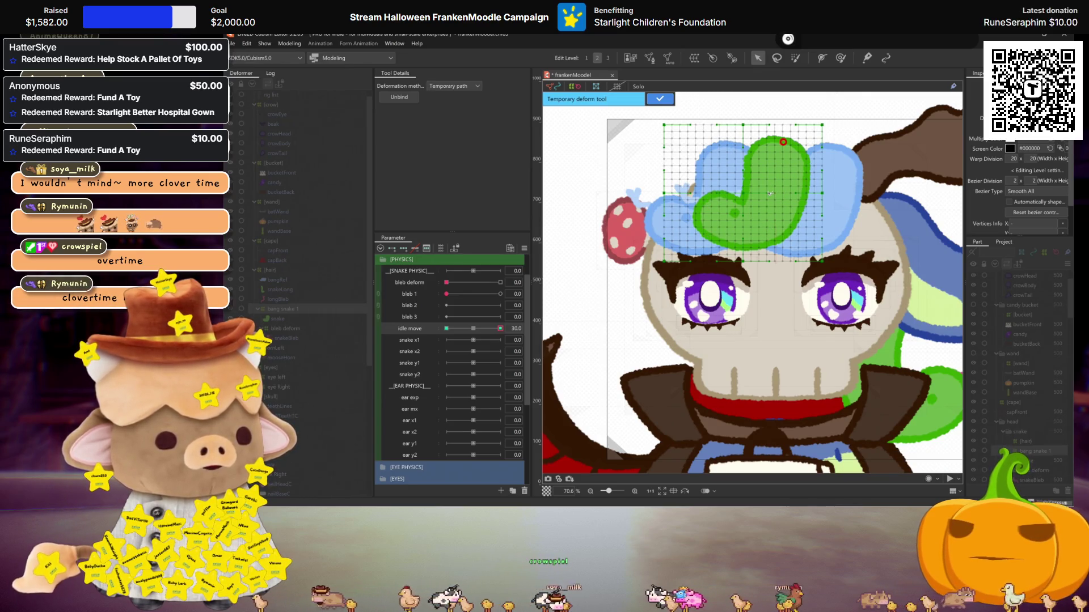
# Rework the path points down to the lower left and bend the green snake, then finish the deformation
pyautogui.click(744, 194)
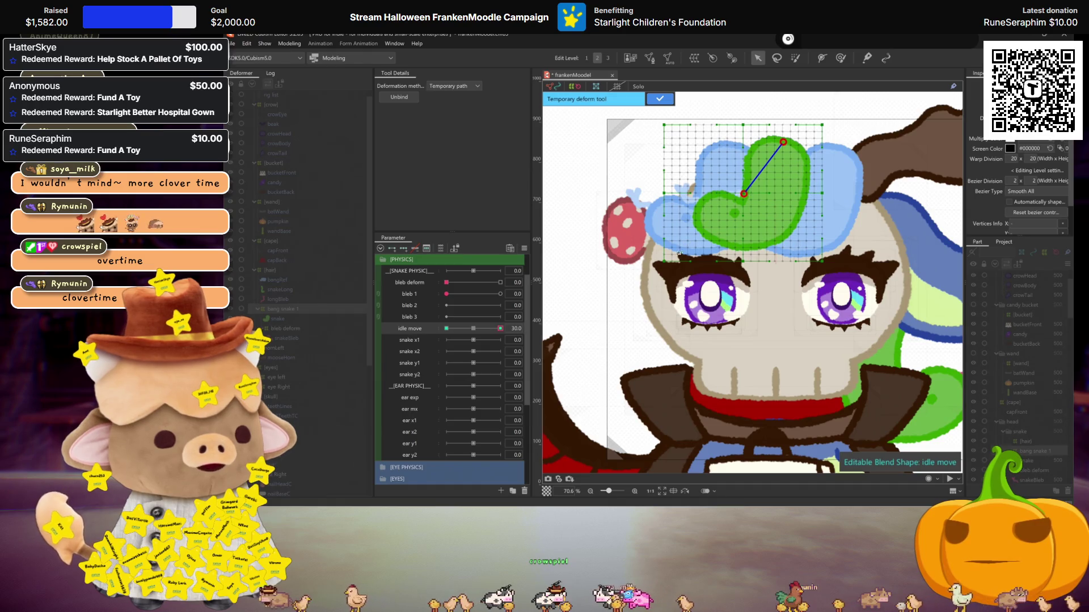
pyautogui.moveTo(752, 194); pyautogui.dragTo(756, 201)
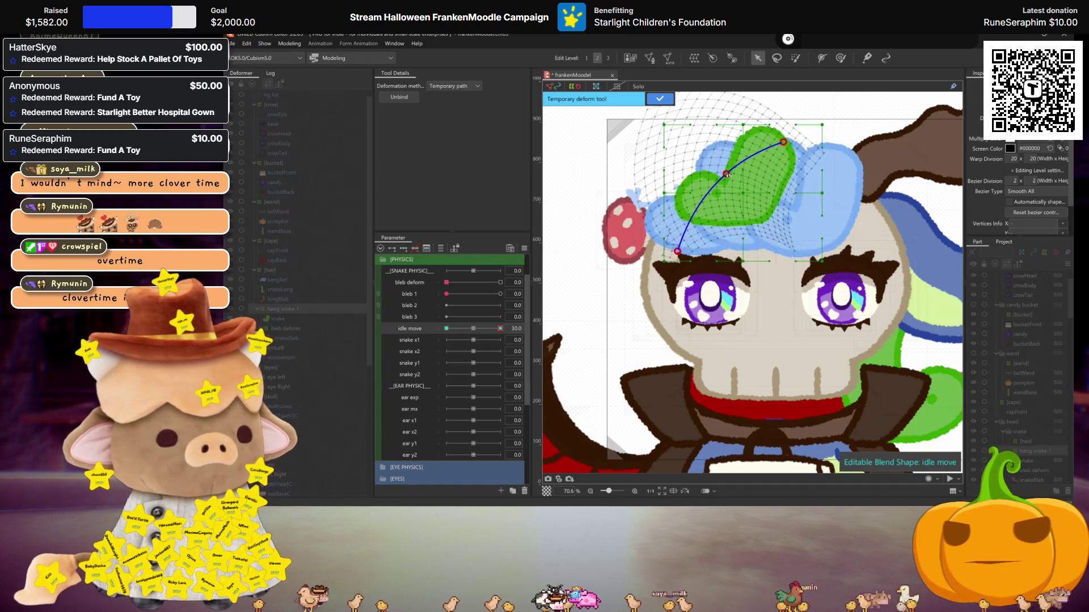
pyautogui.hotkey('ctrl', 'z')
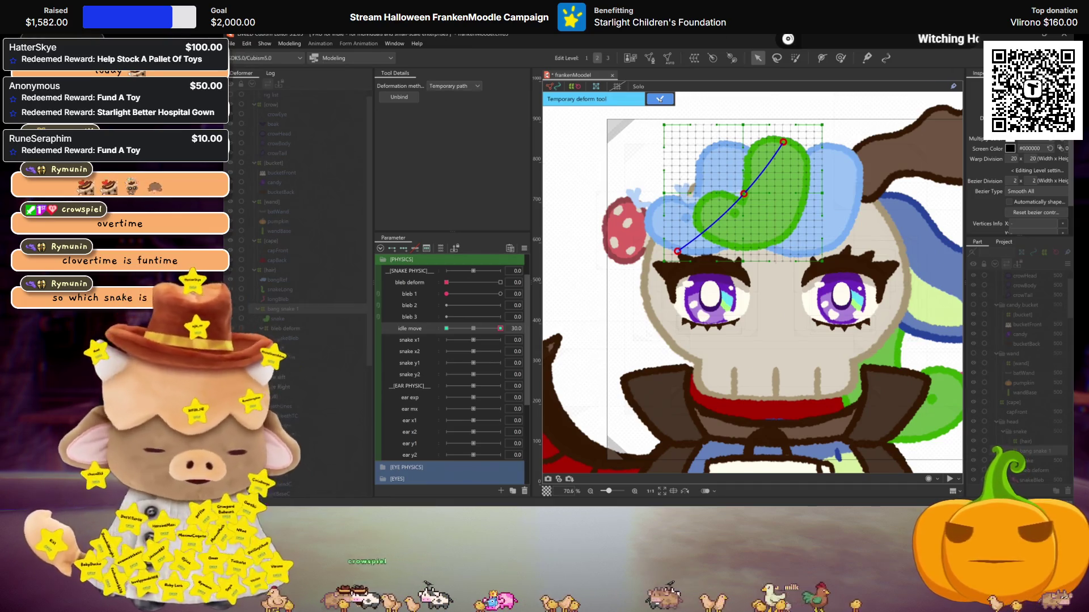
pyautogui.hotkey('ctrl', 'z')
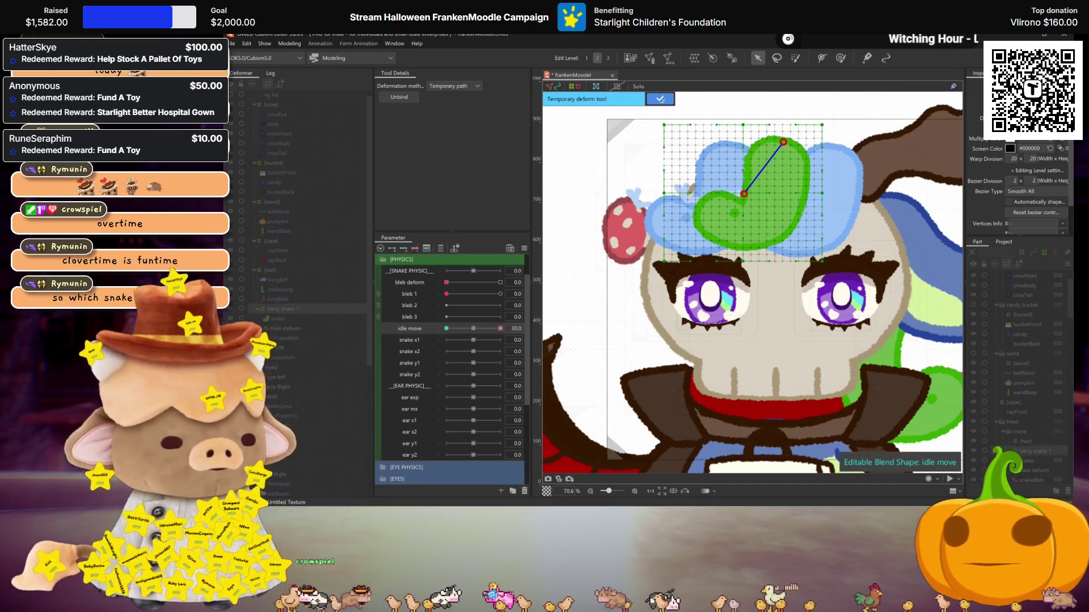
pyautogui.click(773, 216)
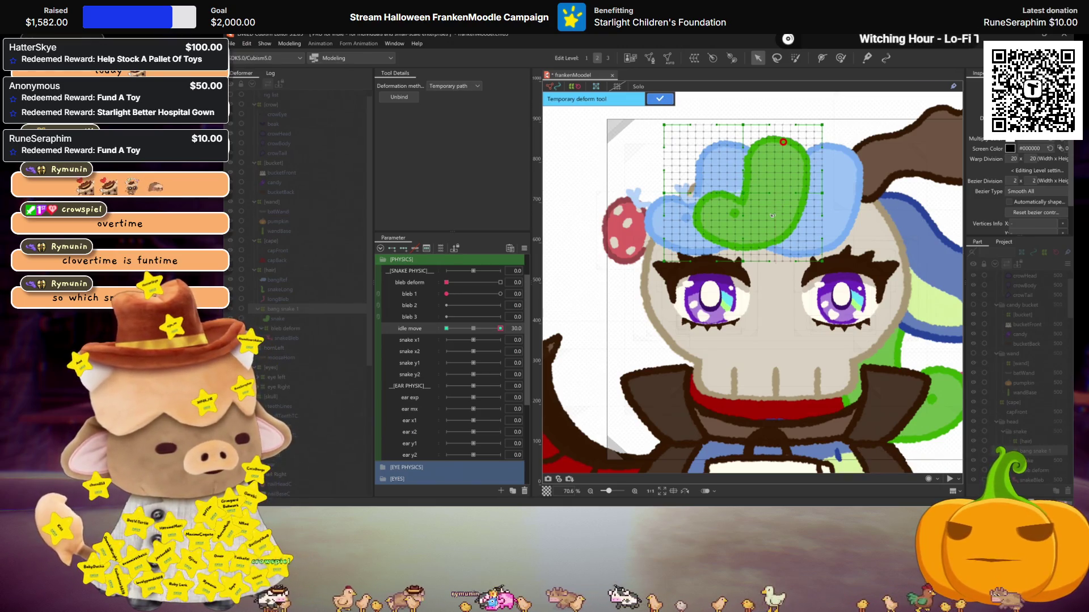
pyautogui.click(691, 257)
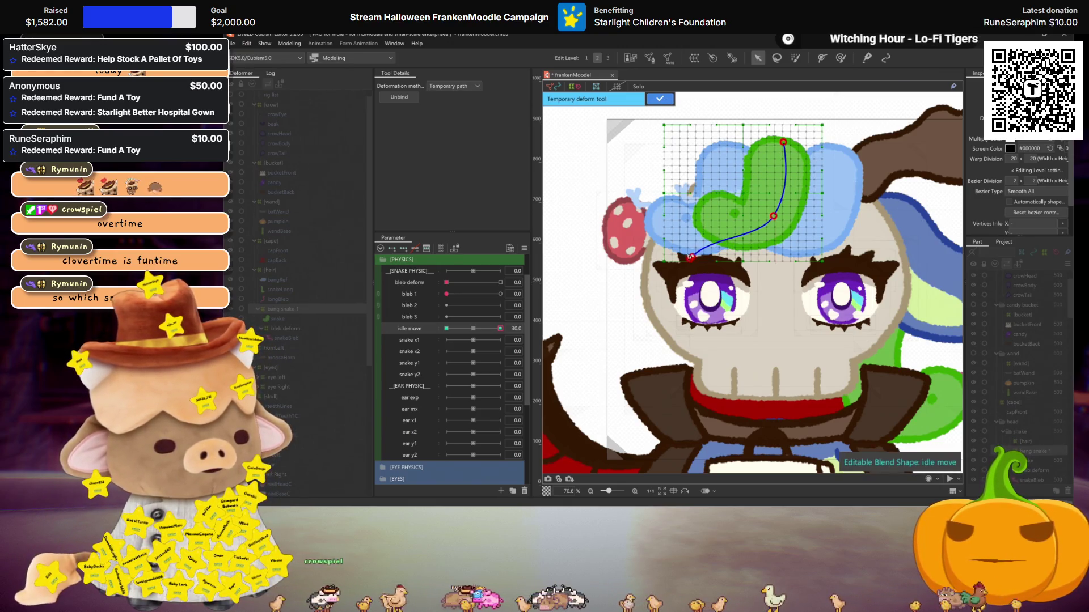
pyautogui.moveTo(690, 255); pyautogui.dragTo(694, 258)
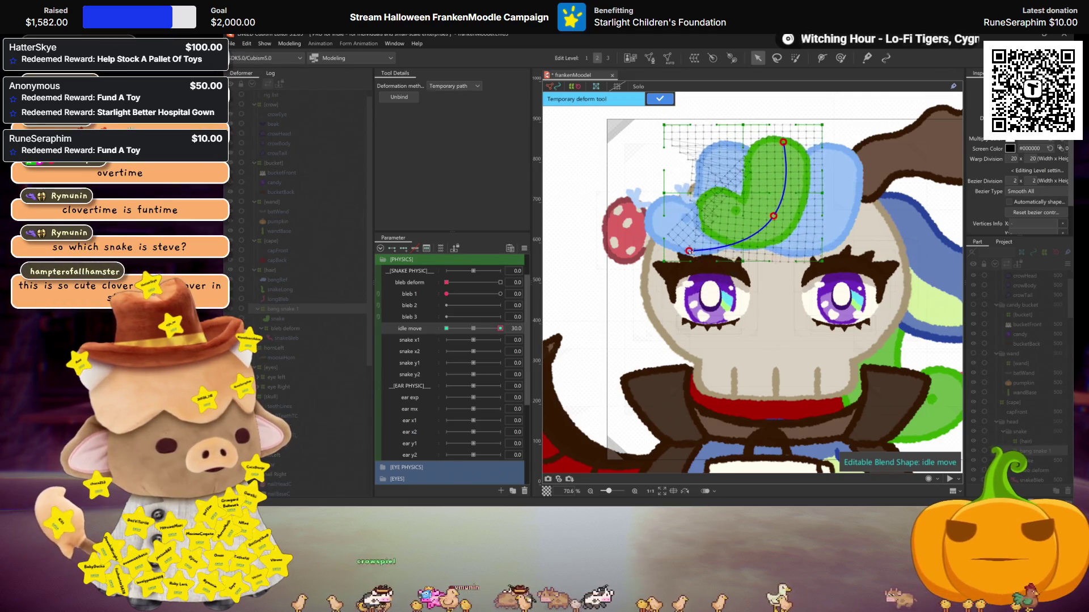
pyautogui.click(659, 98)
pyautogui.scroll(2, 743, 198)
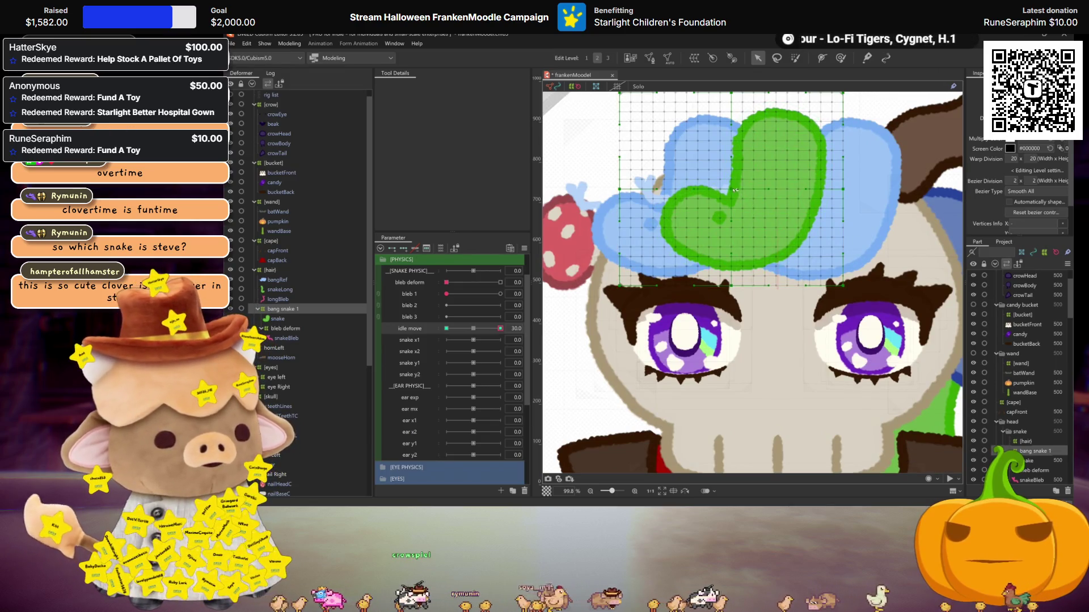
# Warp the hat grid around the green snake, raise Bezier Division to 4, and pull the lower-left mesh down
pyautogui.moveTo(735, 191); pyautogui.dragTo(679, 193)
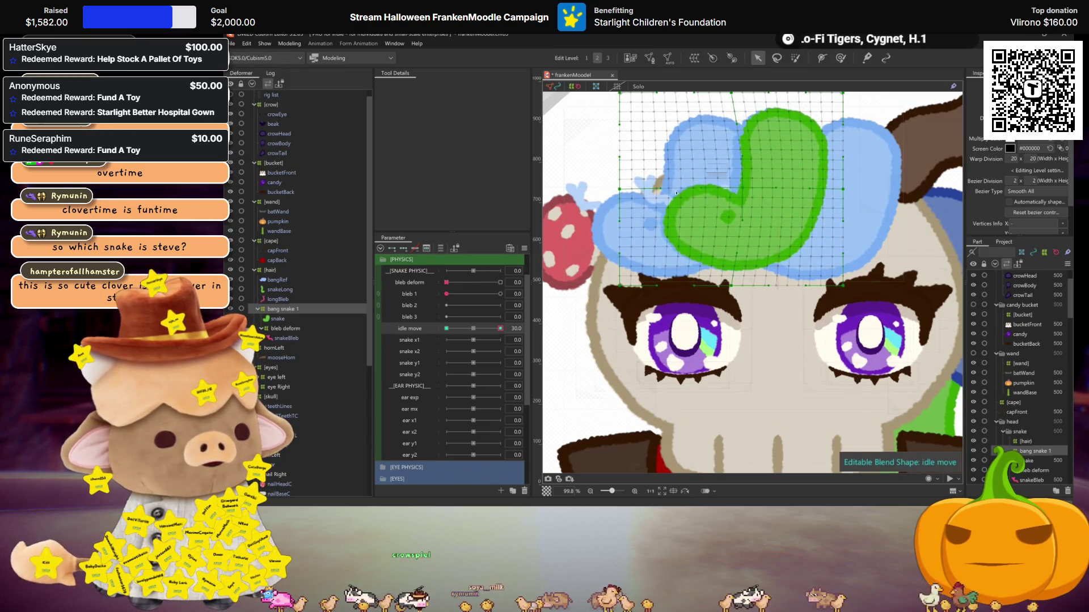
pyautogui.moveTo(678, 192); pyautogui.dragTo(630, 193)
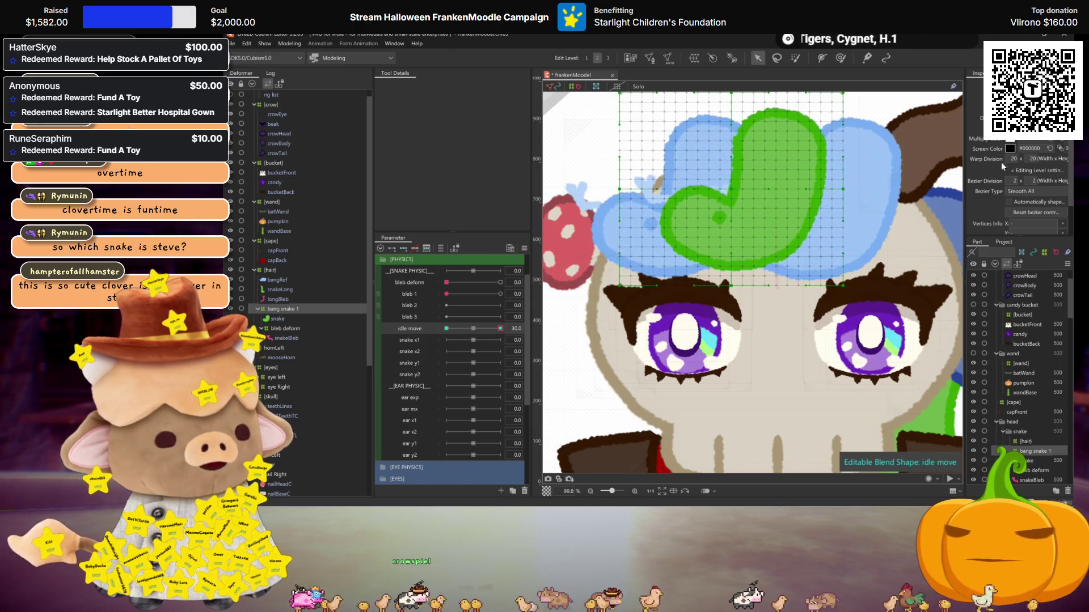
pyautogui.moveTo(1015, 181); pyautogui.dragTo(1044, 182)
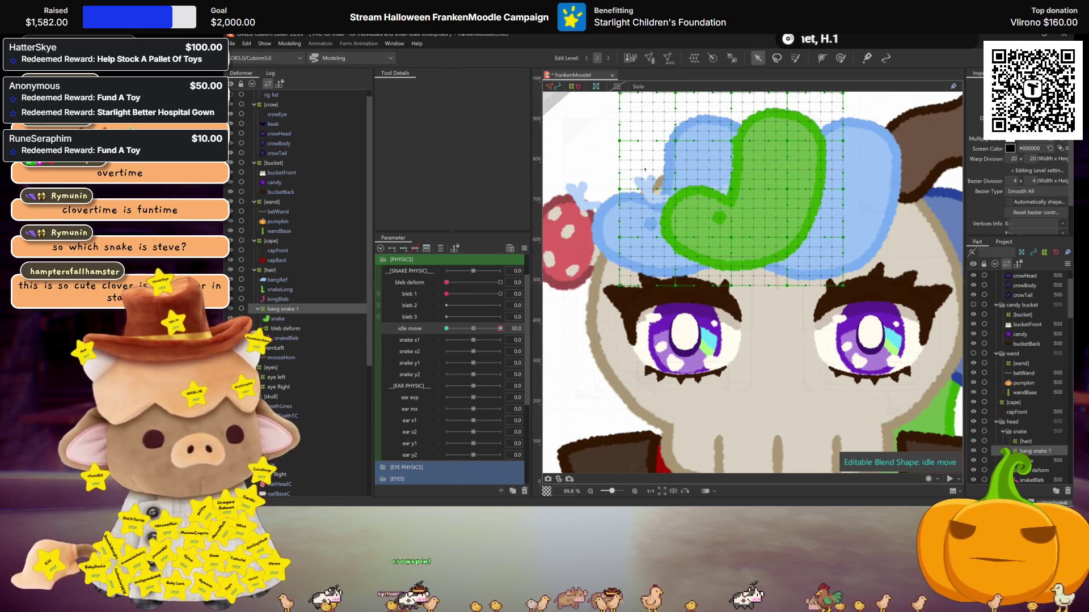
pyautogui.moveTo(681, 241); pyautogui.dragTo(676, 251)
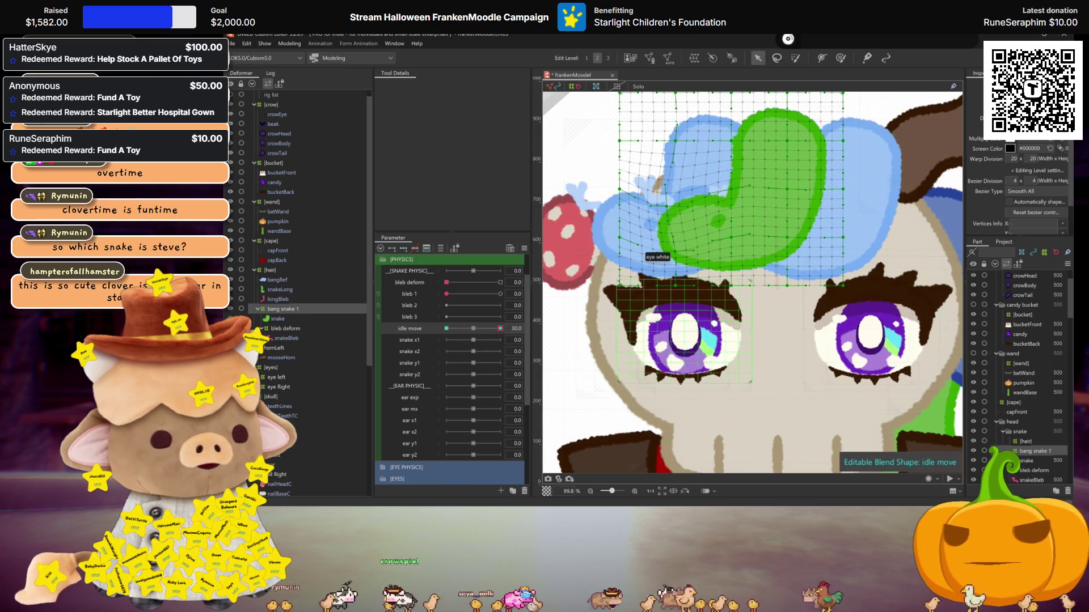
pyautogui.moveTo(621, 238); pyautogui.dragTo(687, 311)
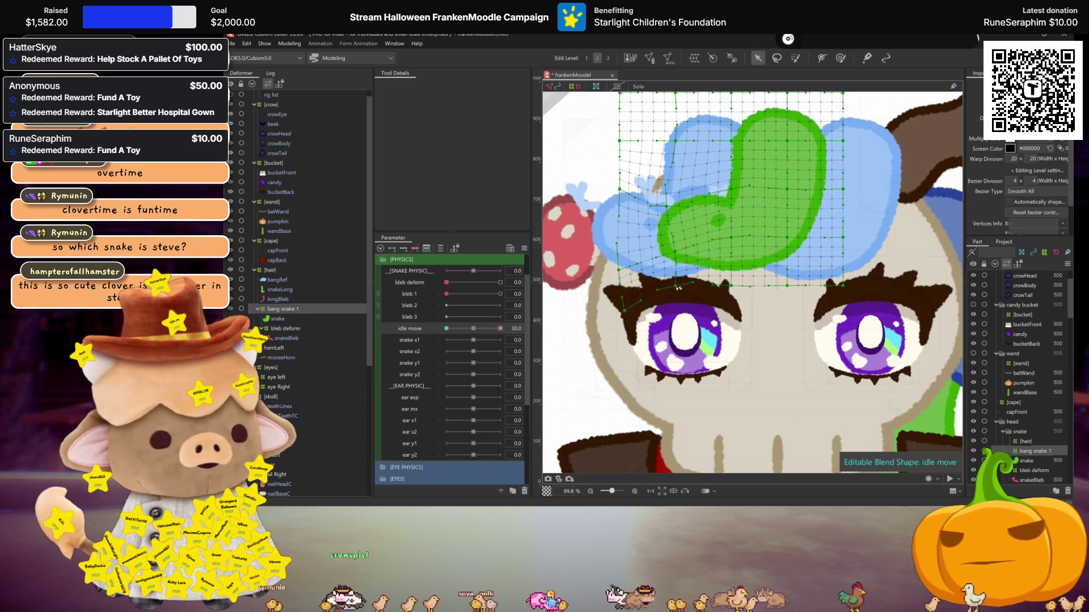
pyautogui.moveTo(678, 254); pyautogui.dragTo(679, 266)
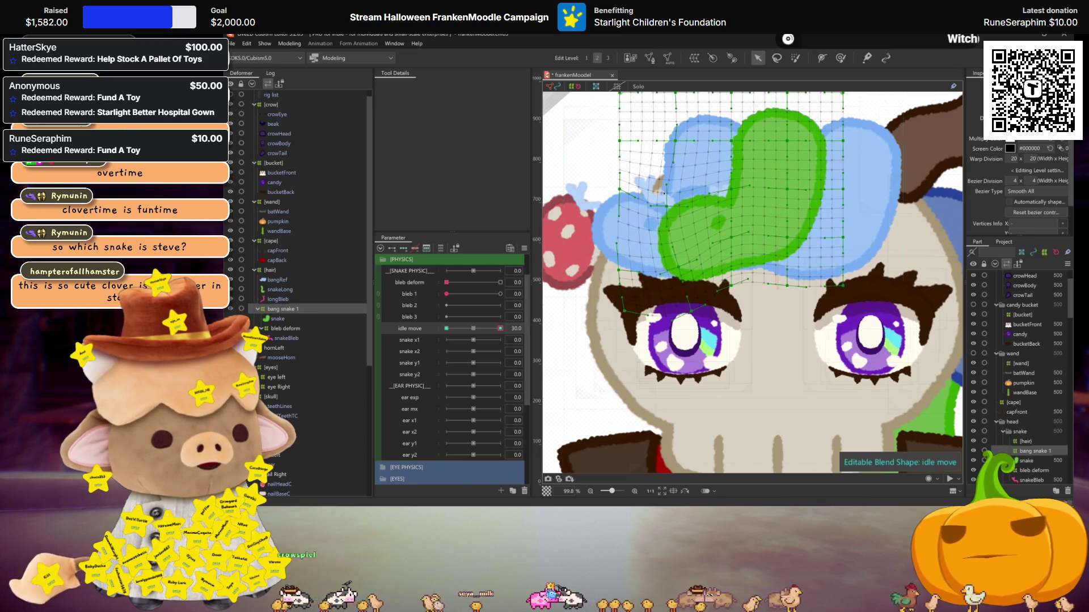
# Keep pulling the mesh's left and bottom edges down to reshape the blue left lobe, then preview bleb 1 at 30
pyautogui.moveTo(669, 209); pyautogui.dragTo(712, 297)
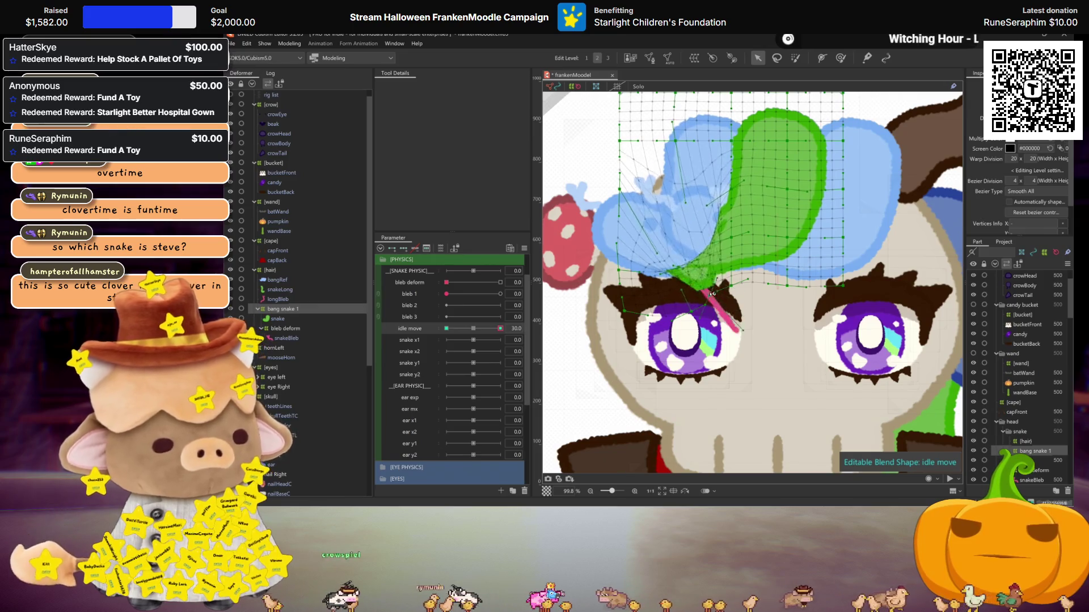
pyautogui.hotkey('ctrl', 'z')
pyautogui.hotkey('ctrl', 'z')
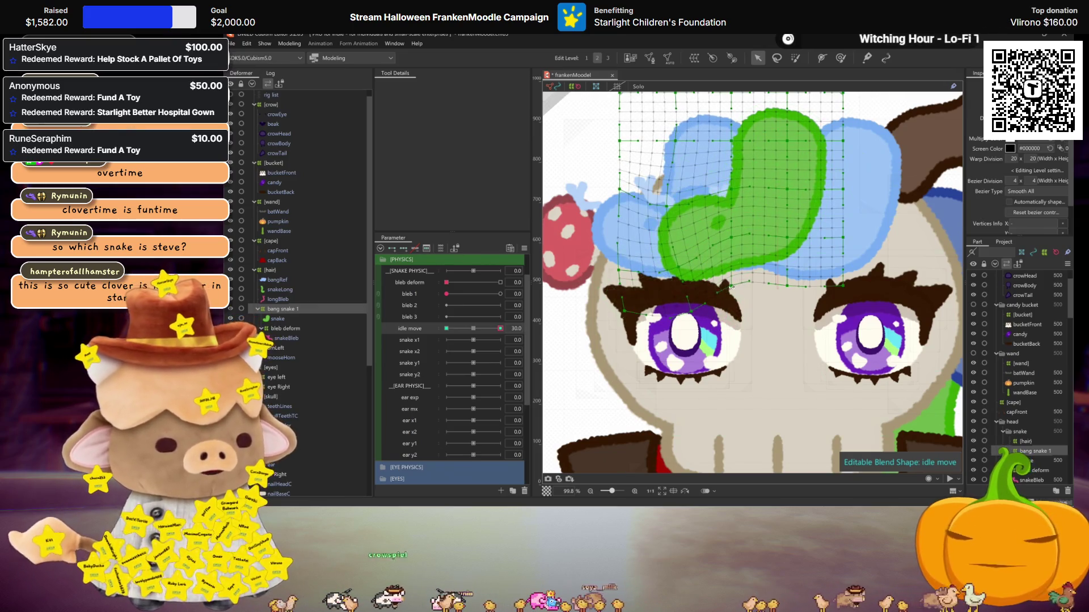
pyautogui.moveTo(733, 289); pyautogui.dragTo(739, 295)
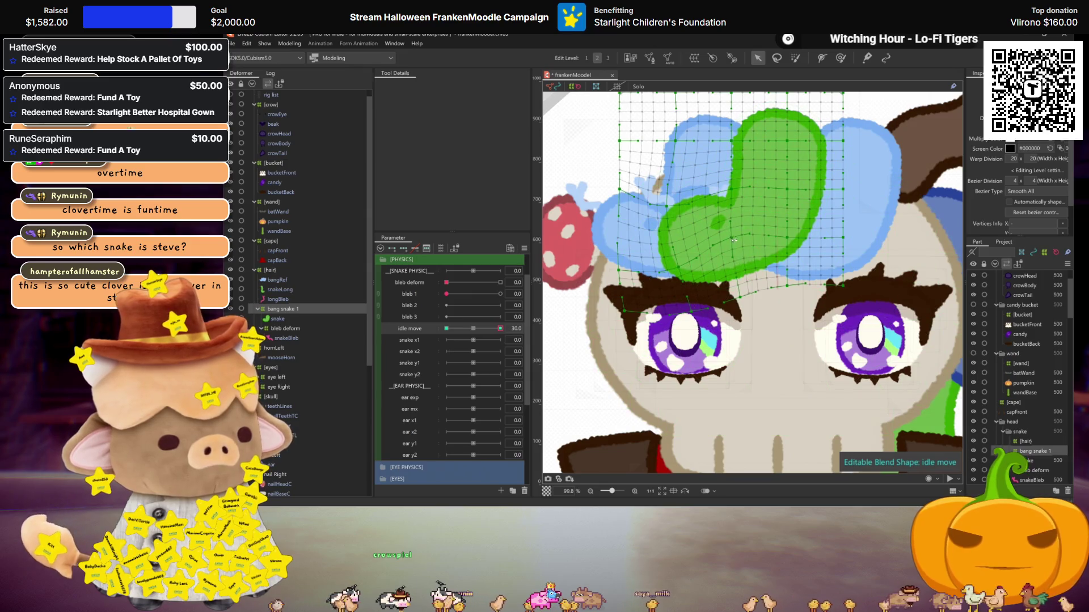
pyautogui.moveTo(733, 239); pyautogui.dragTo(738, 253)
pyautogui.moveTo(670, 208); pyautogui.dragTo(662, 222)
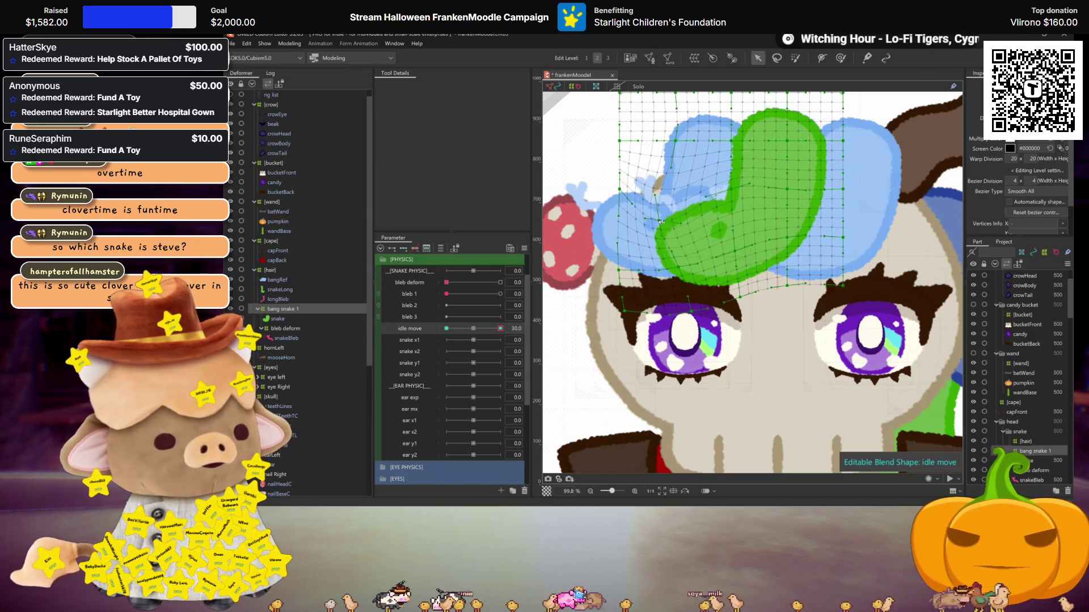
pyautogui.moveTo(684, 270); pyautogui.dragTo(680, 280)
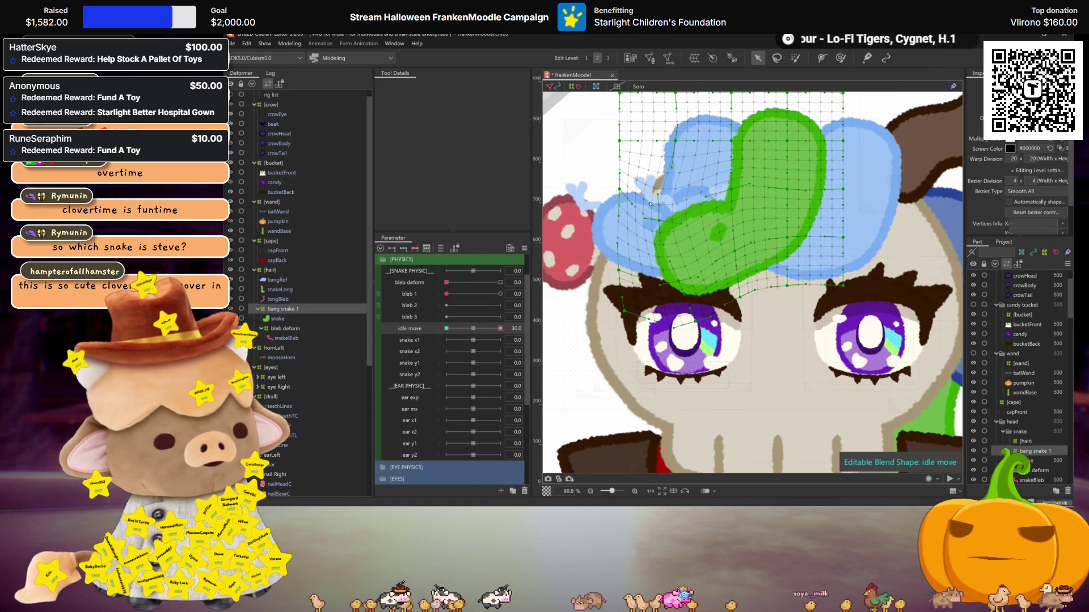
pyautogui.moveTo(622, 189); pyautogui.dragTo(622, 269)
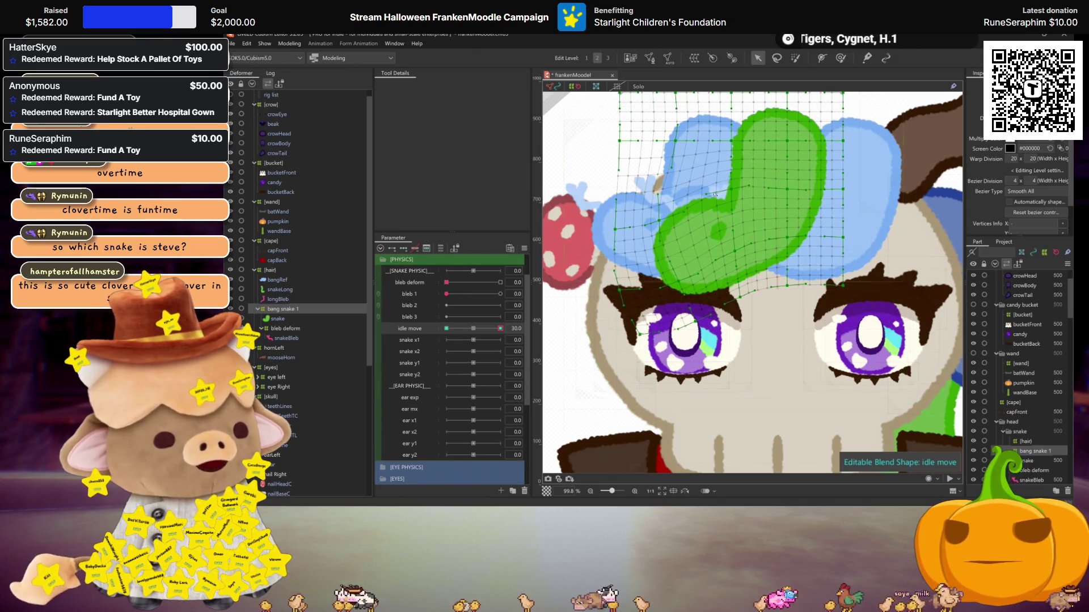
pyautogui.moveTo(652, 232)
pyautogui.mouseDown()
pyautogui.moveTo(667, 229)
pyautogui.moveTo(676, 284)
pyautogui.mouseUp()
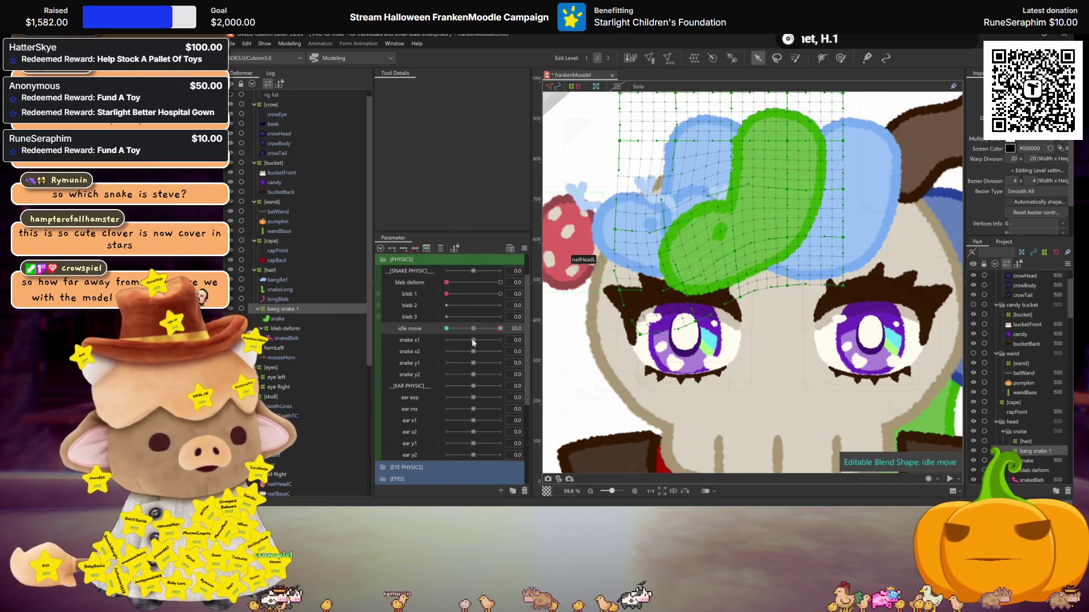
pyautogui.moveTo(446, 293); pyautogui.dragTo(525, 292)
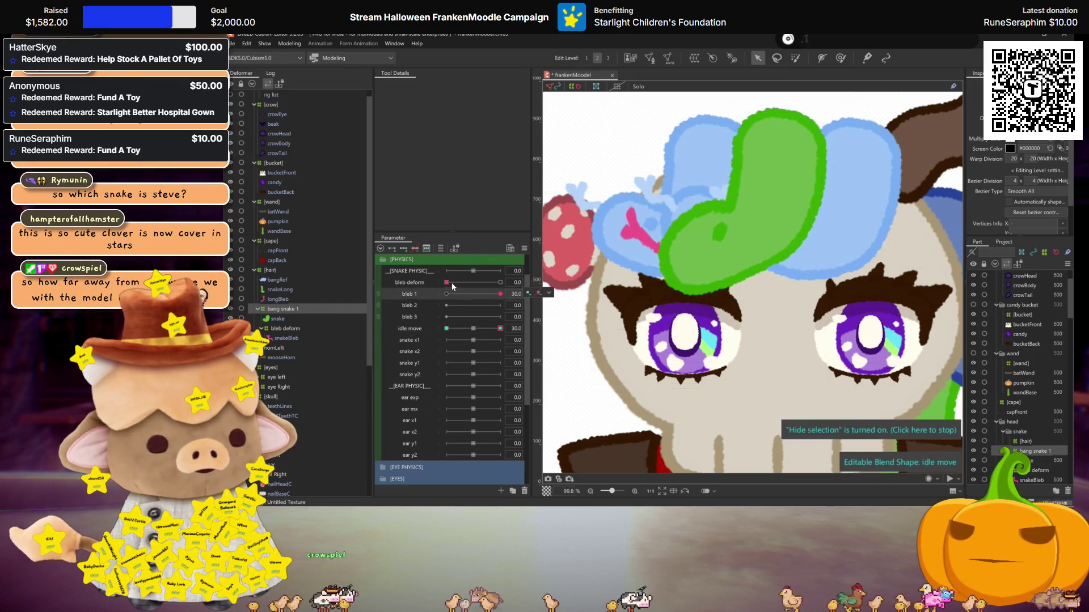
# Set bleb deform to 30, scrub idle move, then undo and redo to recover the idle move keys
pyautogui.moveTo(452, 282); pyautogui.dragTo(501, 282)
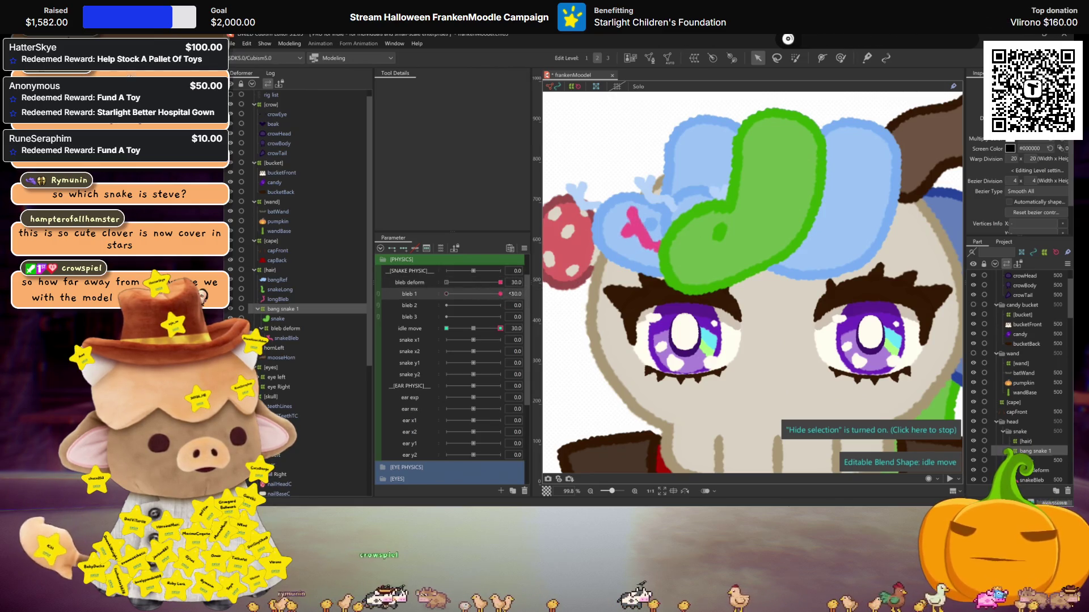
pyautogui.moveTo(480, 332); pyautogui.dragTo(500, 329)
pyautogui.hotkey('ctrl', 'z')
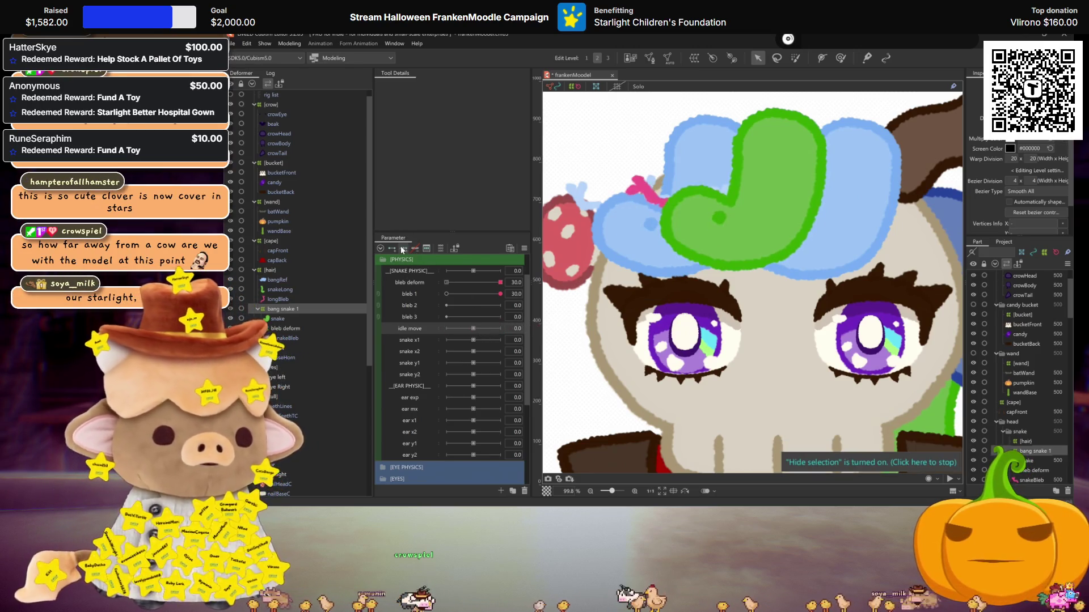
pyautogui.hotkey('ctrl', 'y')
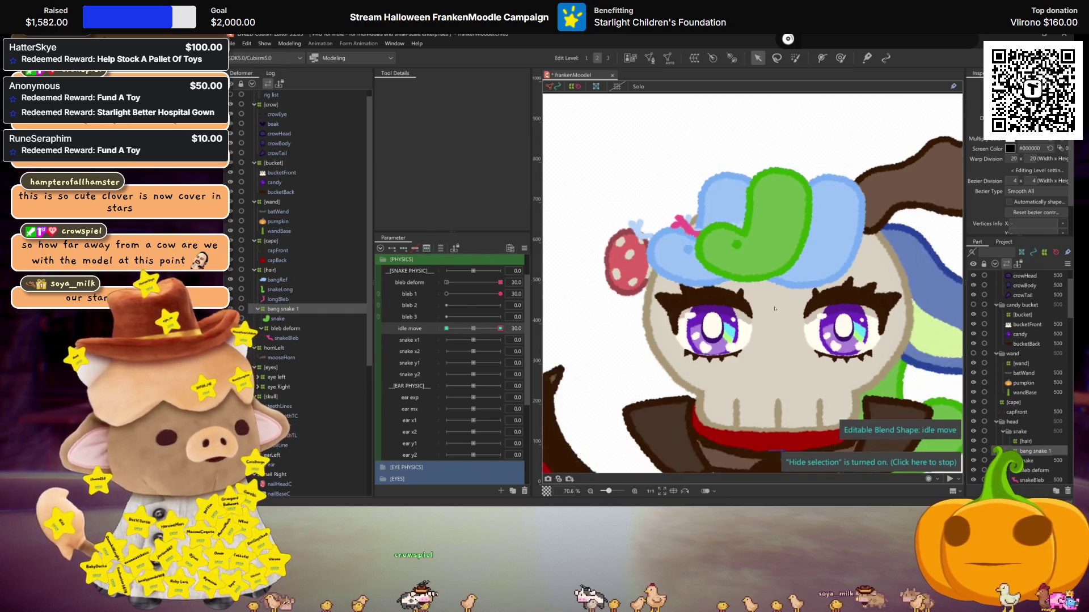
pyautogui.scroll(-3, 782, 312)
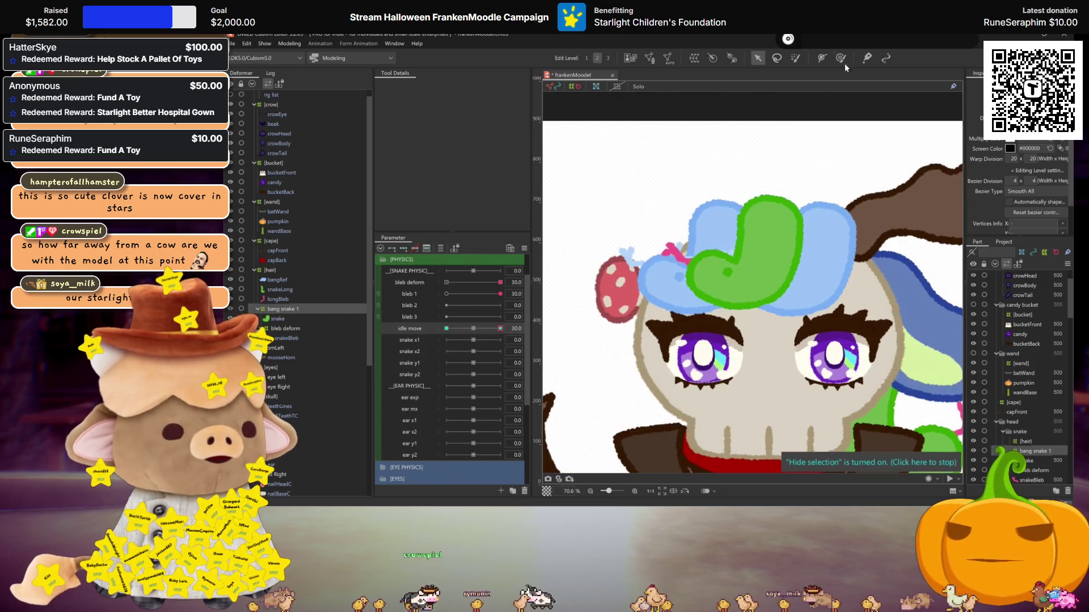
# With the deform brush, nudge the hat mesh around the snake bang and preview idle move's extremes
pyautogui.click(841, 59)
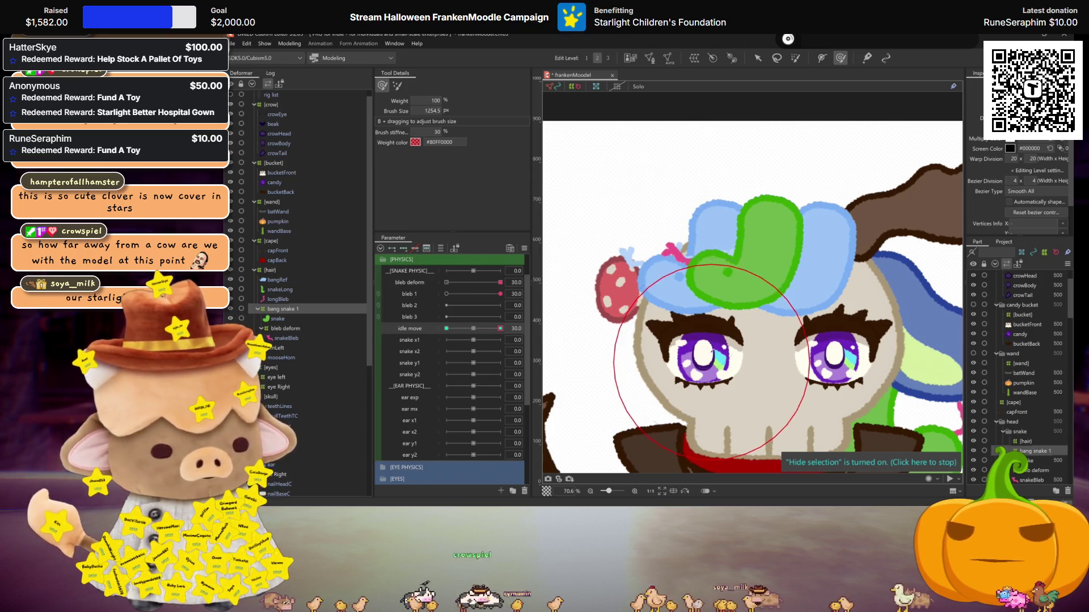
pyautogui.moveTo(681, 295); pyautogui.dragTo(657, 275)
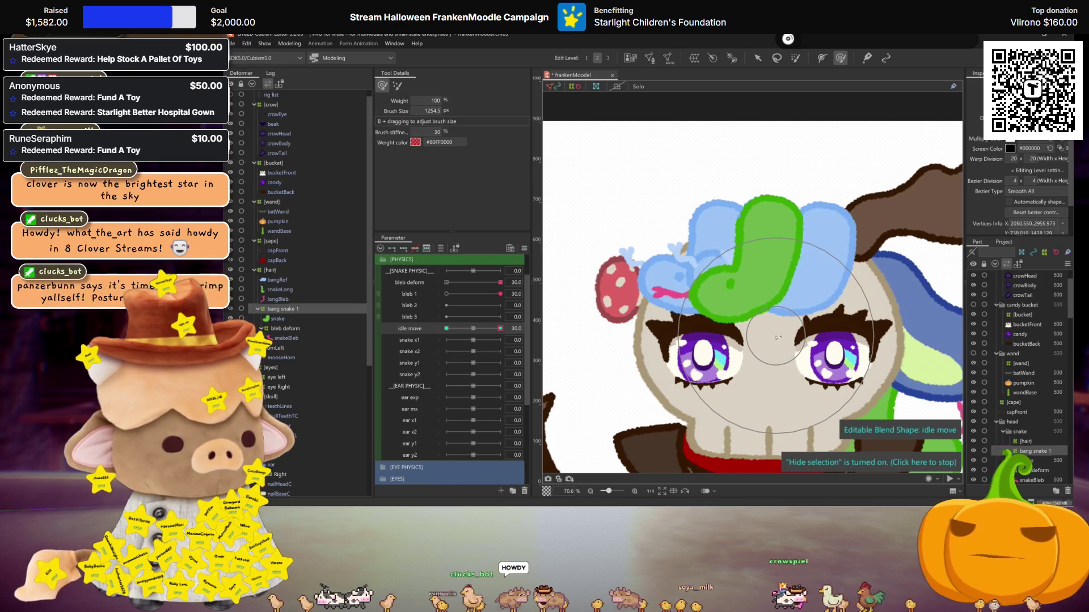
pyautogui.moveTo(478, 335)
pyautogui.mouseDown()
pyautogui.moveTo(505, 337)
pyautogui.moveTo(467, 332)
pyautogui.mouseUp()
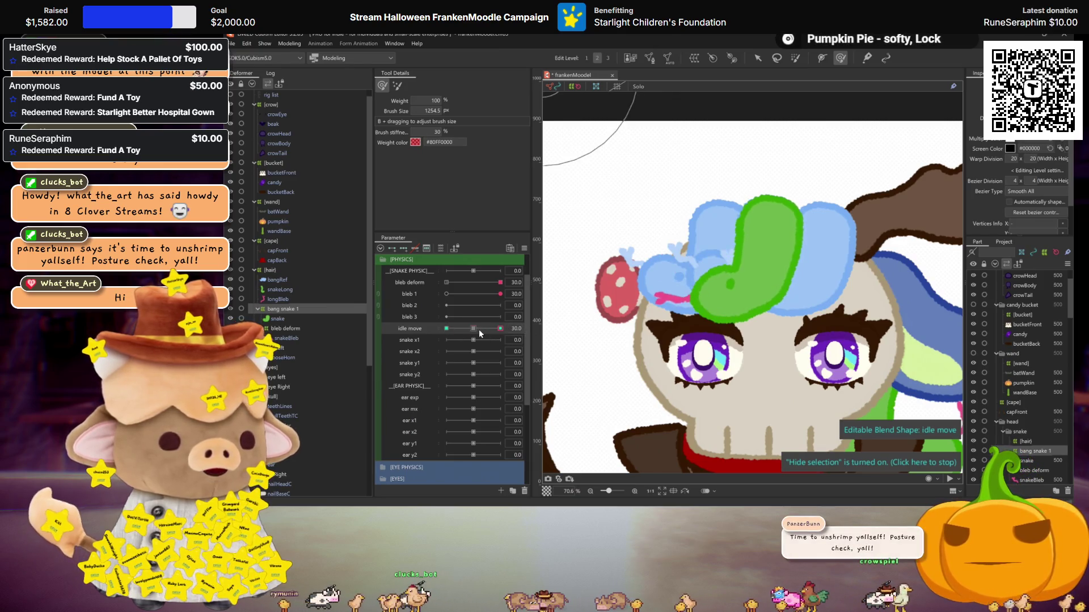
pyautogui.moveTo(480, 334); pyautogui.dragTo(443, 338)
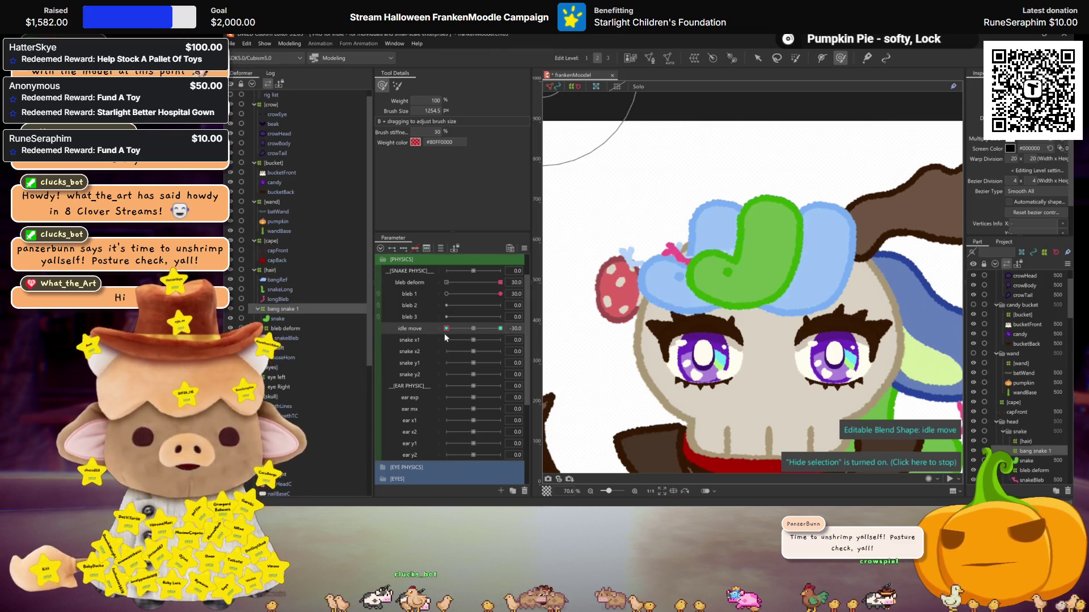
pyautogui.moveTo(476, 328)
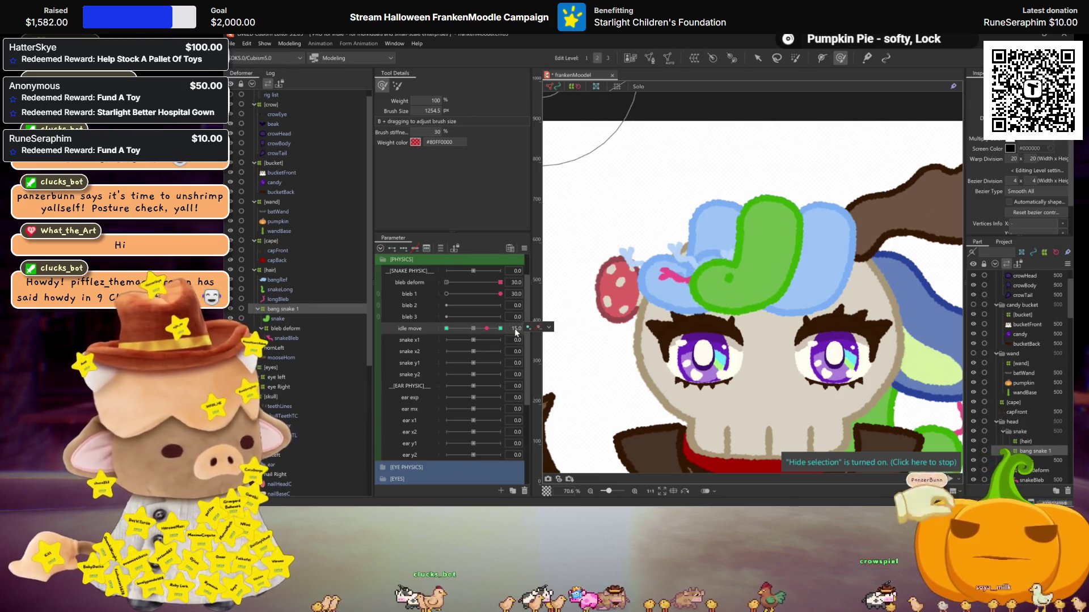
# Brush the green hat around the pink clip at idle move -30, then return idle move to 0
pyautogui.click(473, 328)
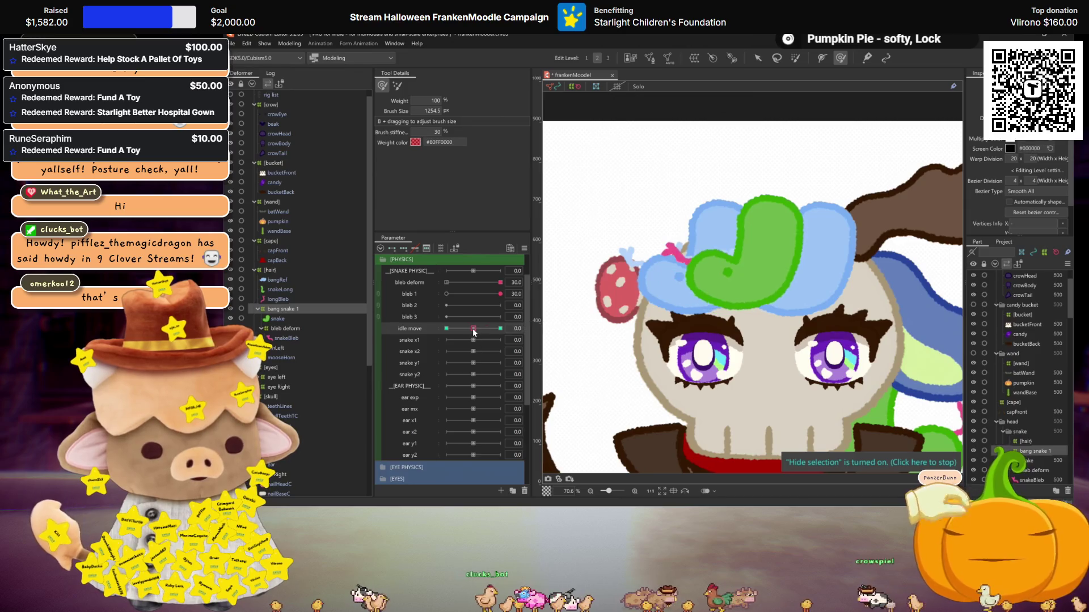
pyautogui.click(447, 328)
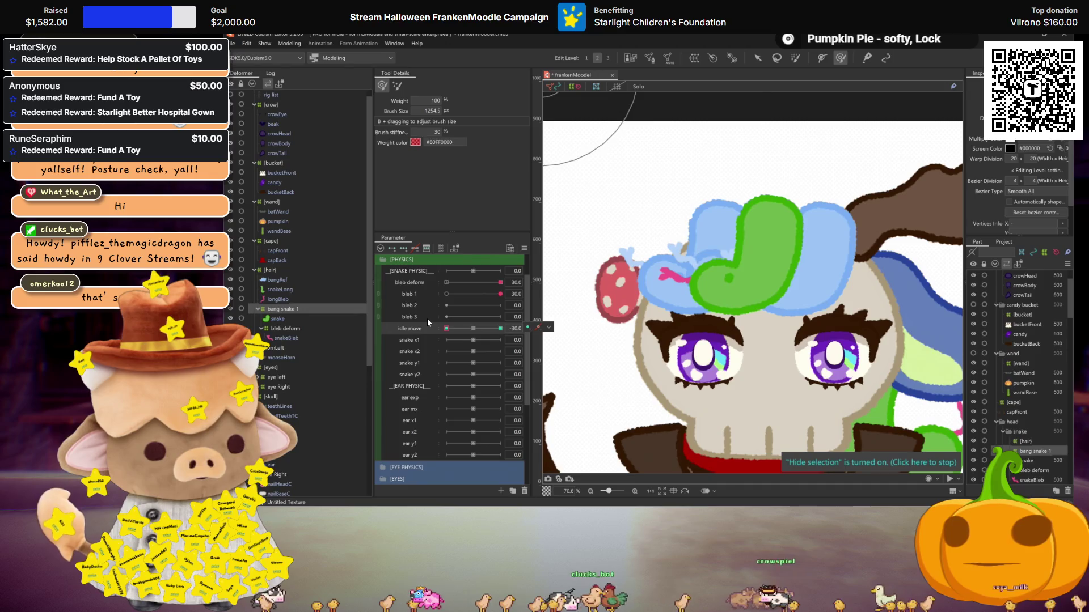
pyautogui.click(473, 328)
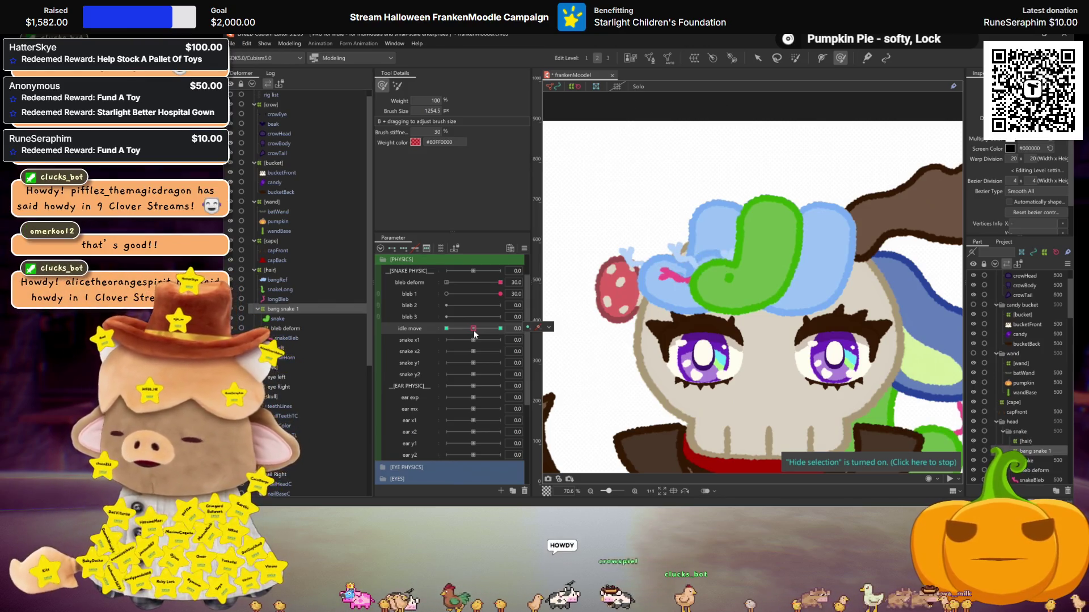
pyautogui.click(447, 328)
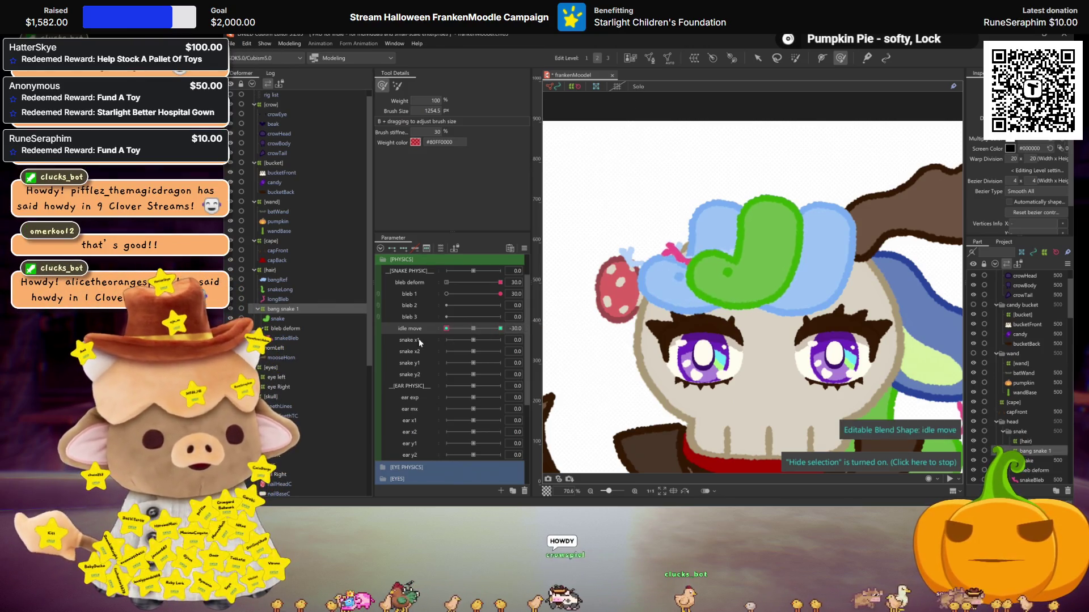
pyautogui.click(457, 329)
pyautogui.moveTo(731, 300); pyautogui.dragTo(709, 295)
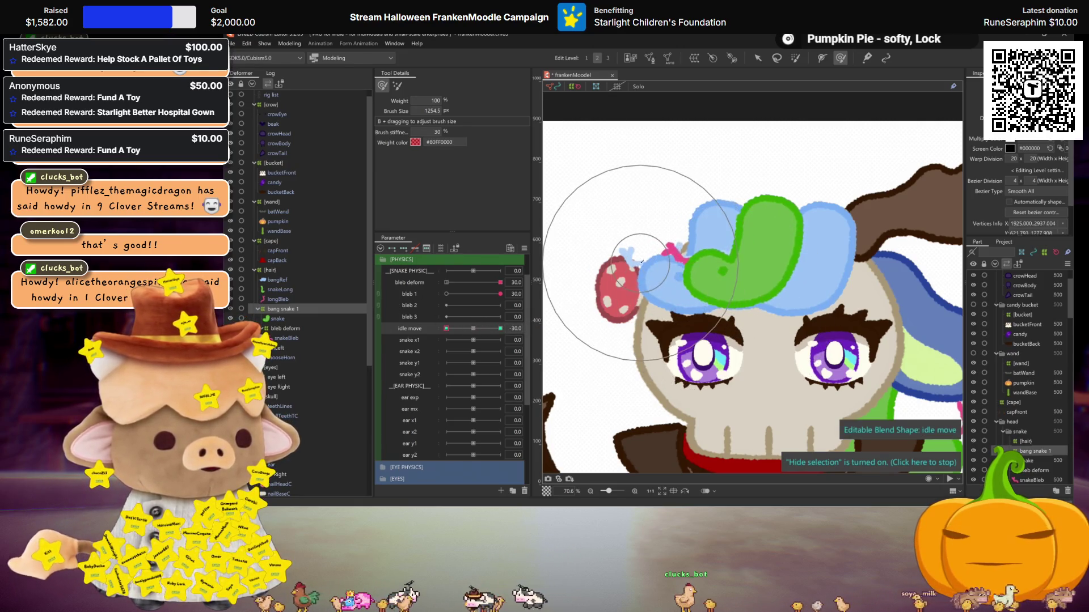
pyautogui.moveTo(642, 261); pyautogui.dragTo(643, 254)
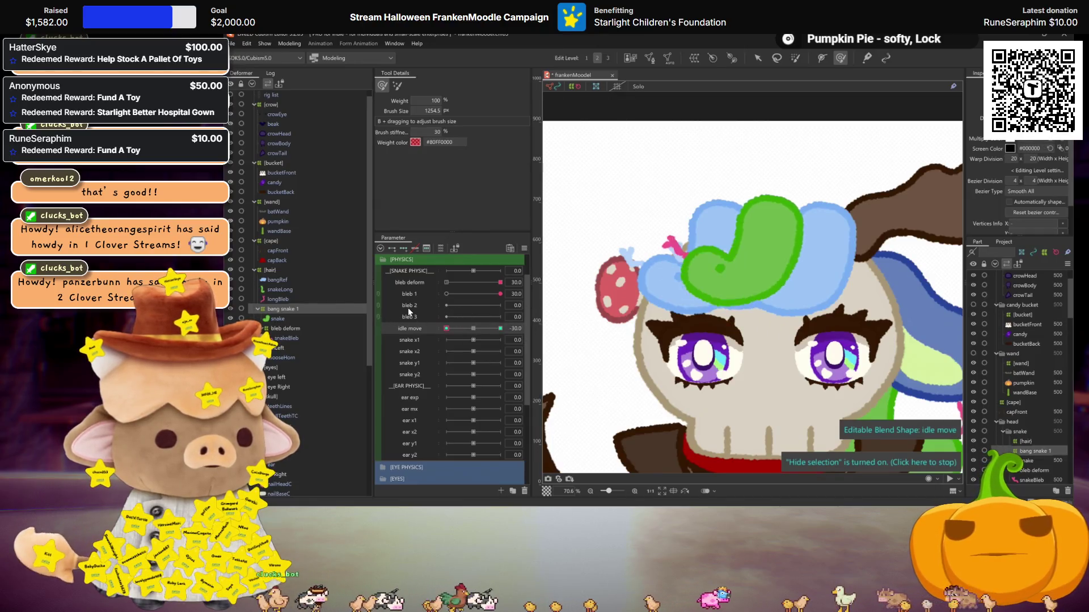
pyautogui.click(473, 329)
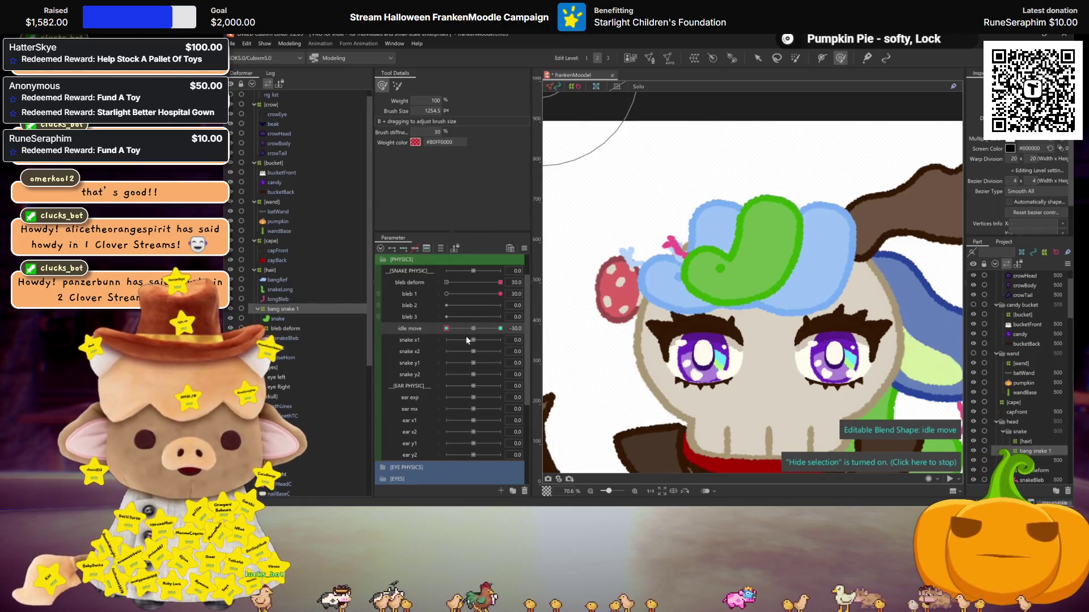
# Open Physics Settings and show the idle physics group's output settings
pyautogui.click(284, 42)
pyautogui.click(317, 229)
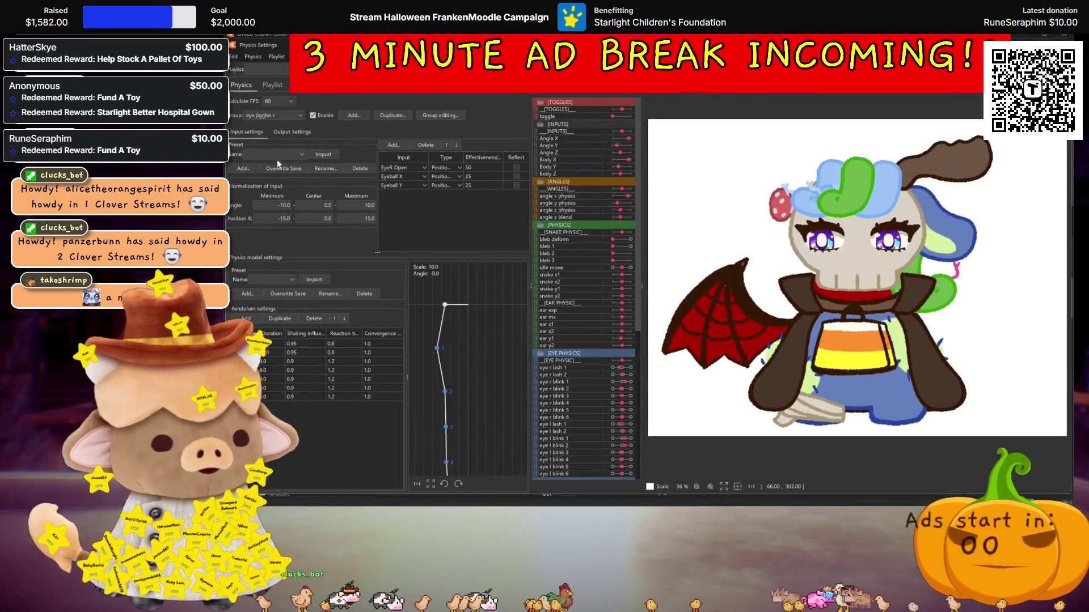
pyautogui.click(283, 115)
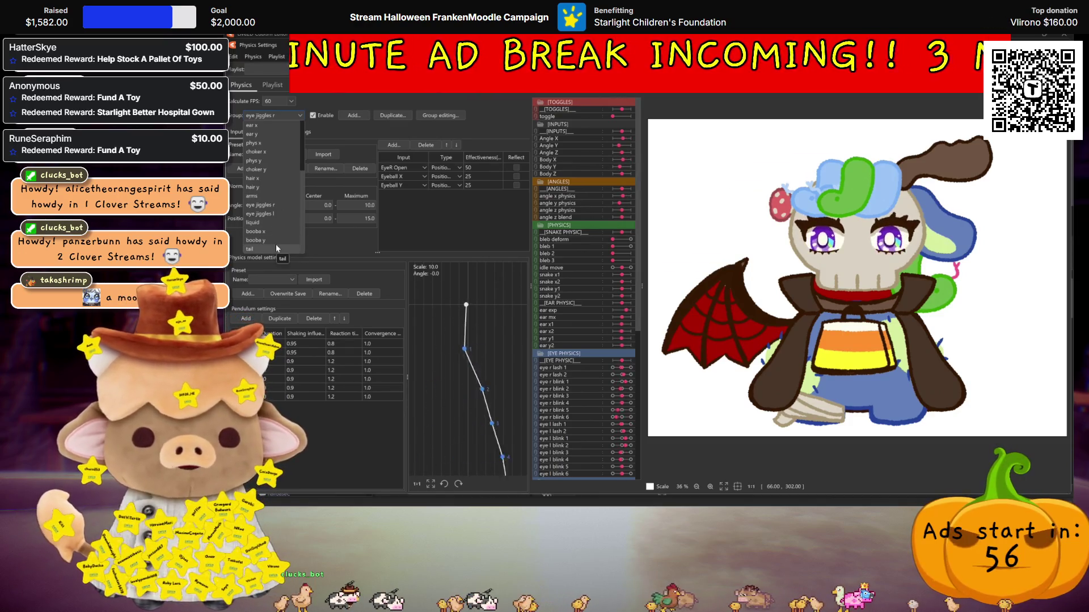
pyautogui.scroll(3, 277, 213)
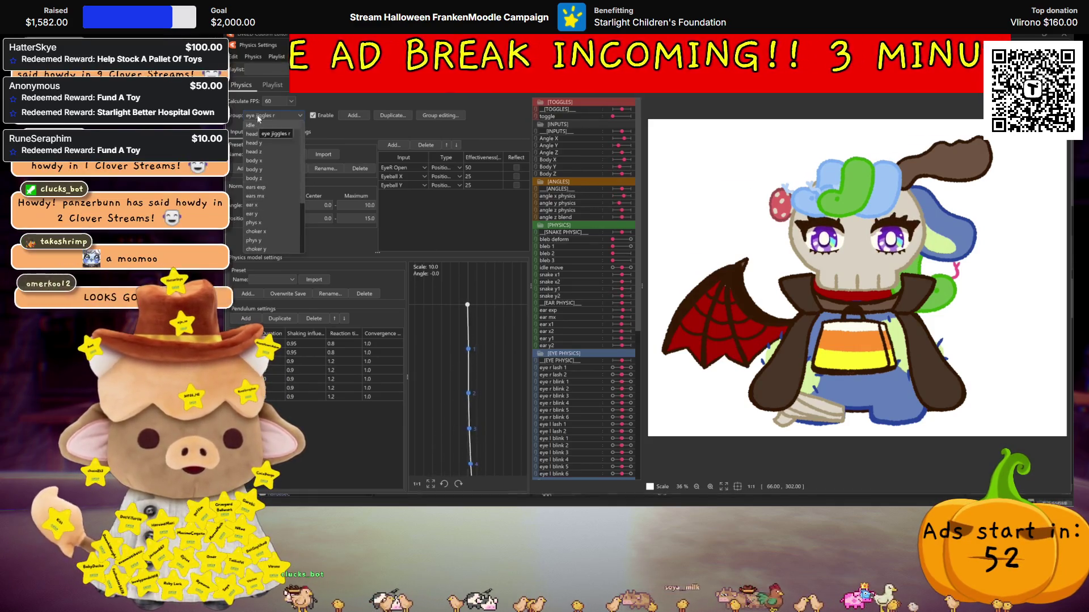
pyautogui.click(255, 125)
pyautogui.click(292, 132)
# Add idle move as the idle group's output, increase its output scale, and close the window
pyautogui.rightClick(380, 203)
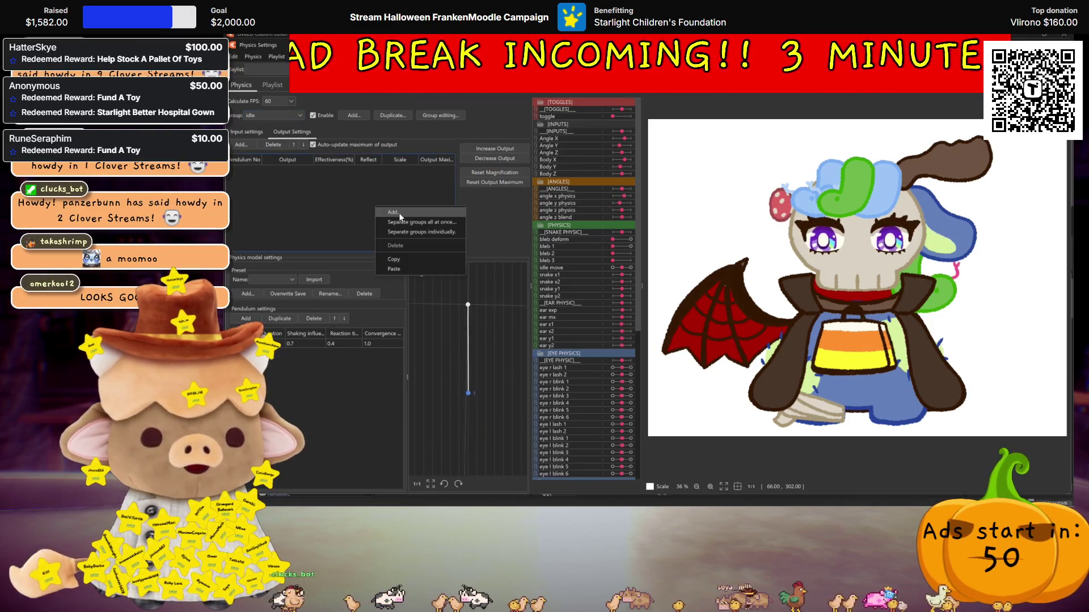
pyautogui.click(399, 214)
pyautogui.click(581, 306)
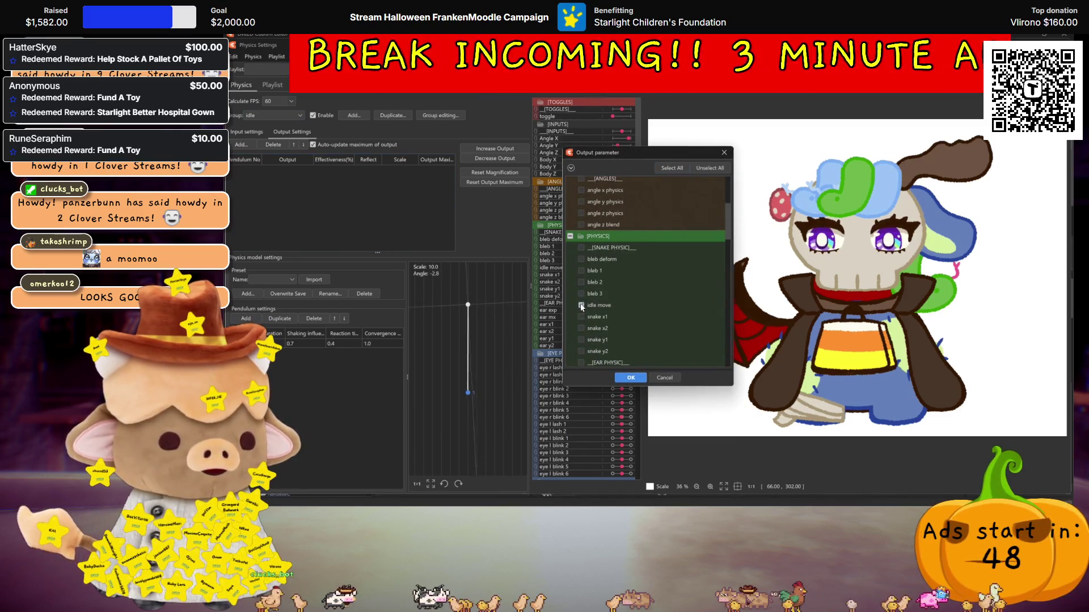
pyautogui.click(630, 378)
pyautogui.scroll(3, 872, 209)
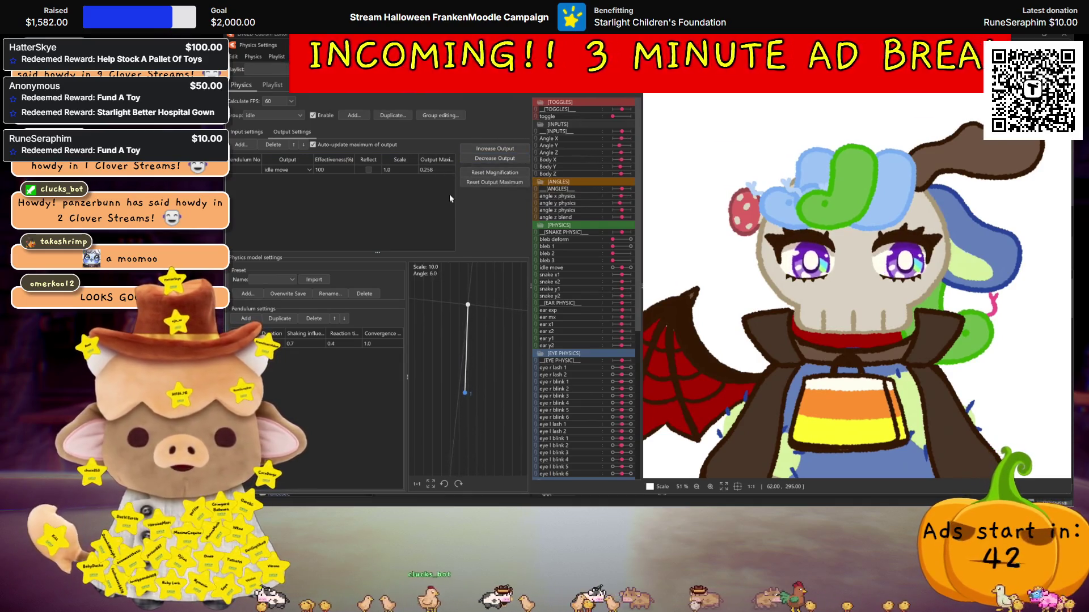
pyautogui.click(490, 150)
pyautogui.click(726, 301)
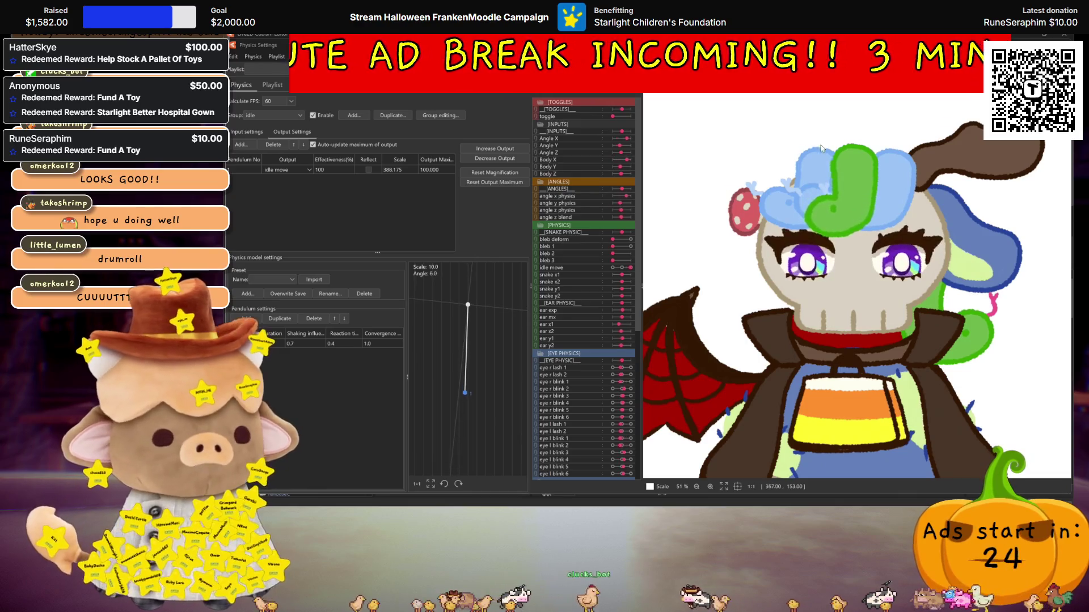
pyautogui.press('Return')
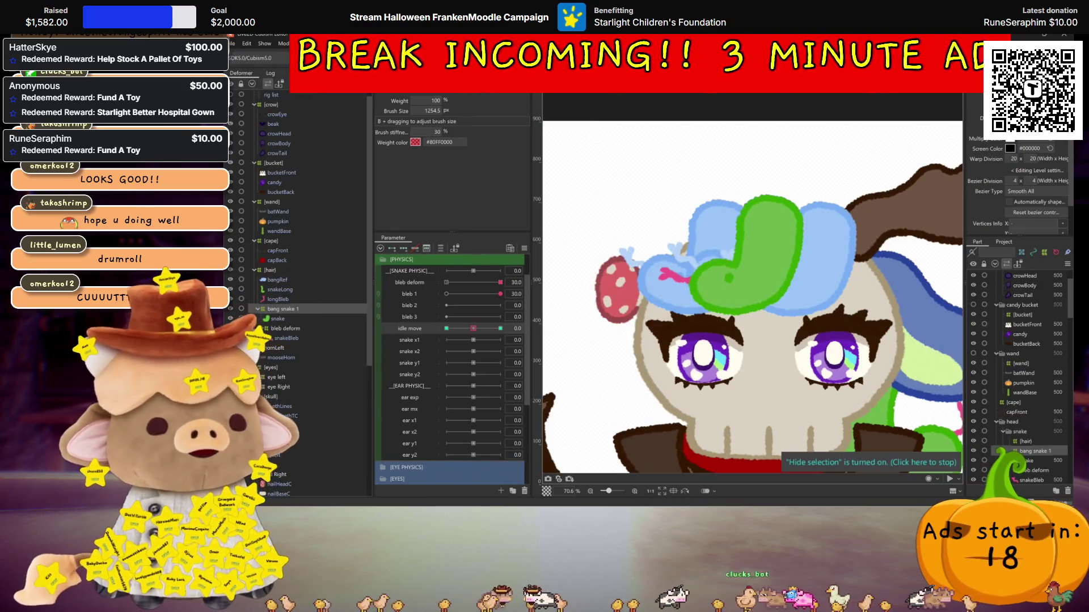
# Place the model into a new animation scene and scale it down inside the frame
pyautogui.click(345, 93)
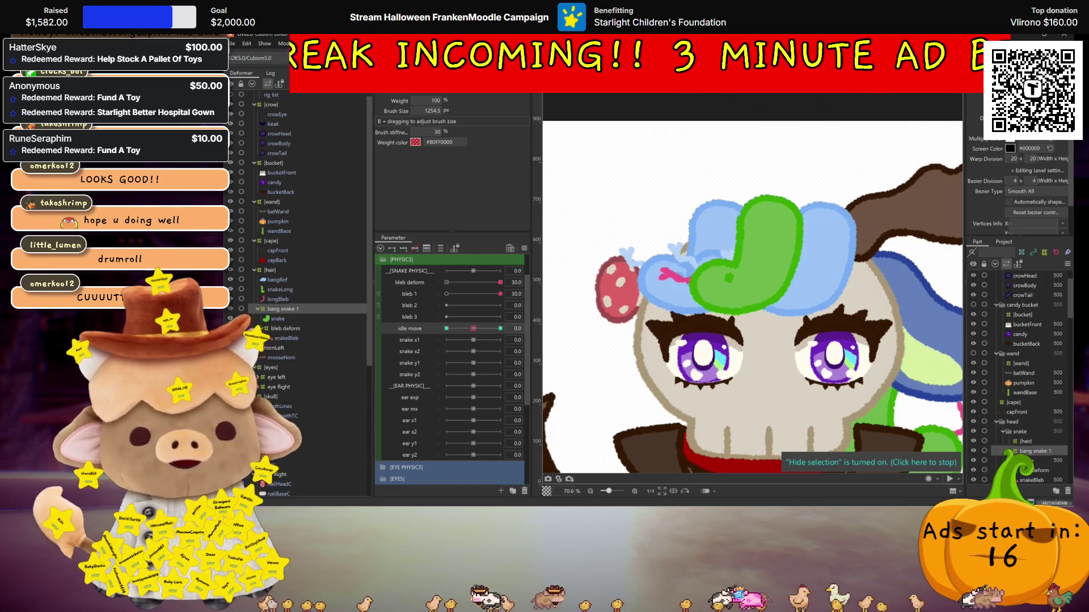
pyautogui.moveTo(258, 84); pyautogui.dragTo(672, 373)
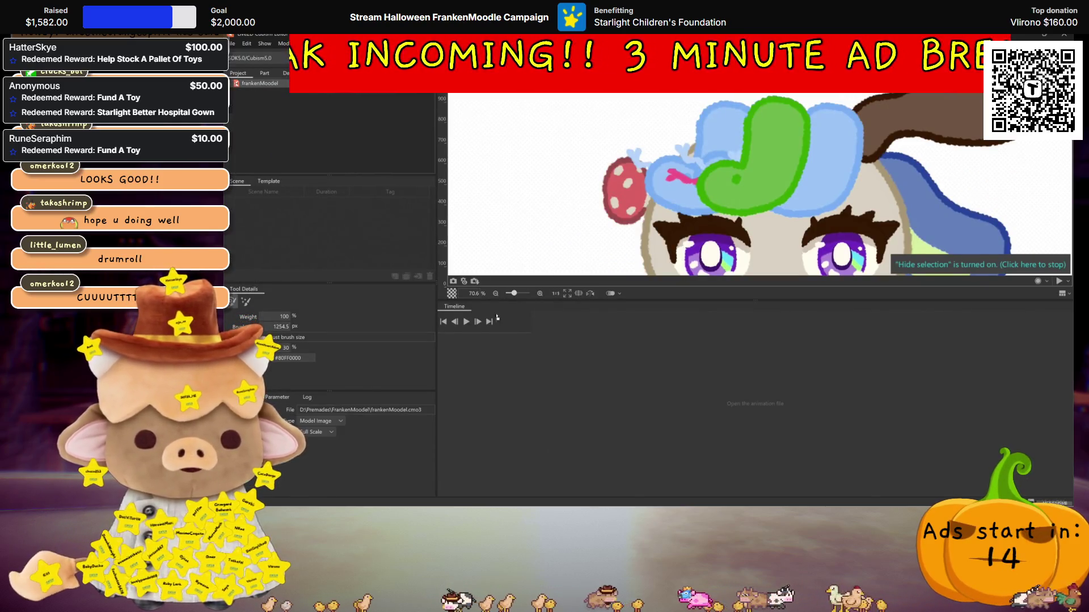
pyautogui.click(647, 386)
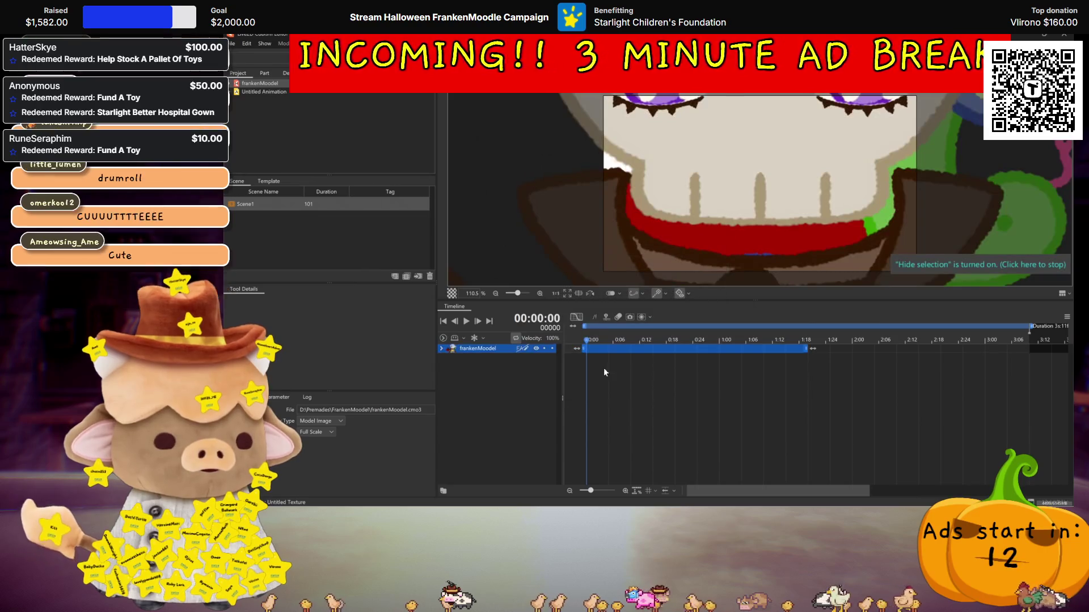
pyautogui.scroll(-5, 739, 203)
pyautogui.click(736, 211)
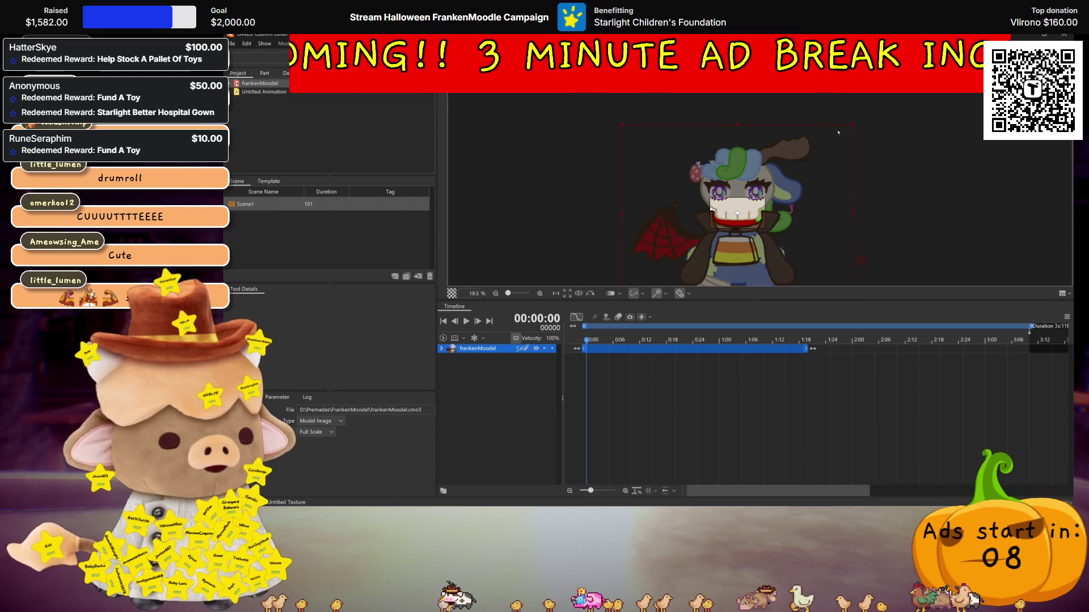
pyautogui.moveTo(853, 125); pyautogui.dragTo(751, 193)
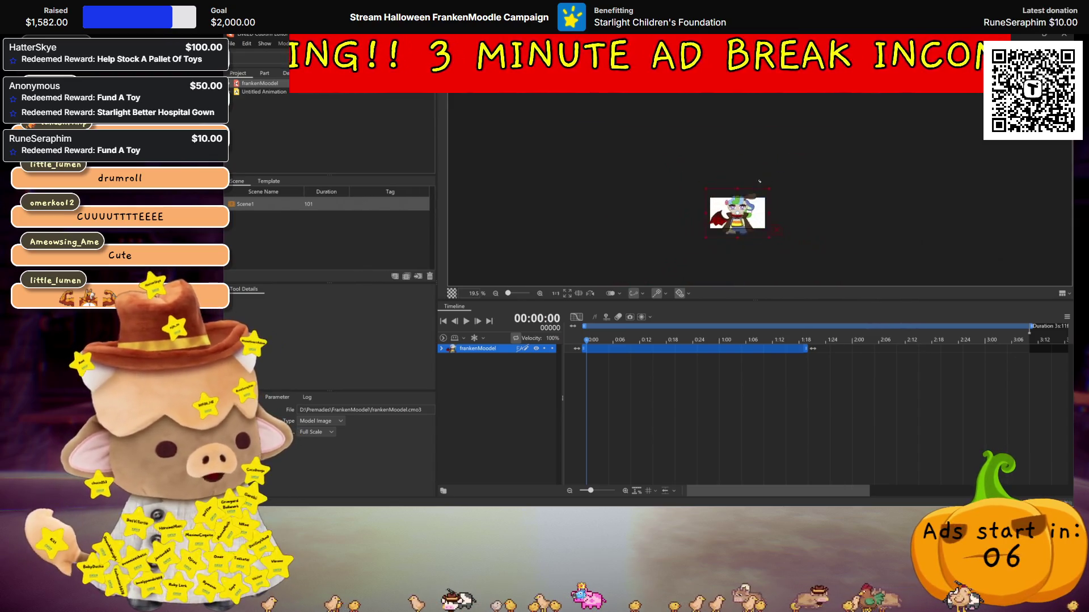
# Expand the model's Live2D Parameters track, set bleb deform to 30, and lengthen the tracks
pyautogui.scroll(5, 750, 192)
pyautogui.scroll(2, 751, 192)
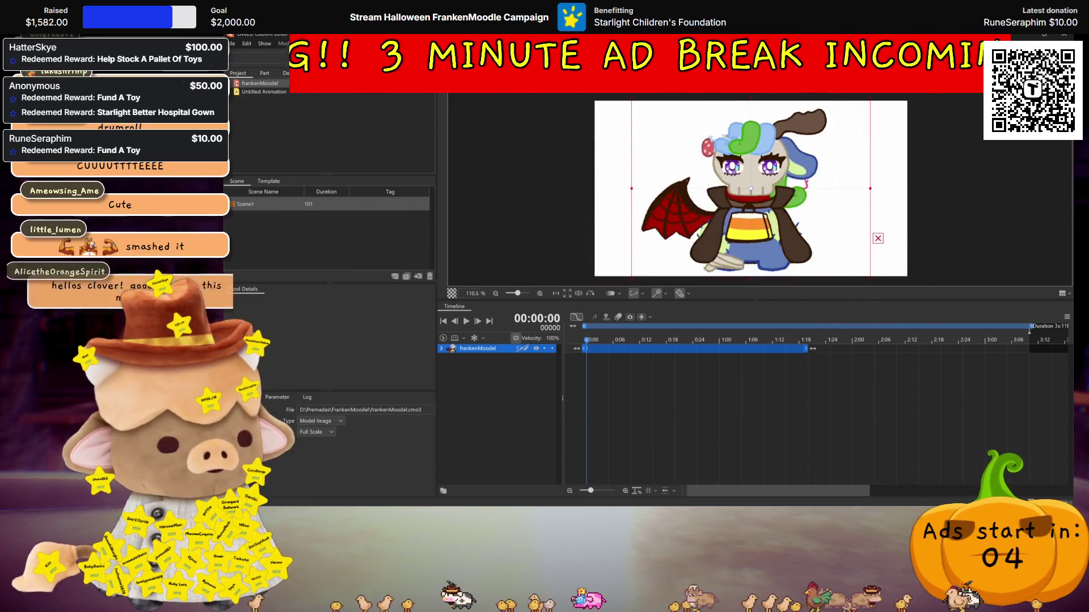
pyautogui.scroll(2, 750, 192)
pyautogui.scroll(1, 751, 192)
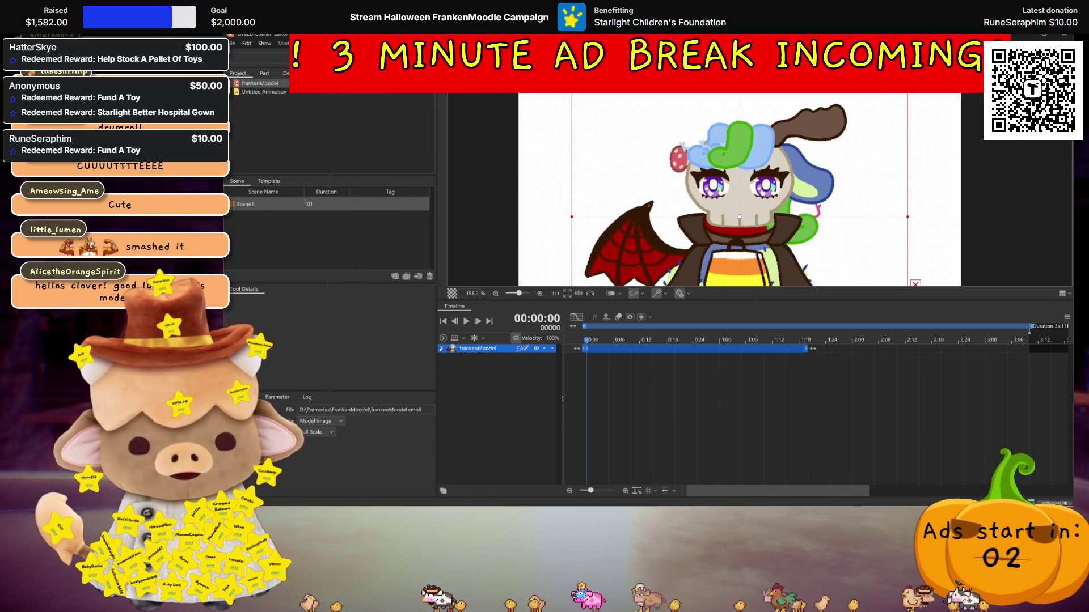
pyautogui.click(442, 348)
pyautogui.click(443, 357)
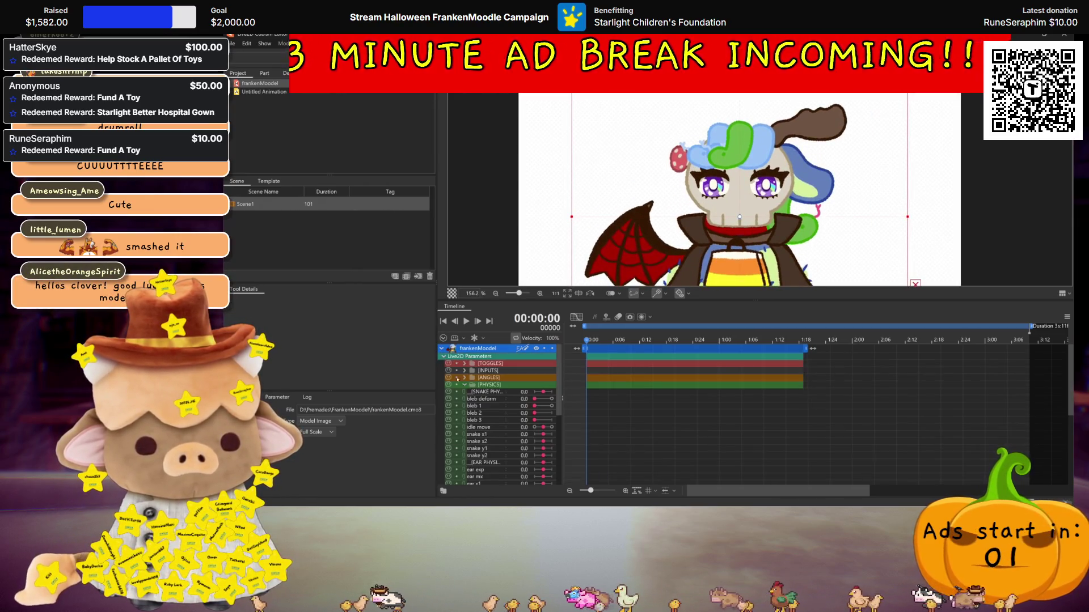
pyautogui.scroll(-3, 496, 394)
pyautogui.scroll(-2, 534, 370)
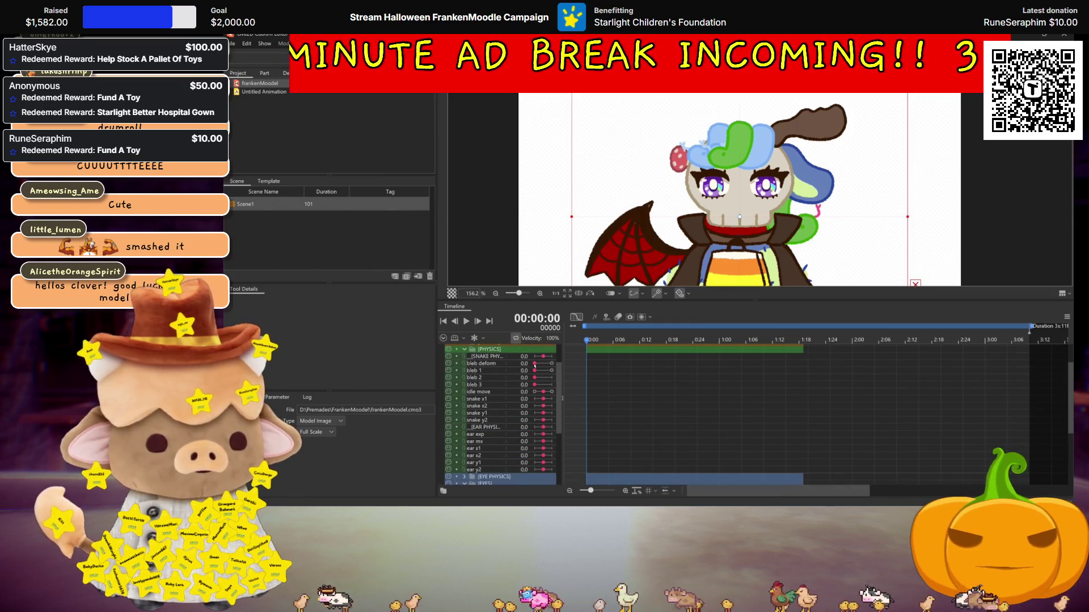
pyautogui.moveTo(535, 365); pyautogui.dragTo(553, 364)
pyautogui.scroll(5, 825, 351)
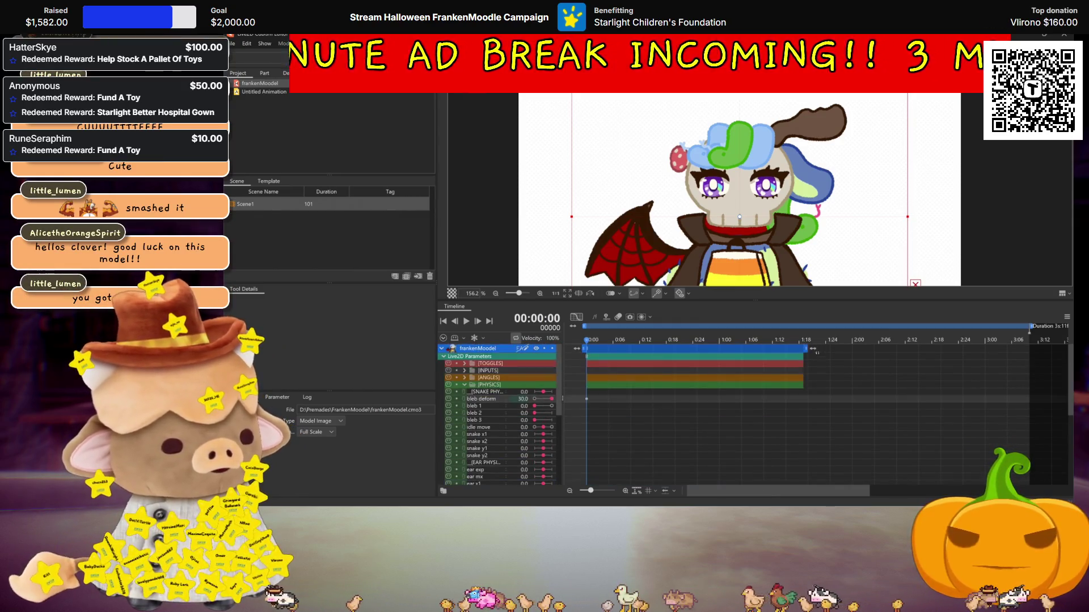
pyautogui.moveTo(806, 349)
pyautogui.mouseDown()
pyautogui.moveTo(977, 349)
pyautogui.moveTo(987, 327)
pyautogui.mouseUp()
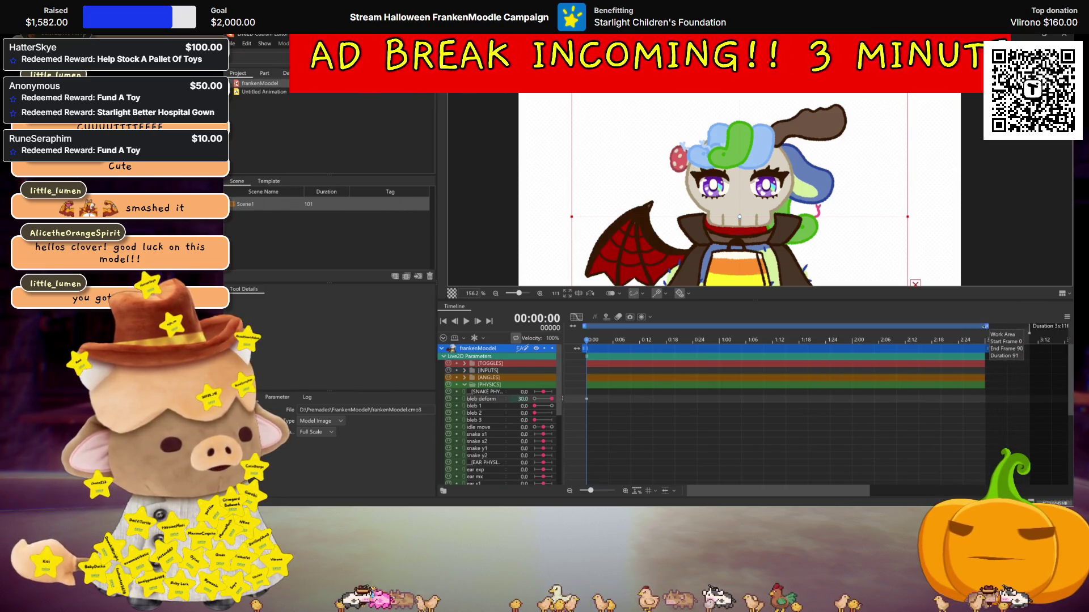
# Play the scene and trim its work area to end at frame 89
pyautogui.press('space')
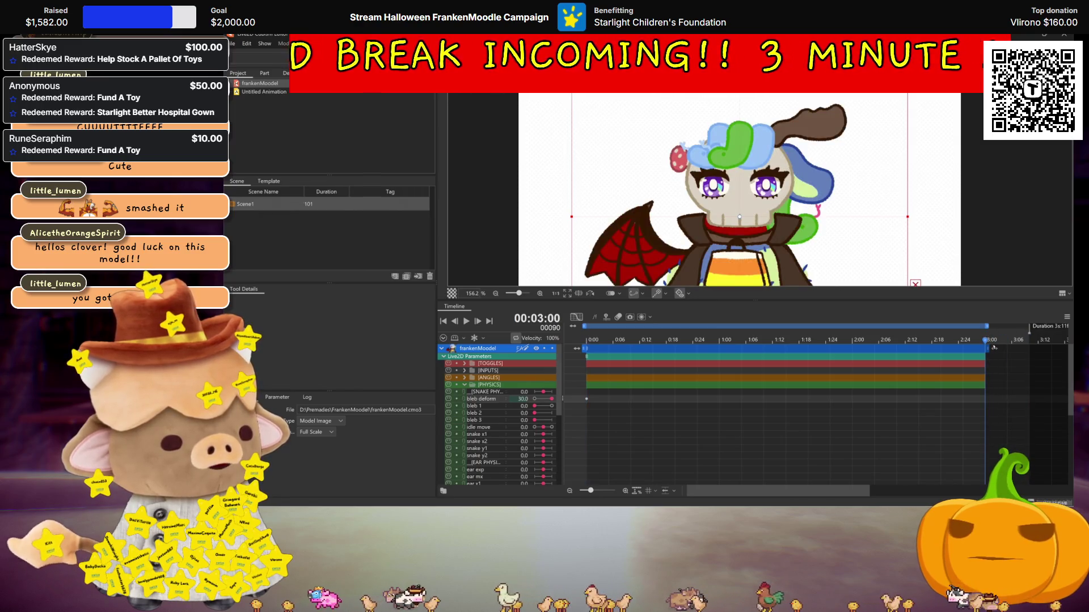
pyautogui.click(1024, 340)
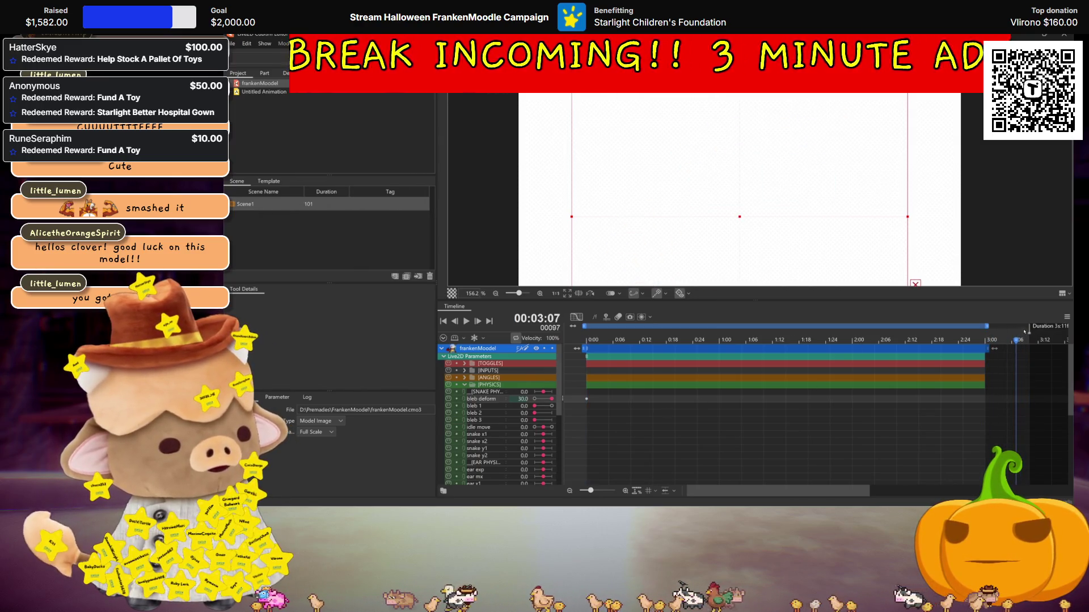
pyautogui.moveTo(1029, 327); pyautogui.dragTo(981, 324)
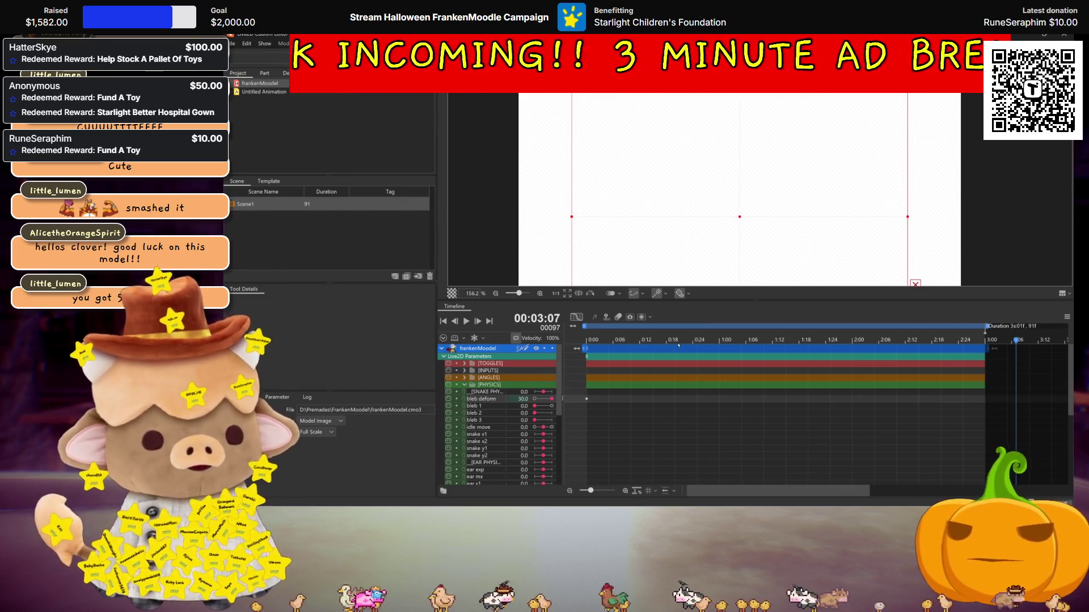
pyautogui.click(579, 341)
pyautogui.press('space')
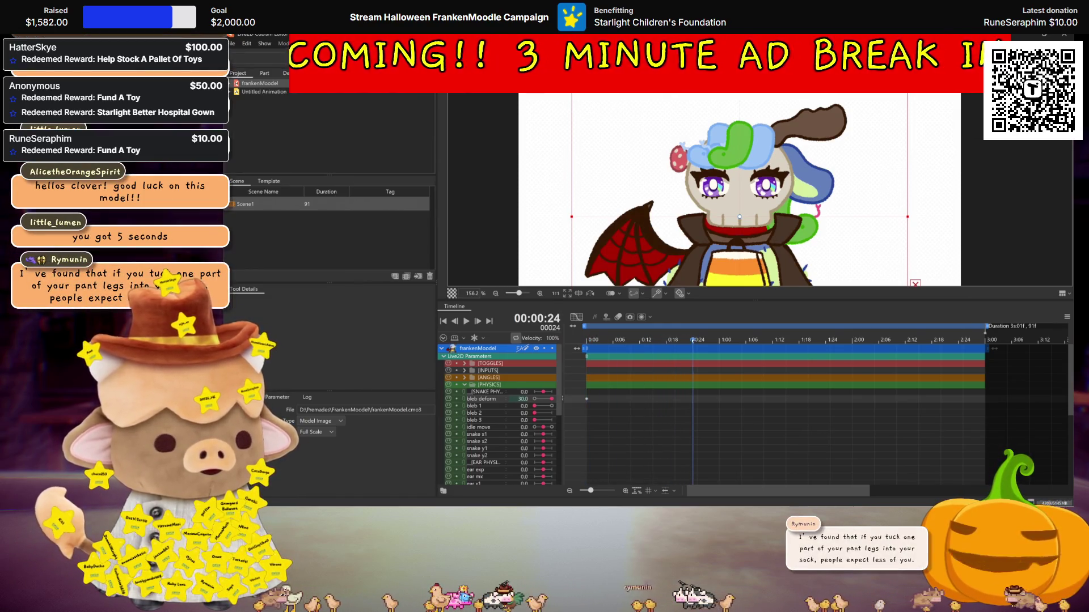
# Keyframe bleb 1 at 30 then 0 at 1:06, preview the playback, and start saving the animation
pyautogui.click(535, 406)
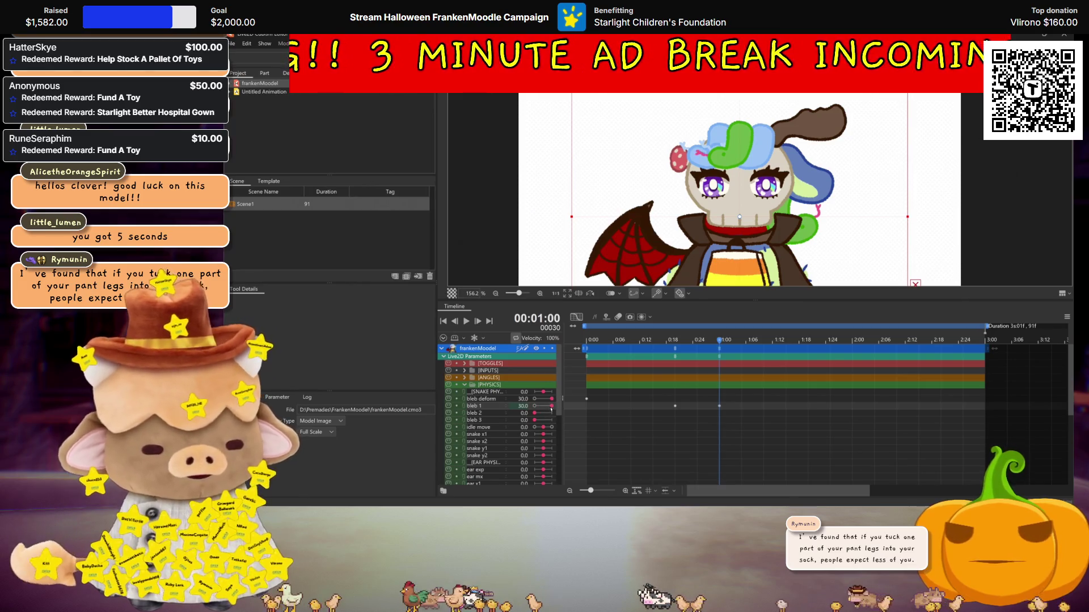
pyautogui.click(465, 322)
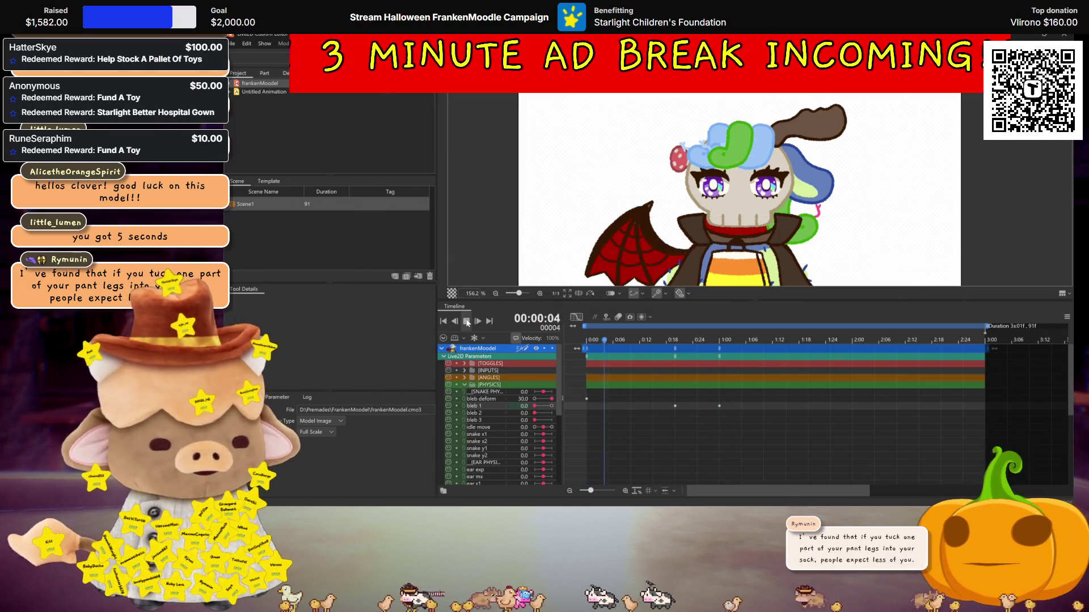
pyautogui.click(466, 321)
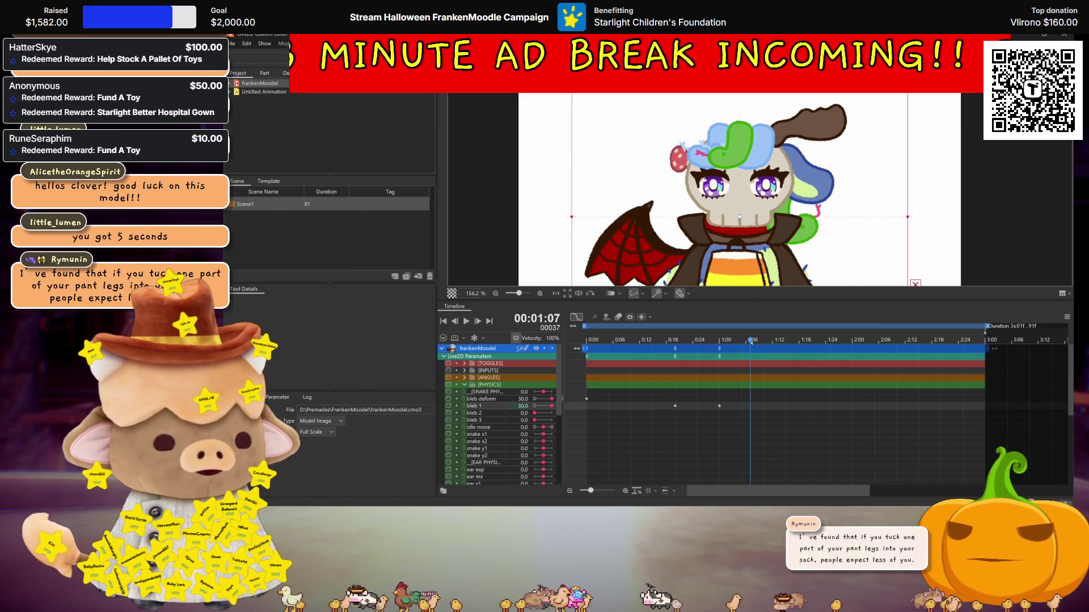
pyautogui.moveTo(556, 406); pyautogui.dragTo(534, 406)
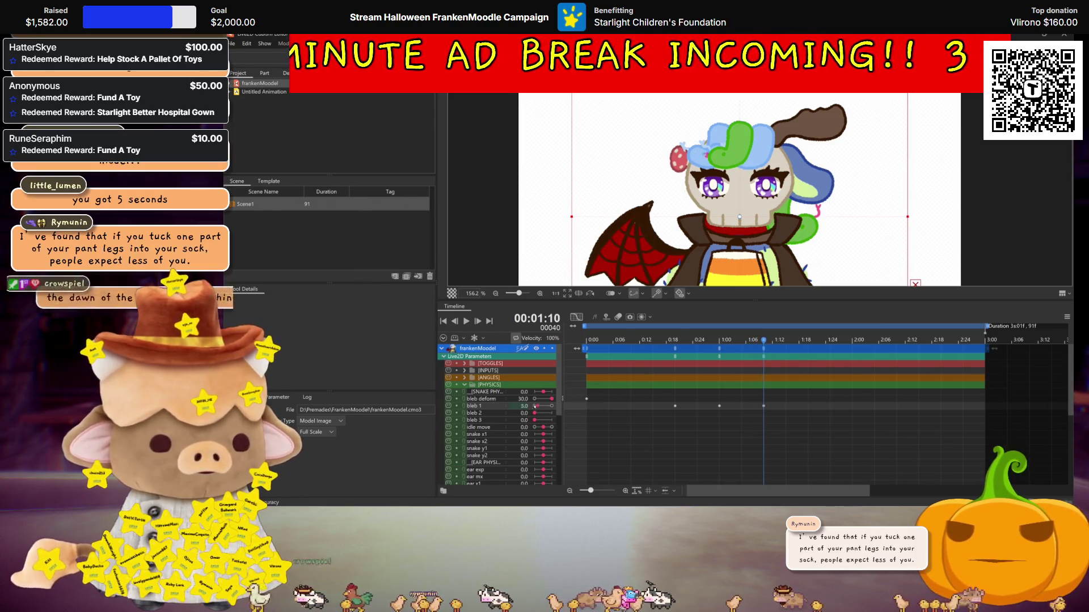
pyautogui.click(465, 321)
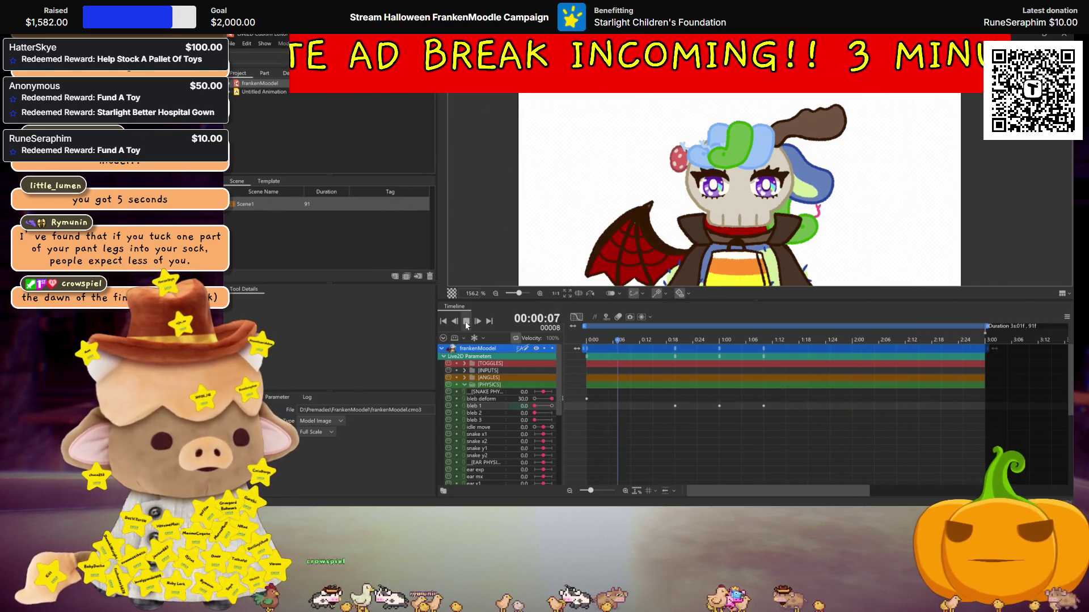
pyautogui.click(466, 322)
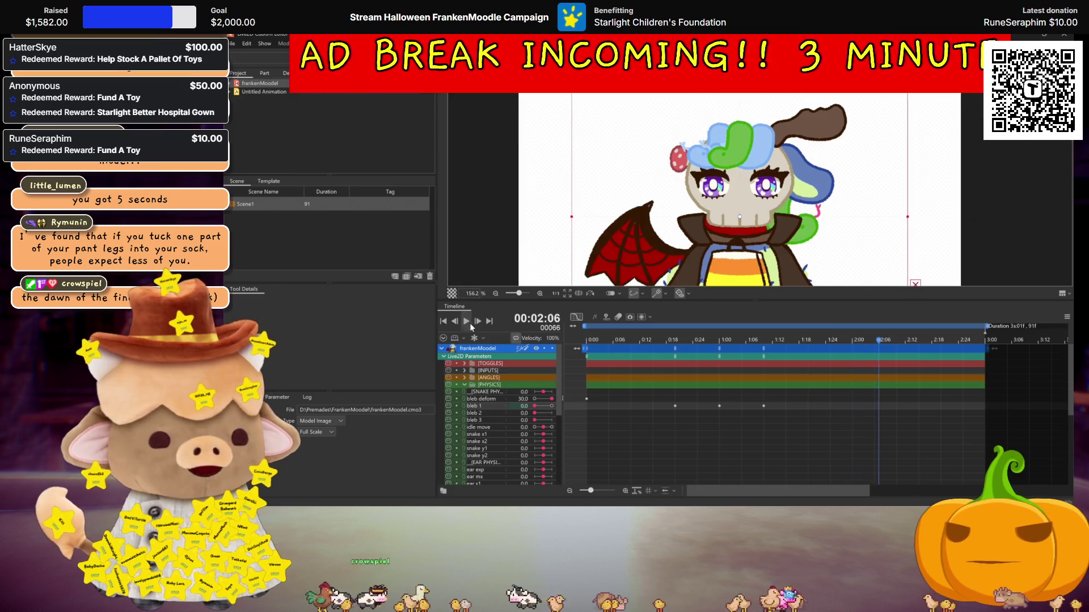
pyautogui.hotkey('ctrl', 's')
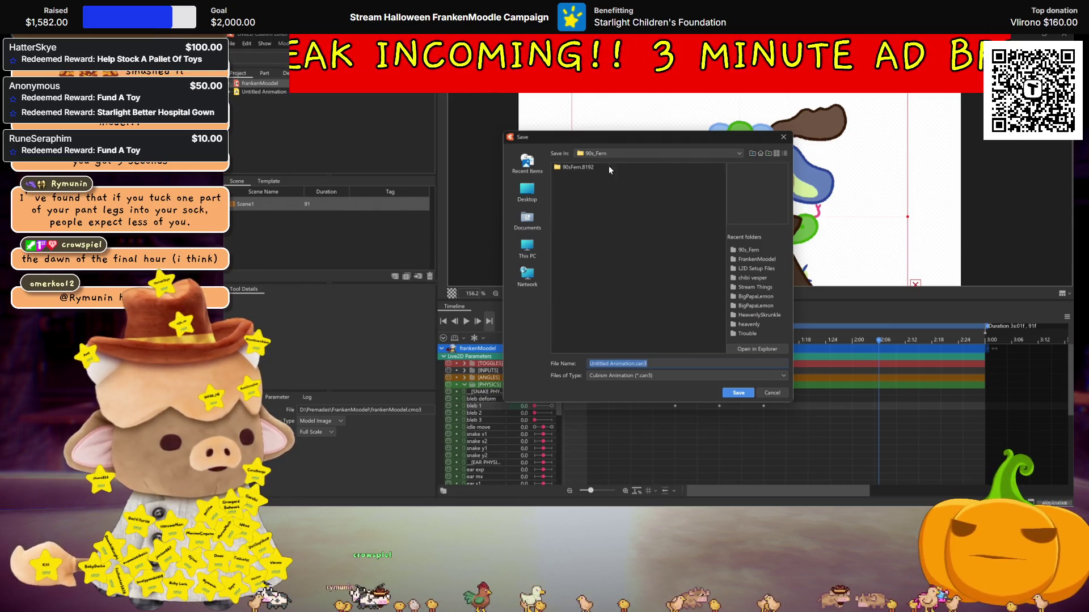
# Cancel the first Save dialog, then save the animation as frankAnim.can3 in the FrankenModel folder
pyautogui.click(598, 154)
pyautogui.press('Escape')
pyautogui.press('Escape')
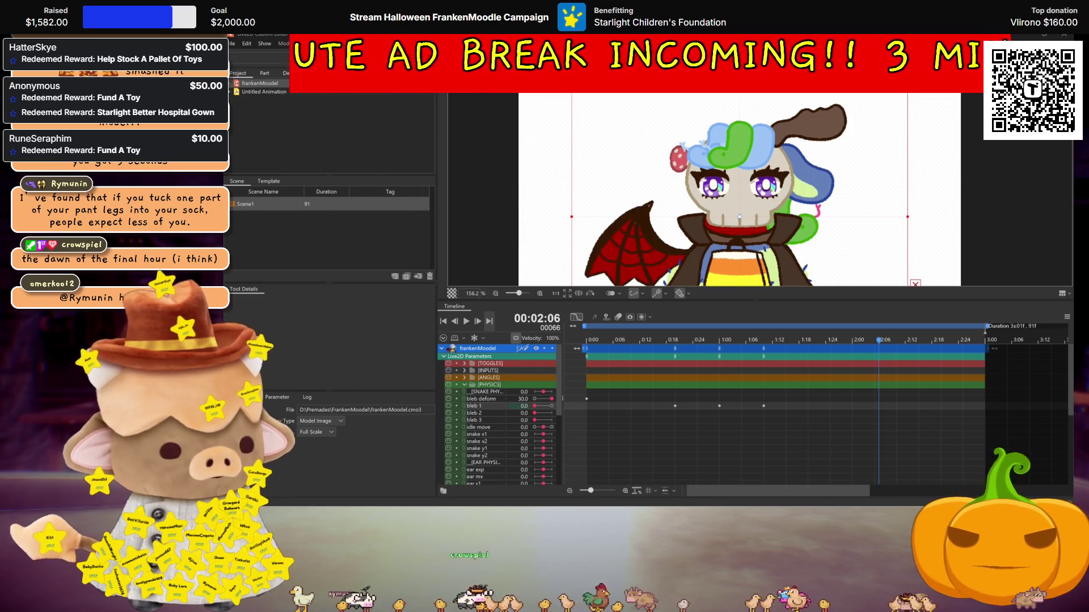
pyautogui.hotkey('ctrl', 's')
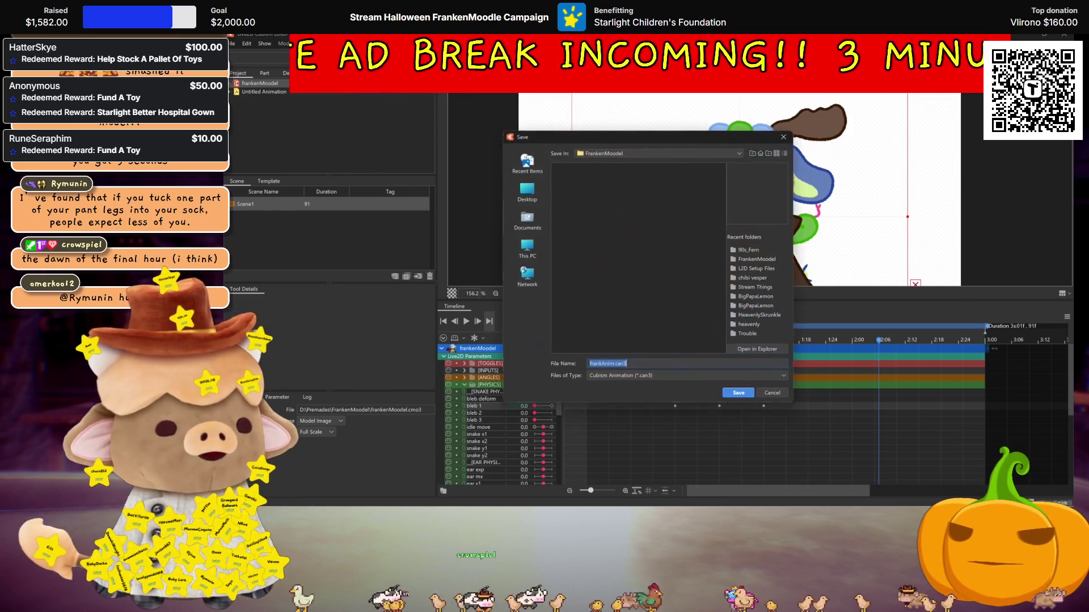
pyautogui.press('Return')
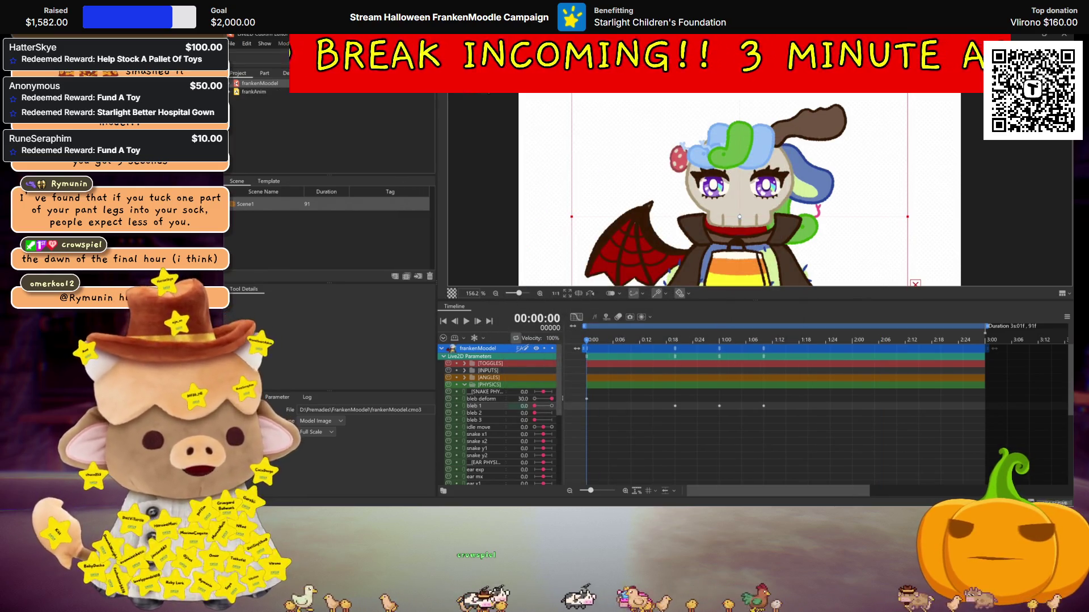
pyautogui.scroll(-3, 718, 257)
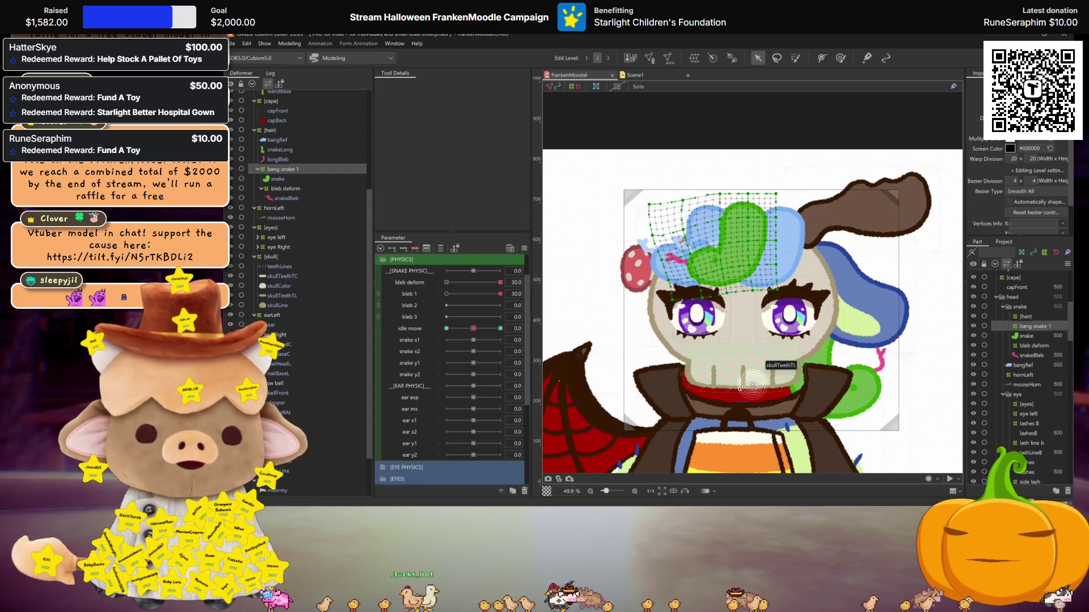
# Hide the deformer mesh with Ctrl+H, then zoom and pan to frame the full frankenMoodle character
pyautogui.scroll(-1, 848, 344)
pyautogui.scroll(-1, 833, 339)
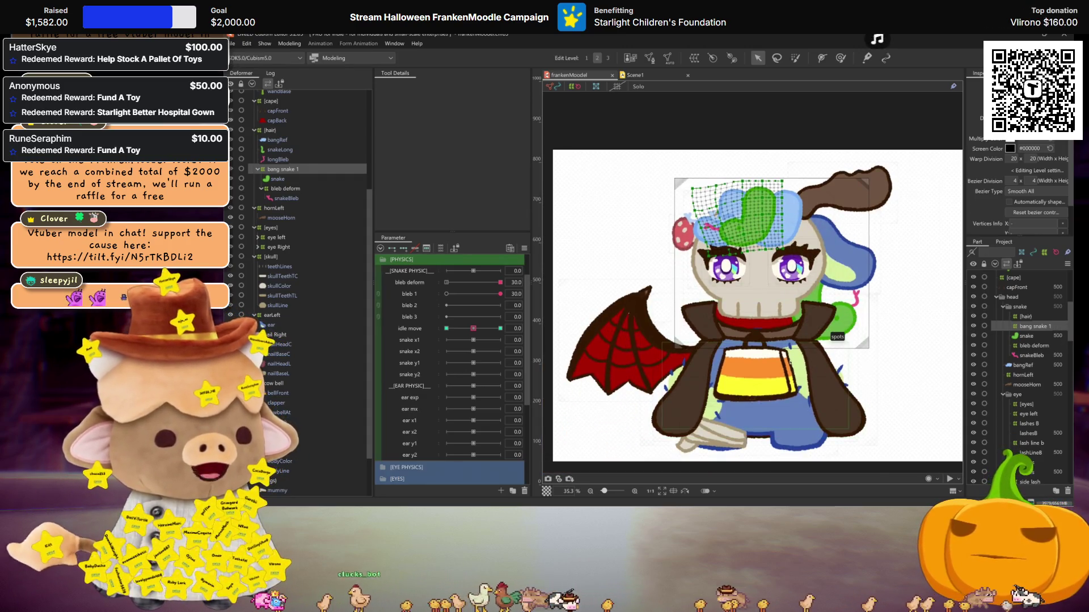
pyautogui.scroll(1, 838, 401)
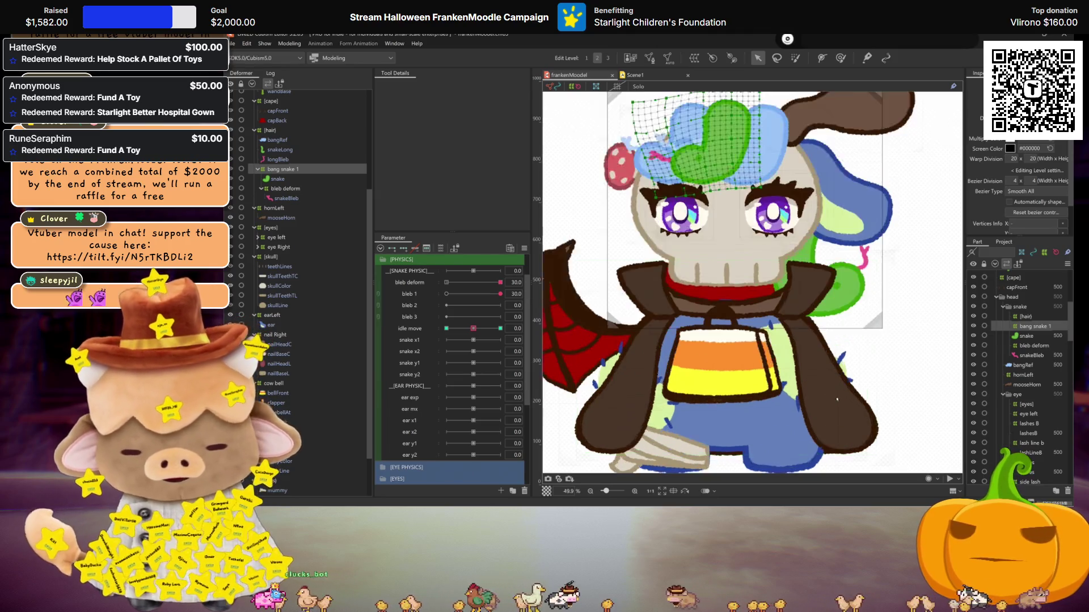
pyautogui.hotkey('ctrl', 'h')
pyautogui.scroll(-1, 828, 375)
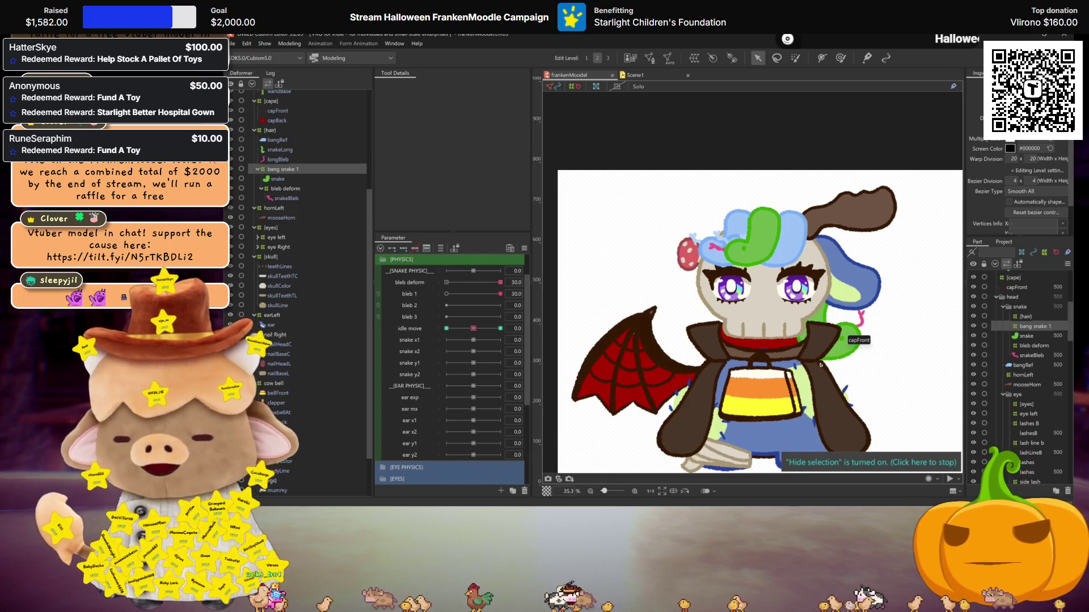
pyautogui.moveTo(814, 369); pyautogui.dragTo(813, 342)
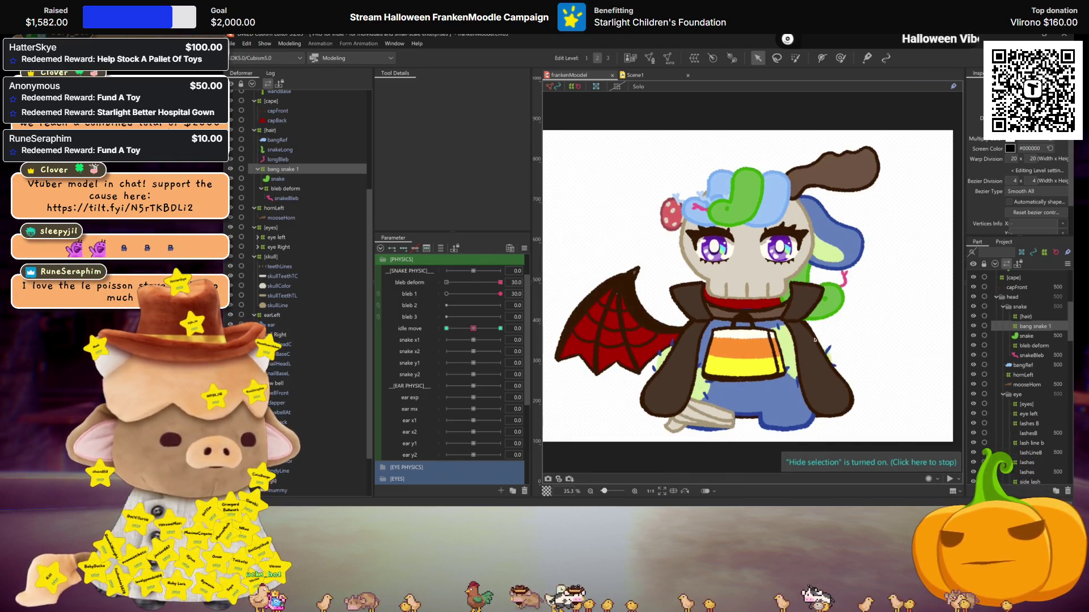
pyautogui.scroll(1, 825, 431)
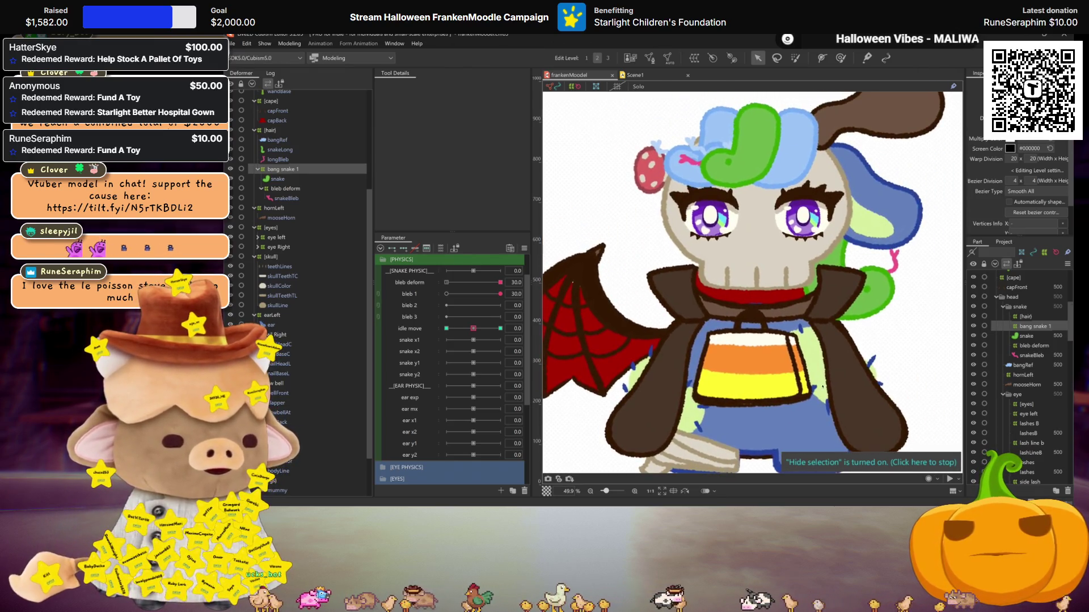
pyautogui.scroll(-1, 831, 348)
pyautogui.scroll(1, 817, 346)
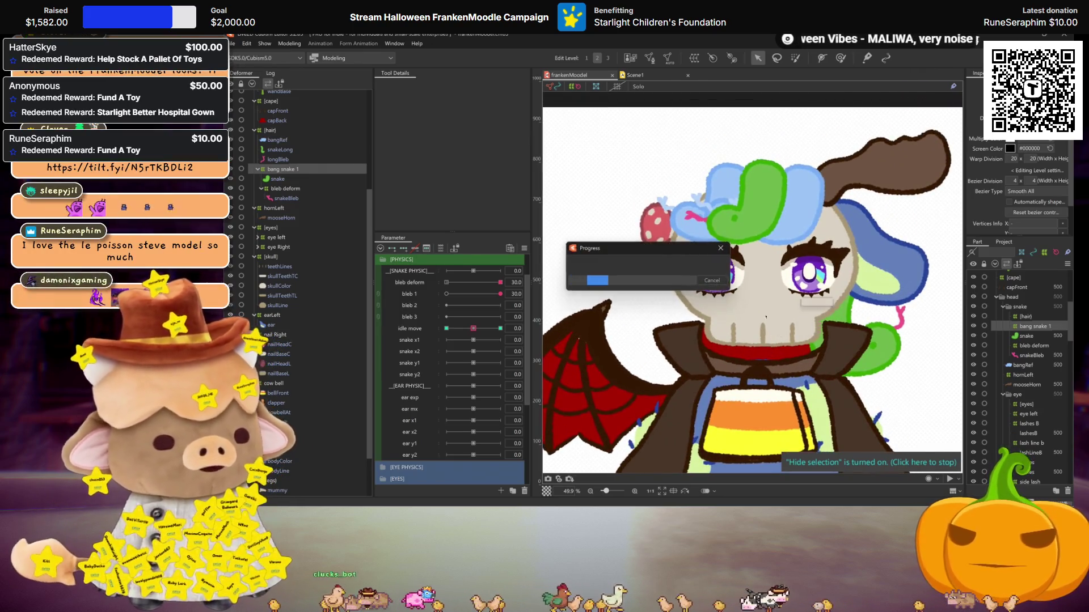
# Create the physics playlist New Playlist0 and add Scene1 to it
pyautogui.click(283, 44)
pyautogui.click(317, 226)
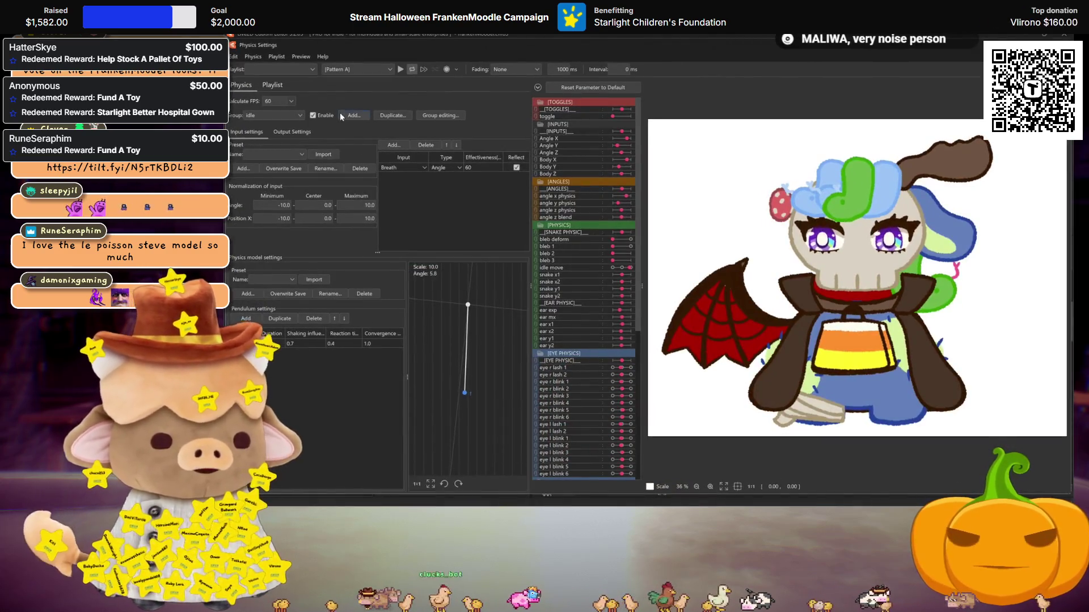
pyautogui.click(284, 86)
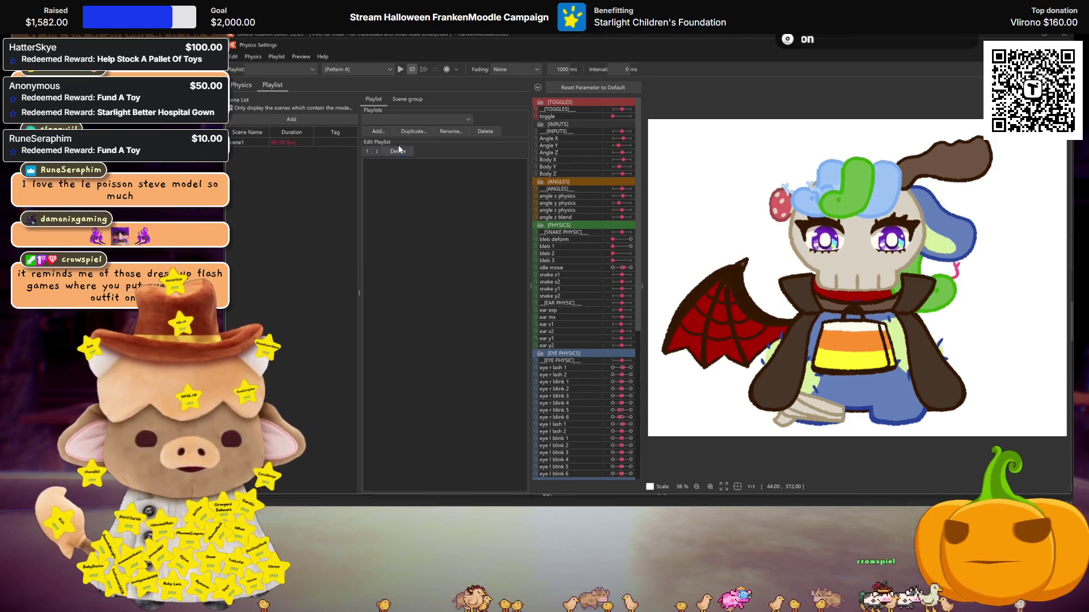
pyautogui.click(379, 132)
pyautogui.press('Return')
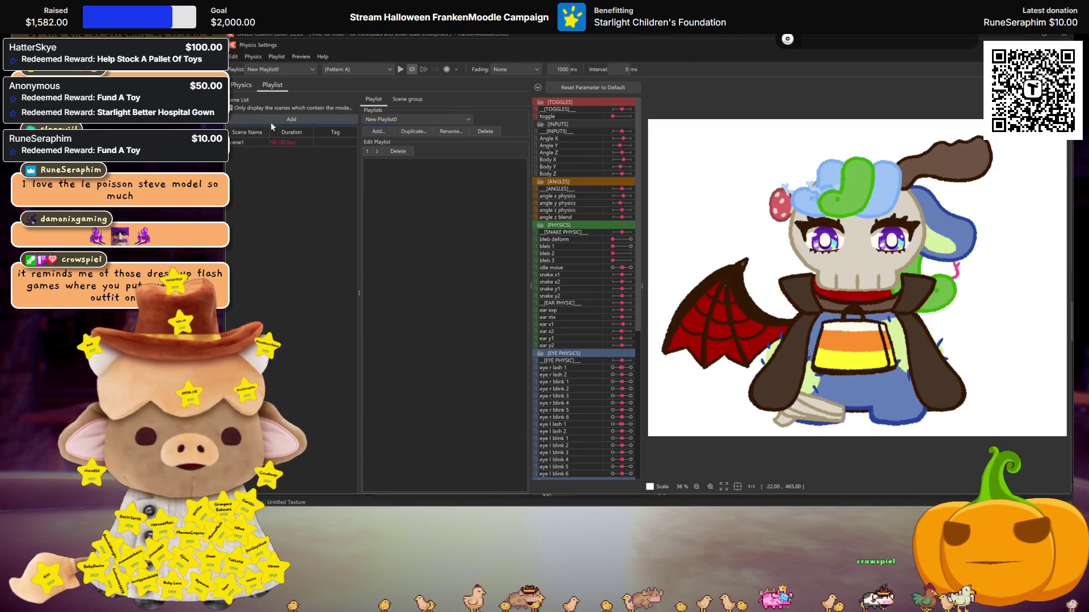
pyautogui.click(286, 120)
# Preview the physics by dragging the model's head down, up-left and back to centre
pyautogui.click(241, 85)
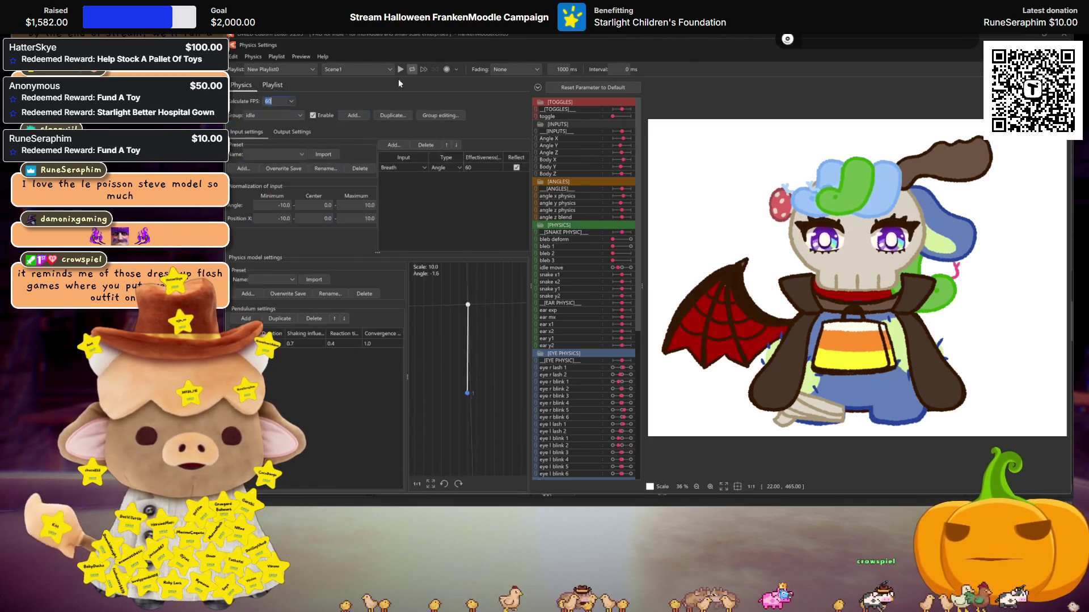
pyautogui.moveTo(888, 169)
pyautogui.mouseDown()
pyautogui.moveTo(833, 214)
pyautogui.moveTo(903, 244)
pyautogui.moveTo(873, 222)
pyautogui.mouseUp()
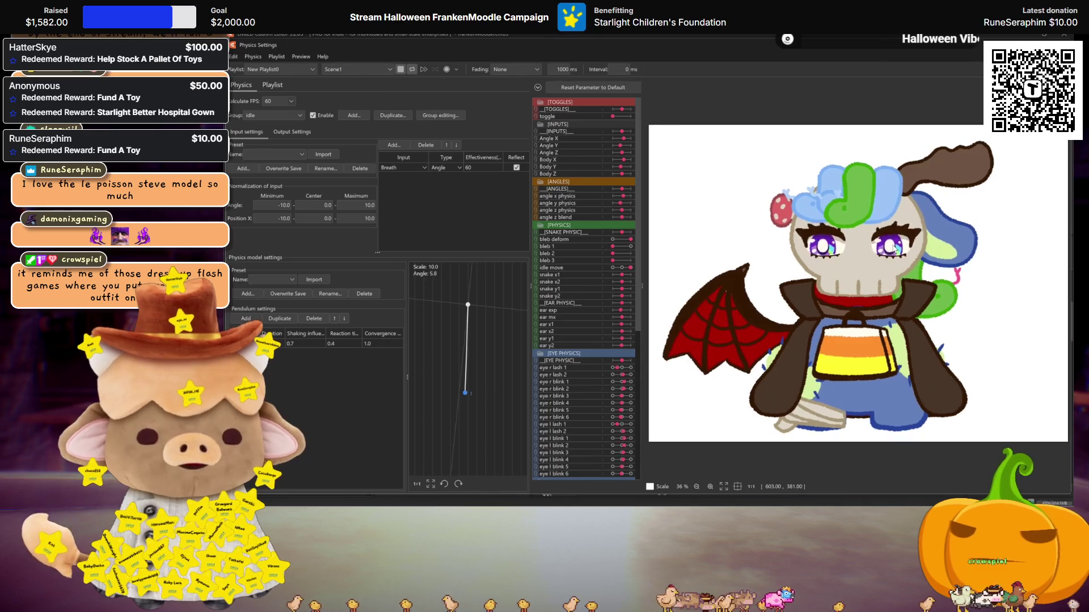
pyautogui.scroll(2, 873, 222)
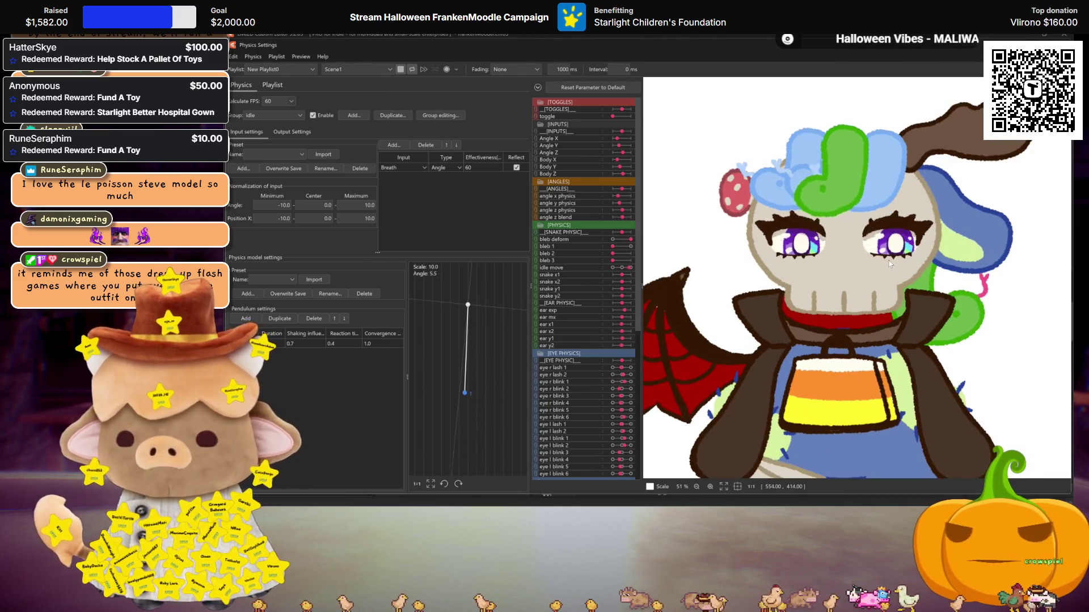
pyautogui.moveTo(913, 283); pyautogui.dragTo(813, 187)
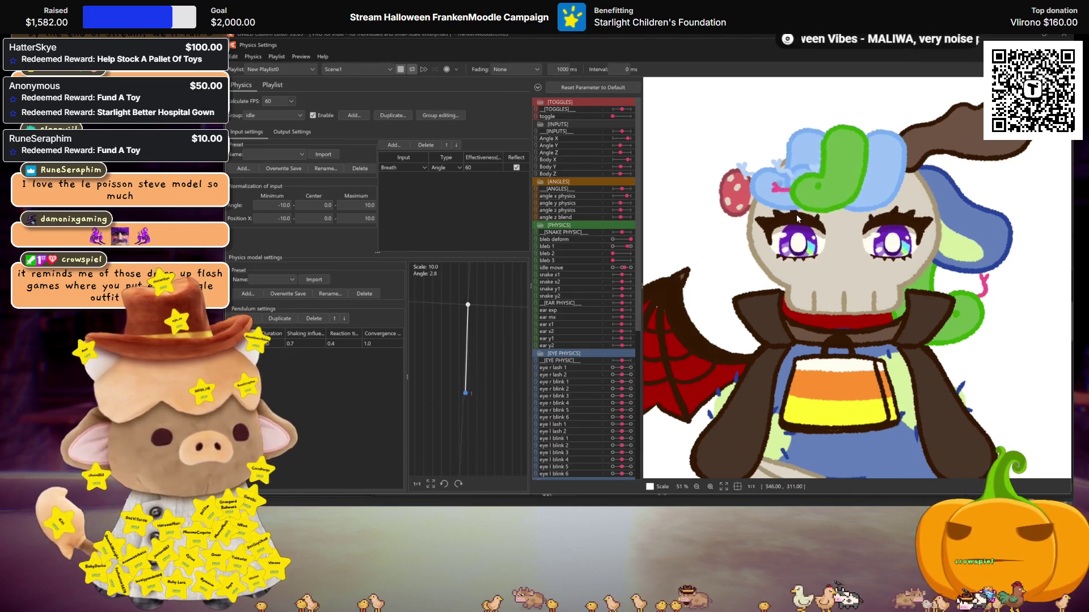
pyautogui.moveTo(812, 187); pyautogui.dragTo(841, 253)
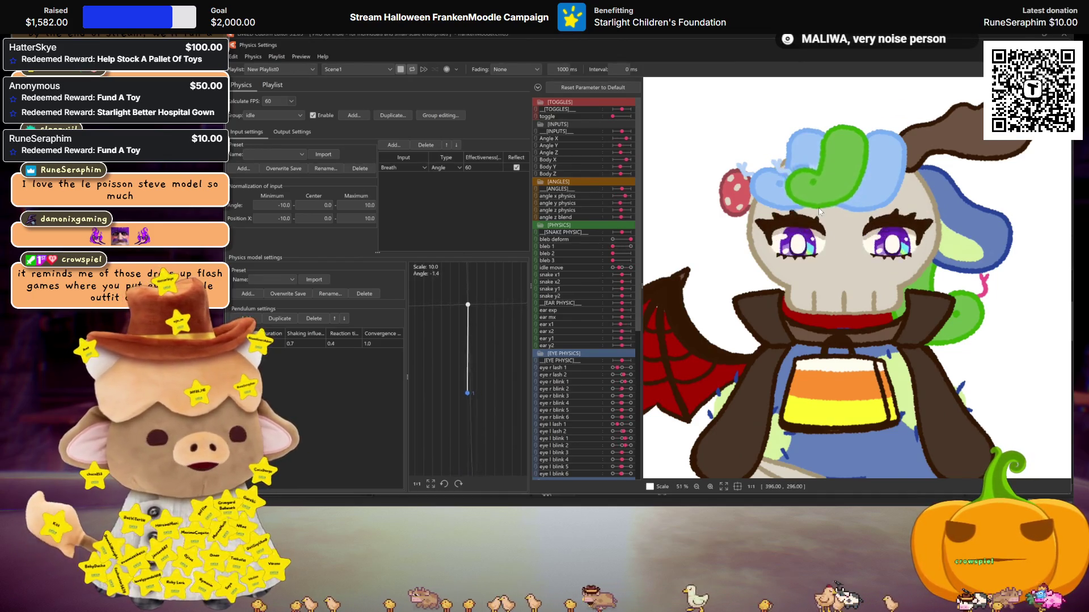
pyautogui.scroll(-2, 841, 250)
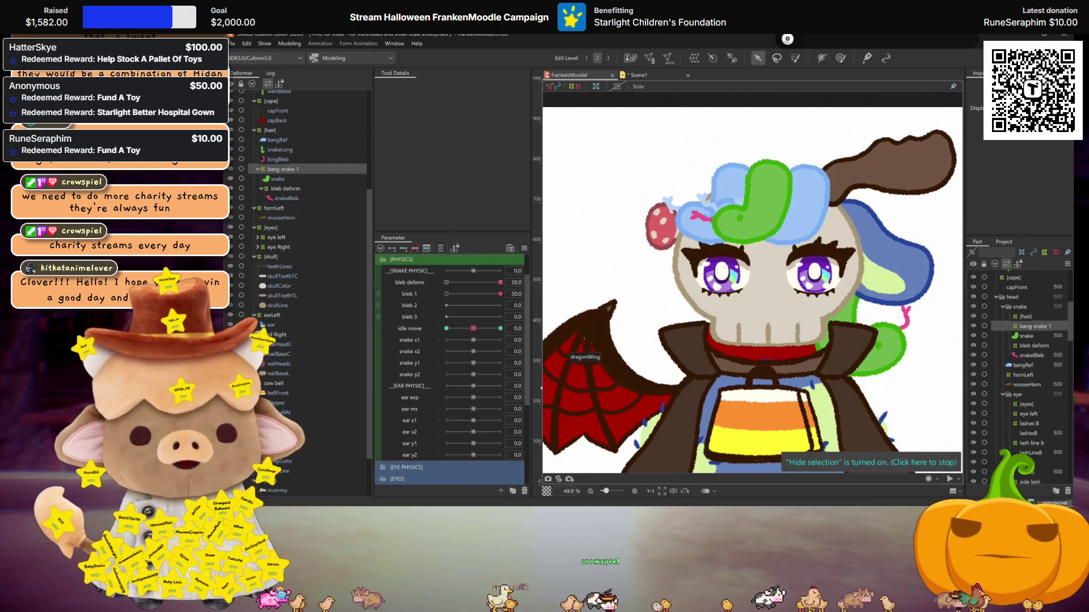
# With snake x1 at 30, bend the green snake on bang snake 1 using the Deform Brush
pyautogui.click(470, 329)
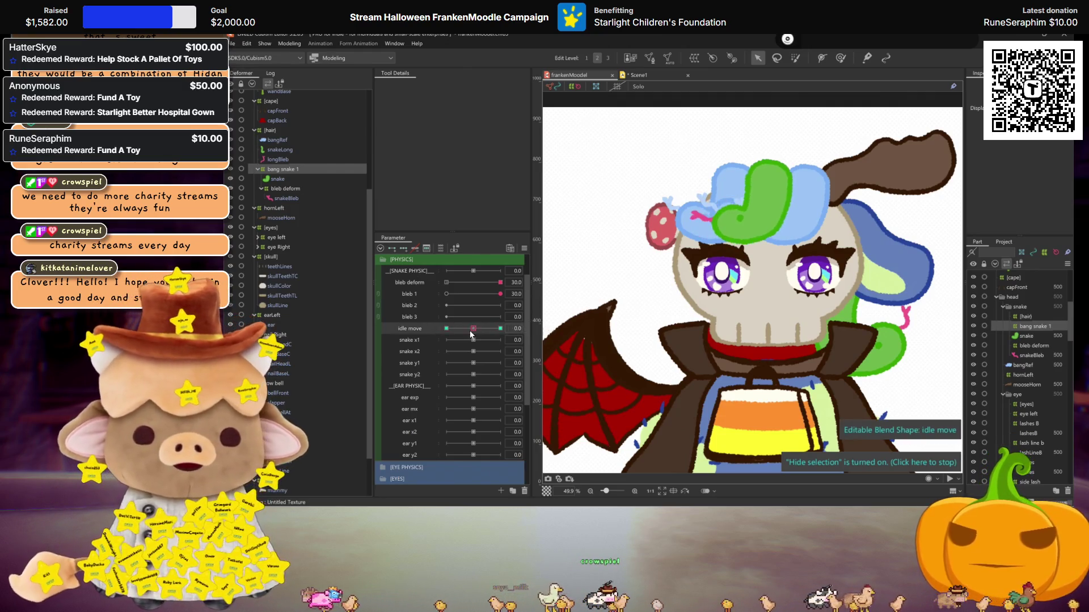
pyautogui.click(425, 340)
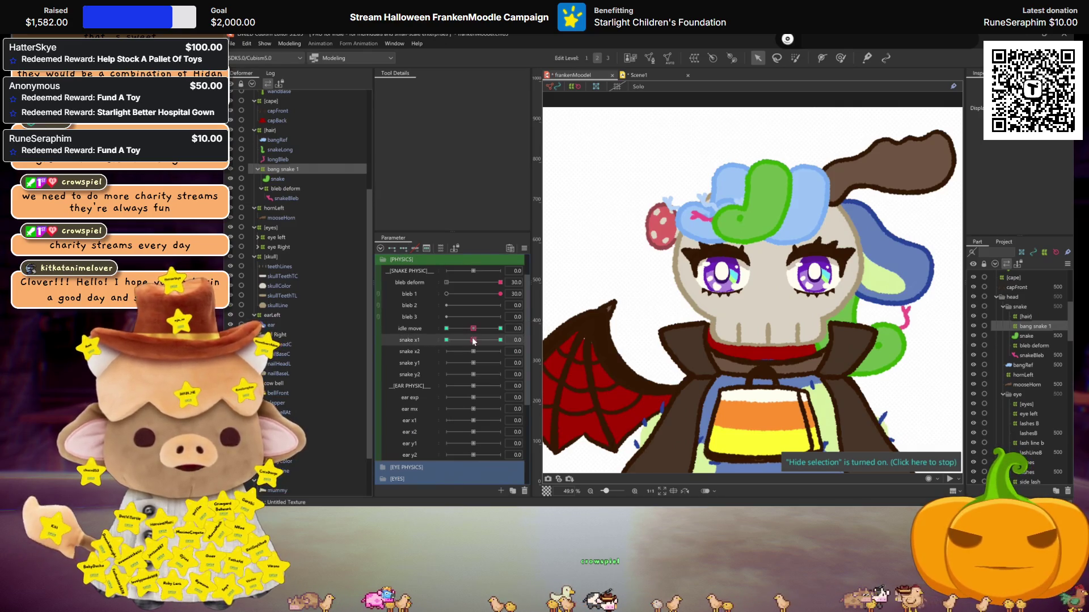
pyautogui.moveTo(474, 340); pyautogui.dragTo(500, 340)
pyautogui.scroll(3, 744, 266)
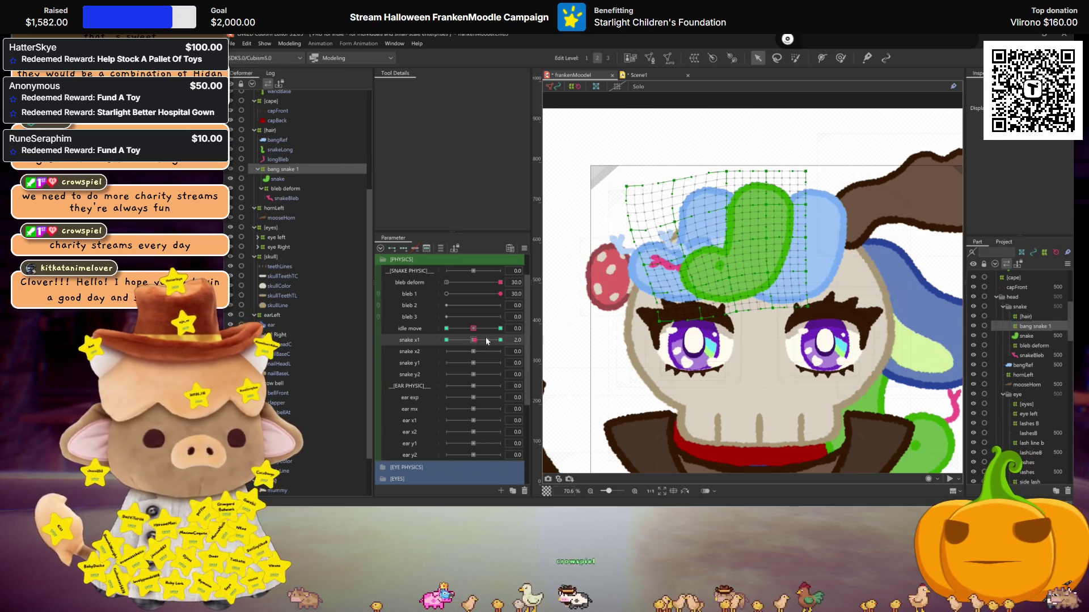
pyautogui.moveTo(479, 341); pyautogui.dragTo(500, 340)
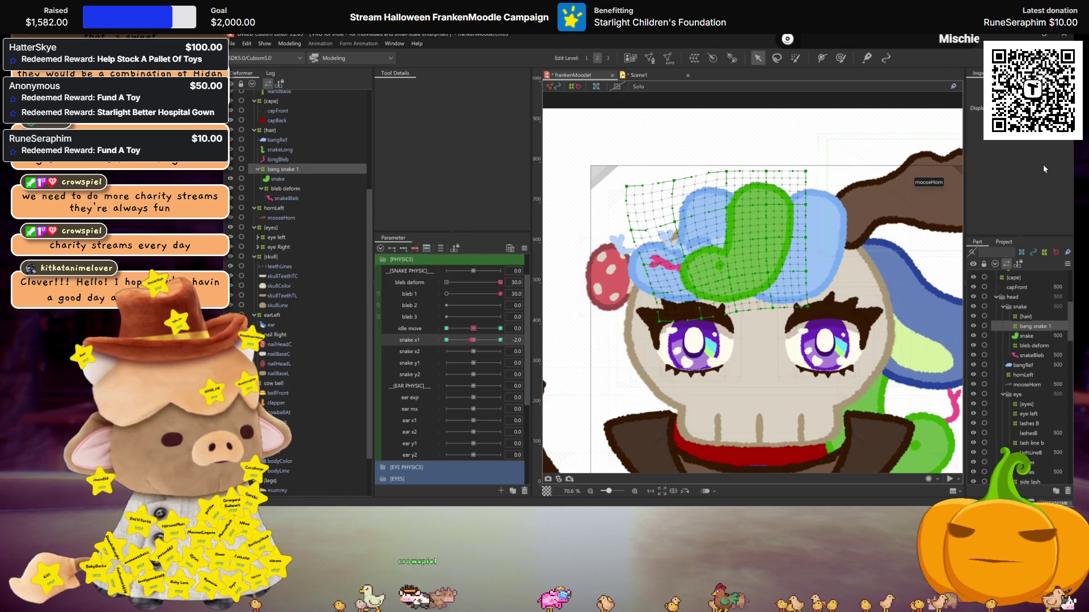
pyautogui.click(290, 171)
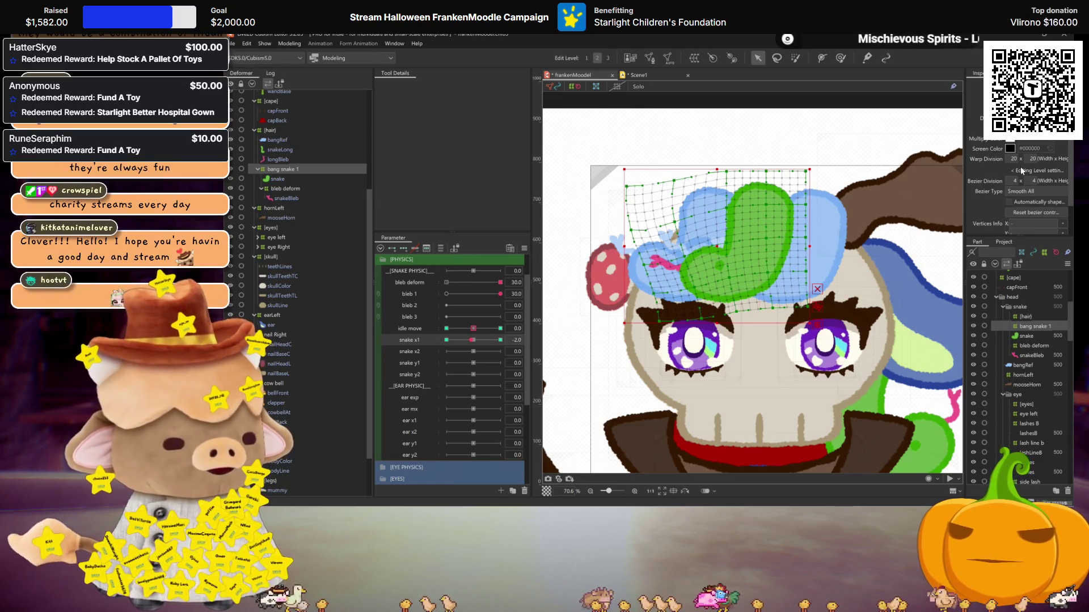
pyautogui.click(841, 57)
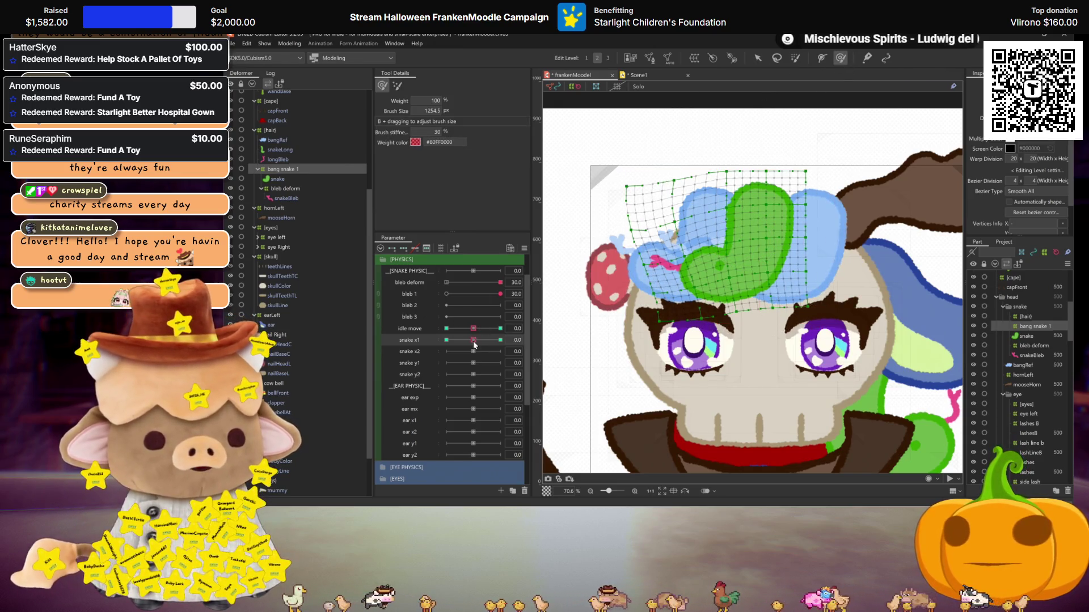
pyautogui.moveTo(474, 344); pyautogui.dragTo(500, 340)
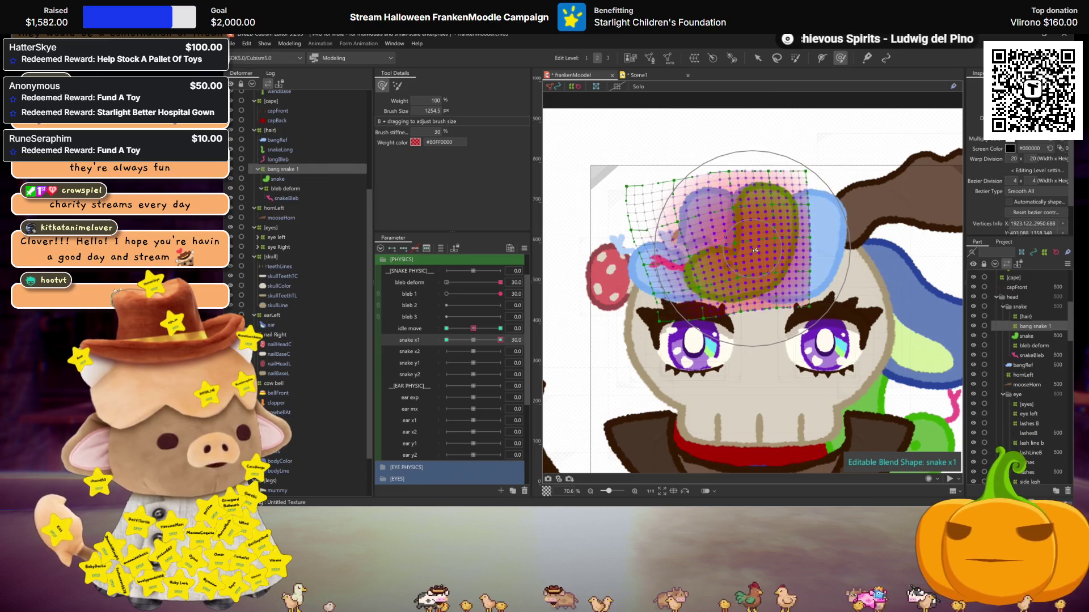
pyautogui.moveTo(754, 250); pyautogui.dragTo(652, 249)
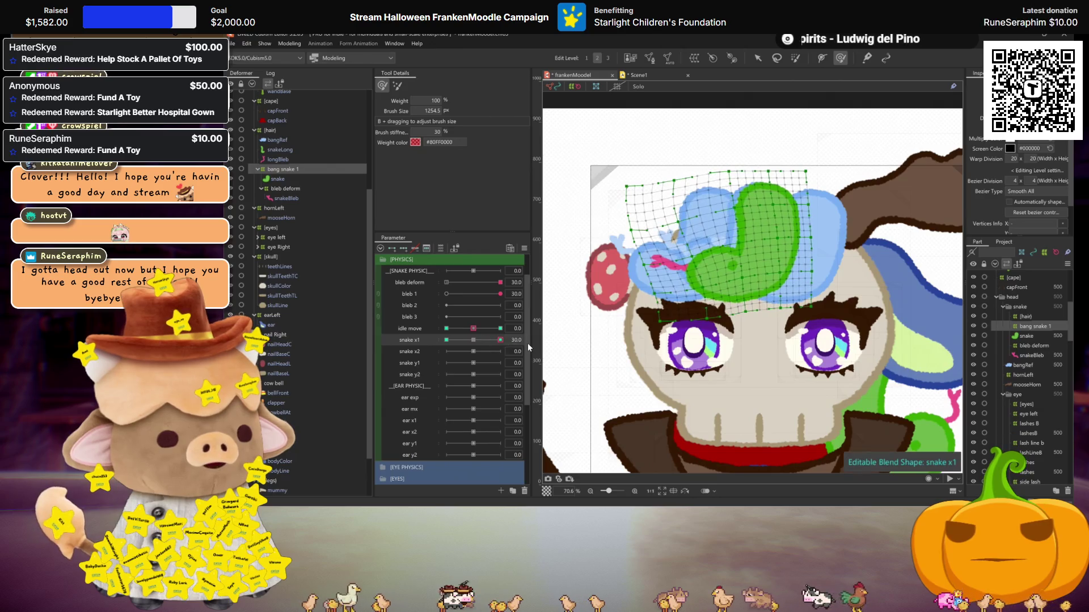
# Mirror the bent shape to snake x1 -30, refine it, and check both keys
pyautogui.hotkey('ctrl', 'shift', 'm')
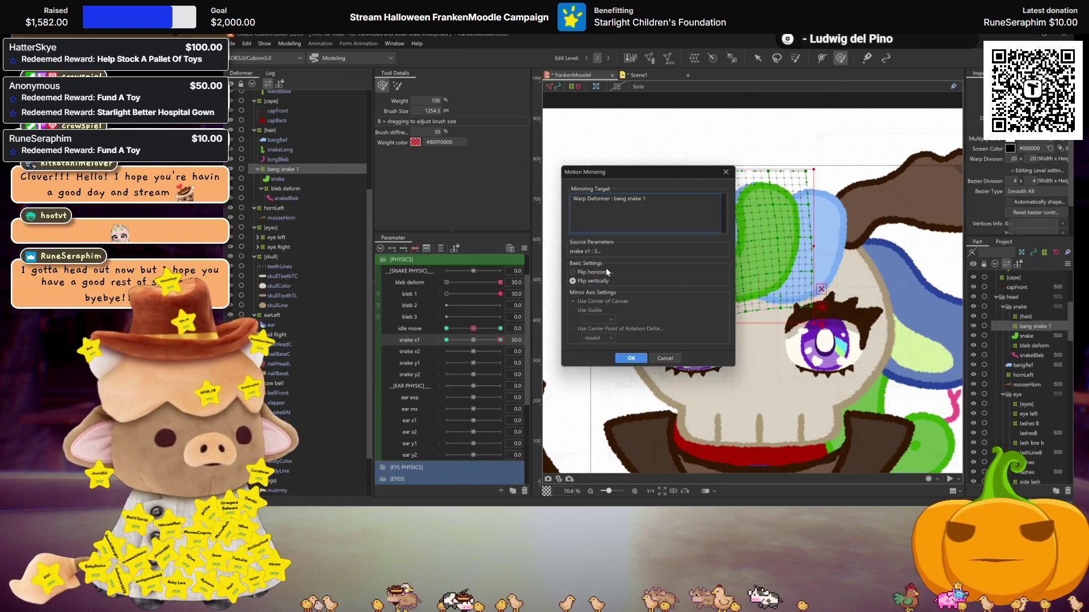
pyautogui.click(630, 357)
pyautogui.moveTo(497, 340); pyautogui.dragTo(422, 335)
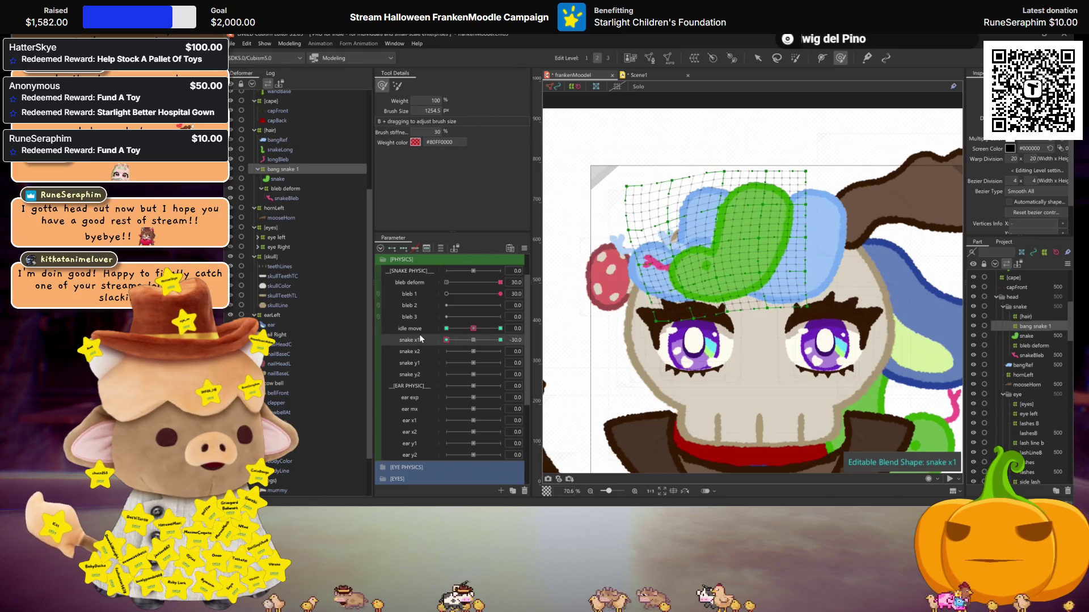
pyautogui.moveTo(782, 244)
pyautogui.mouseDown()
pyautogui.moveTo(750, 265)
pyautogui.moveTo(801, 266)
pyautogui.mouseUp()
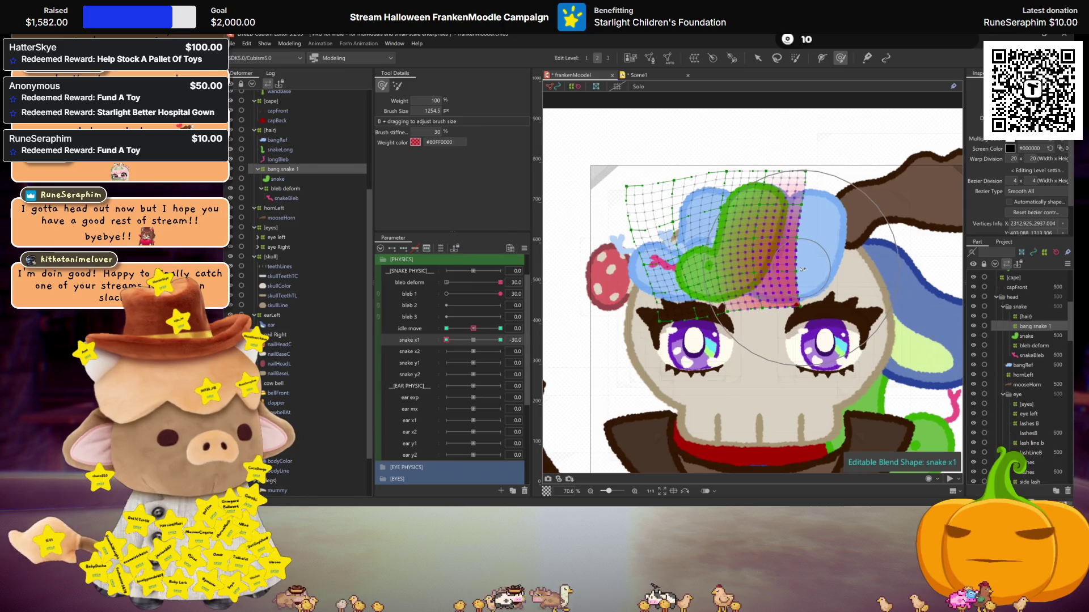
pyautogui.click(501, 339)
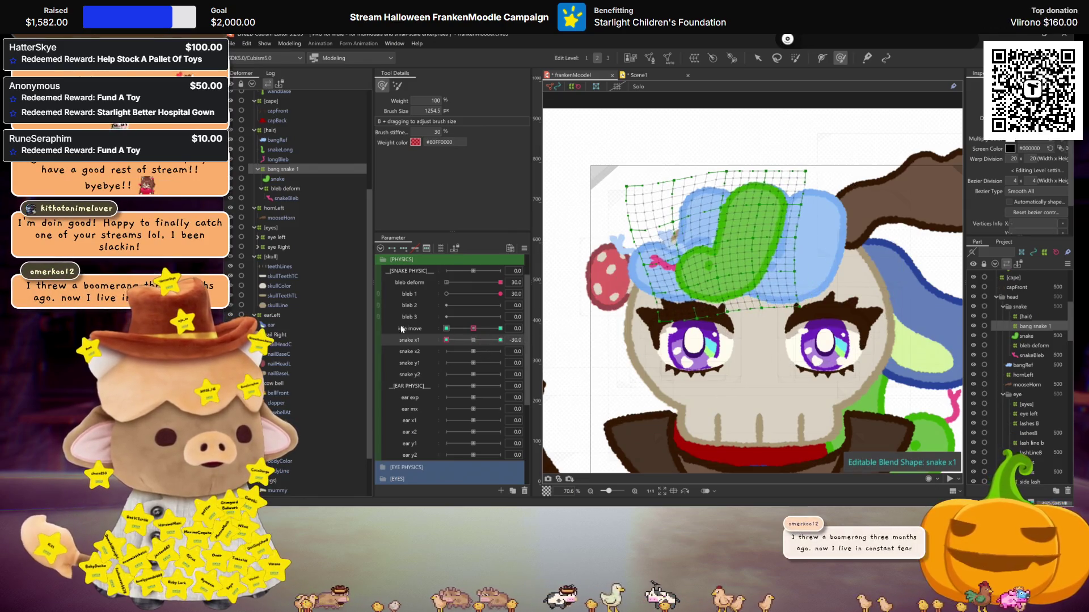
pyautogui.click(447, 340)
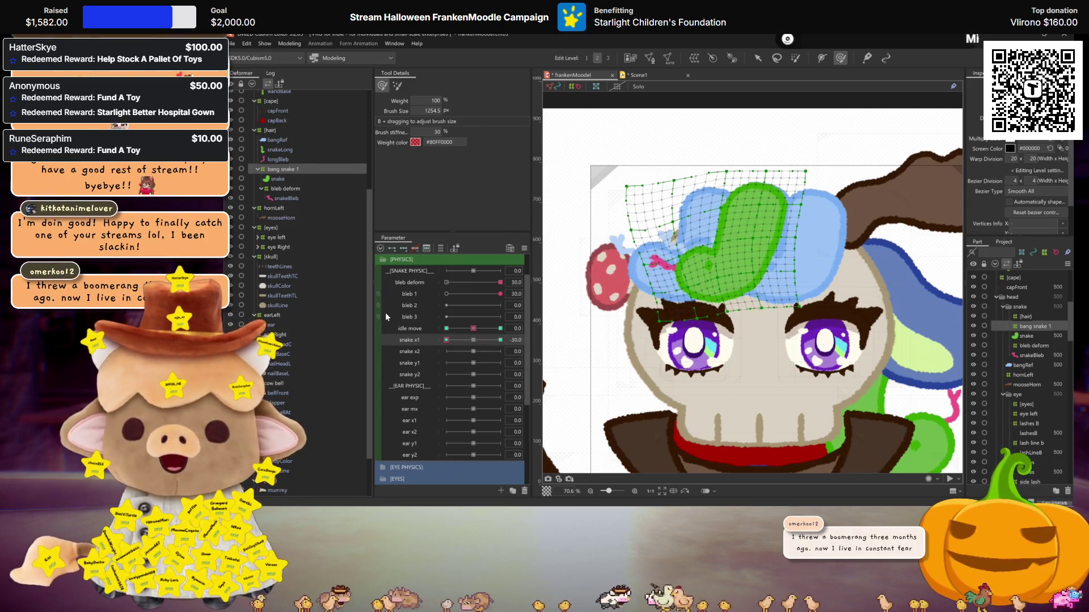
# Add three keys to snake x2 and sculpt the hat snake at its 30 and -30 keys
pyautogui.click(474, 340)
pyautogui.click(409, 351)
pyautogui.click(403, 248)
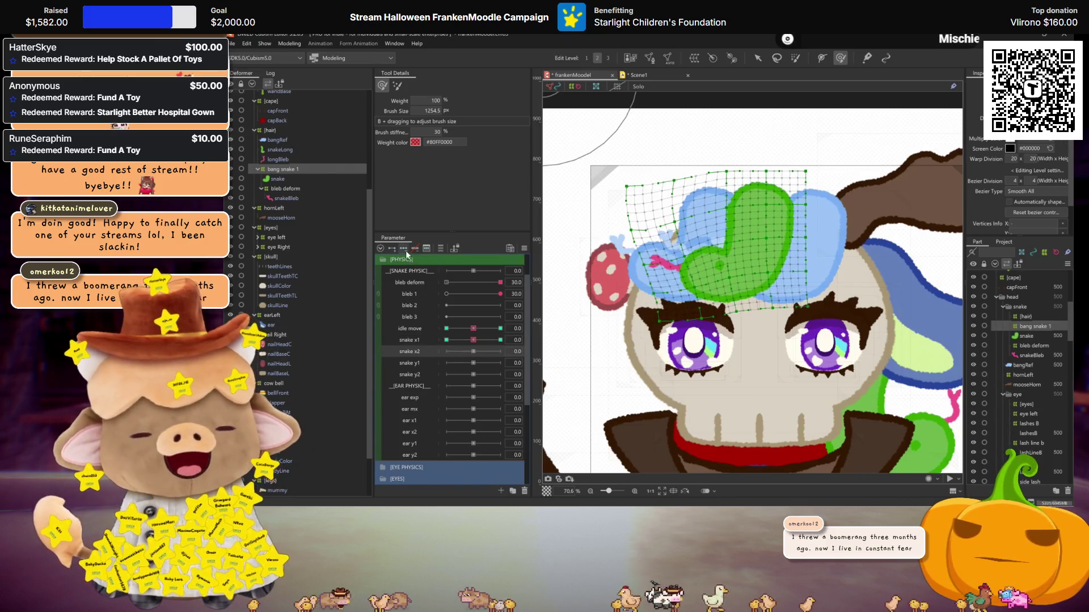
pyautogui.click(500, 352)
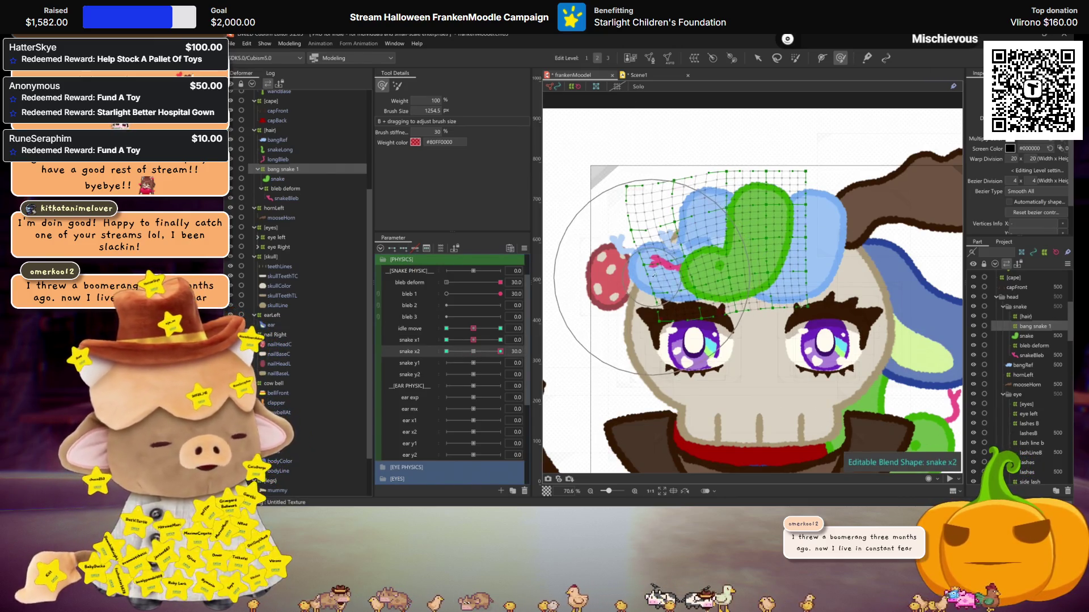
pyautogui.moveTo(681, 238); pyautogui.dragTo(663, 283)
pyautogui.click(446, 351)
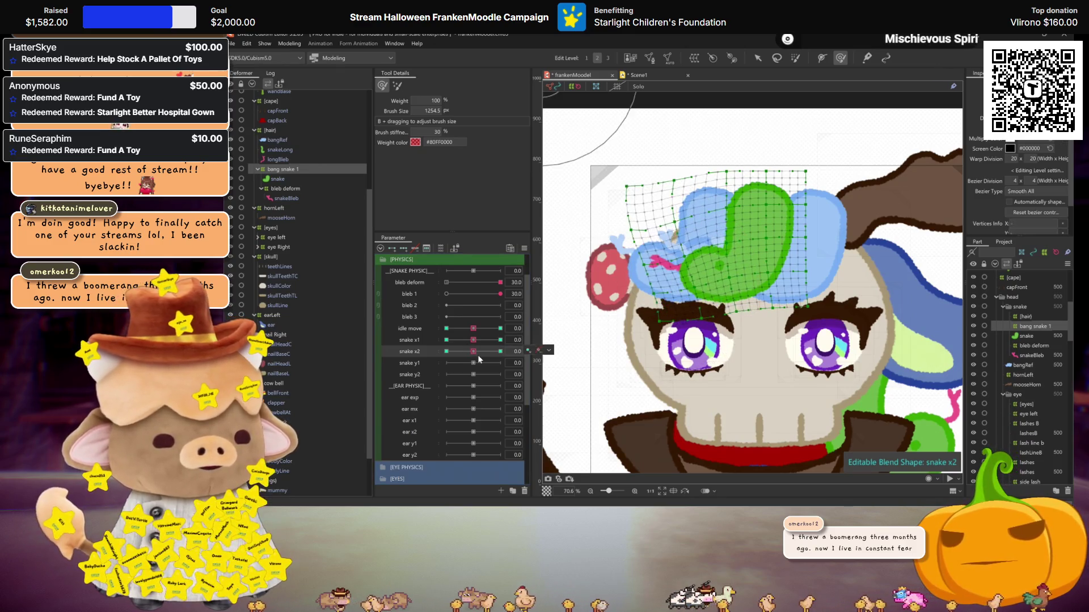
pyautogui.moveTo(665, 278)
pyautogui.mouseDown()
pyautogui.moveTo(680, 244)
pyautogui.moveTo(652, 283)
pyautogui.mouseUp()
# Hide the mesh and preview snake x2 combined with snake x1 at 30, then reset both to 0
pyautogui.hotkey('ctrl', 'h')
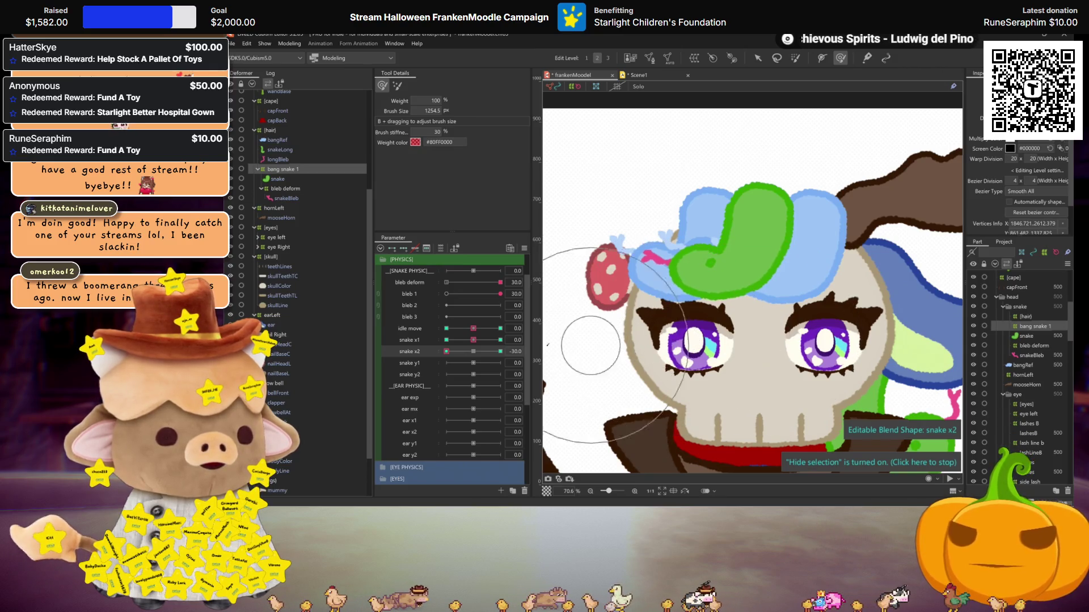
pyautogui.click(500, 352)
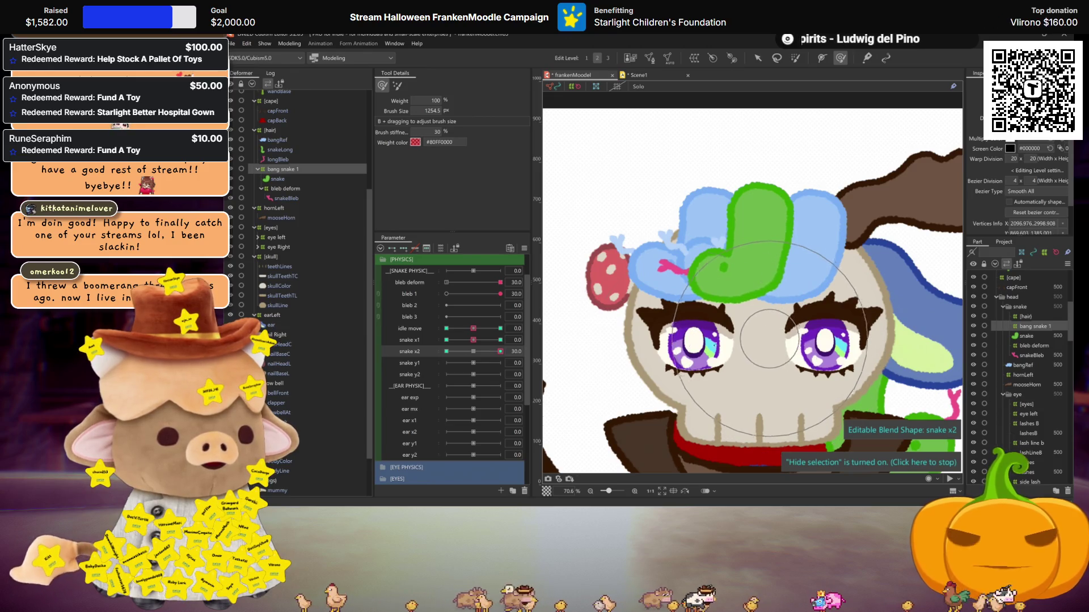
pyautogui.click(500, 340)
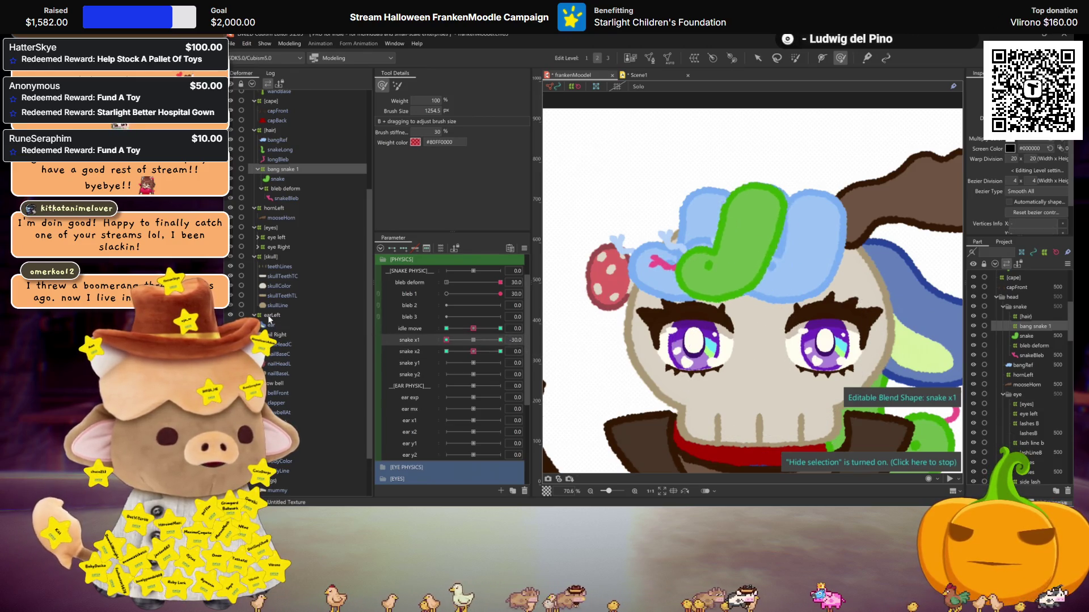
pyautogui.click(500, 352)
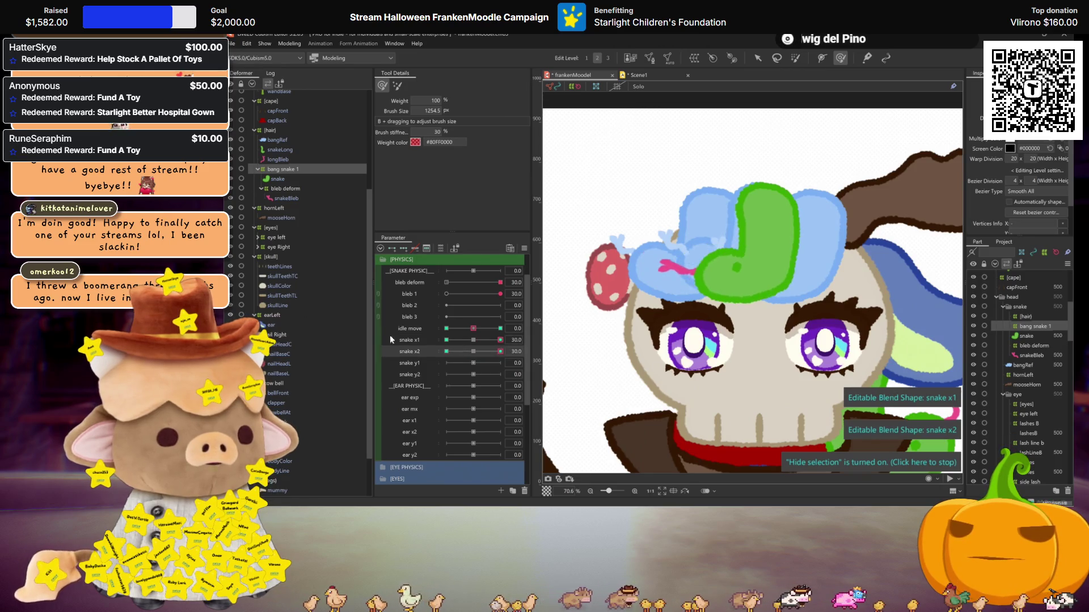
pyautogui.click(474, 340)
pyautogui.click(410, 363)
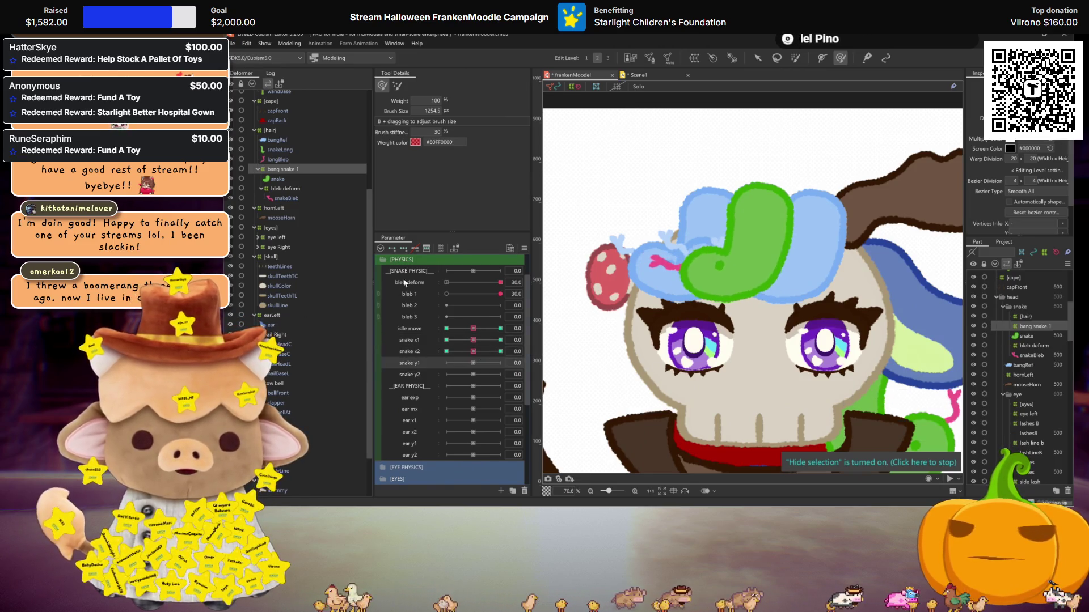
# Add three keys to snake y1 and check its 30 and -30 shapes before returning it to 0
pyautogui.click(403, 248)
pyautogui.click(500, 363)
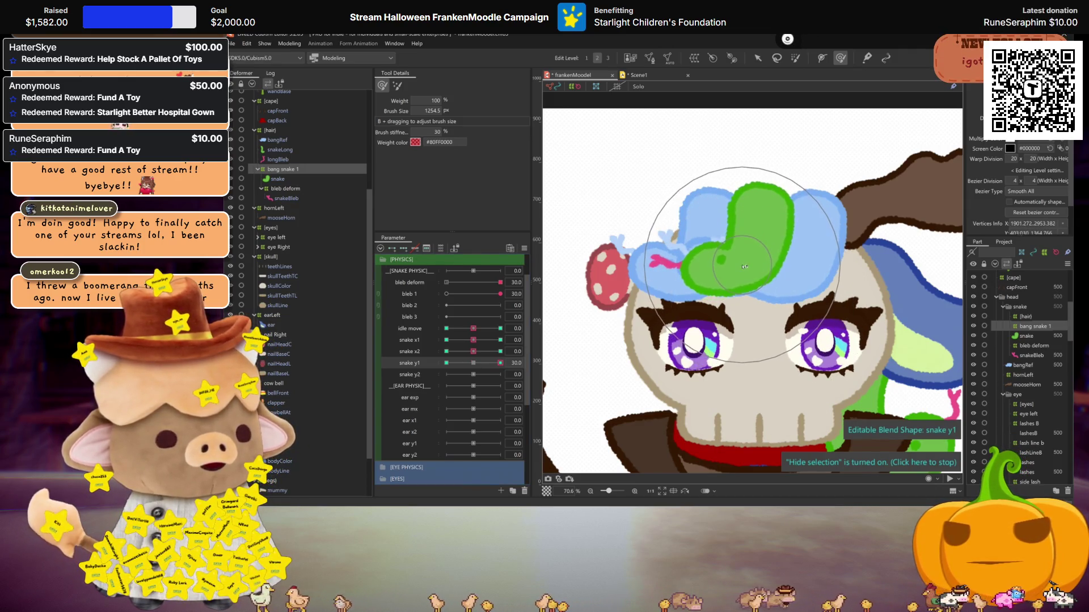
pyautogui.click(447, 363)
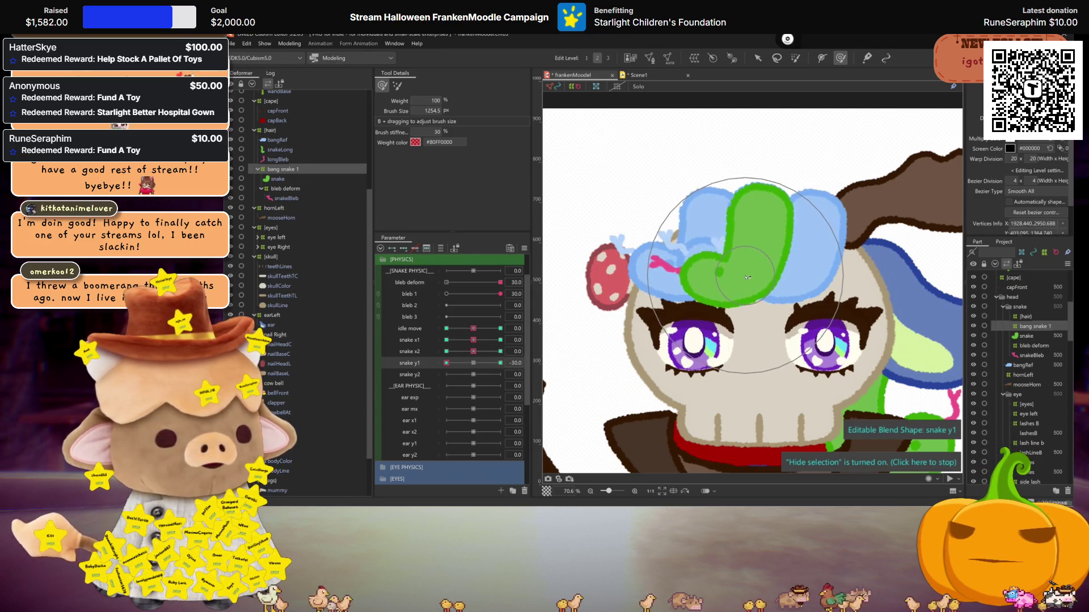
pyautogui.click(473, 363)
# Bend the hat snake for snake y2 at 30 and -30, compare the shapes, and reset to 0
pyautogui.click(500, 374)
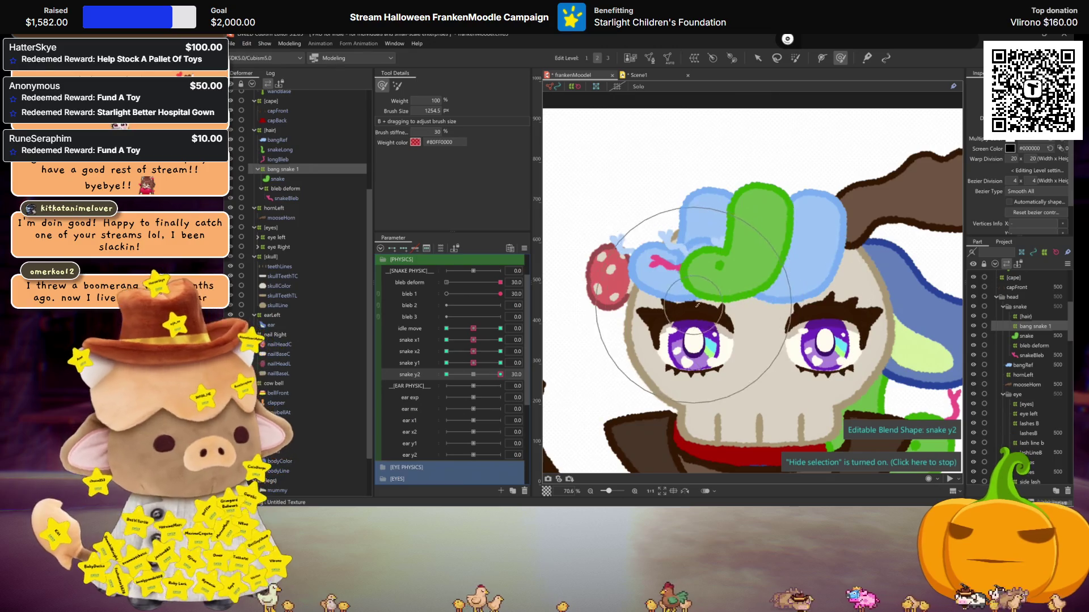
pyautogui.moveTo(646, 249)
pyautogui.mouseDown()
pyautogui.moveTo(629, 257)
pyautogui.moveTo(703, 285)
pyautogui.mouseUp()
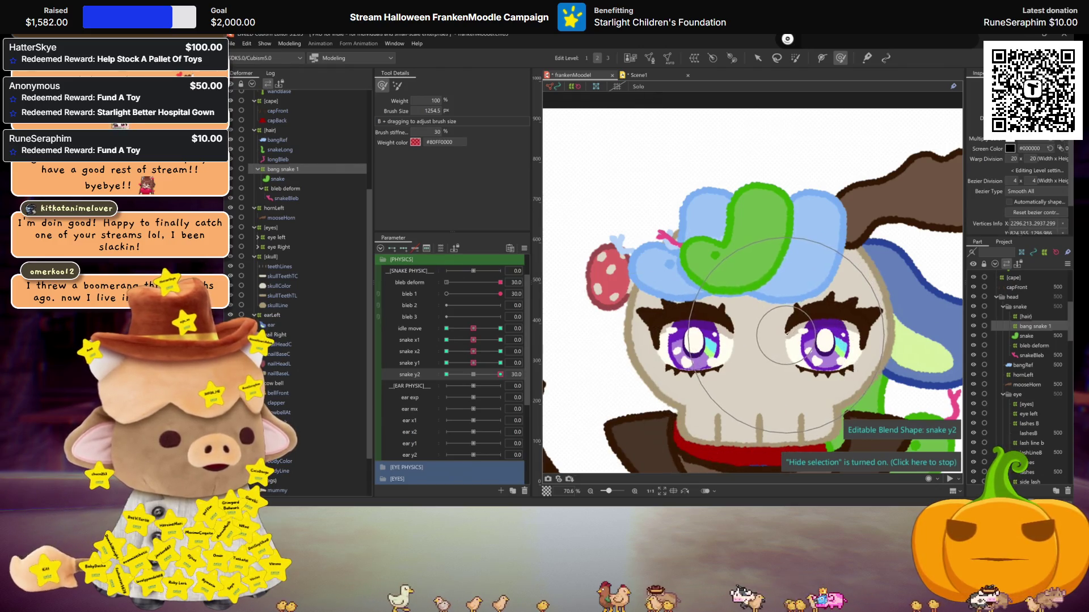
pyautogui.moveTo(486, 369); pyautogui.dragTo(446, 374)
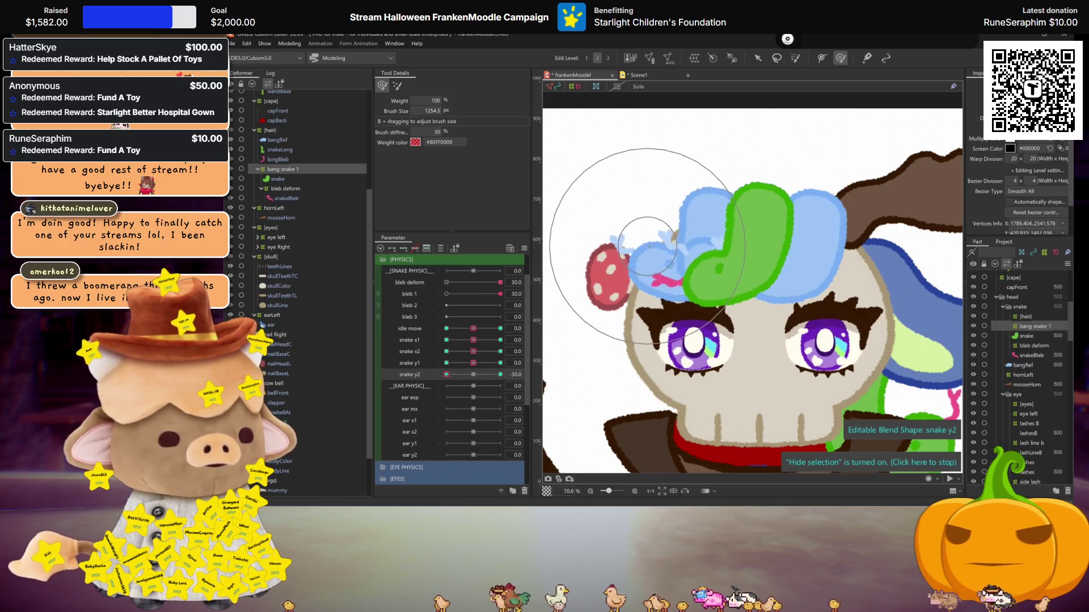
pyautogui.hotkey('ctrl', 'z')
pyautogui.hotkey('ctrl', 'y')
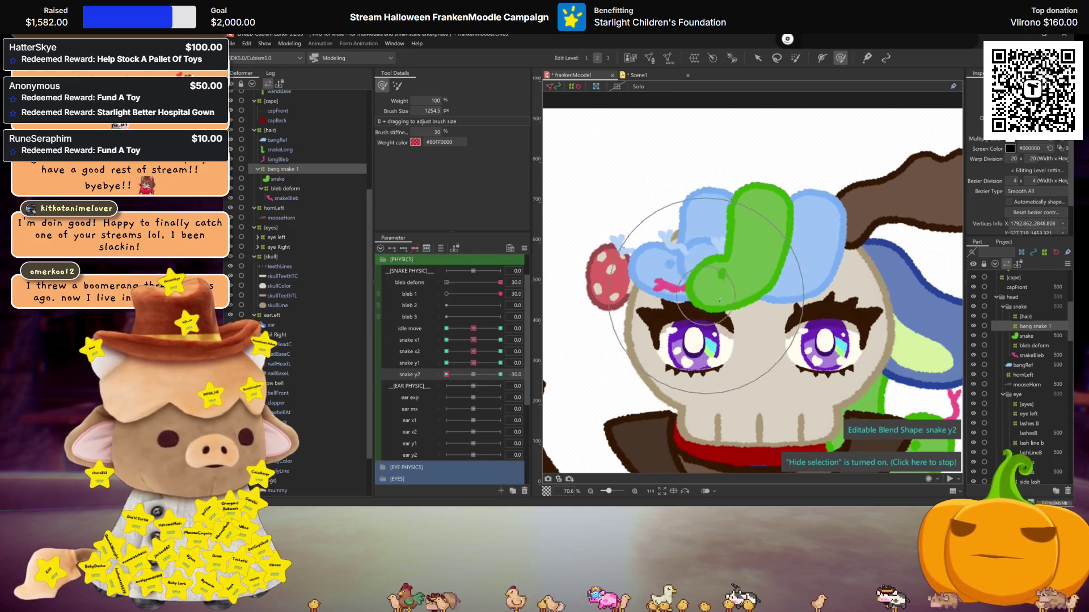
pyautogui.hotkey('ctrl', 'z')
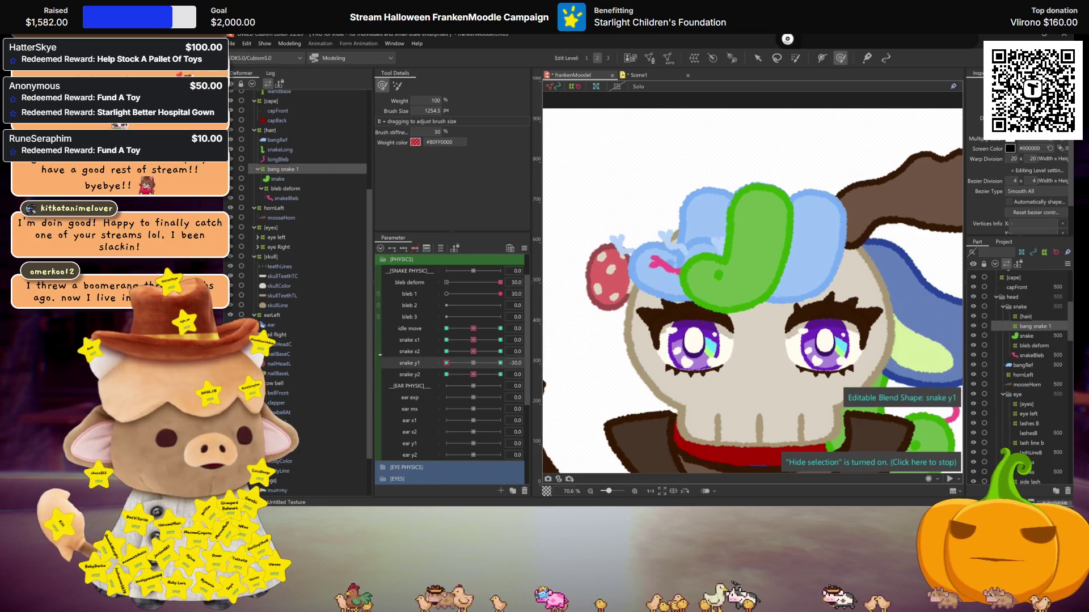
pyautogui.moveTo(474, 377); pyautogui.dragTo(481, 380)
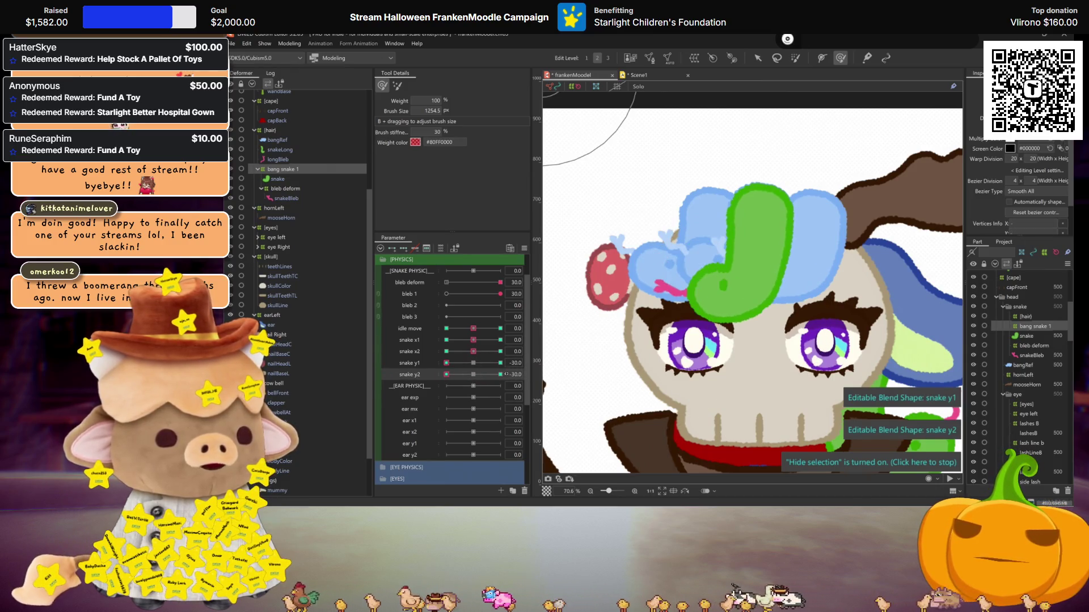
pyautogui.click(473, 365)
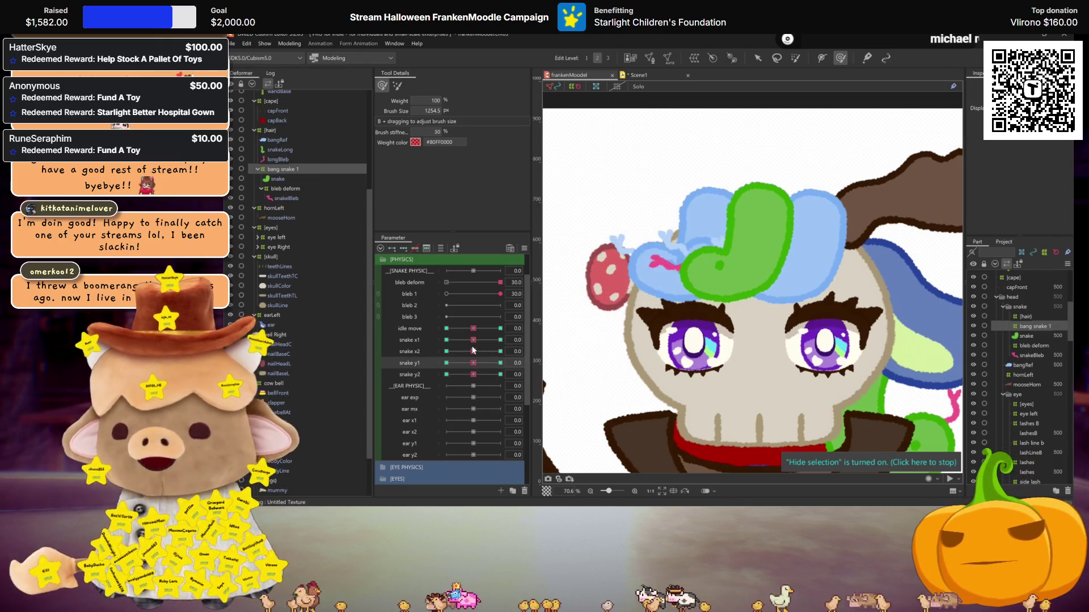
pyautogui.click(290, 43)
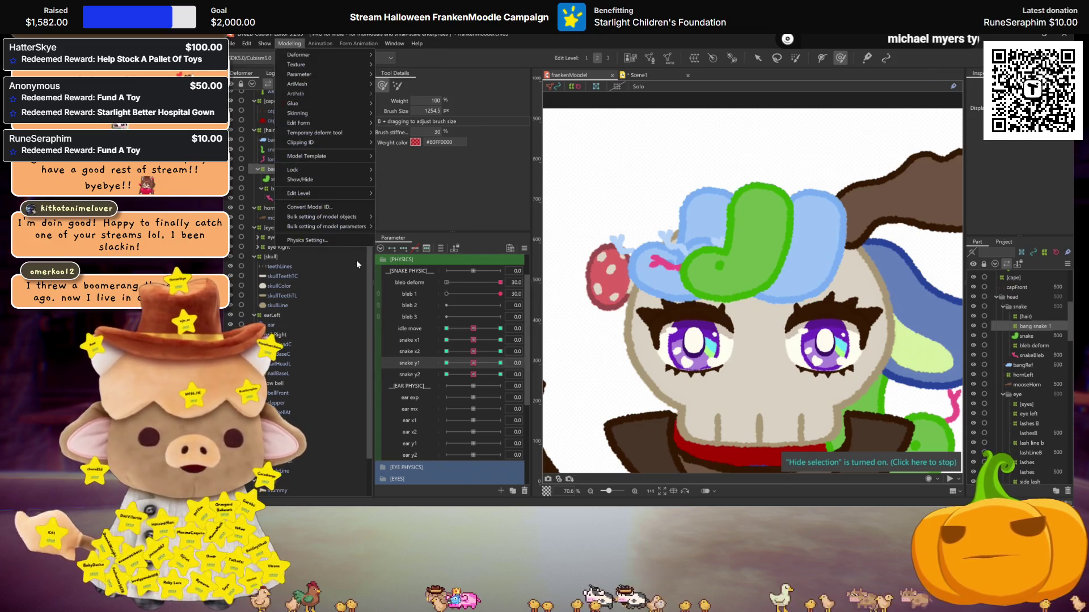
# Move the choker x physics group one step lower in priority
pyautogui.click(333, 240)
pyautogui.click(277, 115)
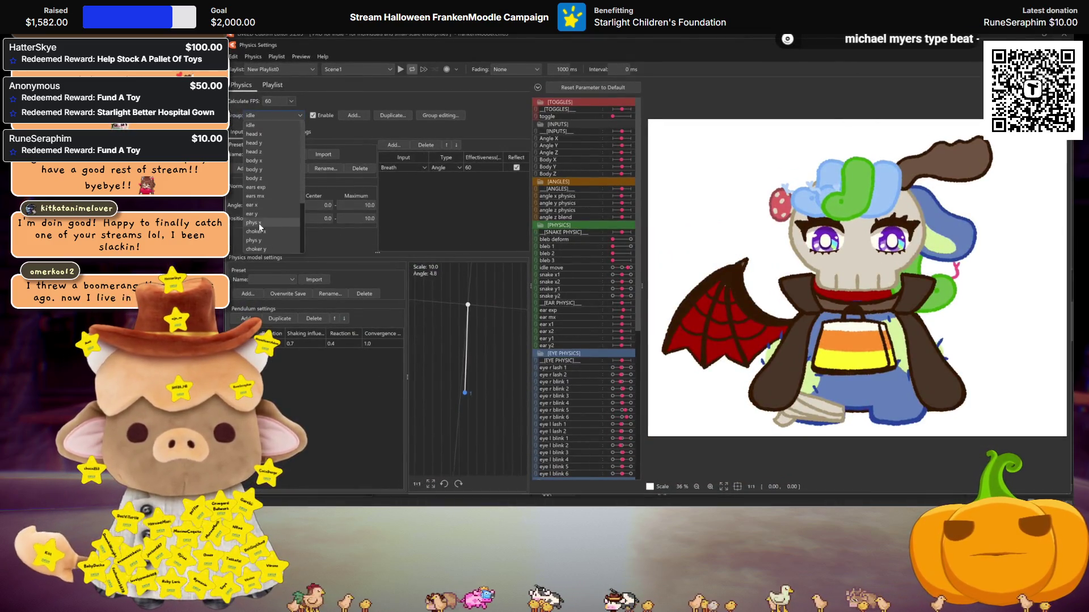
pyautogui.click(440, 115)
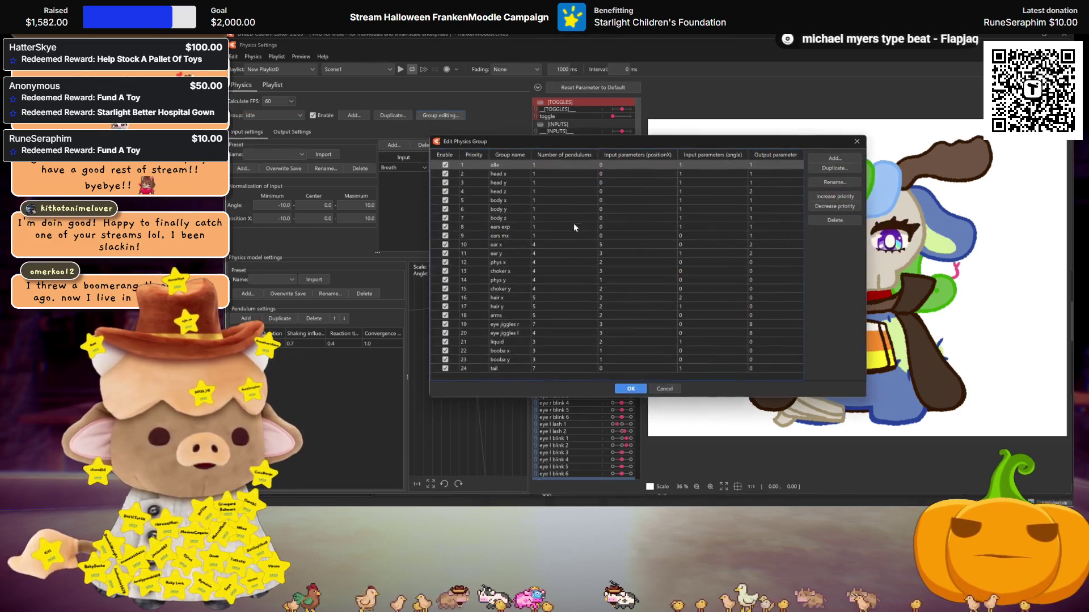
pyautogui.click(549, 271)
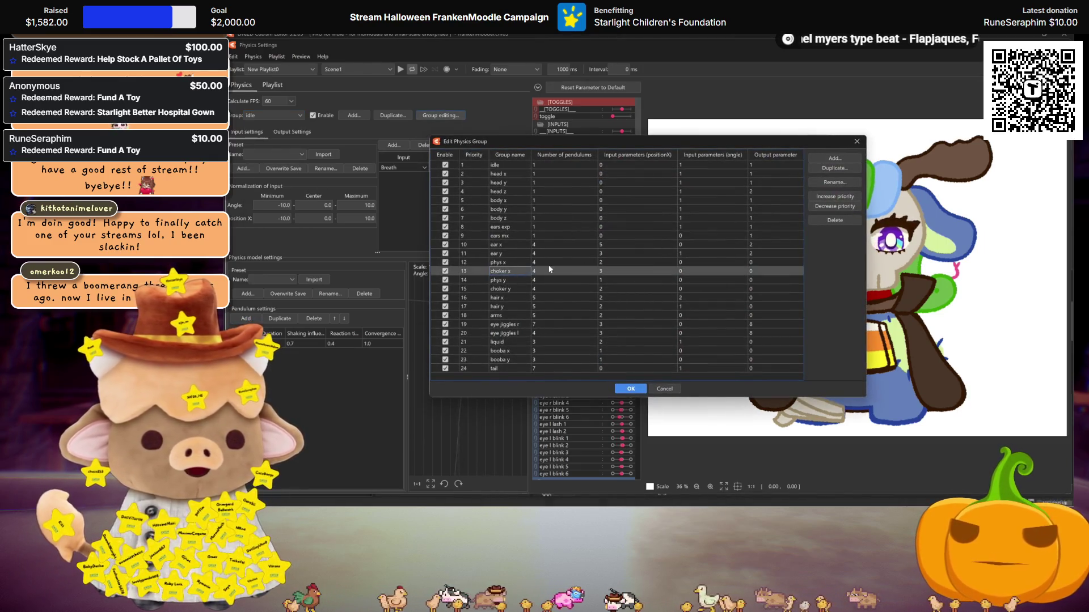
pyautogui.click(843, 208)
# Rename the hair x and hair y physics groups to snake x and snake y
pyautogui.click(502, 298)
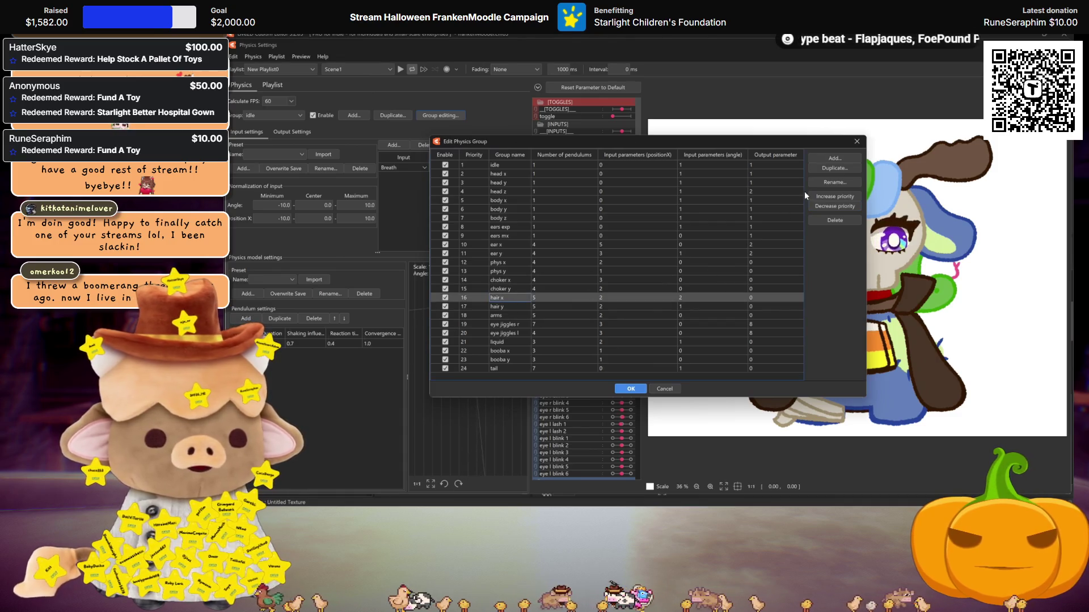
pyautogui.click(834, 182)
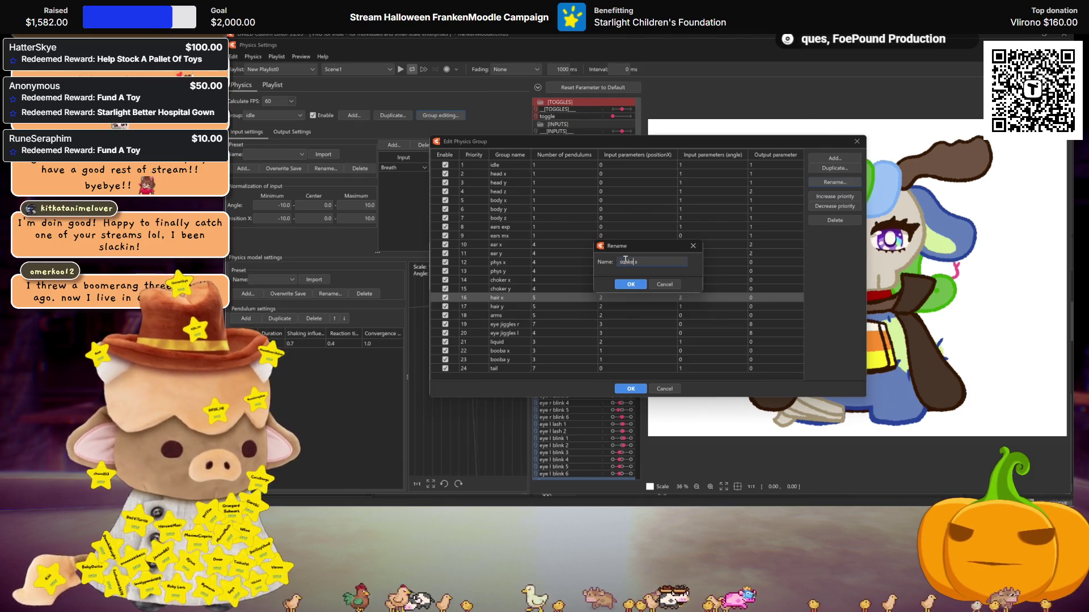
pyautogui.click(630, 284)
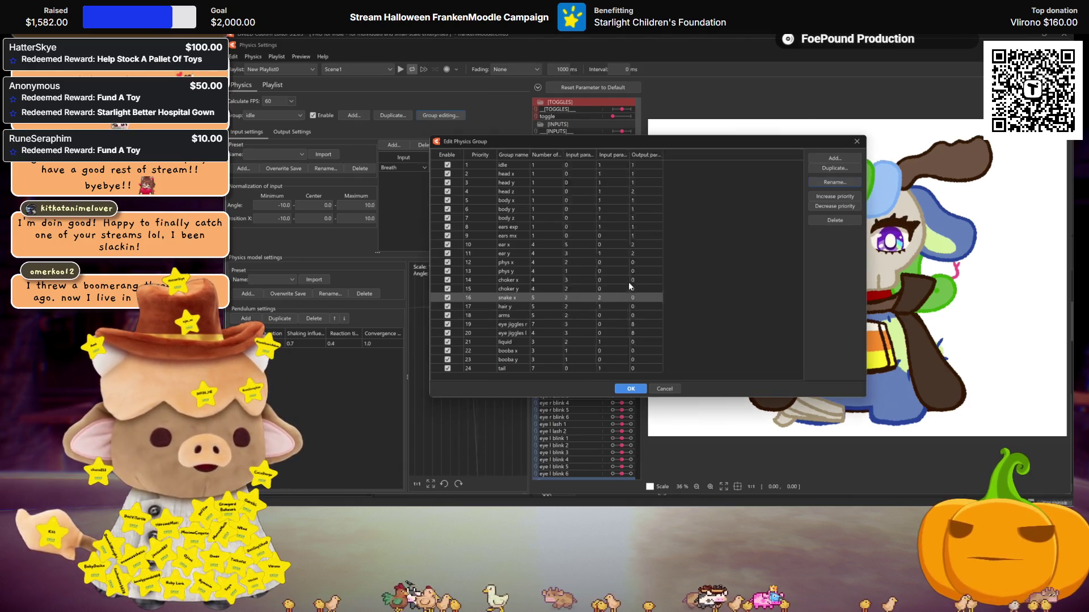
pyautogui.click(509, 306)
pyautogui.click(845, 182)
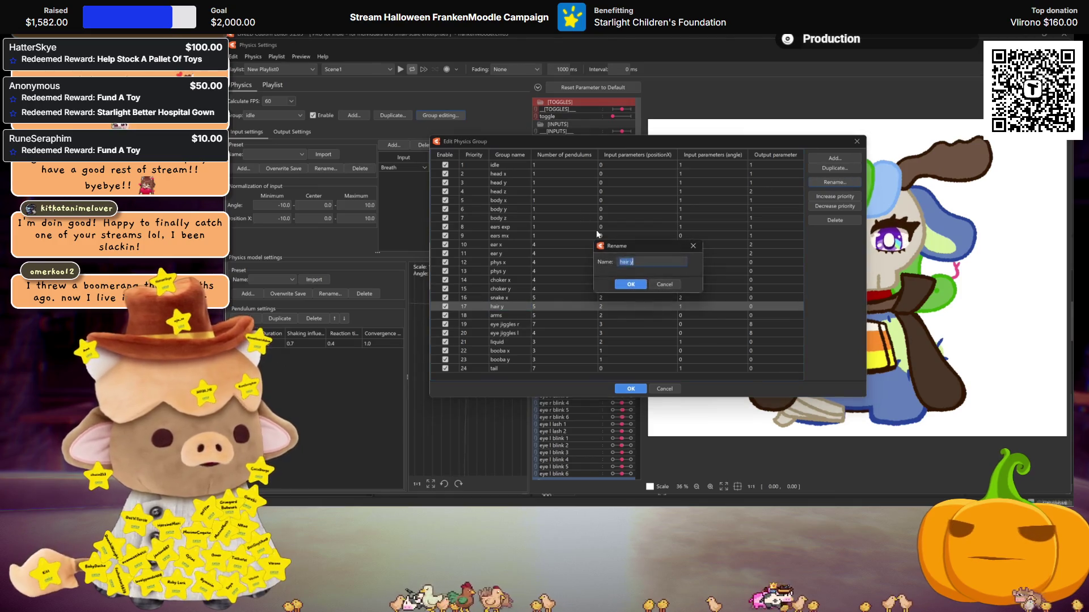
pyautogui.write('nake y')
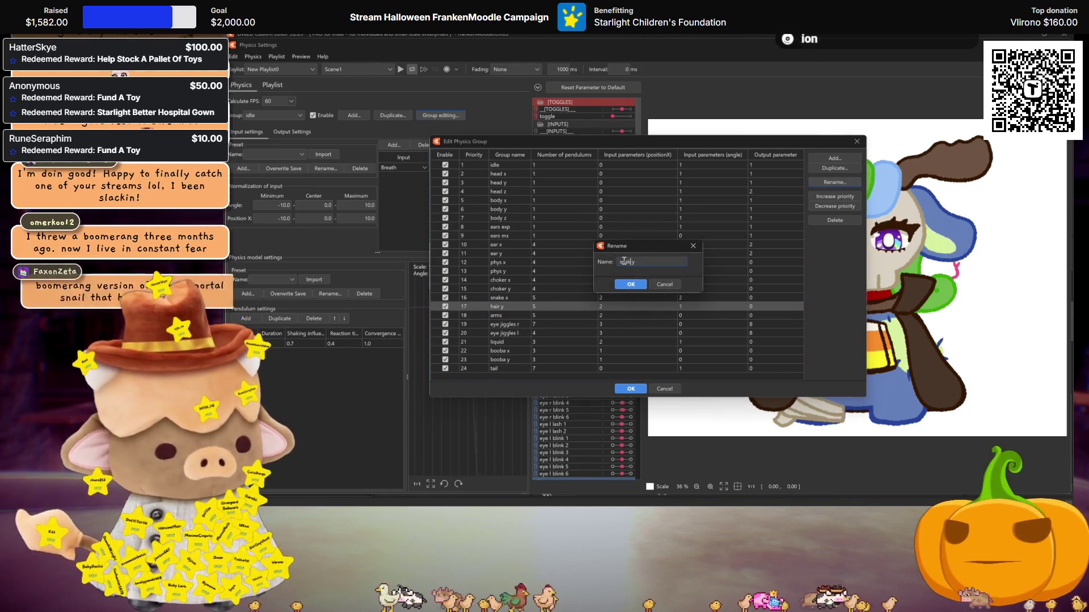
pyautogui.click(630, 284)
pyautogui.press('Return')
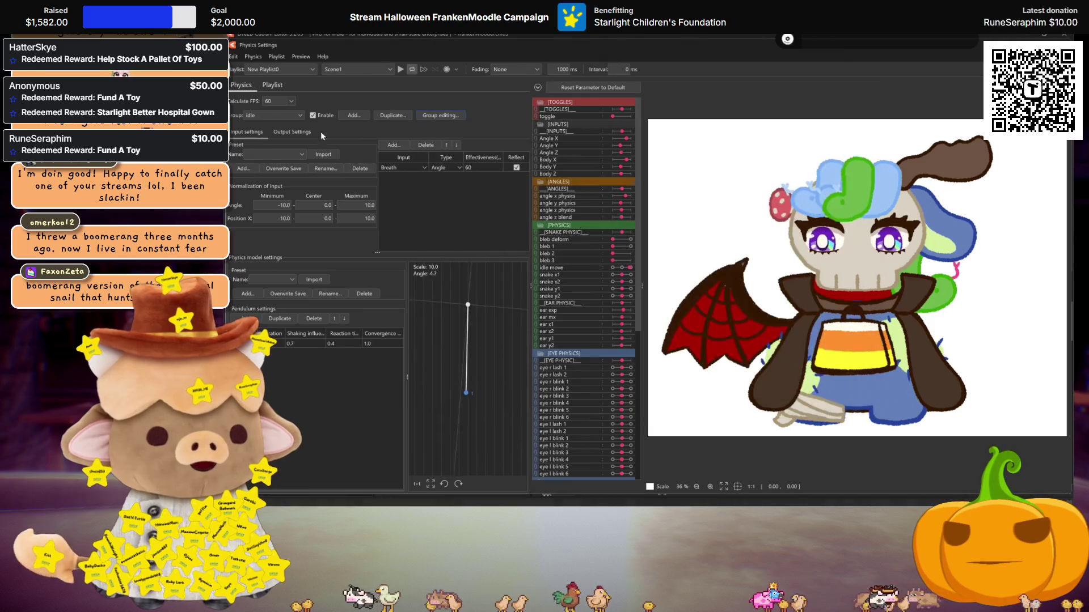
pyautogui.click(271, 119)
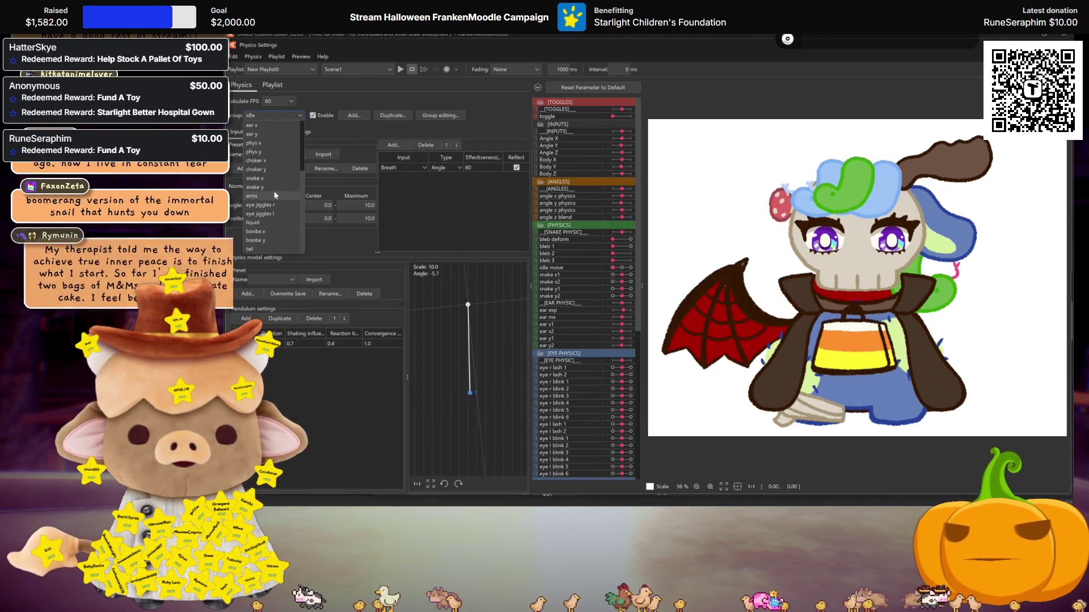
# Remove the Breath input from the snake x physics group
pyautogui.click(261, 179)
pyautogui.click(292, 132)
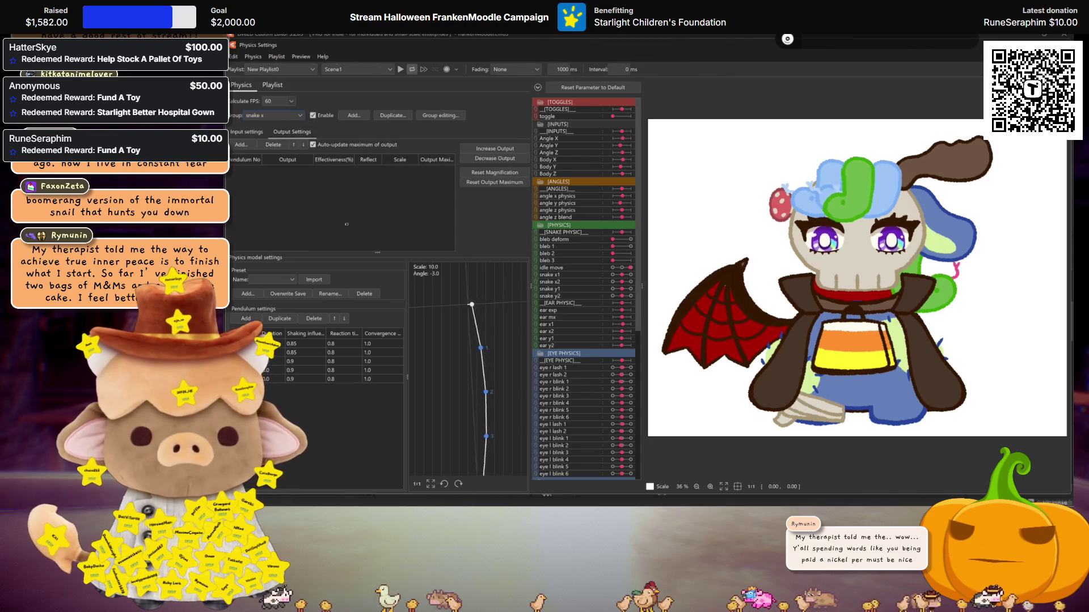
pyautogui.click(253, 133)
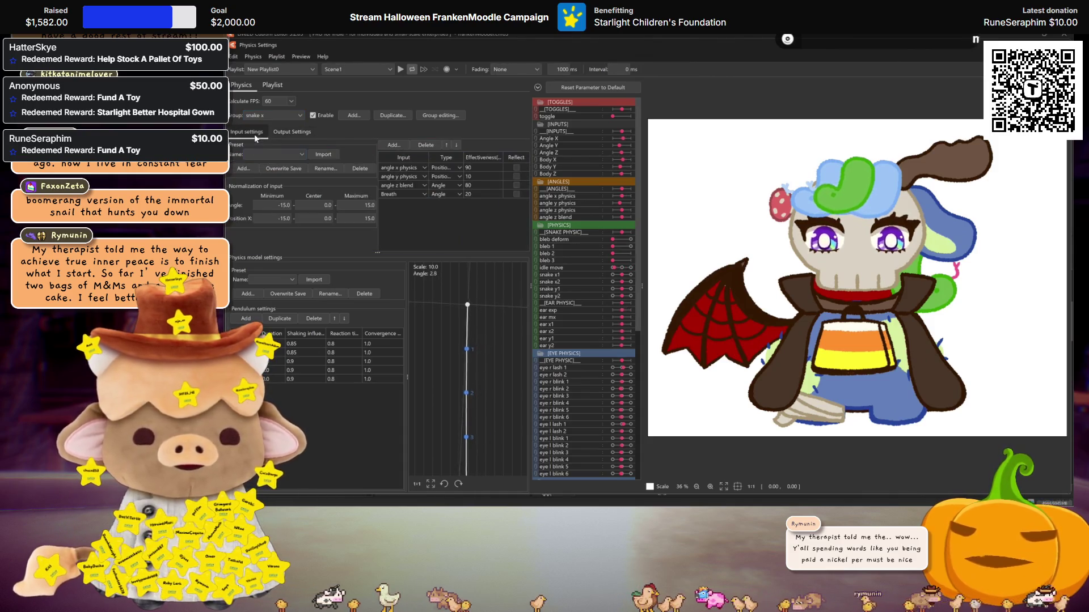
pyautogui.click(498, 219)
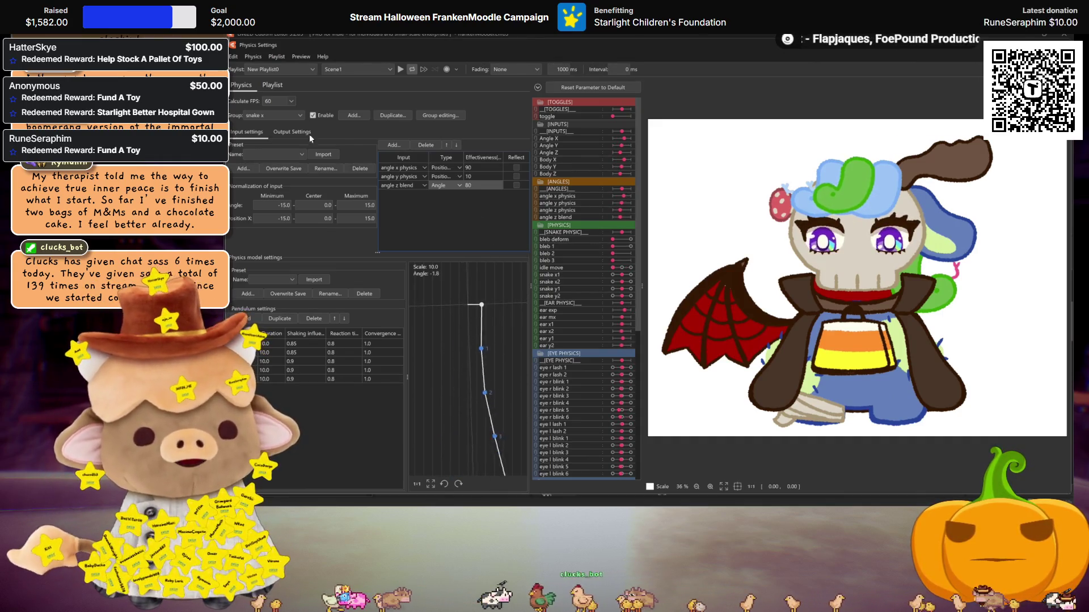
# Add snake x1 and snake x2 as outputs of the snake x group
pyautogui.click(302, 134)
pyautogui.rightClick(378, 222)
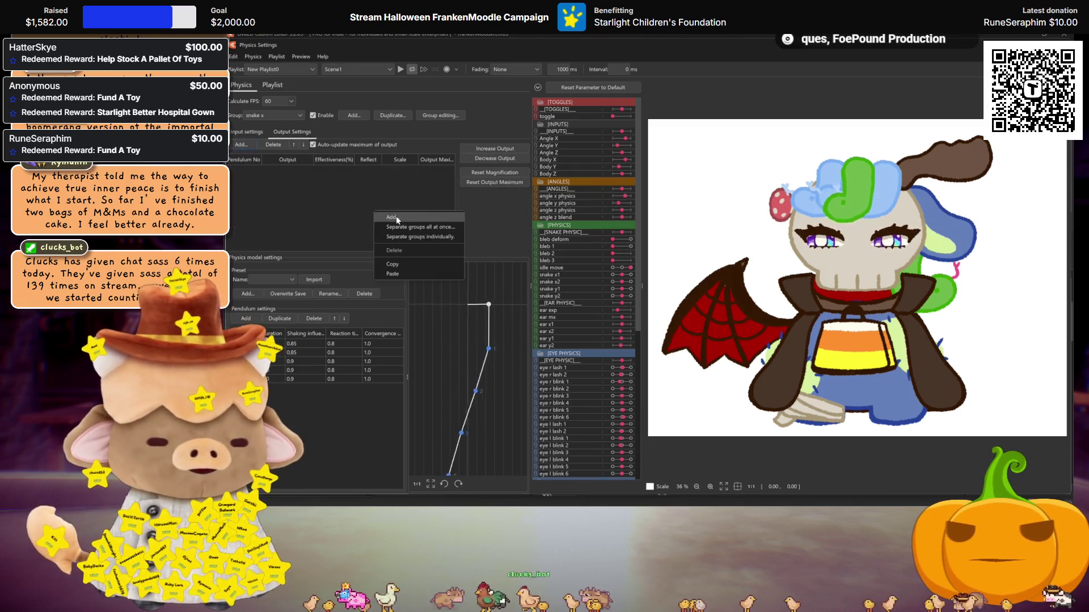
pyautogui.click(396, 216)
pyautogui.scroll(-3, 596, 231)
pyautogui.click(581, 246)
pyautogui.click(581, 258)
pyautogui.click(631, 377)
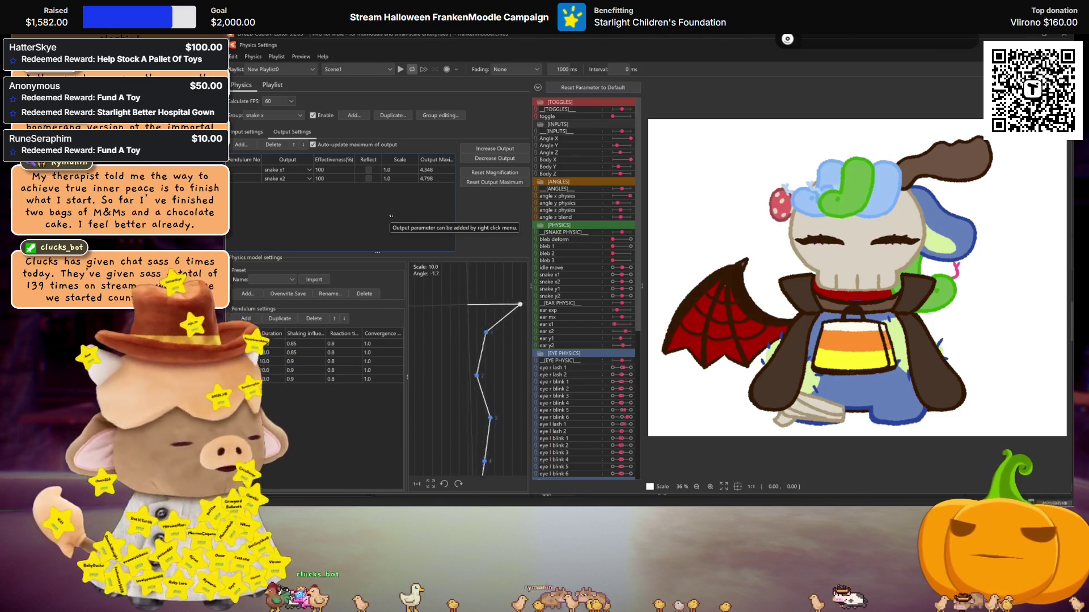
# Fit all output magnifications to the parameter range and play the physics preview
pyautogui.click(490, 150)
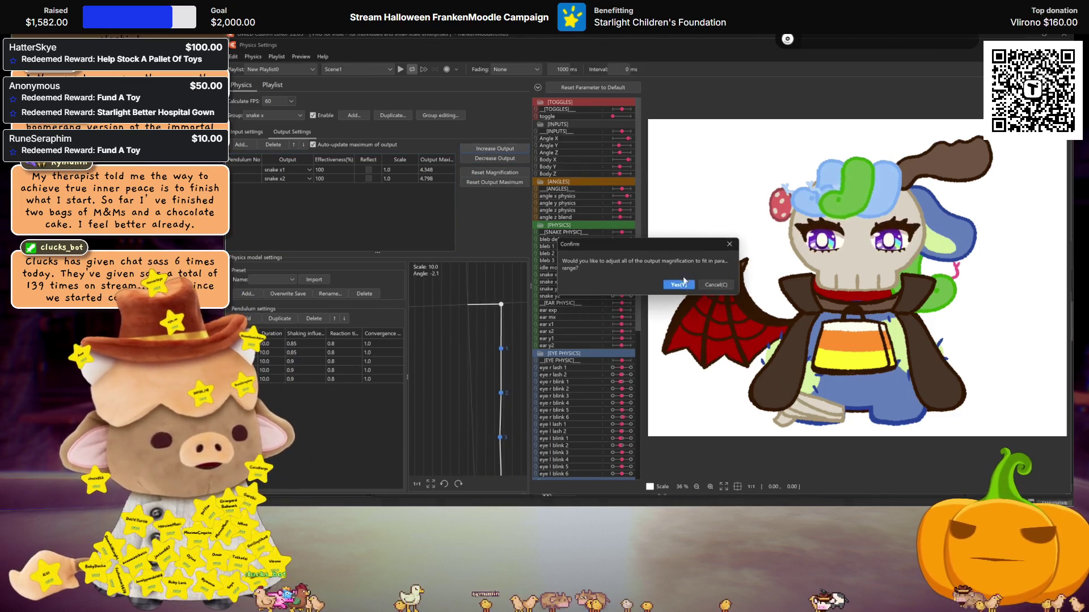
pyautogui.click(633, 277)
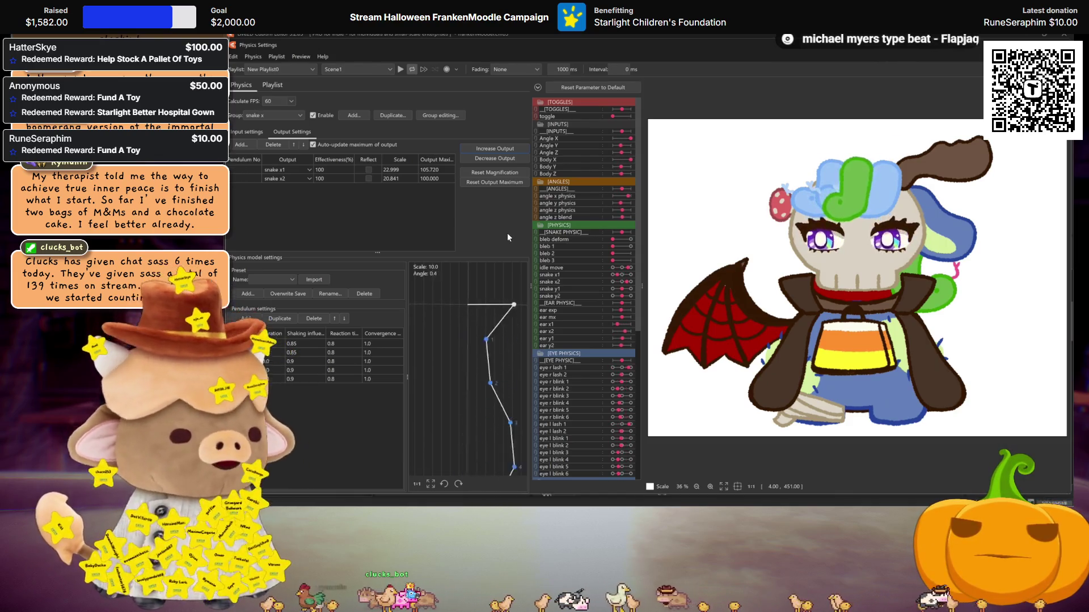
pyautogui.click(400, 70)
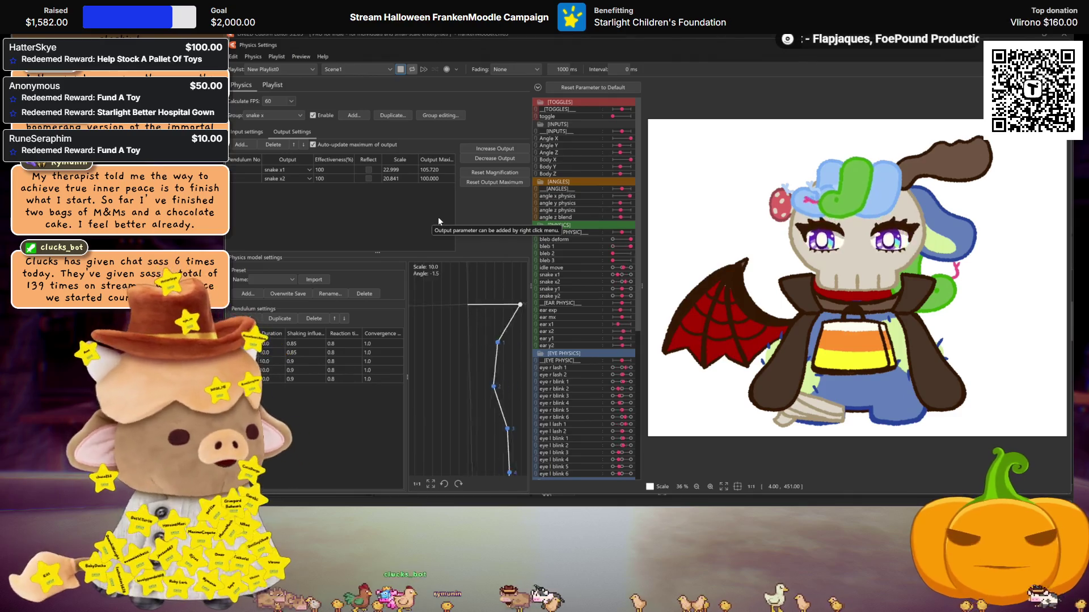
pyautogui.click(281, 117)
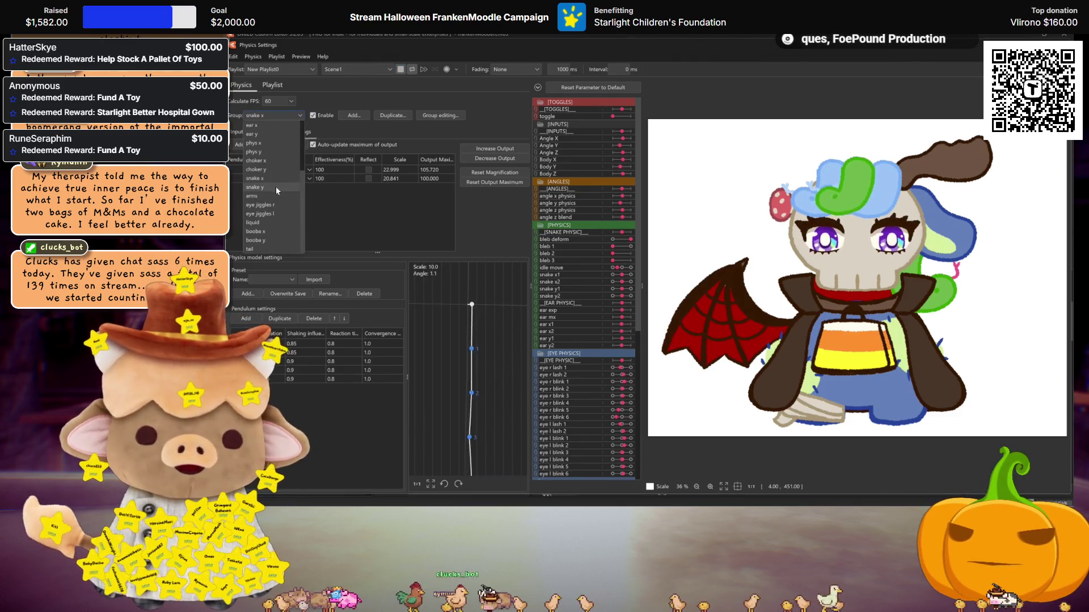
# Add snake y1 and snake y2 as outputs of the snake y physics group
pyautogui.click(277, 187)
pyautogui.rightClick(304, 210)
pyautogui.click(327, 219)
pyautogui.scroll(-3, 630, 230)
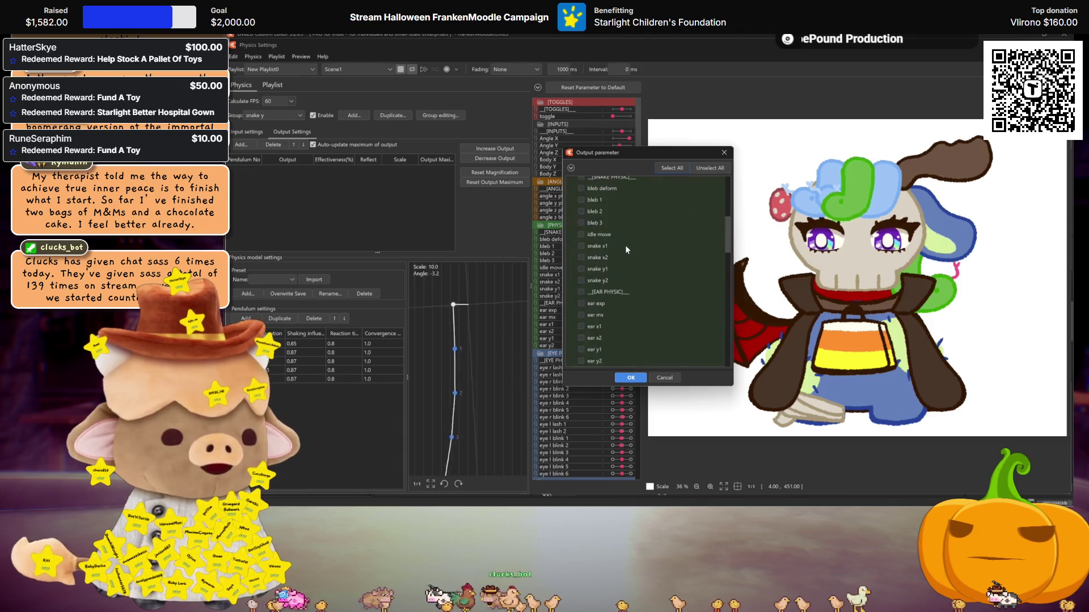
pyautogui.scroll(-2, 624, 247)
pyautogui.scroll(-2, 607, 244)
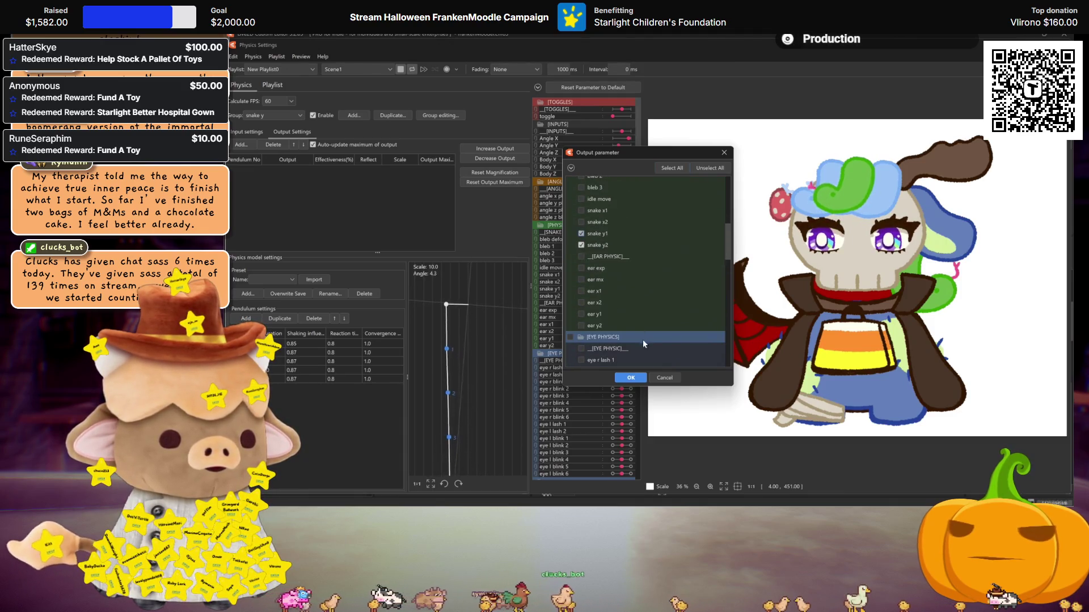
pyautogui.click(631, 379)
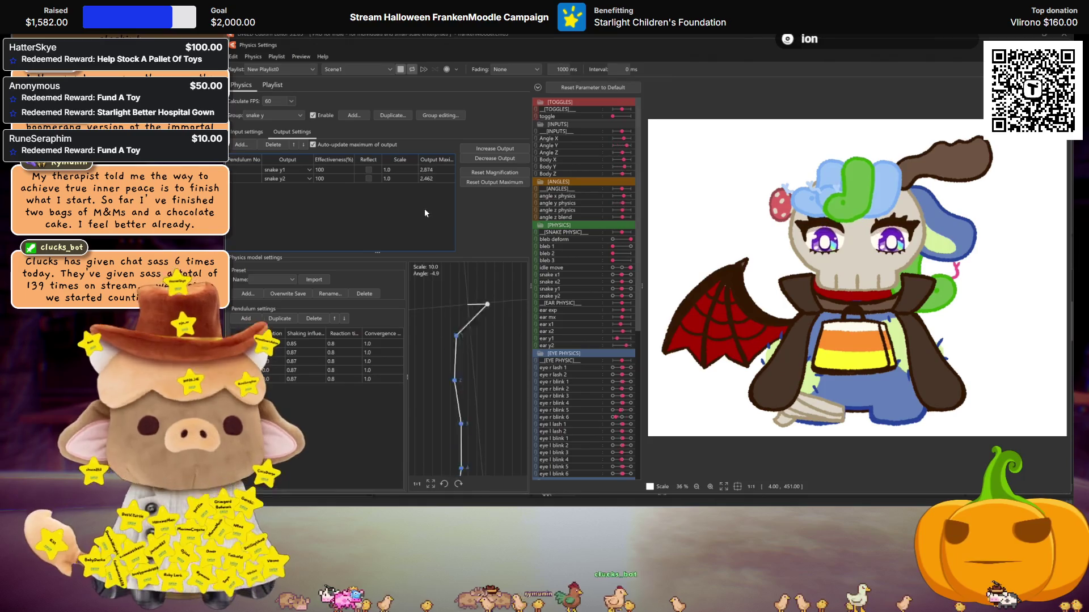
# Review the snake y group's Breath input and its effectiveness value
pyautogui.click(247, 132)
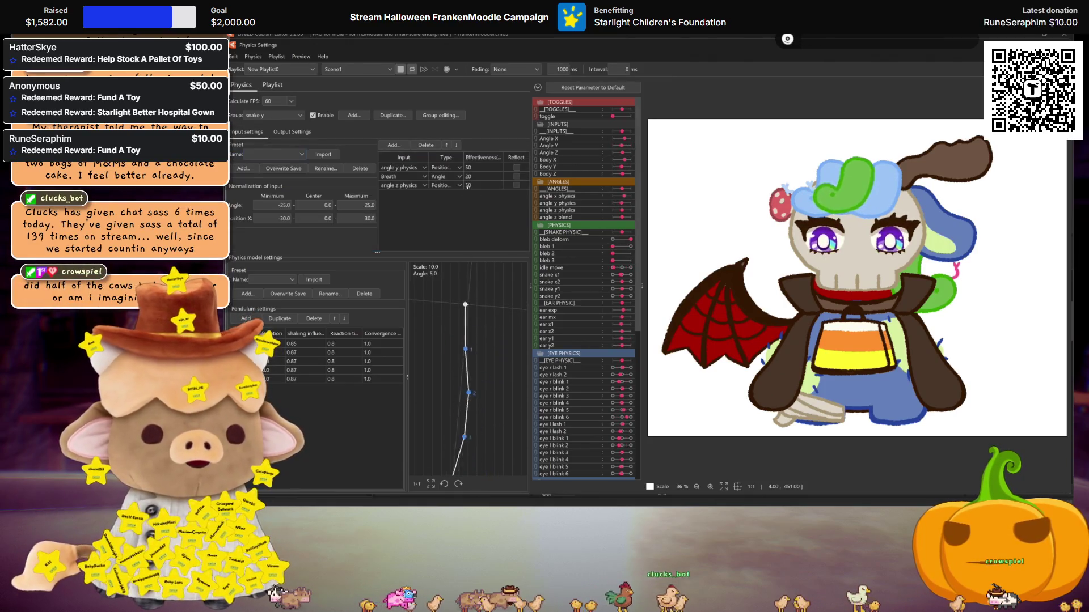
pyautogui.click(397, 176)
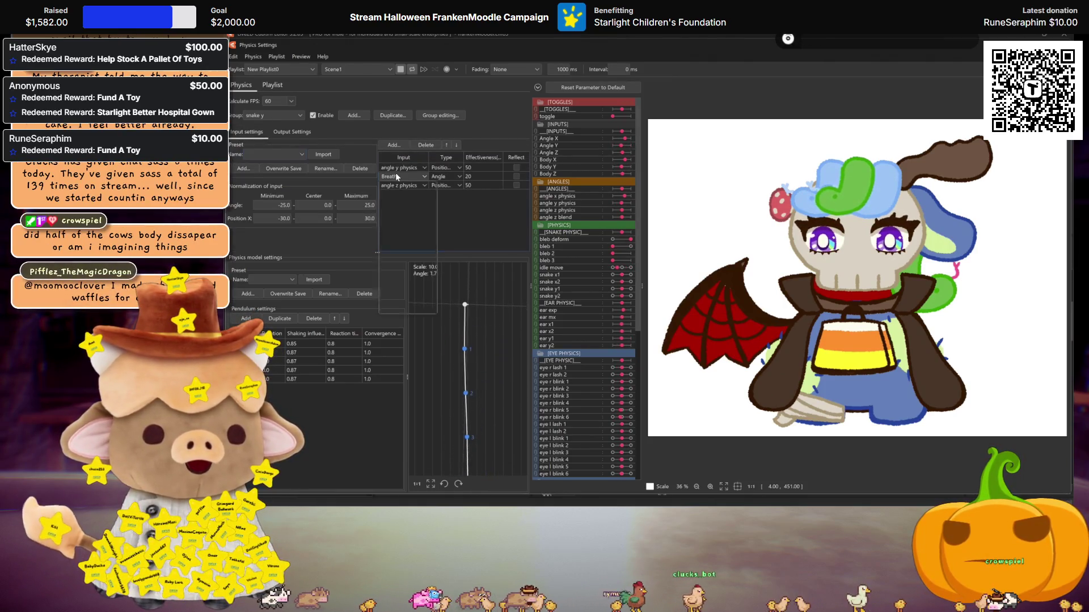
pyautogui.doubleClick(494, 176)
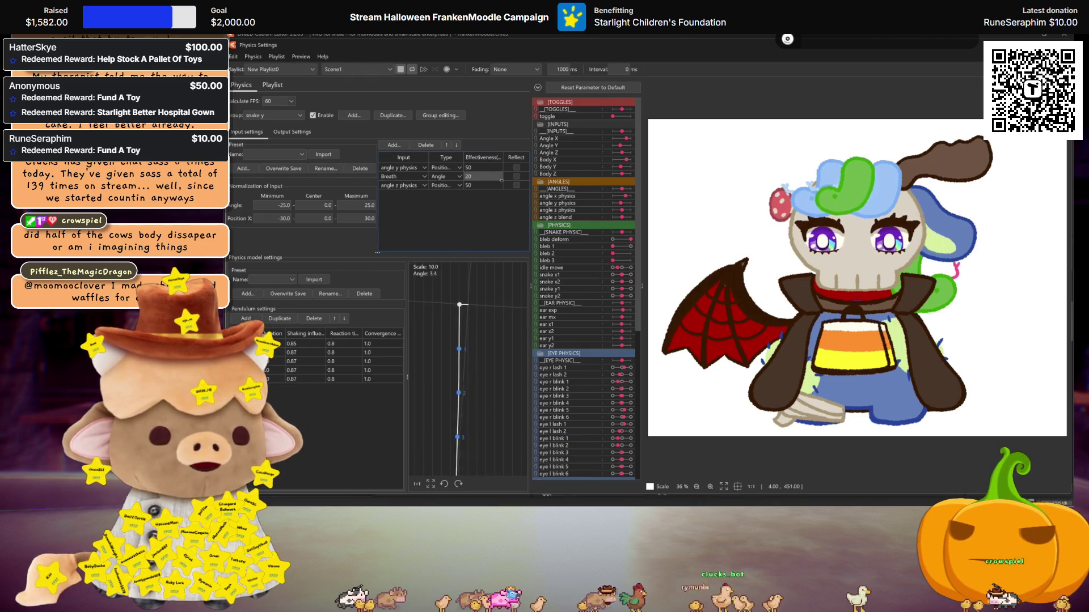
pyautogui.click(292, 131)
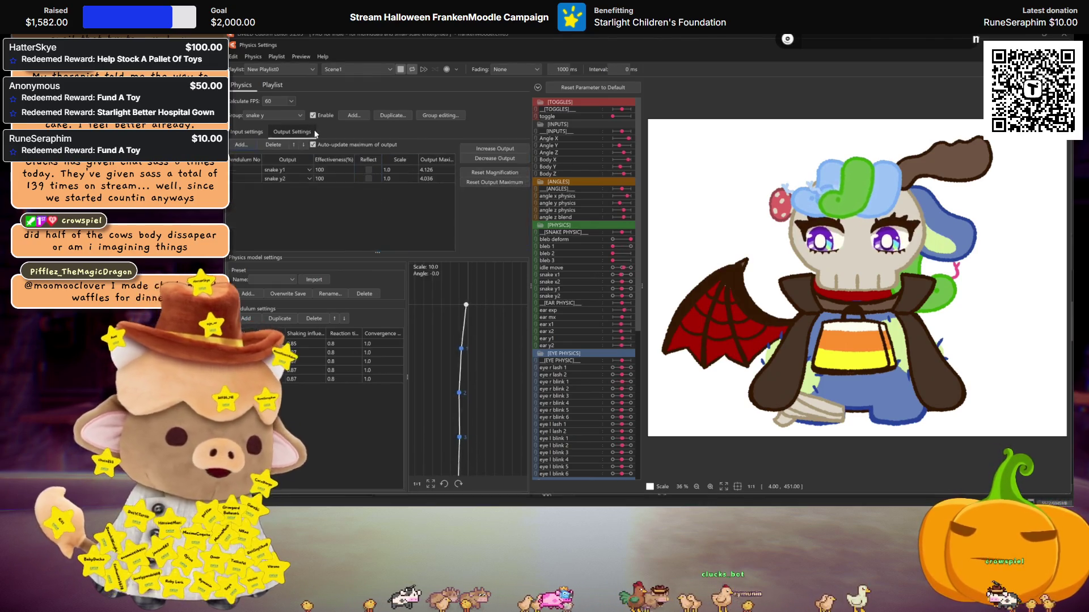
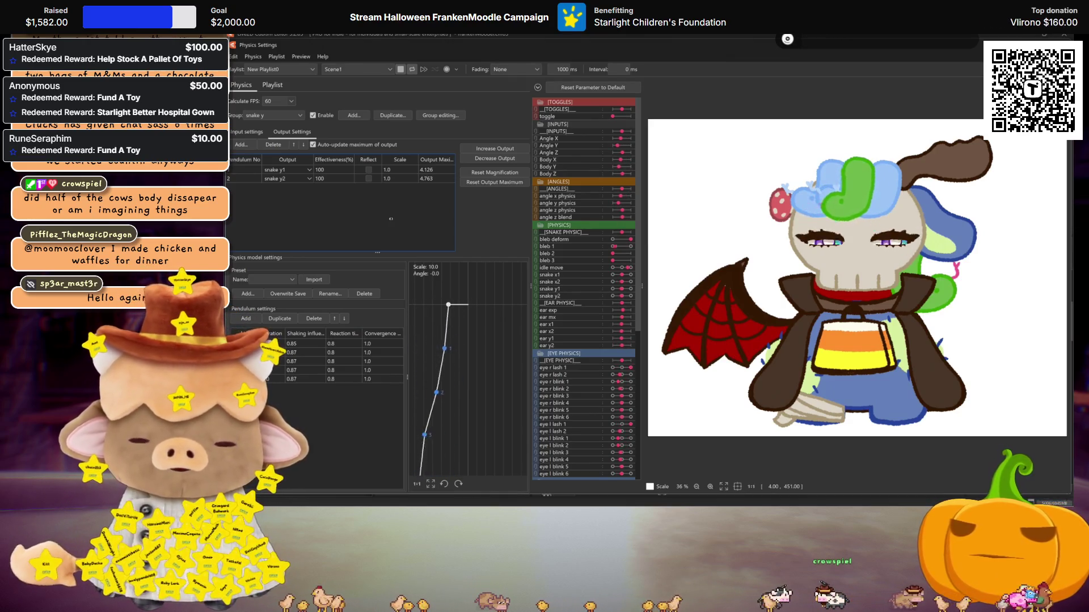
# Raise the snake y physics output scales to 24.235 and 20.995, then close Physics Settings
pyautogui.click(484, 149)
pyautogui.click(675, 283)
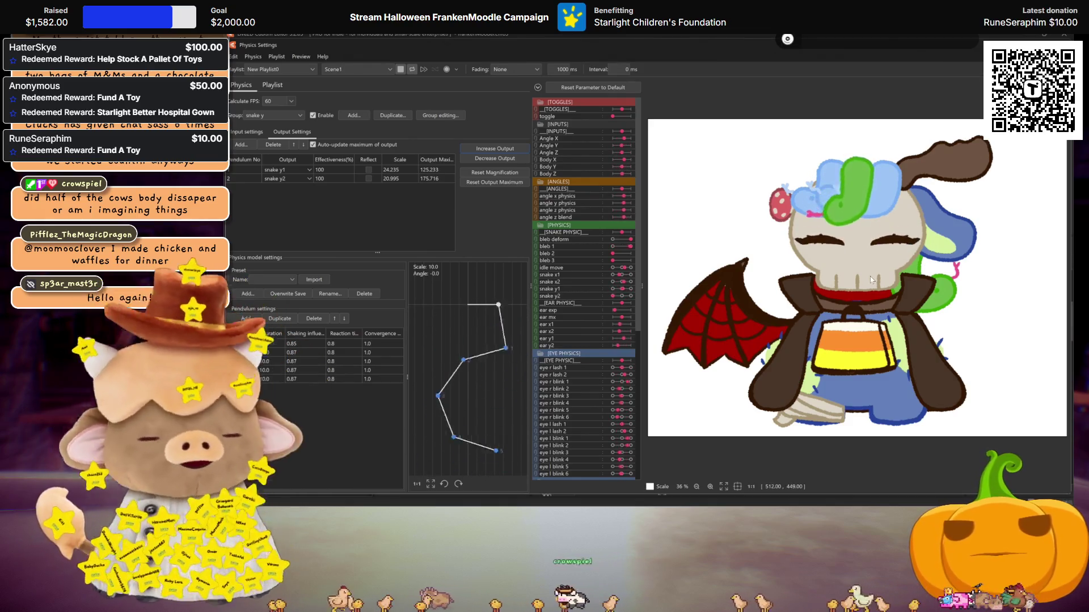
pyautogui.scroll(2, 871, 278)
pyautogui.scroll(2, 907, 290)
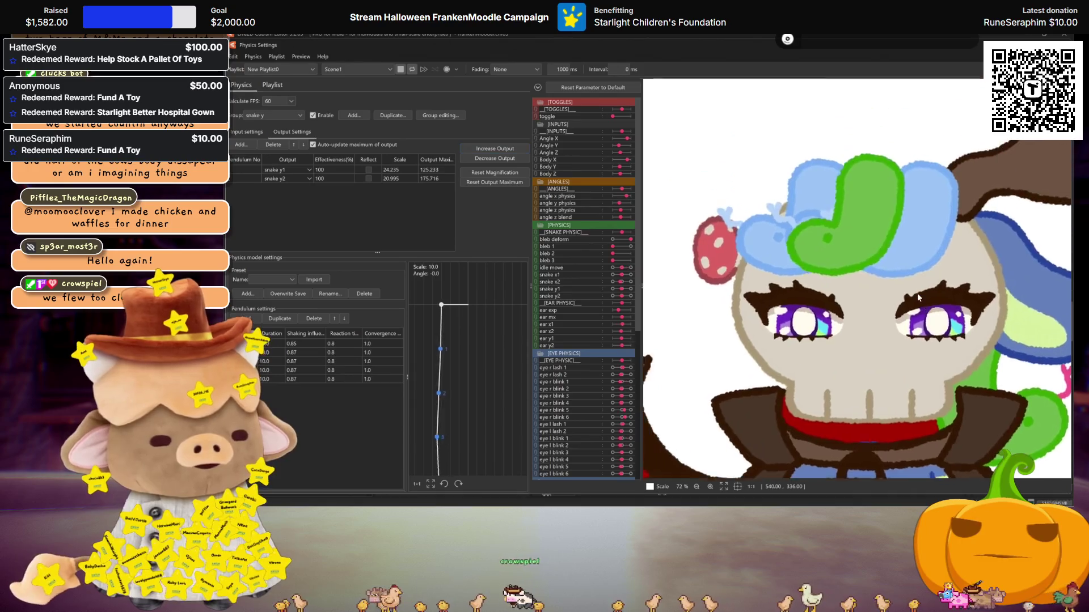
pyautogui.scroll(1, 918, 306)
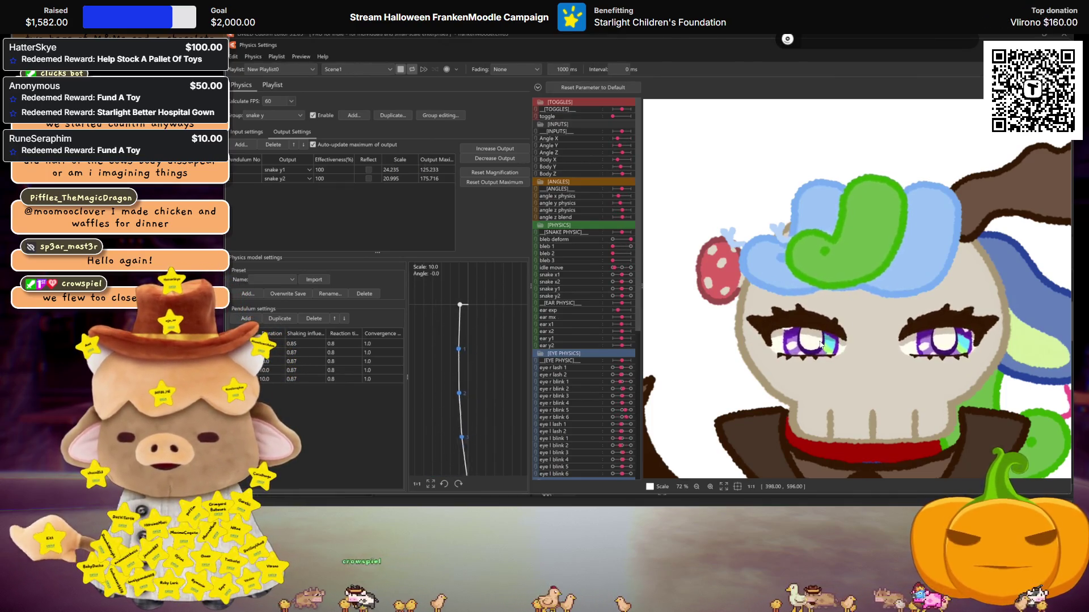
pyautogui.scroll(-2, 868, 312)
pyautogui.scroll(-1, 868, 313)
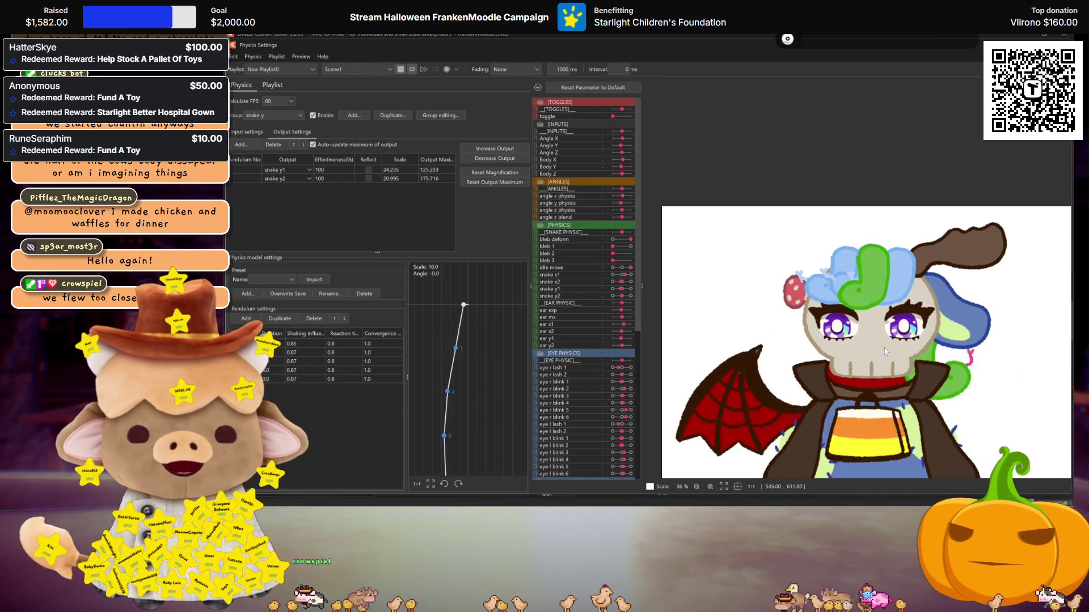
pyautogui.scroll(-1, 873, 327)
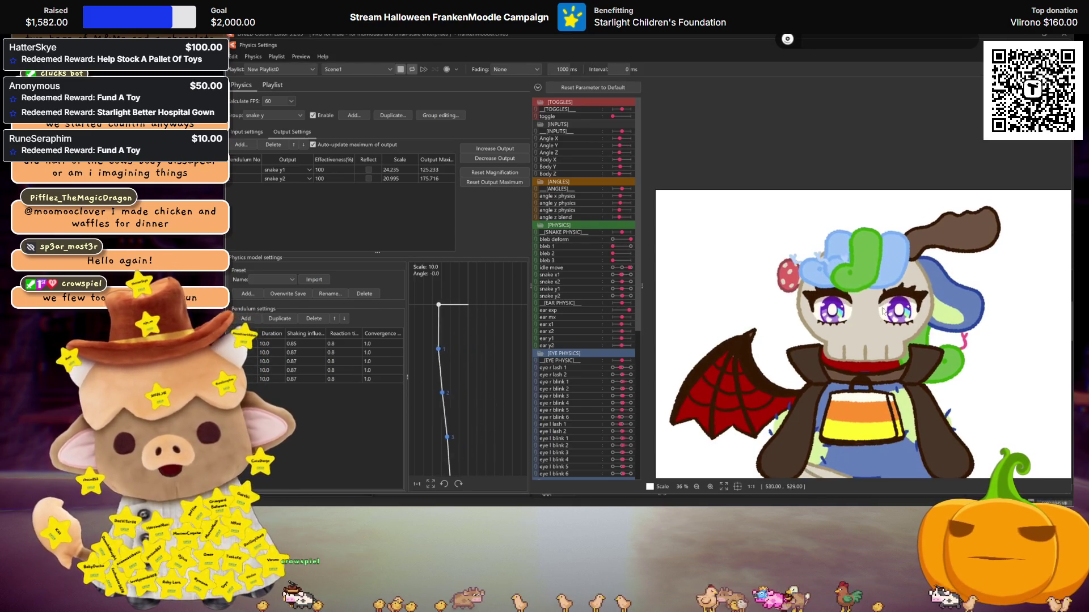
pyautogui.press('Escape')
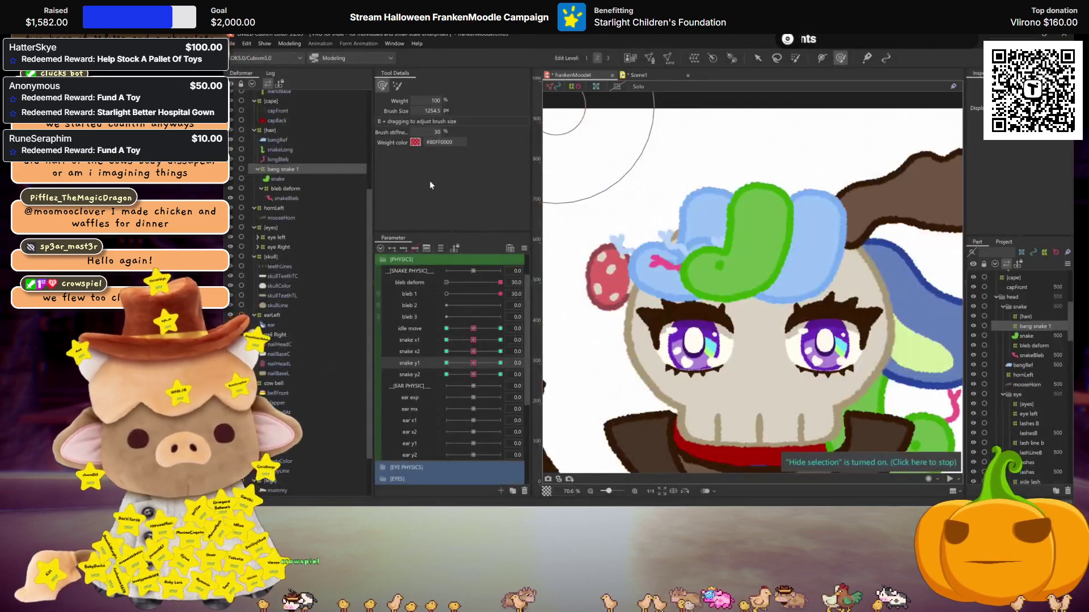
# Create a parent warp deformer named 'snake 1' (snake 1) around bang snake 1 and select its group
pyautogui.scroll(-2, 698, 334)
pyautogui.moveTo(699, 335); pyautogui.dragTo(698, 304)
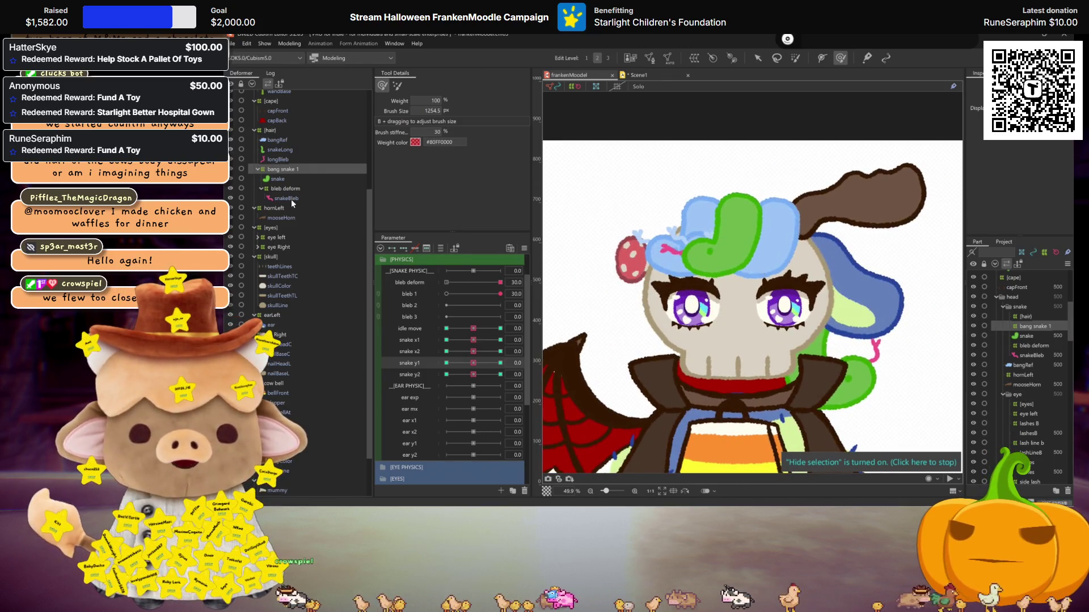
pyautogui.click(296, 169)
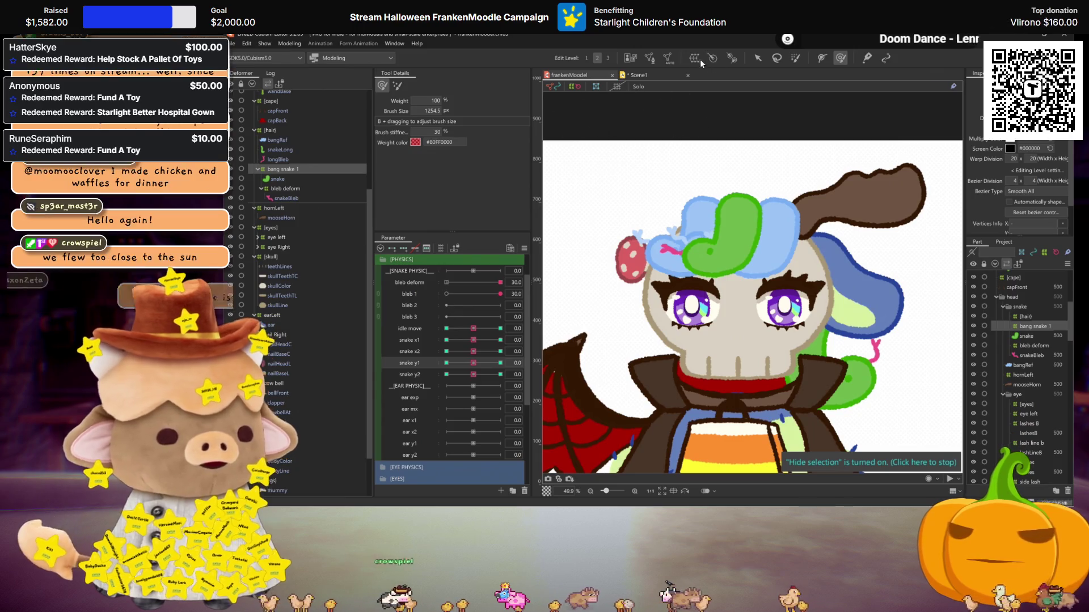
pyautogui.click(649, 58)
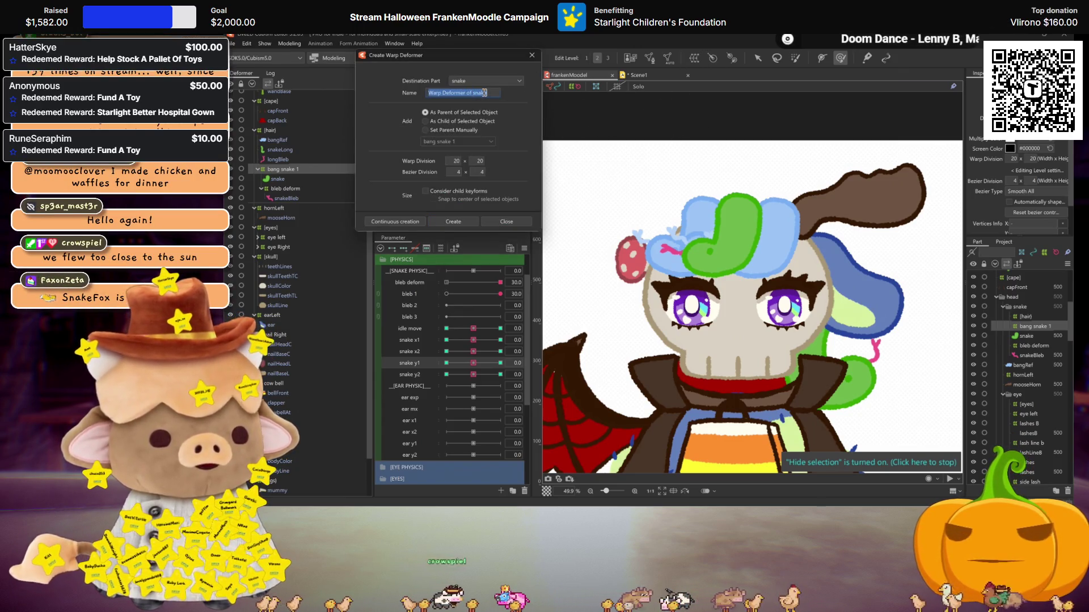
pyautogui.write('snake 1')
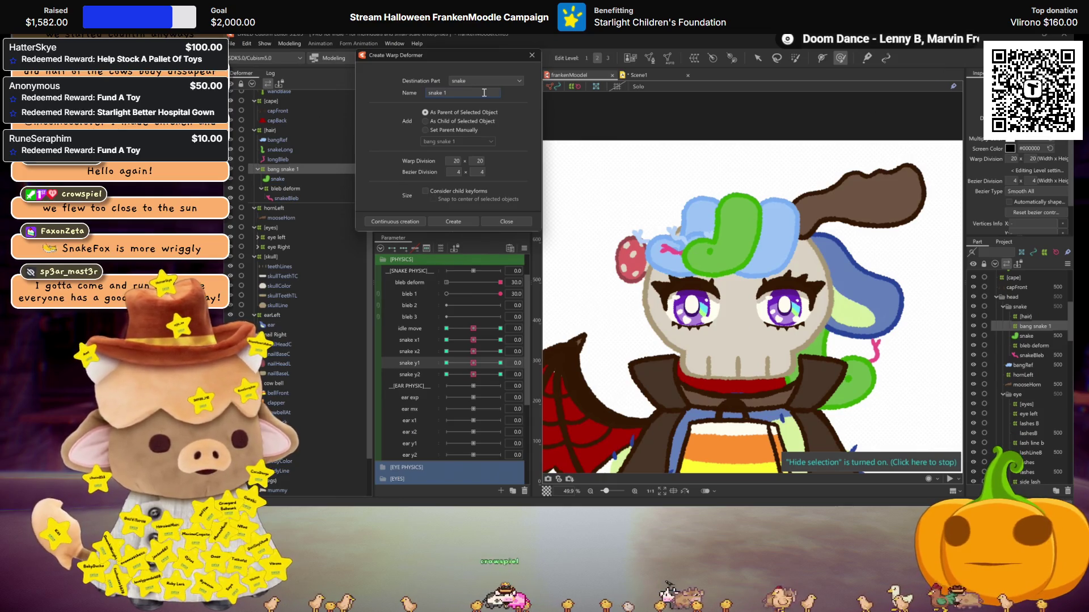
pyautogui.click(460, 221)
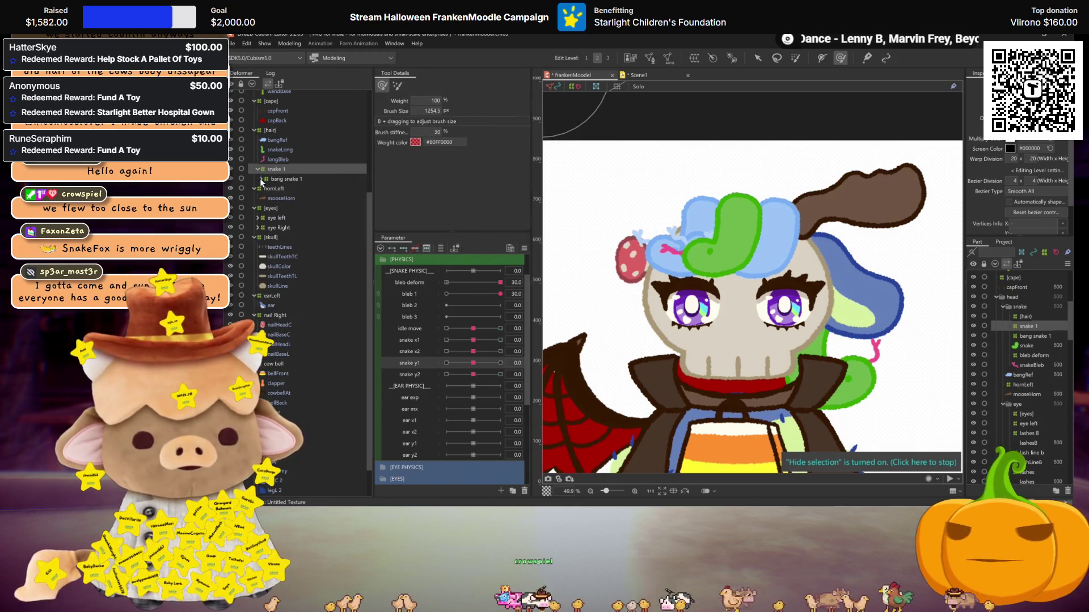
pyautogui.click(287, 210)
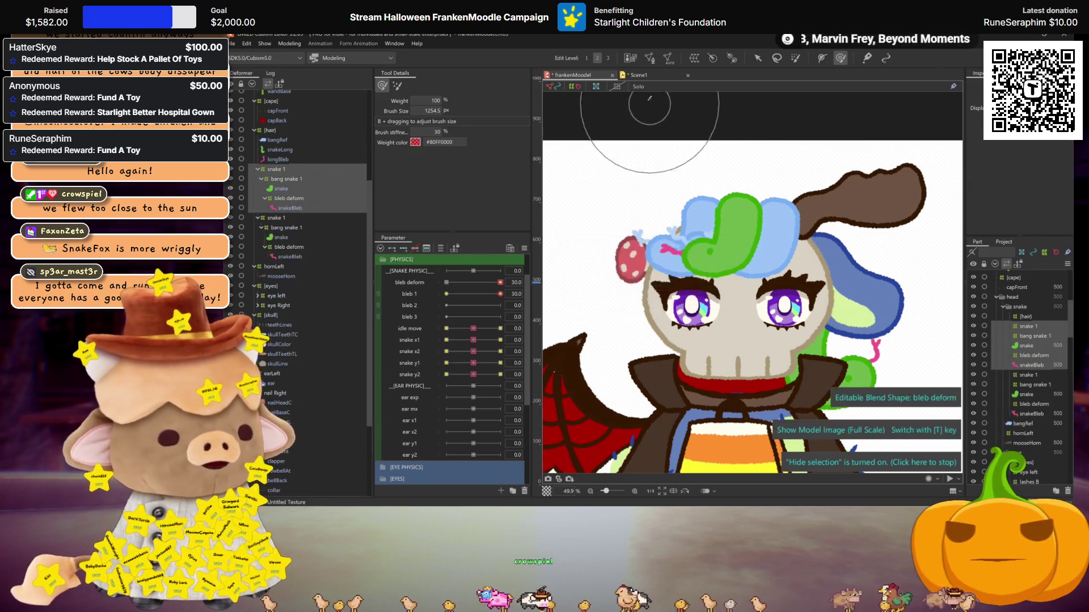
# Slide the green snake deformers over the hair and reorder snake 1 in the deformer tree
pyautogui.click(758, 59)
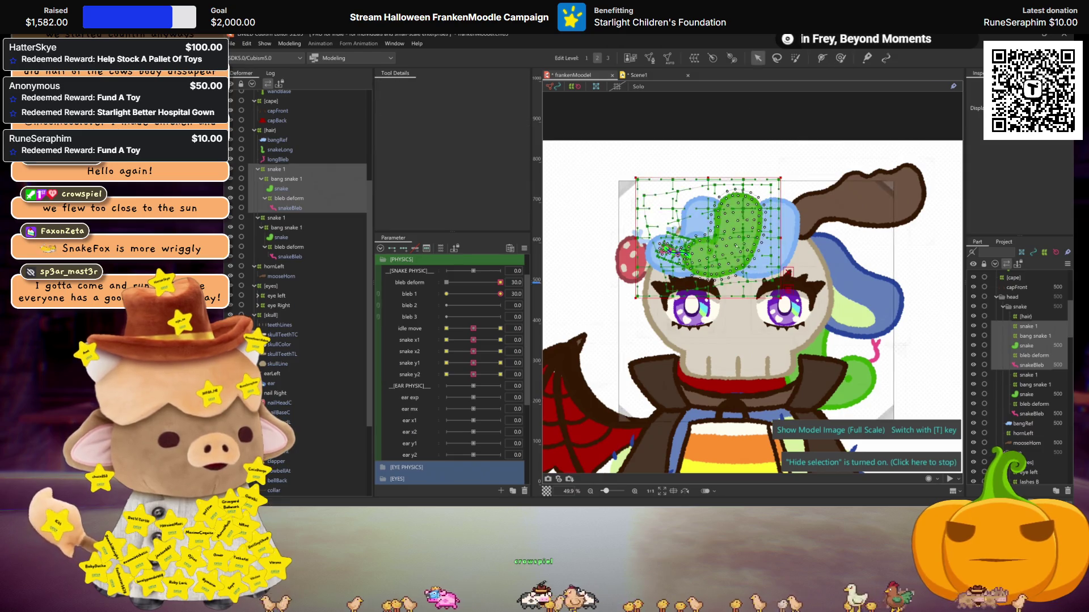
pyautogui.click(711, 242)
pyautogui.moveTo(709, 240); pyautogui.dragTo(671, 237)
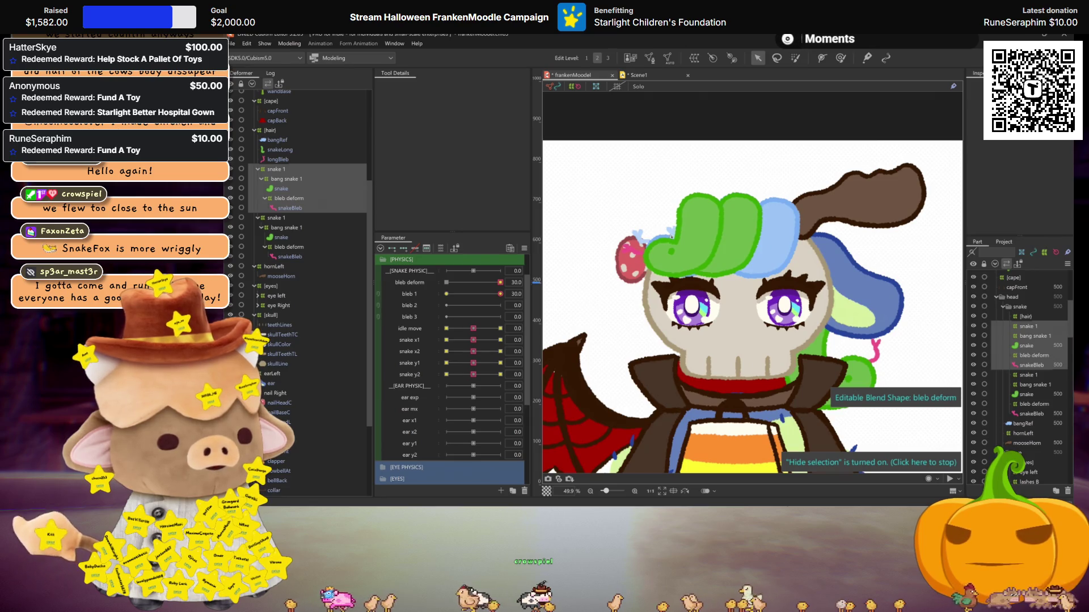
pyautogui.moveTo(1014, 312); pyautogui.dragTo(1031, 419)
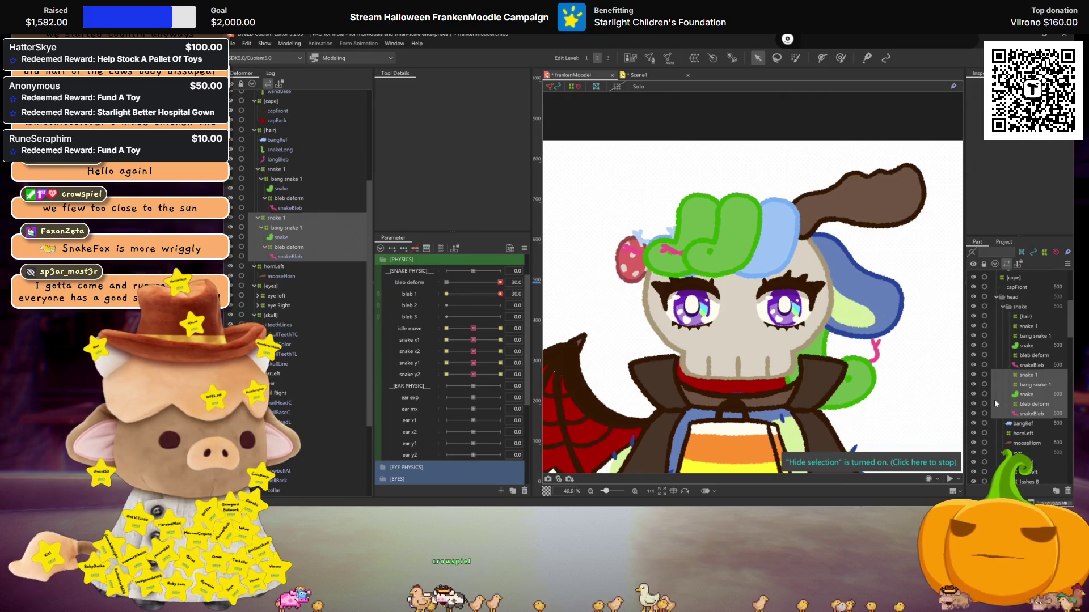
pyautogui.click(708, 206)
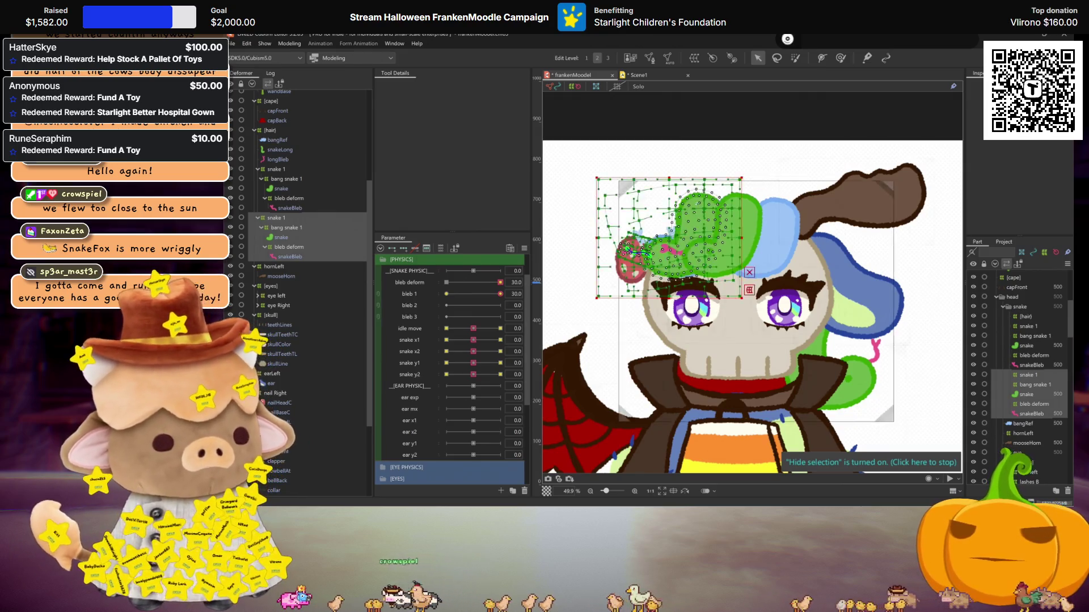
pyautogui.scroll(2, 709, 206)
pyautogui.moveTo(673, 238); pyautogui.dragTo(675, 242)
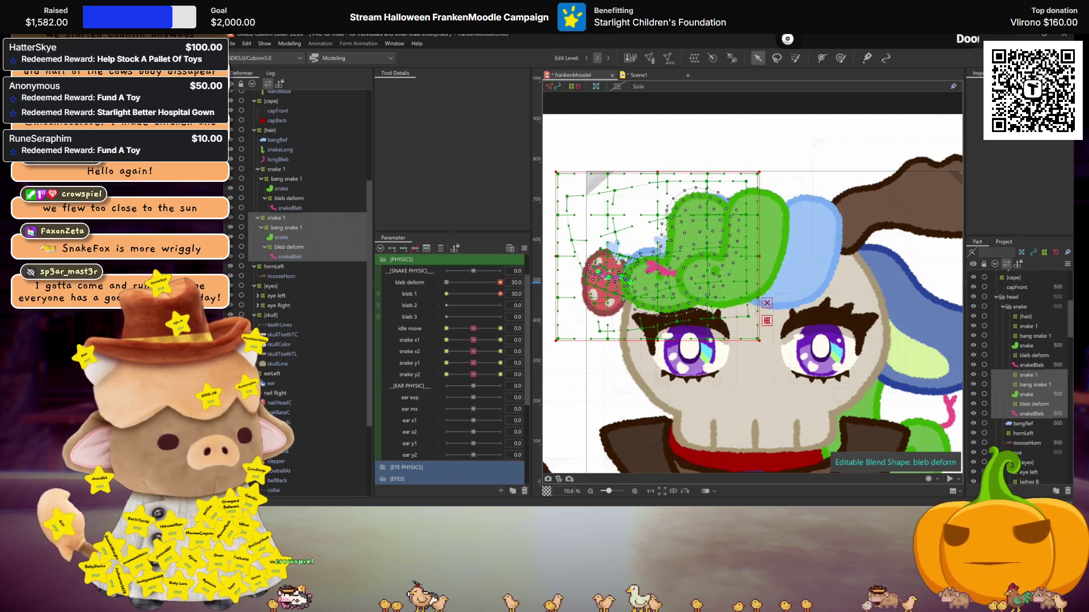
pyautogui.hotkey('ctrl', 'h')
pyautogui.scroll(-2, 664, 253)
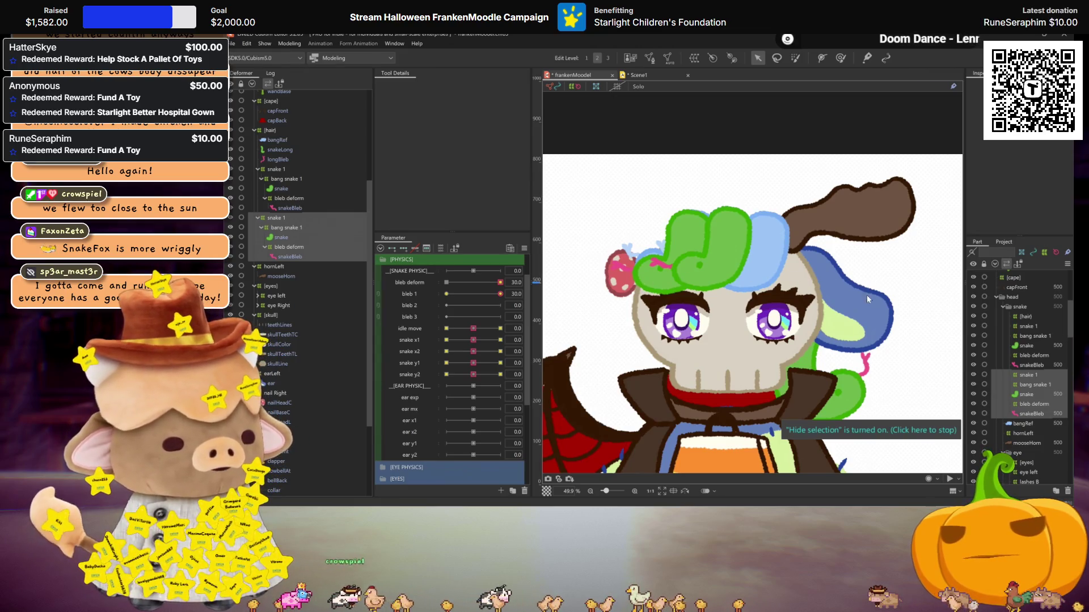
pyautogui.moveTo(1019, 375); pyautogui.dragTo(1025, 324)
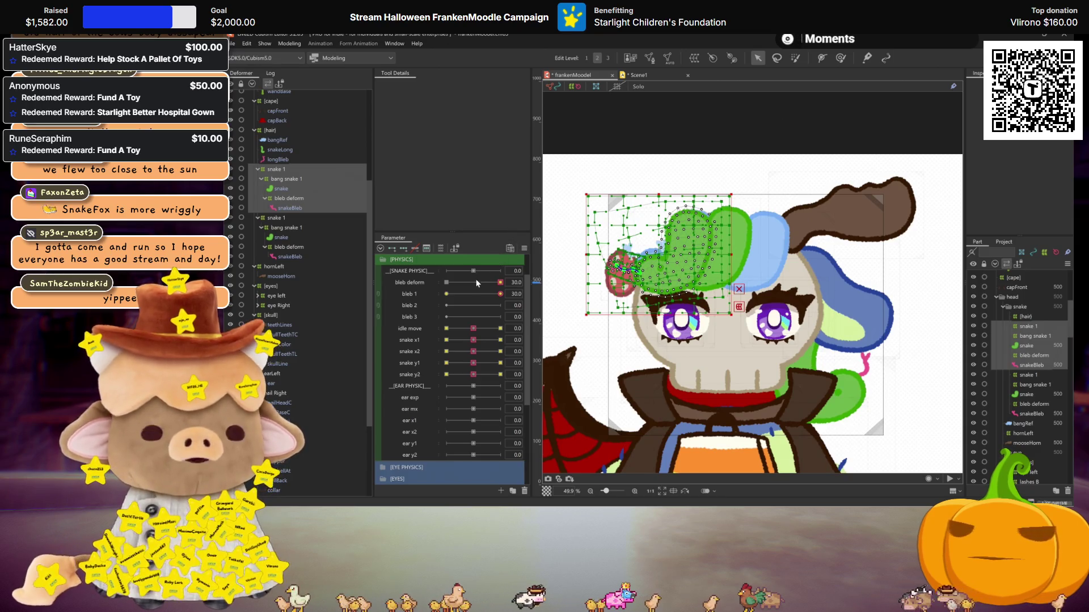
# Duplicate the second snake 1 group and move the copy right over the hair
pyautogui.click(475, 281)
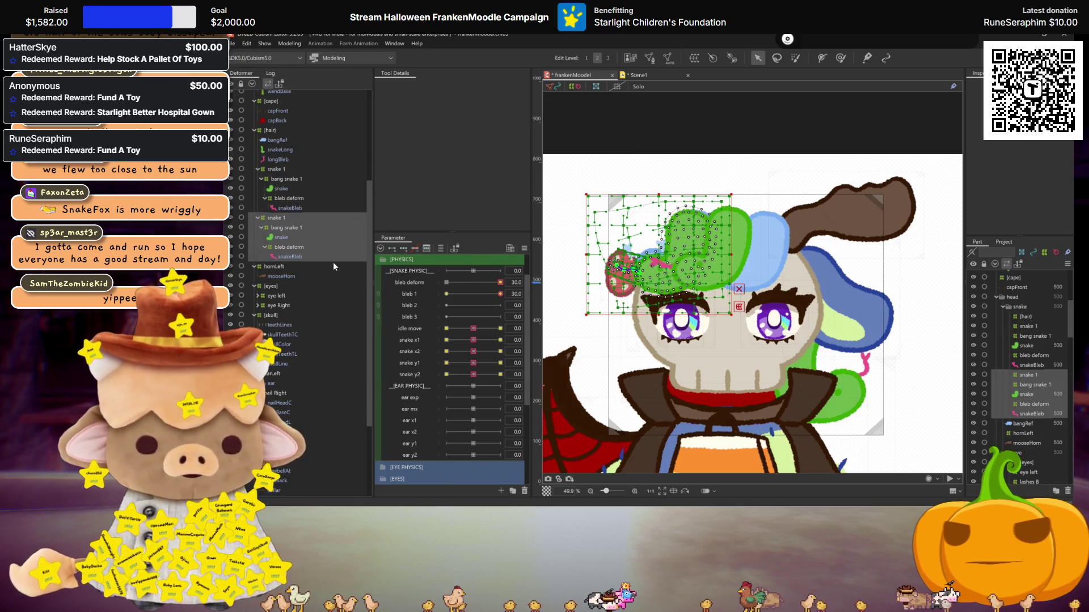
pyautogui.hotkey('ctrl', 'd')
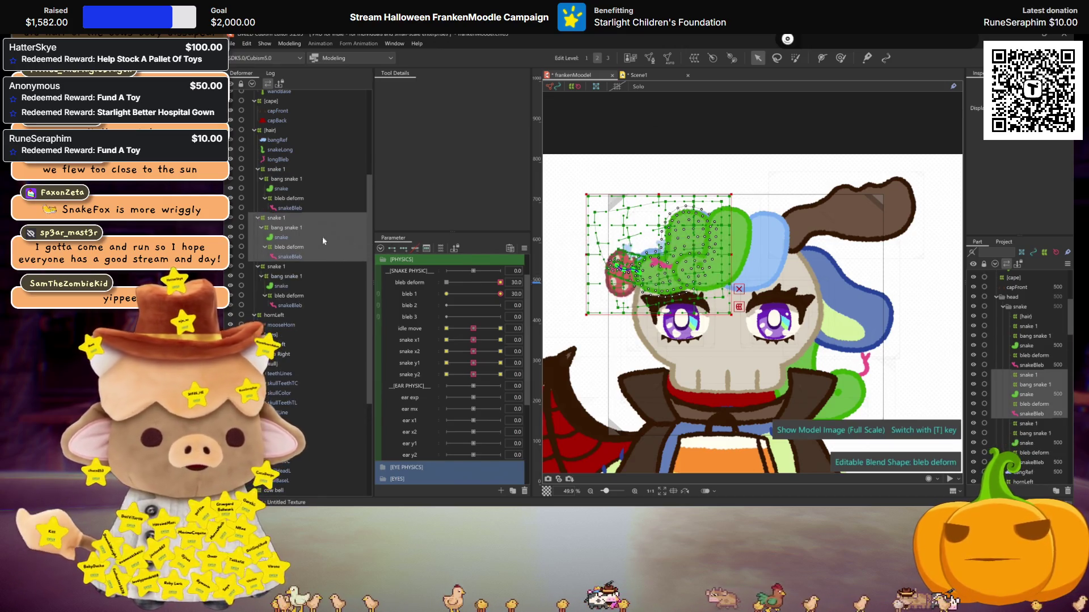
pyautogui.moveTo(626, 267); pyautogui.dragTo(703, 271)
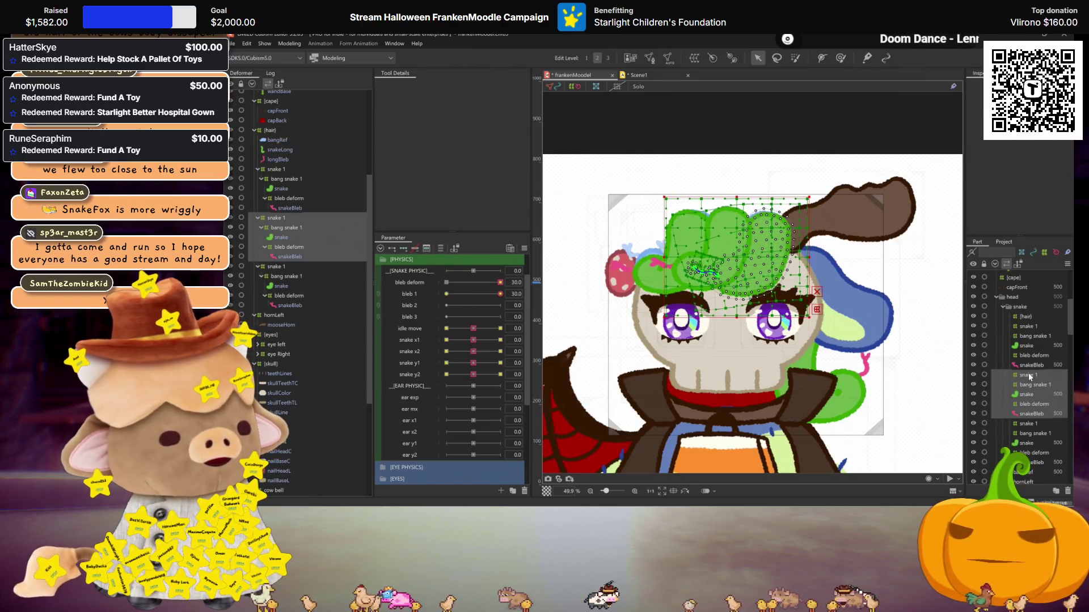
pyautogui.click(1029, 326)
pyautogui.hotkey('ctrl', 'h')
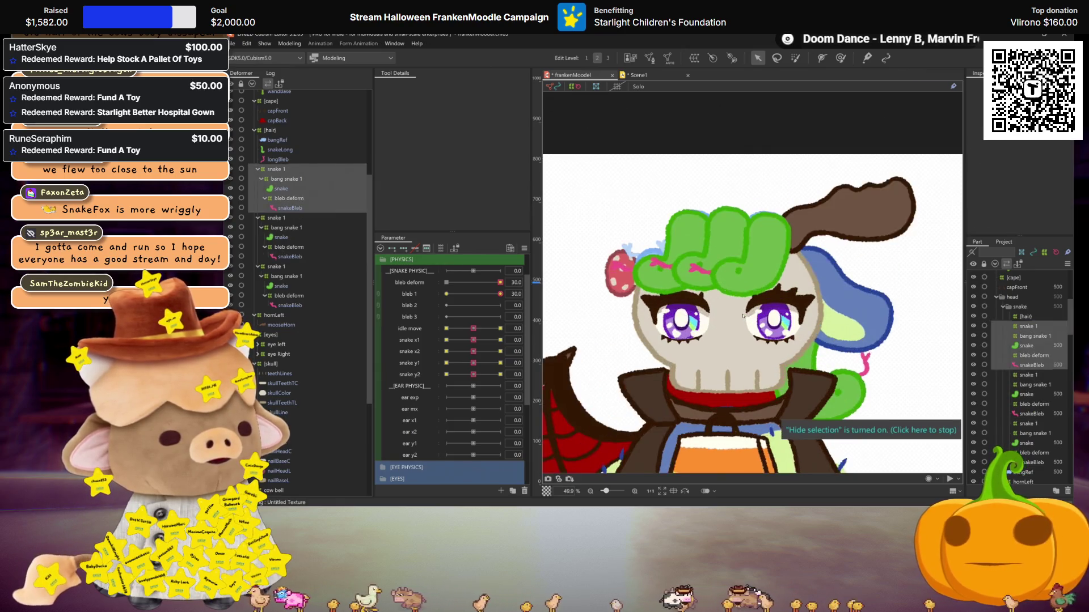
pyautogui.click(859, 325)
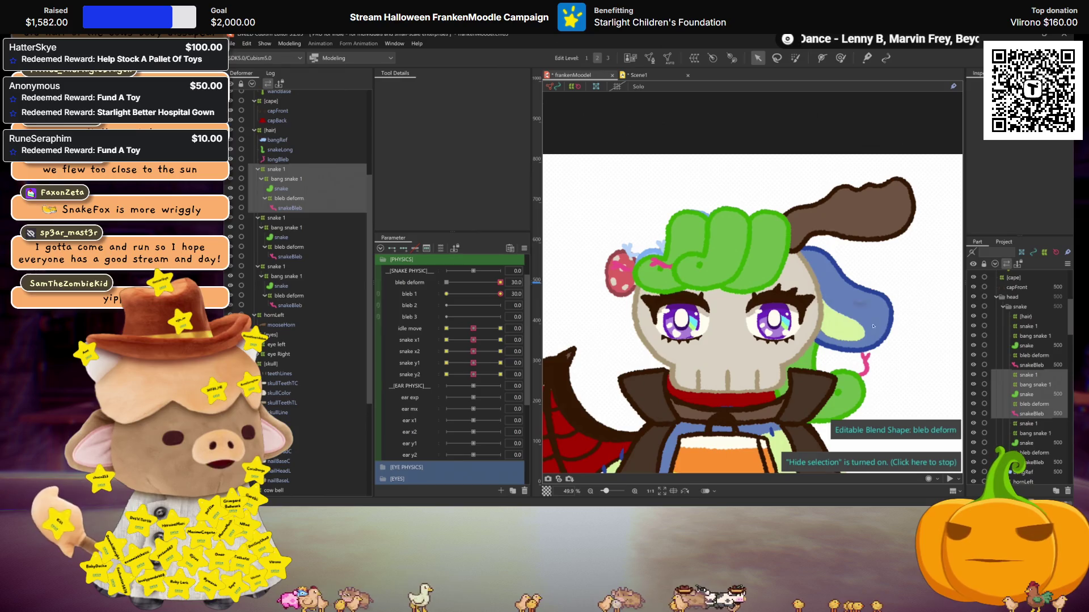
# Nudge the first snake 1 group's hair deformer slightly right and hide its mesh
pyautogui.click(1035, 329)
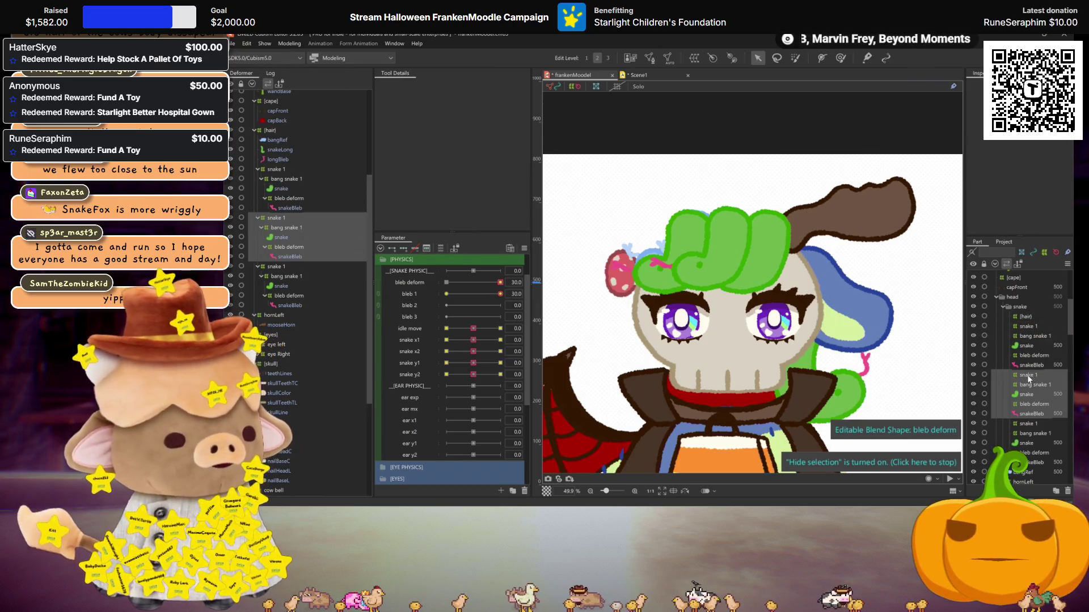
pyautogui.click(1030, 327)
pyautogui.click(1030, 327)
pyautogui.click(727, 293)
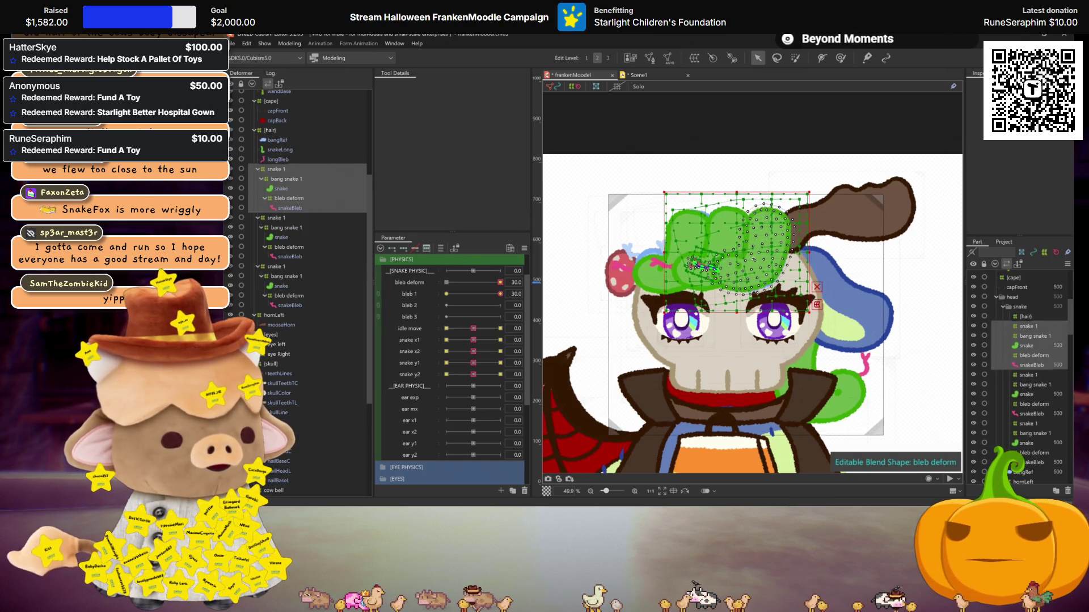
pyautogui.moveTo(751, 258); pyautogui.dragTo(753, 258)
pyautogui.hotkey('ctrl', 'h')
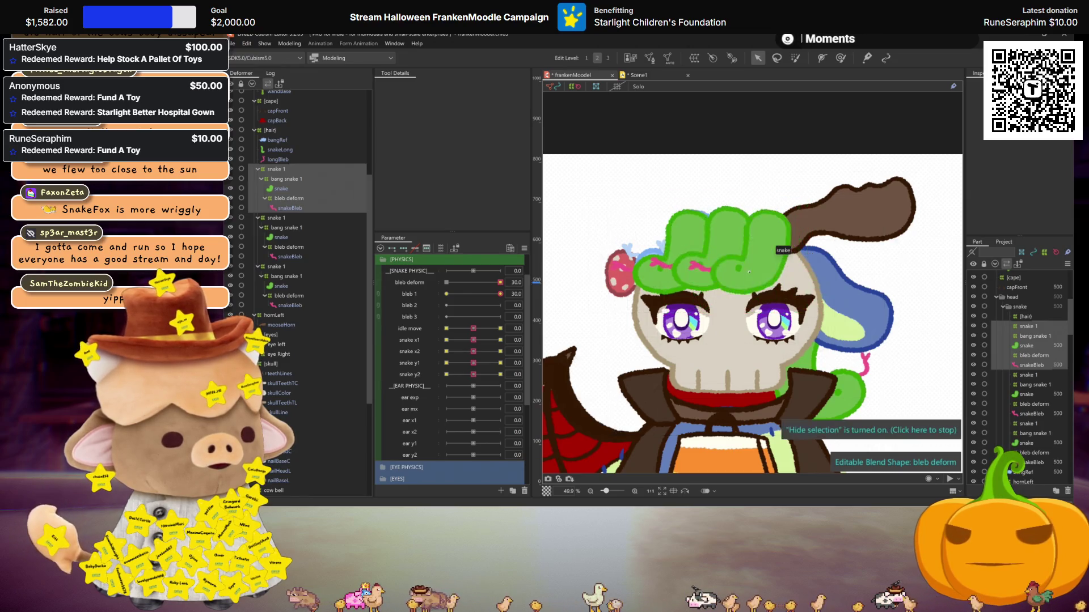
pyautogui.scroll(-2, 759, 299)
pyautogui.scroll(2, 759, 300)
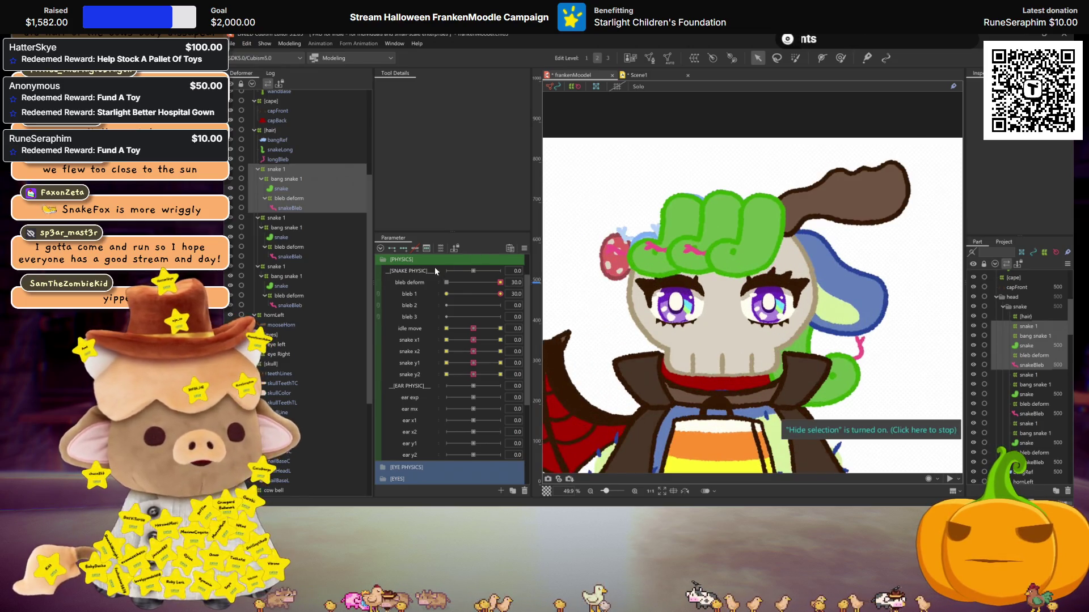
# Rename the copies to bang snake 2, snake 3 and bang snake 3
pyautogui.click(275, 169)
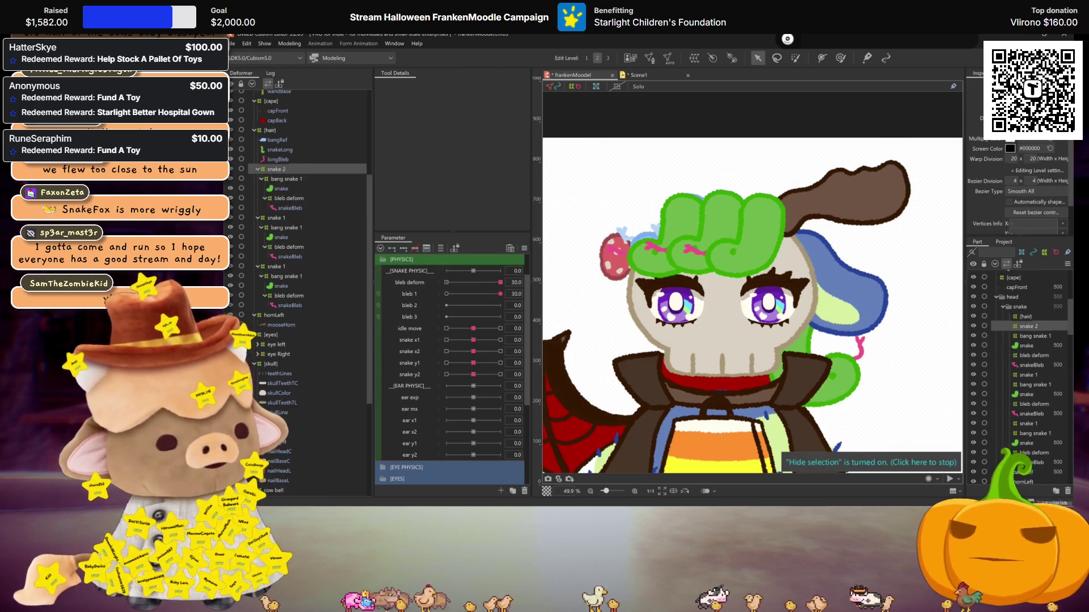
pyautogui.click(287, 179)
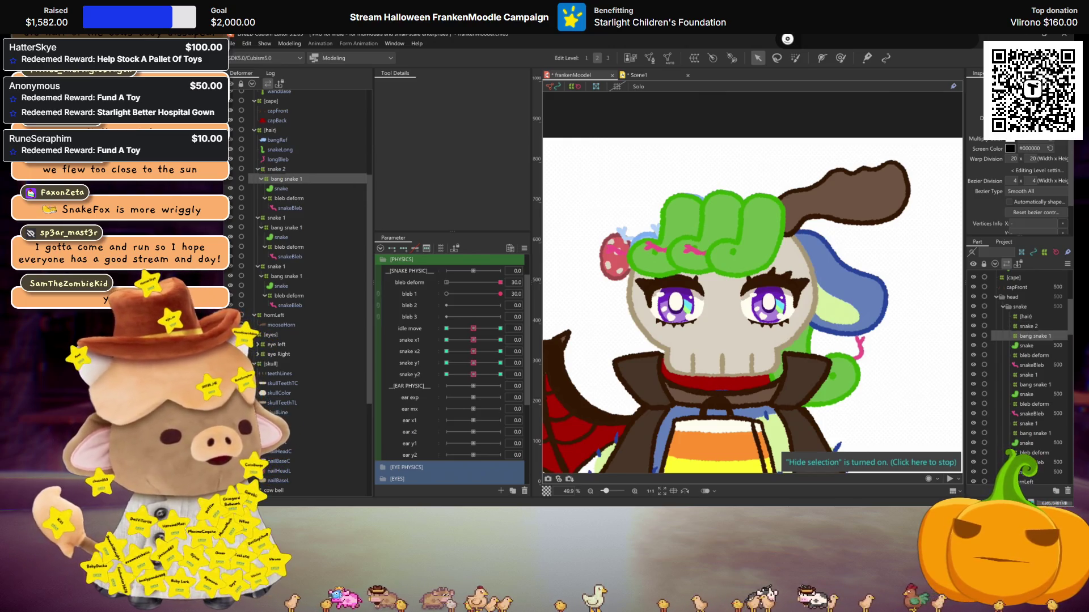
pyautogui.write('2')
pyautogui.press('Return')
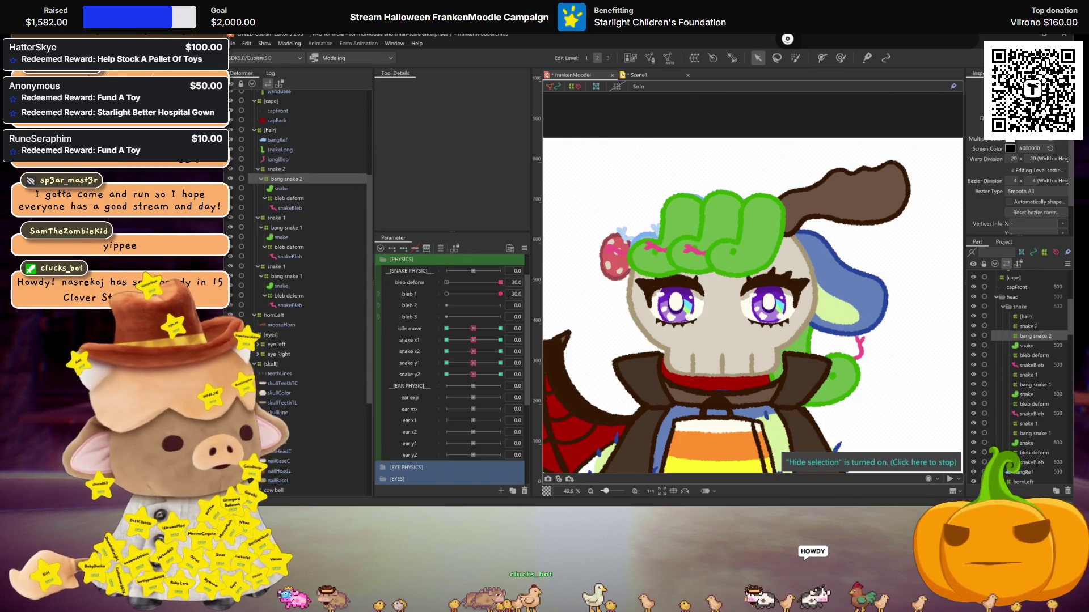
pyautogui.click(274, 267)
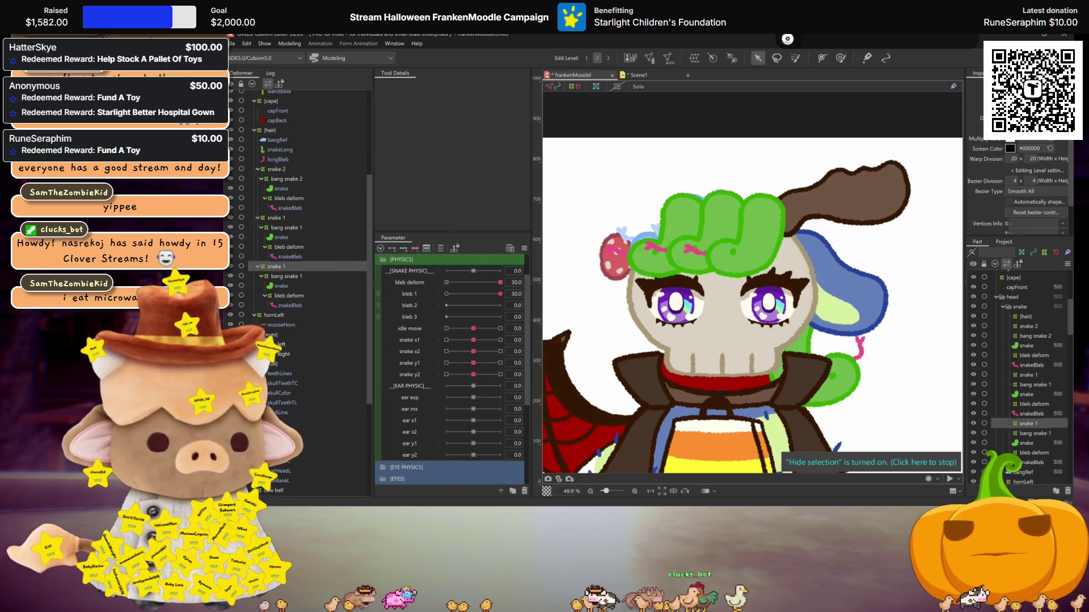
pyautogui.click(291, 277)
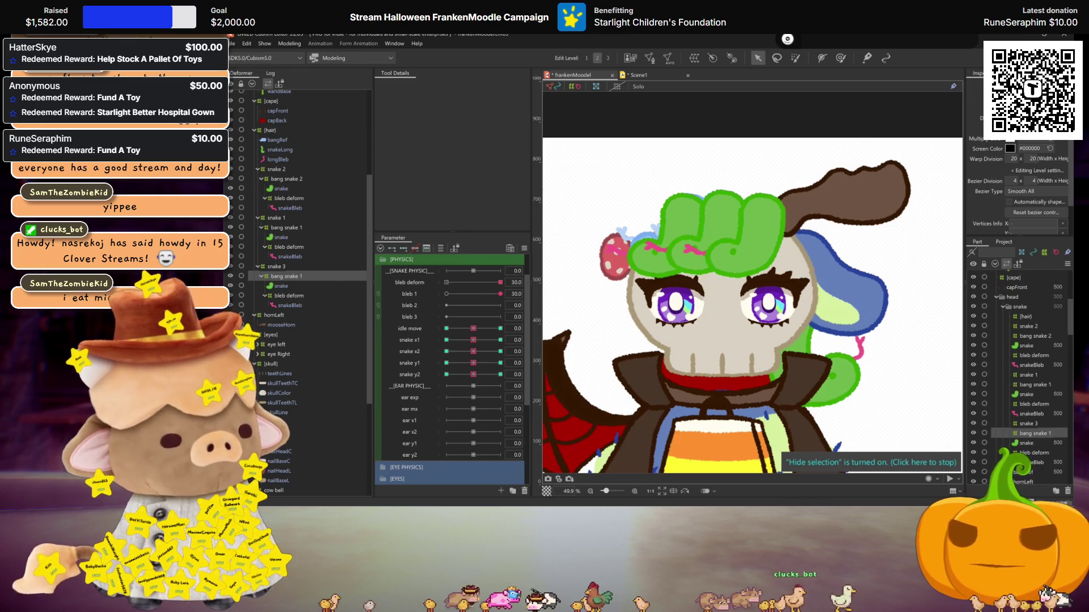
pyautogui.write('3')
pyautogui.press('Return')
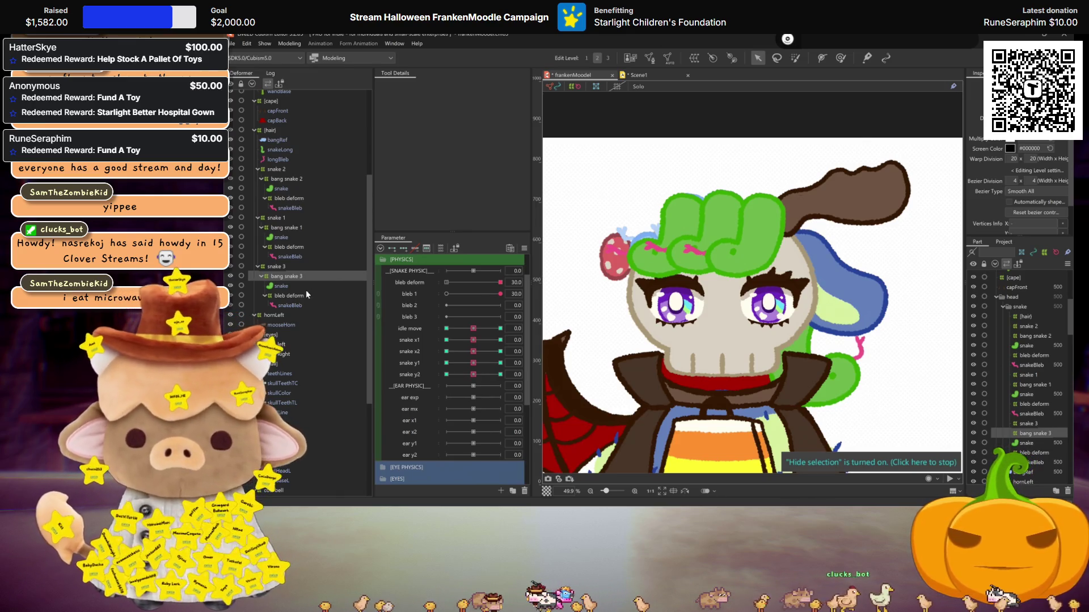
pyautogui.click(294, 296)
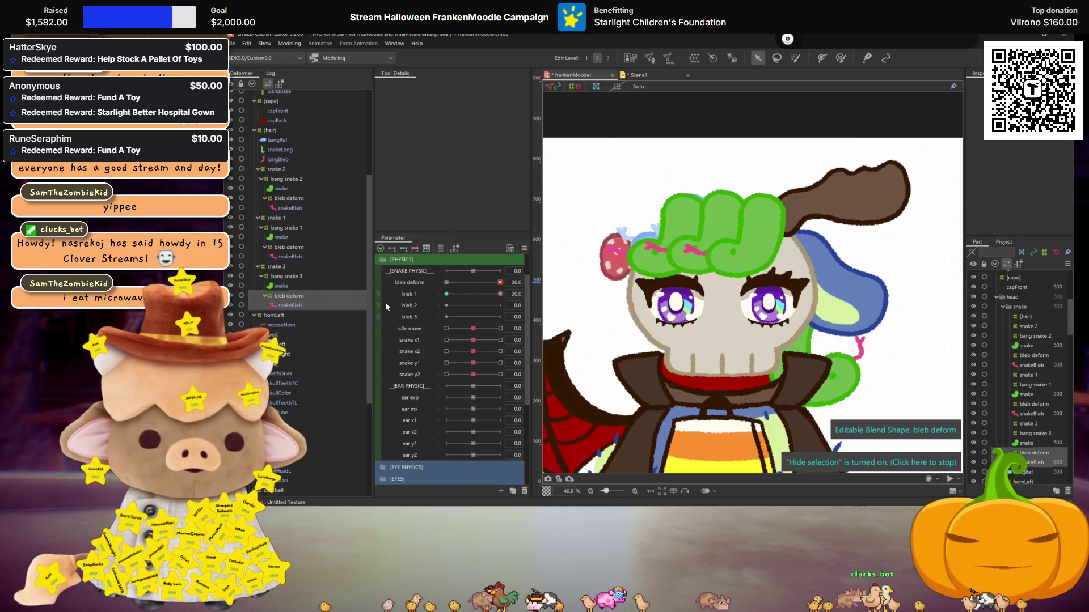
pyautogui.click(447, 282)
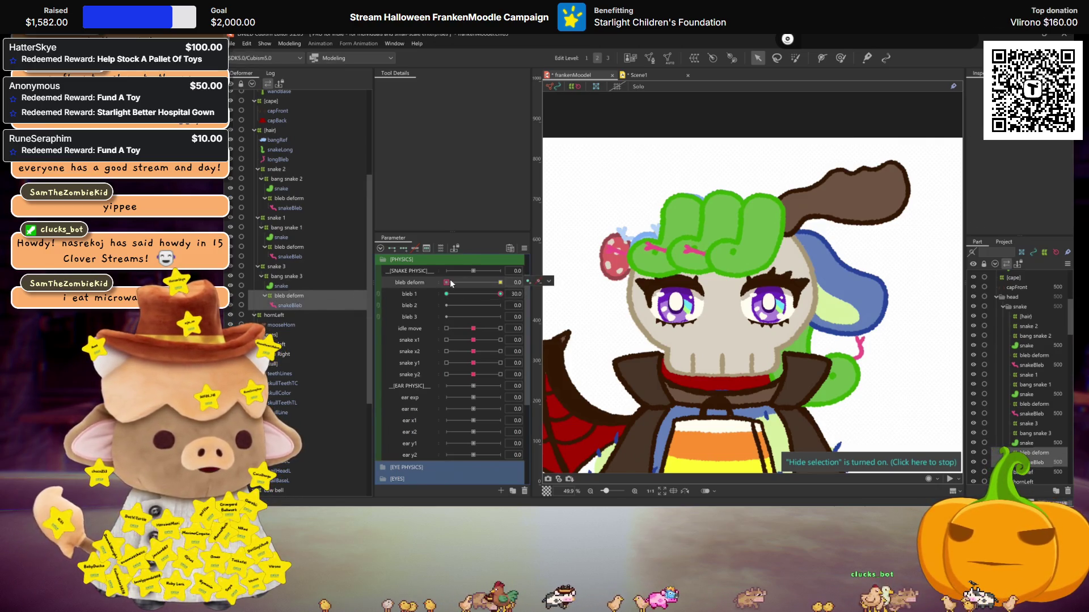
# Rebind snake 3's bleb deform keys from bleb 1 to bleb 3
pyautogui.rightClick(518, 294)
pyautogui.click(553, 319)
pyautogui.scroll(-5, 557, 281)
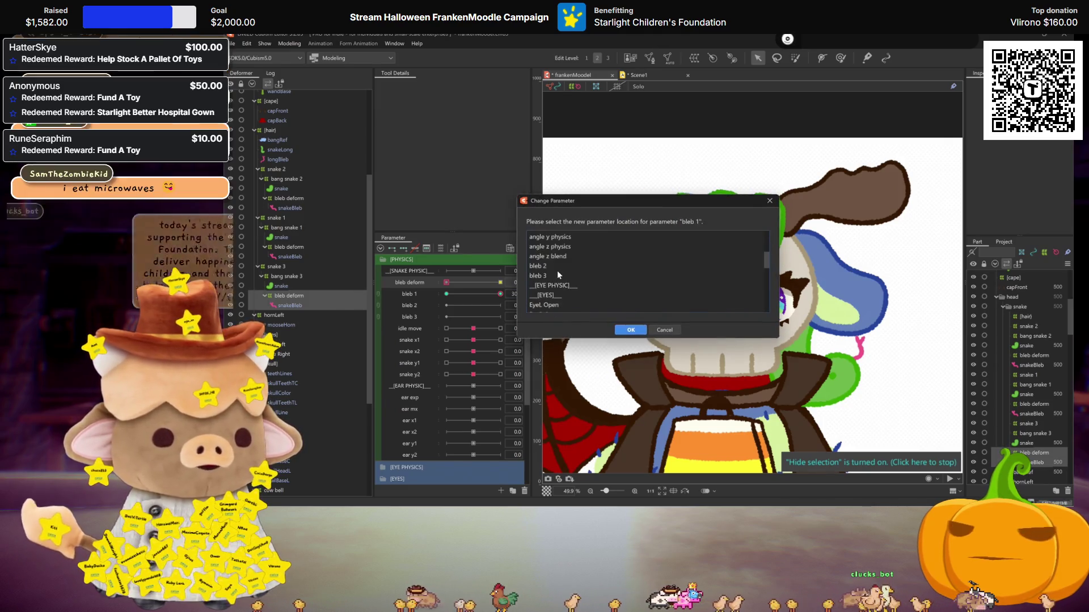
pyautogui.doubleClick(553, 272)
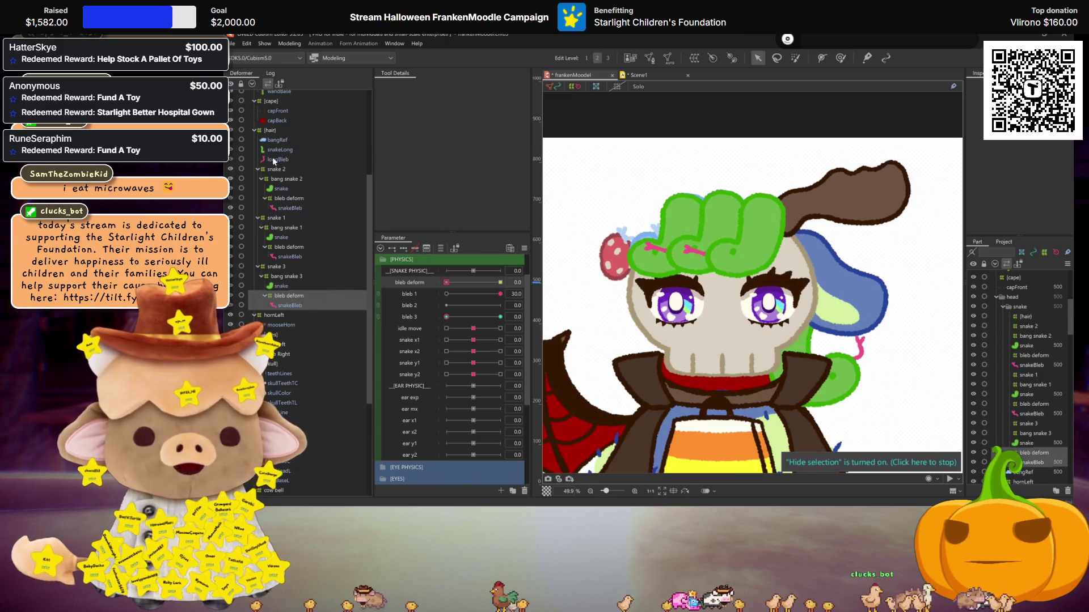
# Rebind snake 2's bleb deform keys from bleb 1 to bleb 2 and save the model
pyautogui.click(291, 199)
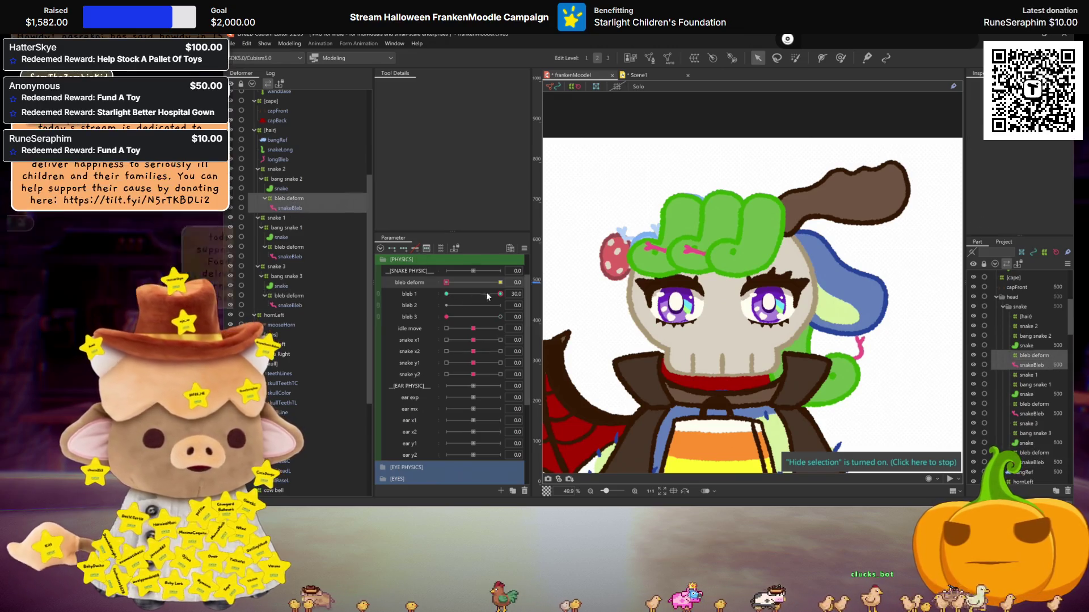
pyautogui.click(517, 293)
pyautogui.click(549, 293)
pyautogui.click(558, 307)
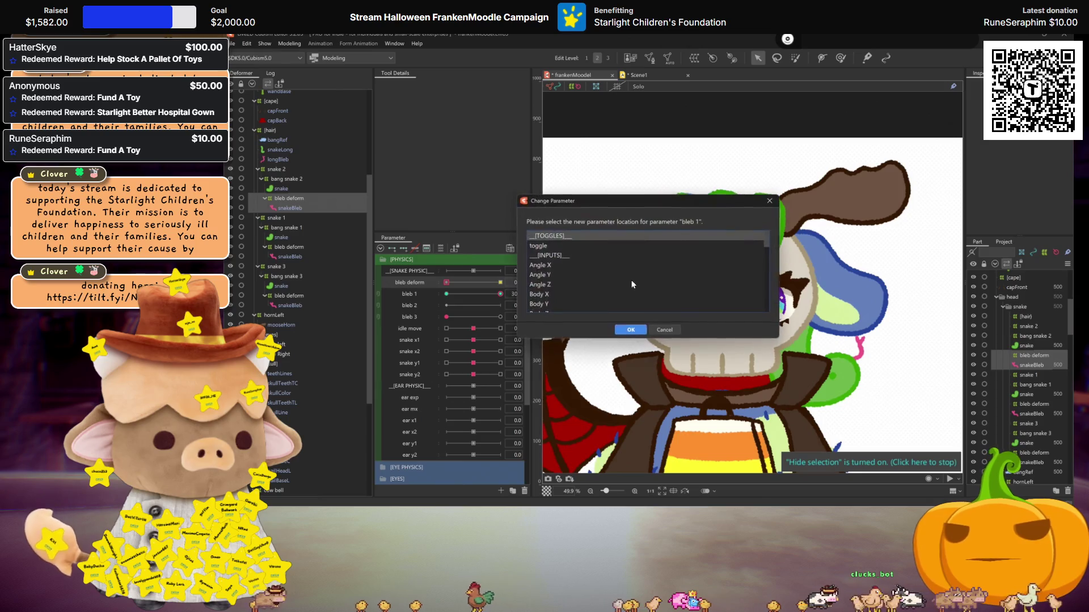
pyautogui.click(561, 266)
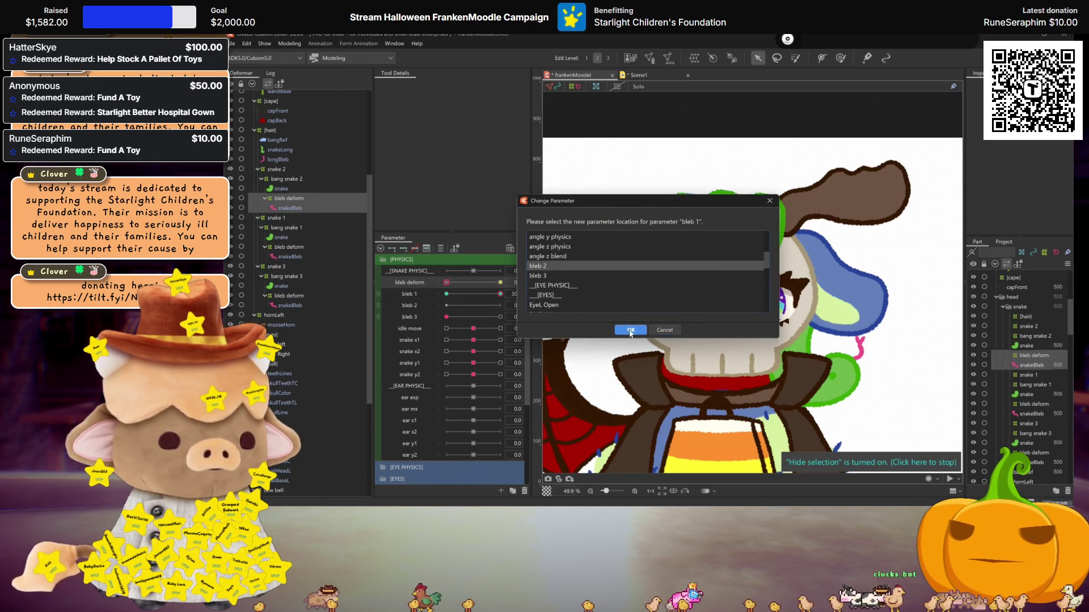
pyautogui.click(629, 329)
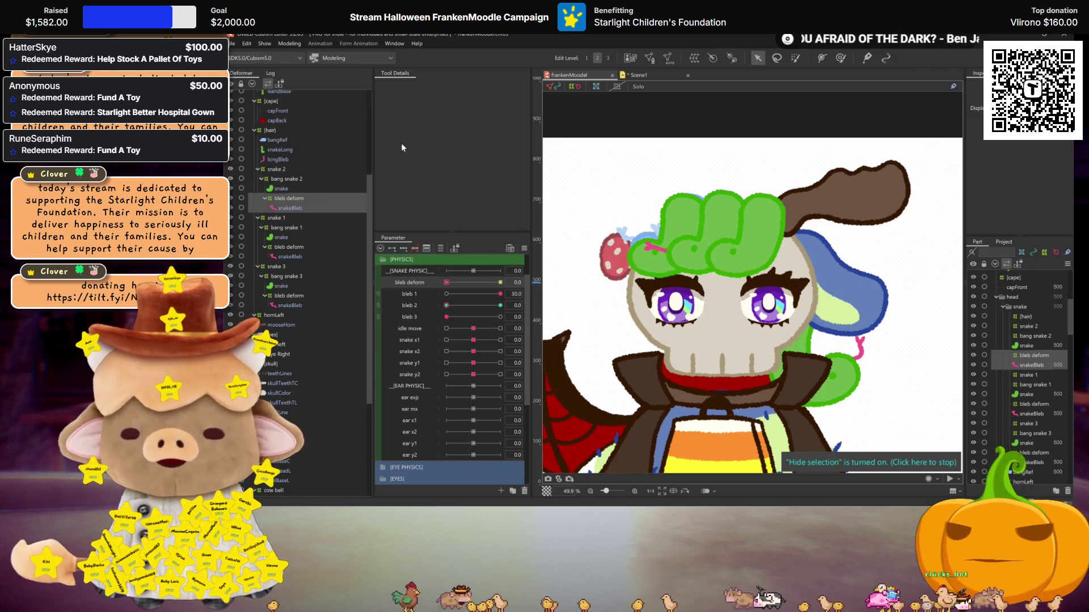
pyautogui.click(451, 306)
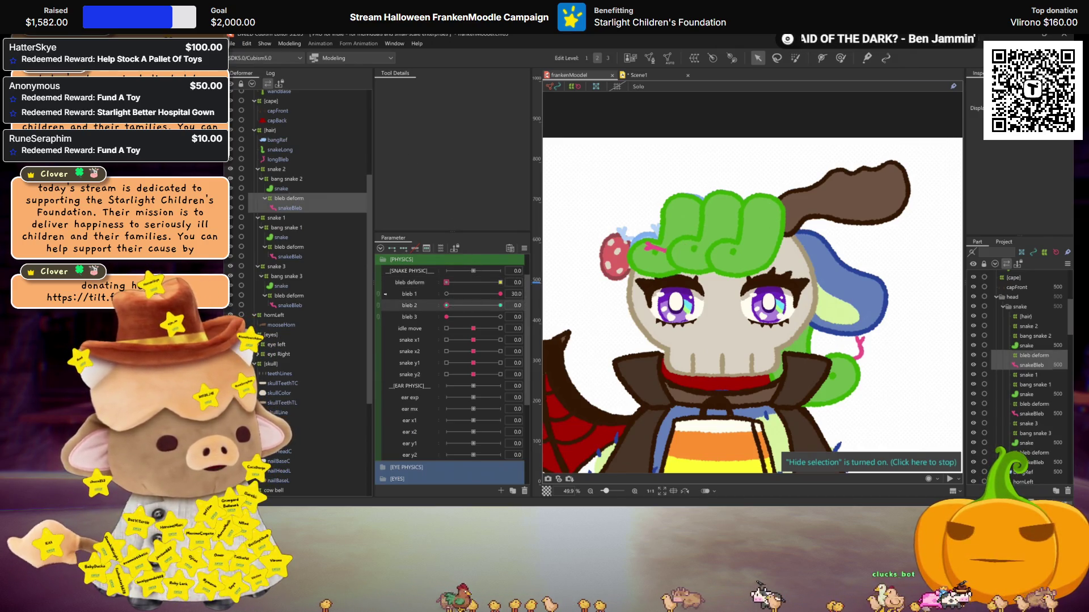
pyautogui.hotkey('ctrl', 's')
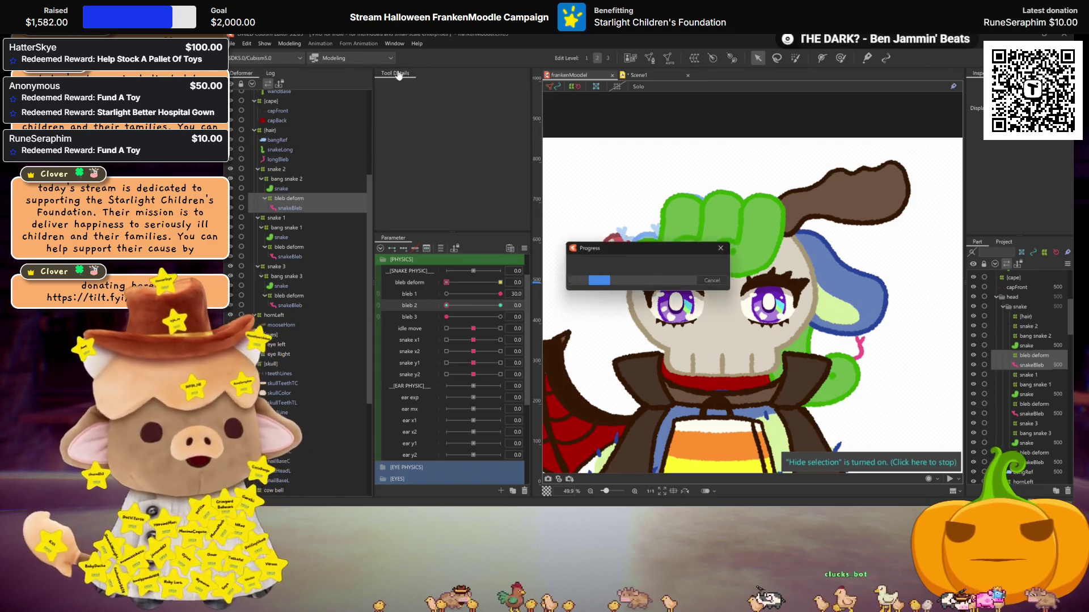
pyautogui.click(638, 75)
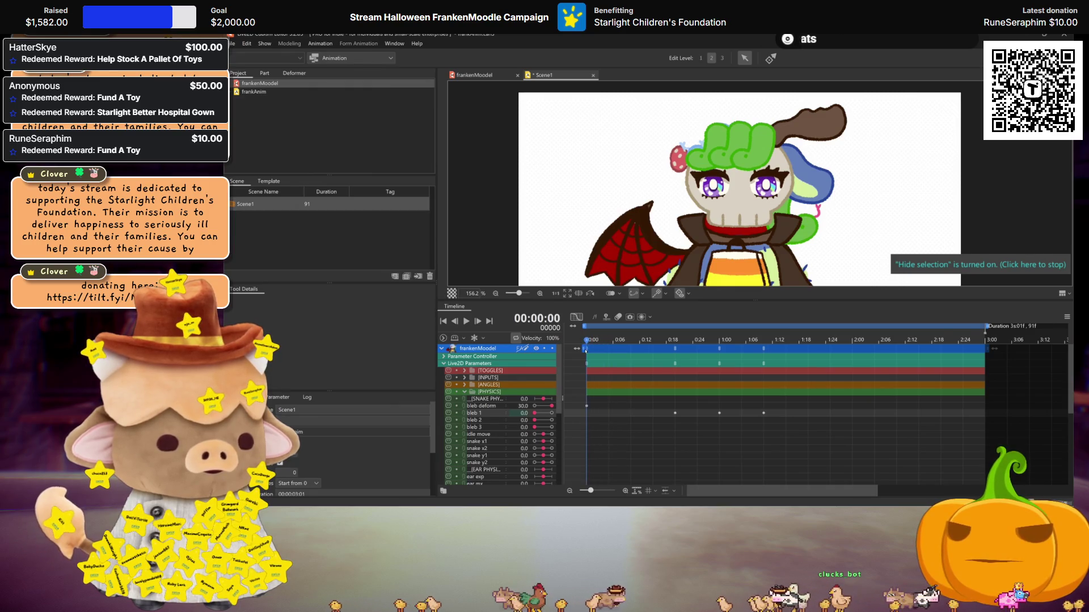
# Shift bleb 1's keyframes later on the Scene1 timeline to about 1:18–2:06
pyautogui.click(550, 420)
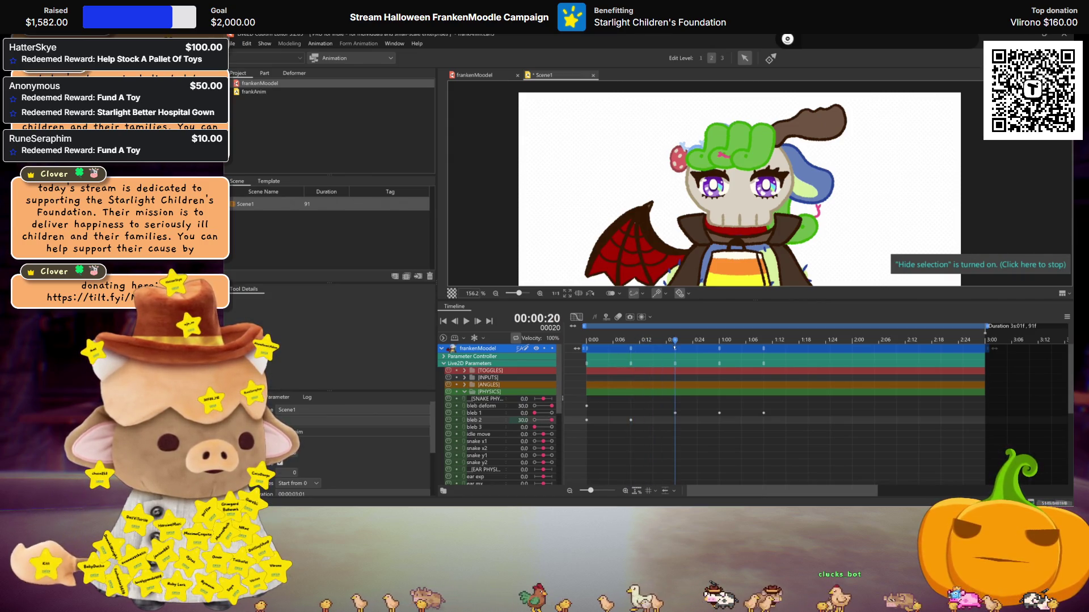
pyautogui.moveTo(687, 342)
pyautogui.mouseDown()
pyautogui.moveTo(722, 344)
pyautogui.moveTo(573, 330)
pyautogui.mouseUp()
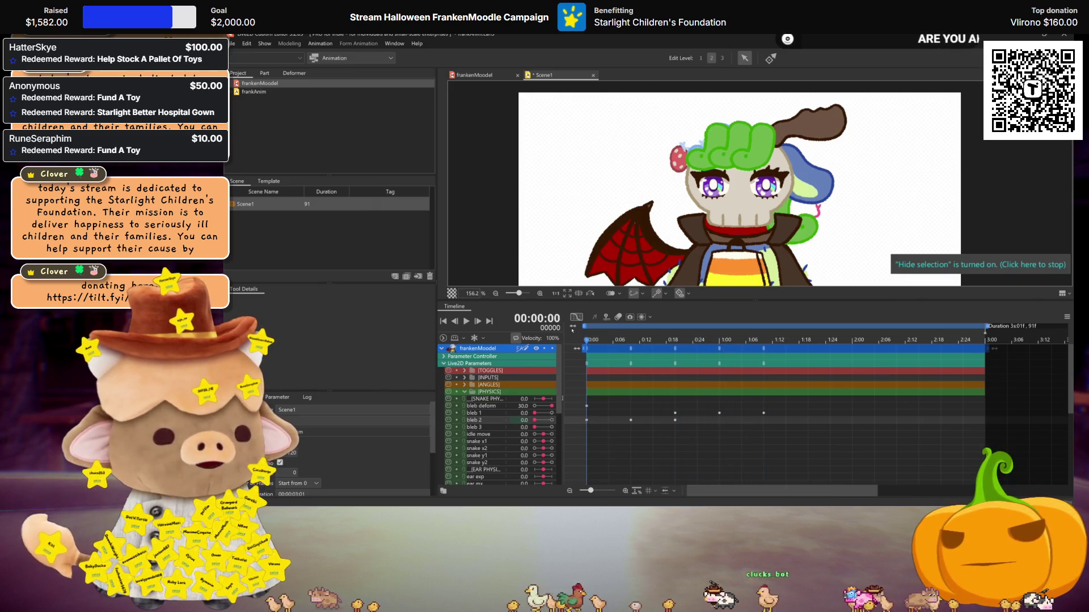
pyautogui.moveTo(780, 360); pyautogui.dragTo(766, 360)
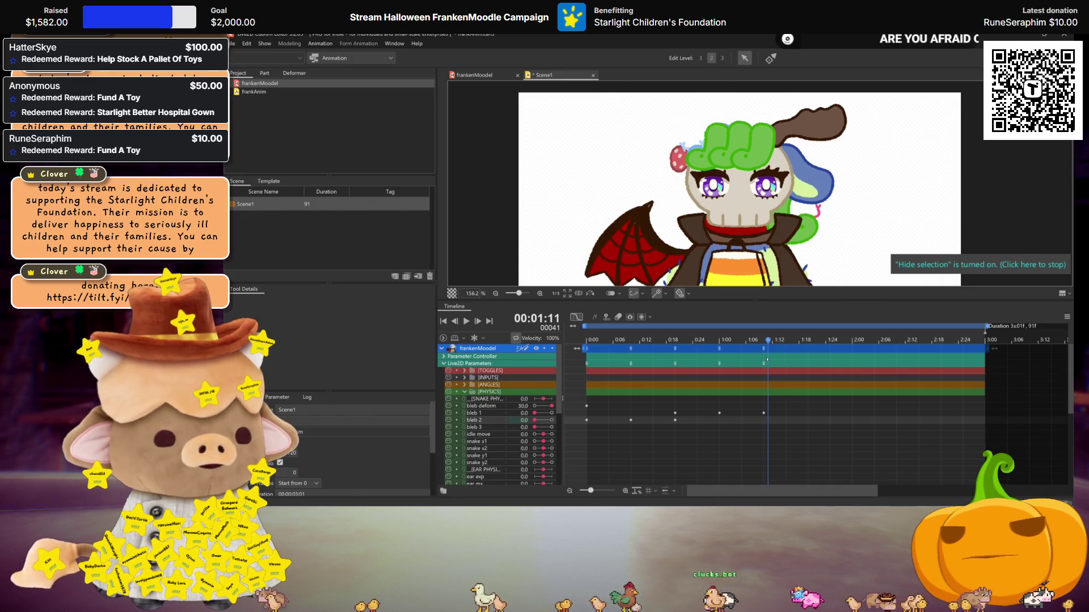
pyautogui.moveTo(690, 416); pyautogui.dragTo(593, 420)
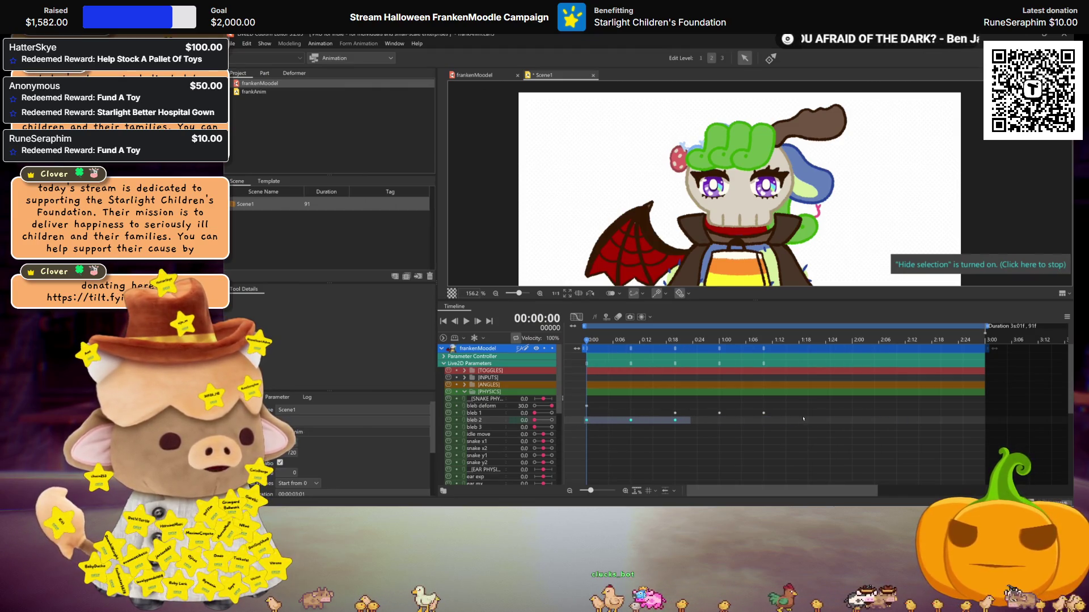
pyautogui.moveTo(802, 414); pyautogui.dragTo(675, 413)
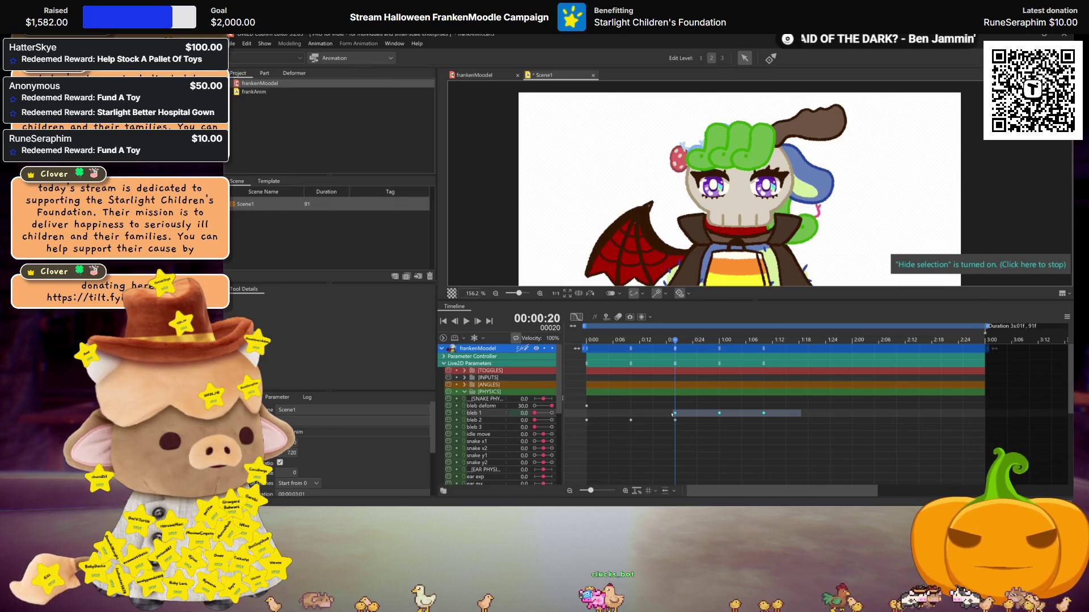
pyautogui.click(604, 340)
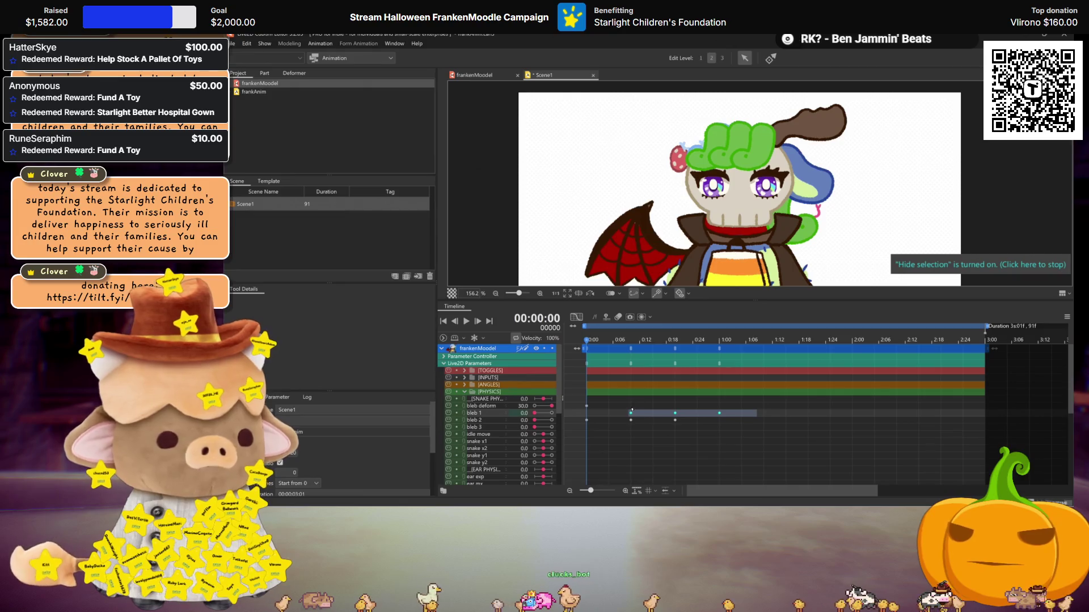
pyautogui.moveTo(709, 414); pyautogui.dragTo(893, 420)
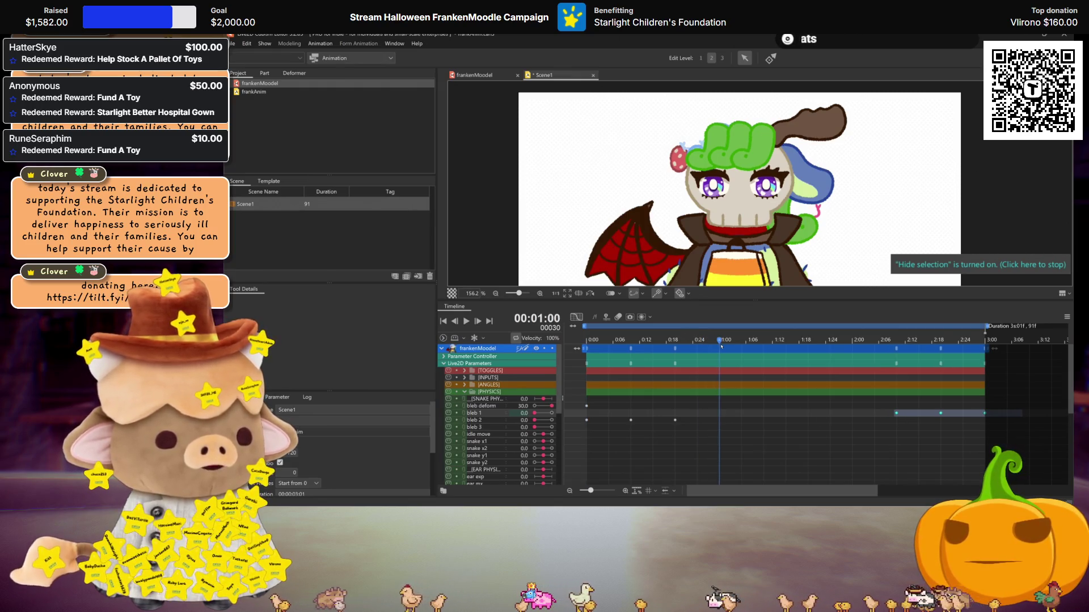
# Key bleb 3 at 30.0 around 1:00–1:20, preview the playback and save the scene
pyautogui.click(534, 428)
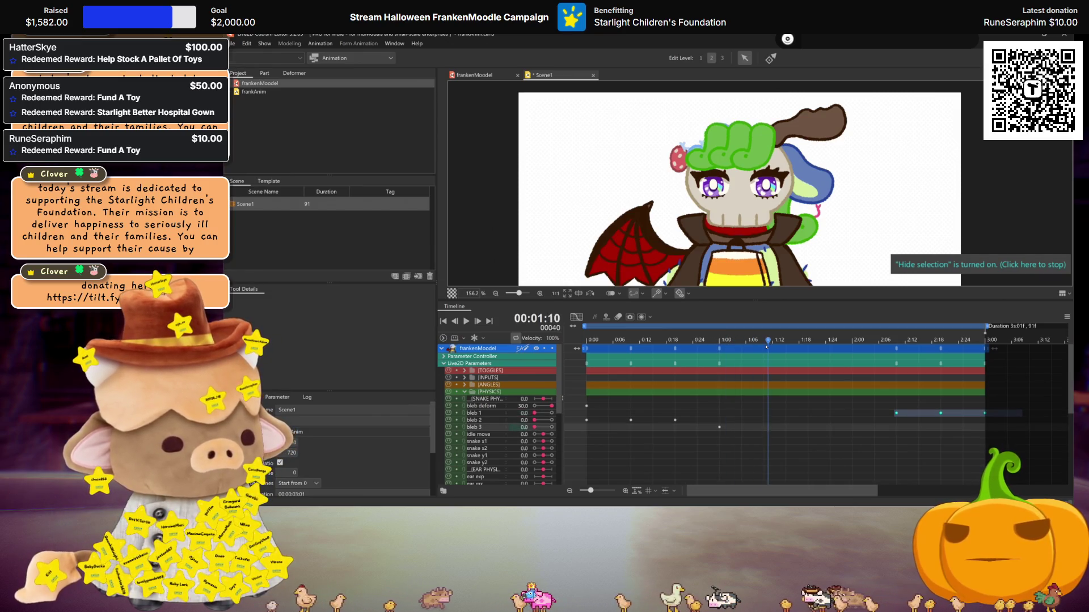
pyautogui.moveTo(535, 427); pyautogui.dragTo(551, 427)
pyautogui.click(808, 340)
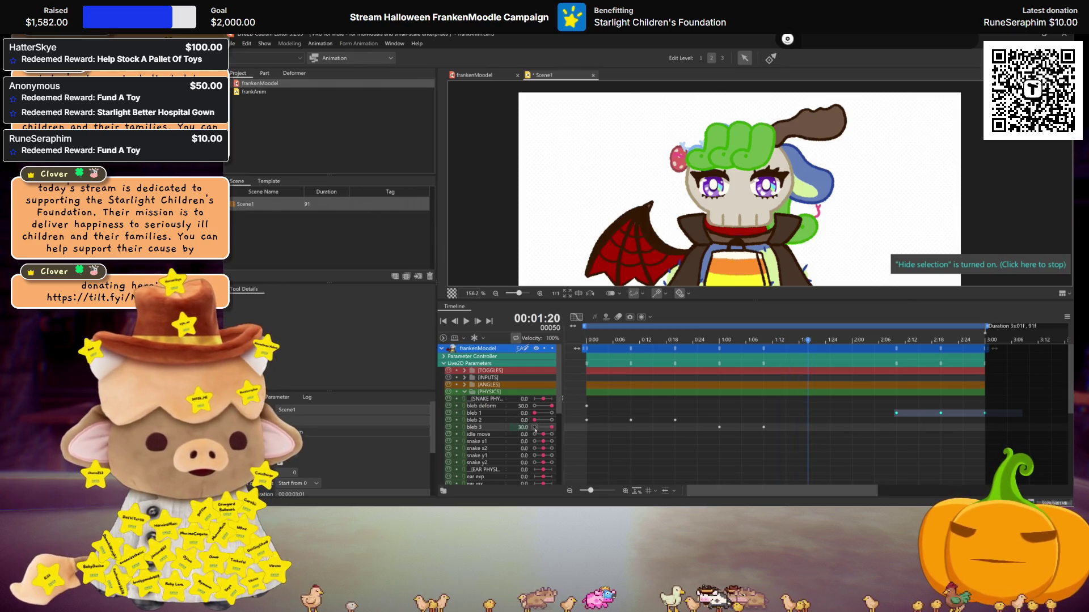
pyautogui.moveTo(850, 443); pyautogui.dragTo(720, 427)
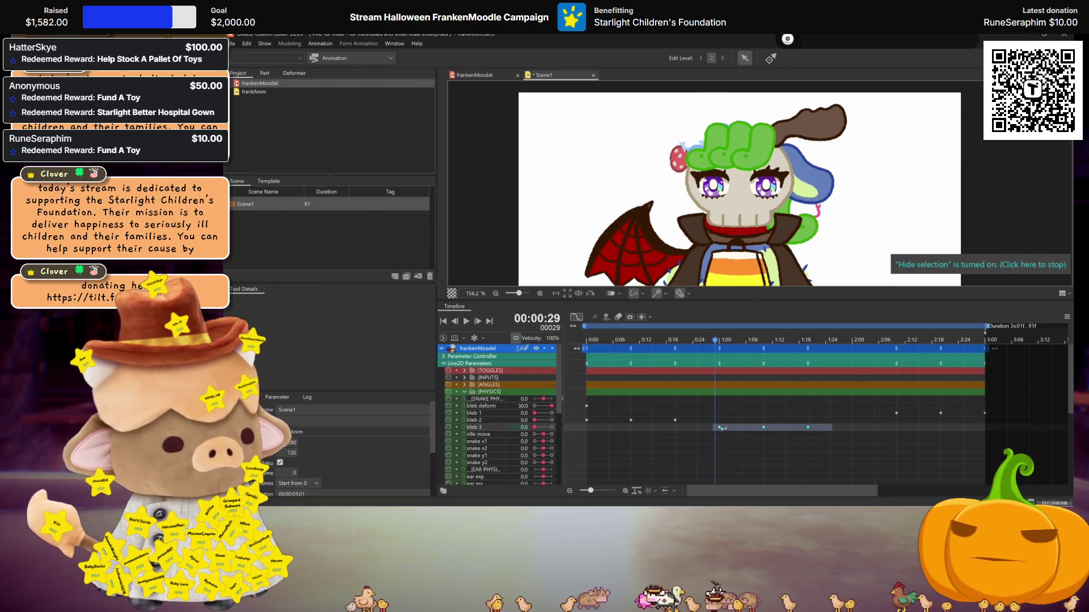
pyautogui.click(786, 449)
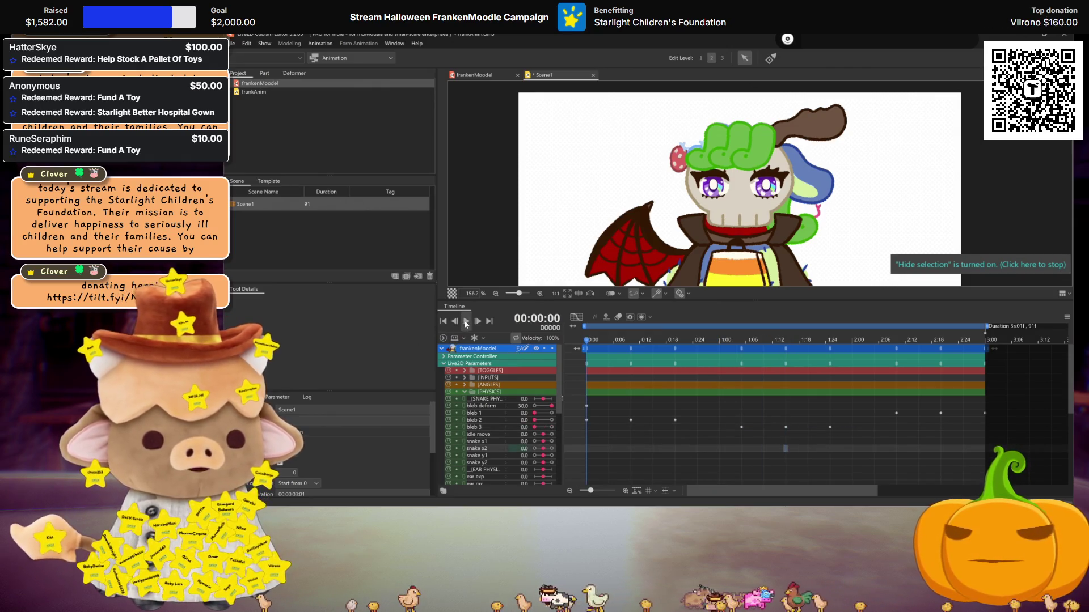
pyautogui.click(466, 322)
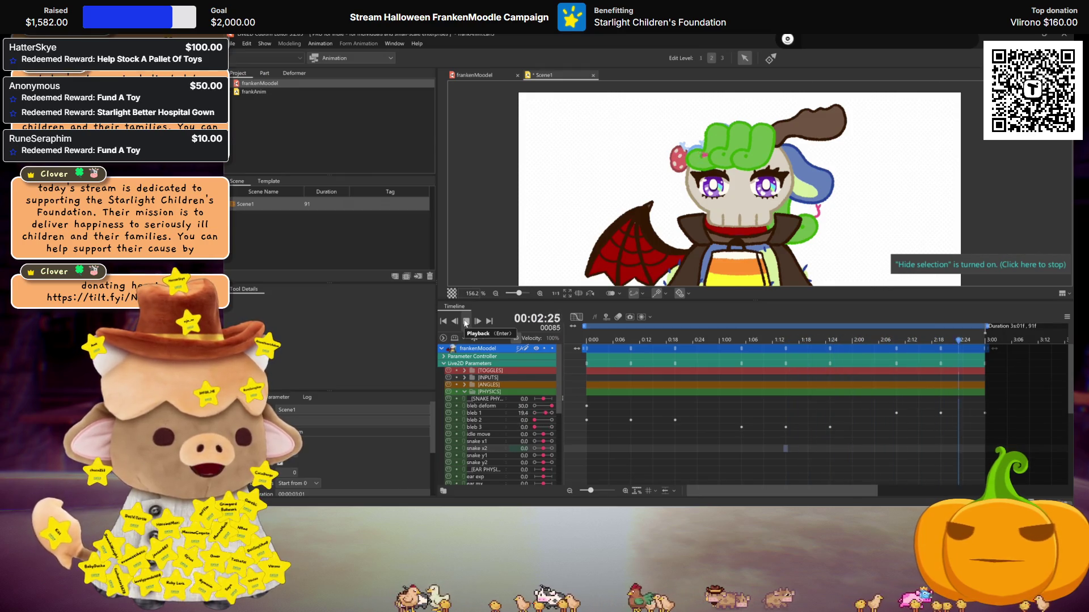
pyautogui.click(466, 321)
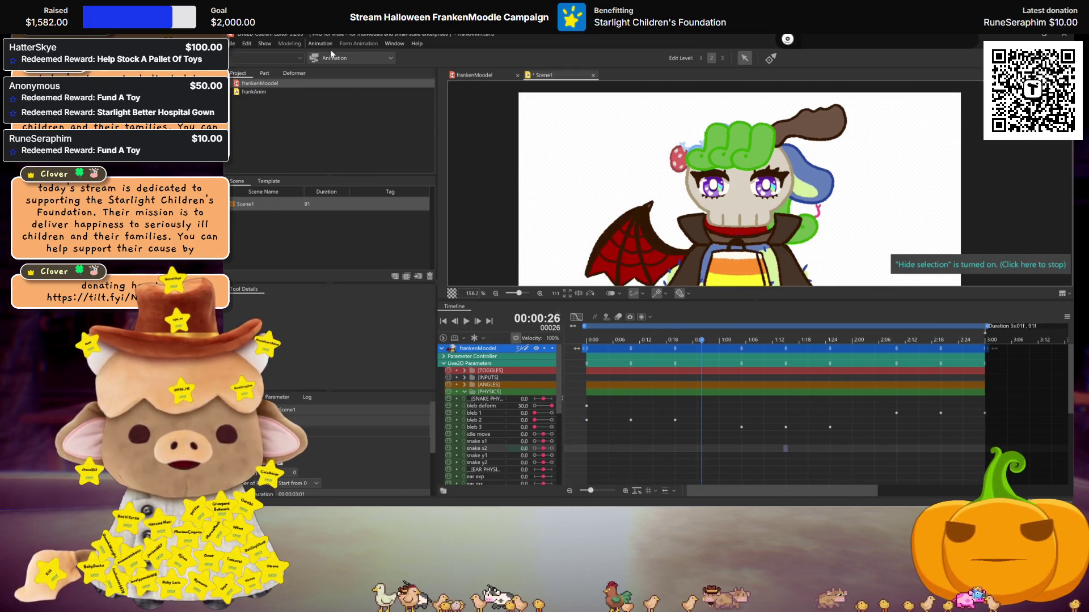
pyautogui.hotkey('ctrl', 's')
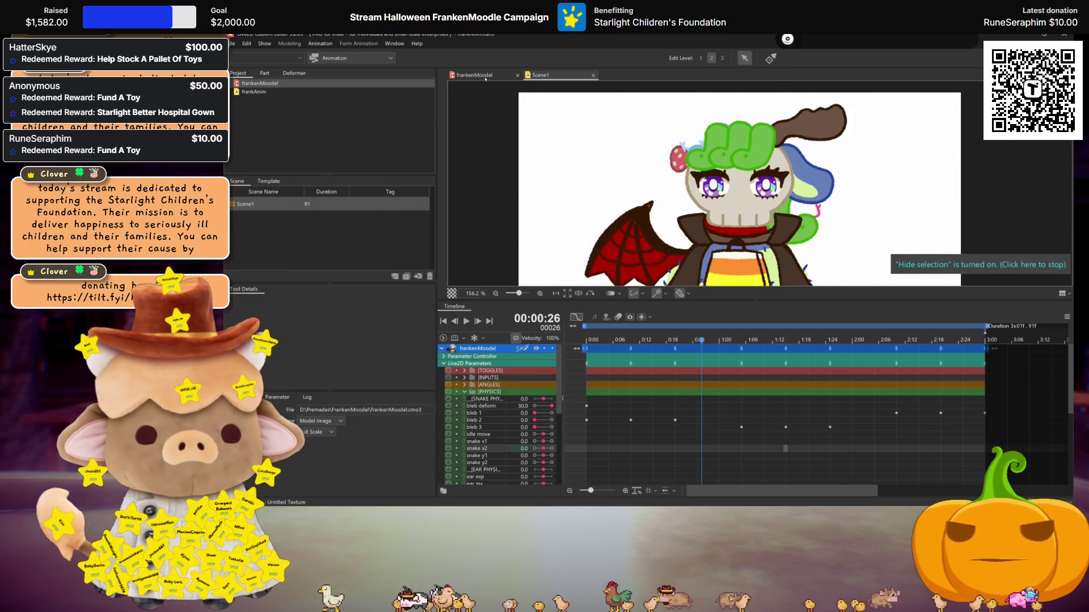
pyautogui.click(485, 76)
# Check bang snake 1's key options on the snake x1 and x2 parameters
pyautogui.click(278, 45)
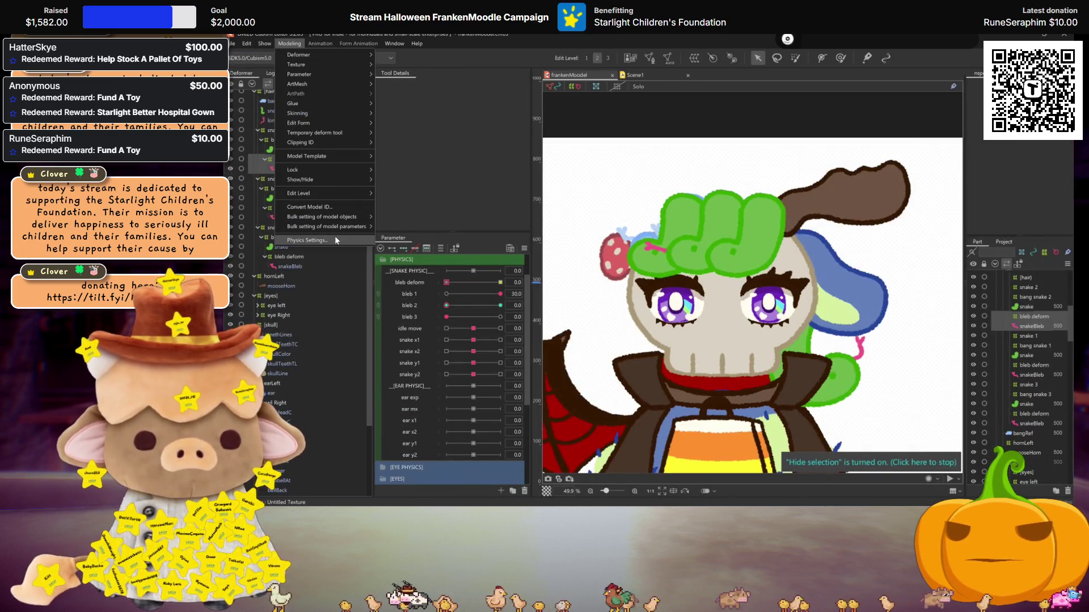
pyautogui.click(335, 240)
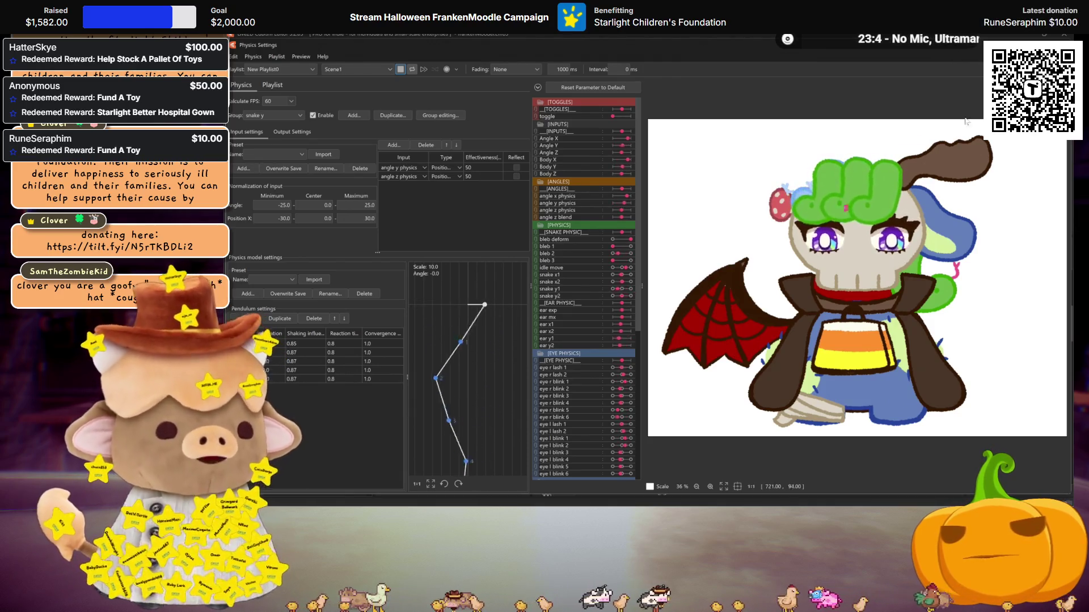
pyautogui.press('Escape')
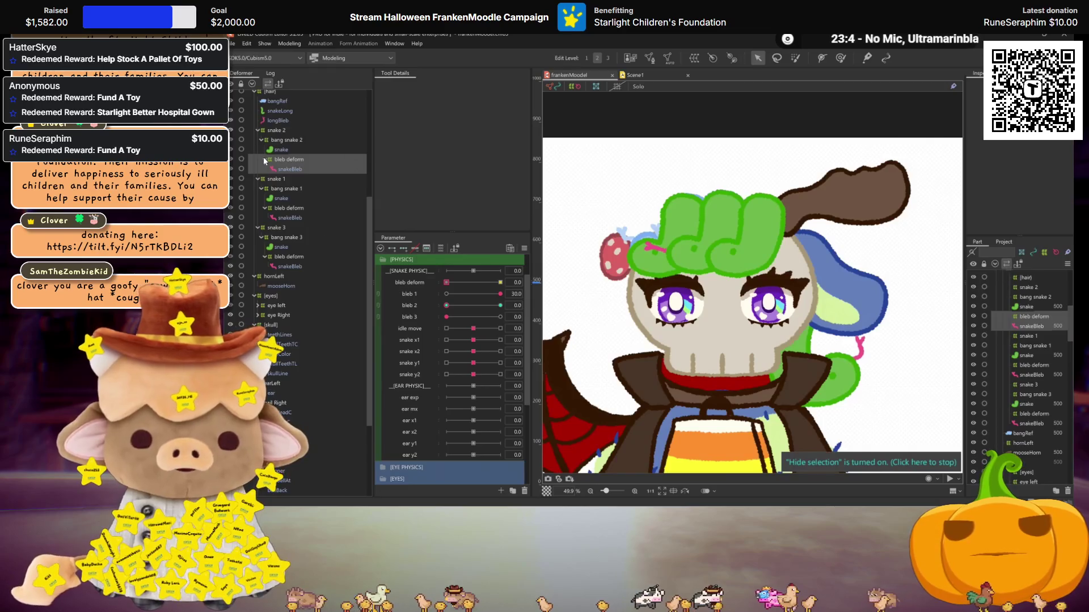
pyautogui.click(279, 188)
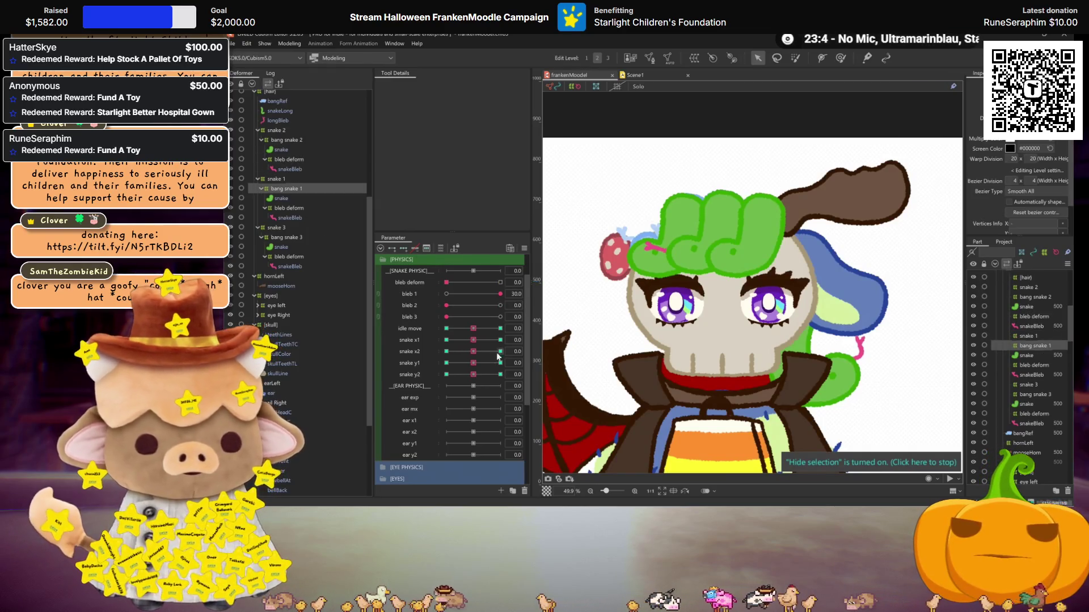
pyautogui.click(538, 340)
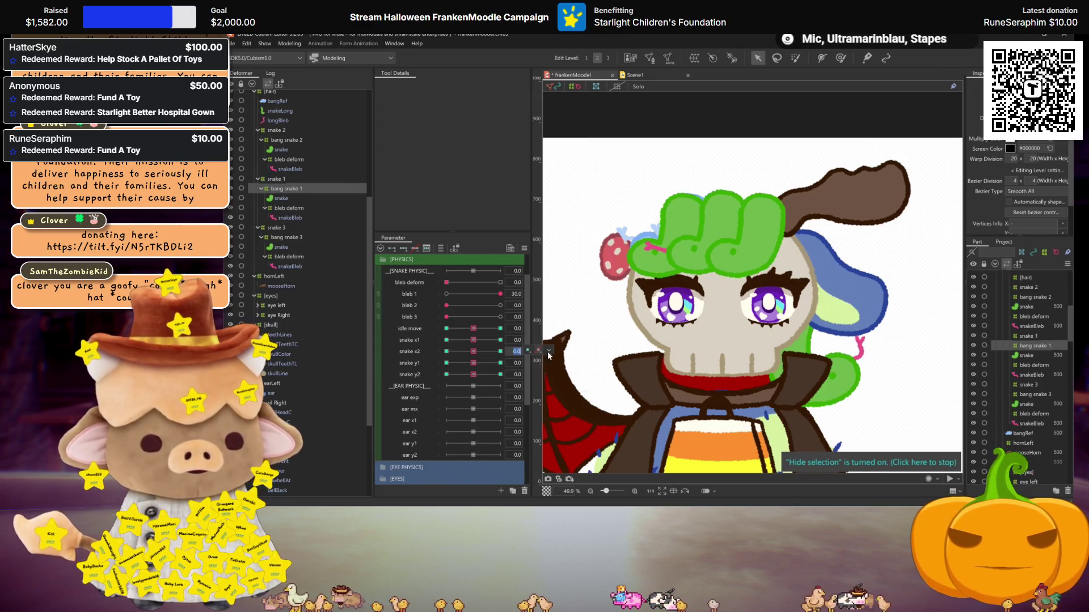
pyautogui.click(548, 350)
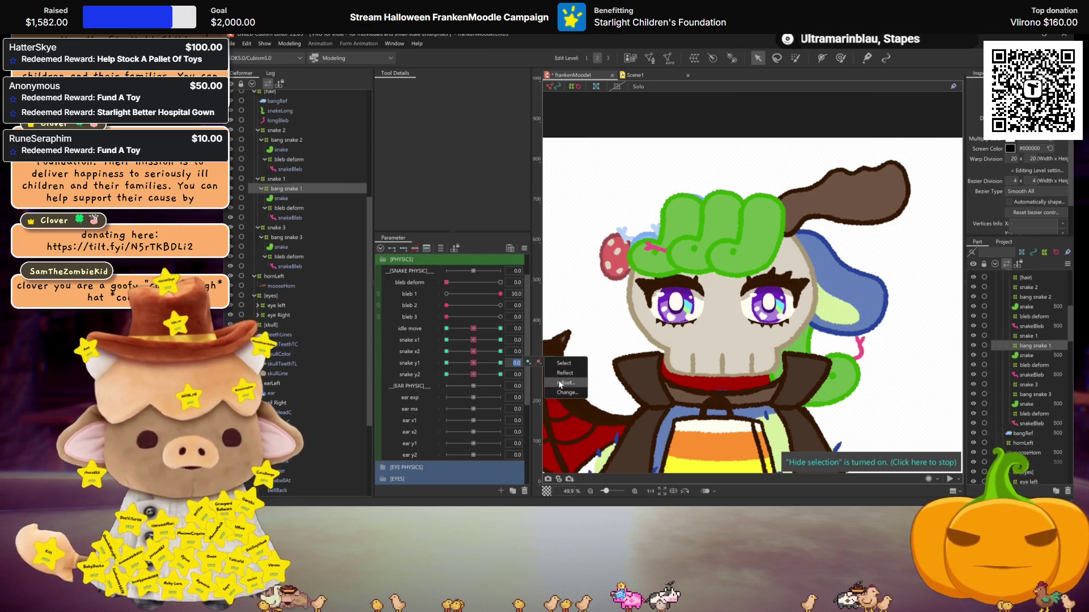
pyautogui.click(557, 384)
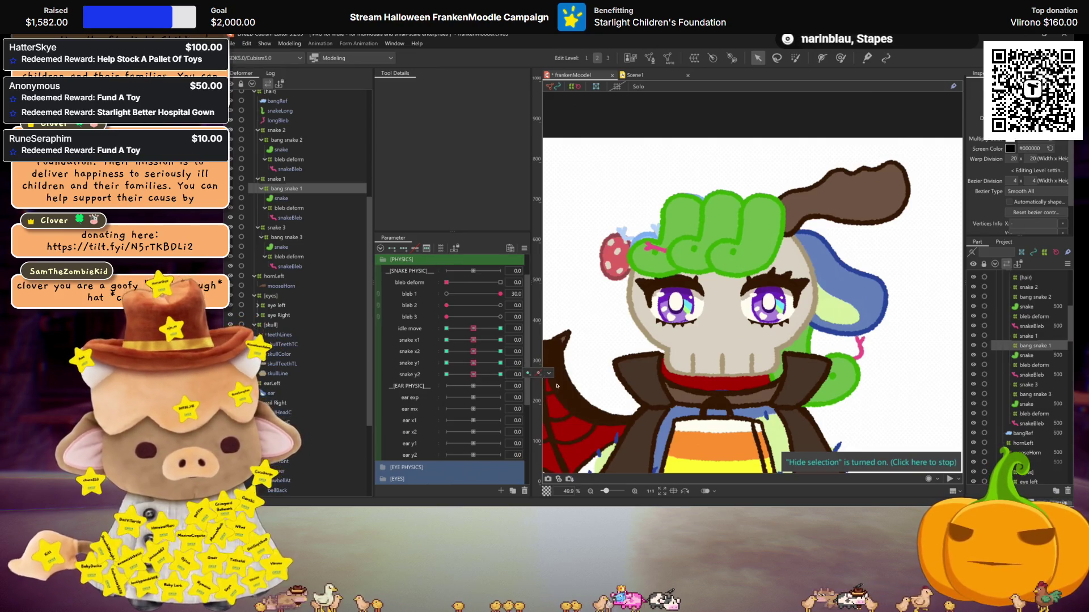
pyautogui.click(291, 44)
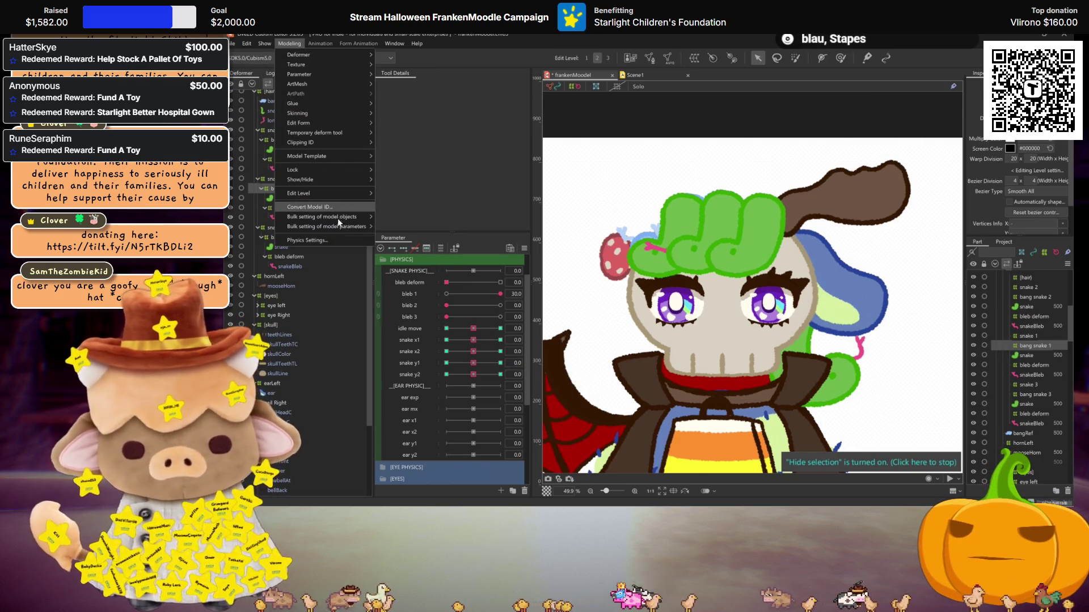
pyautogui.click(307, 240)
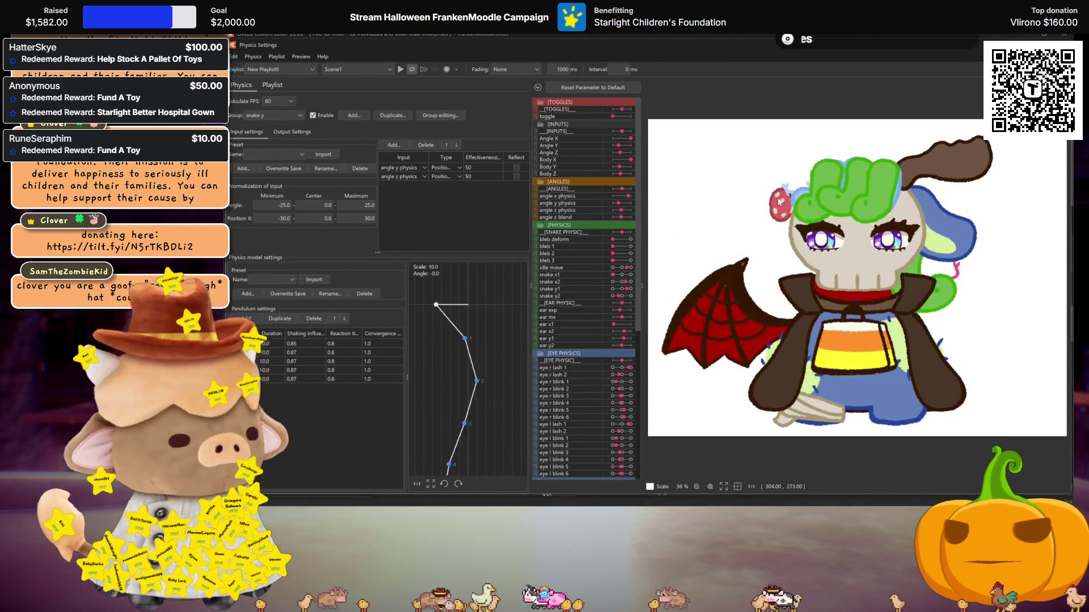
pyautogui.press('Escape')
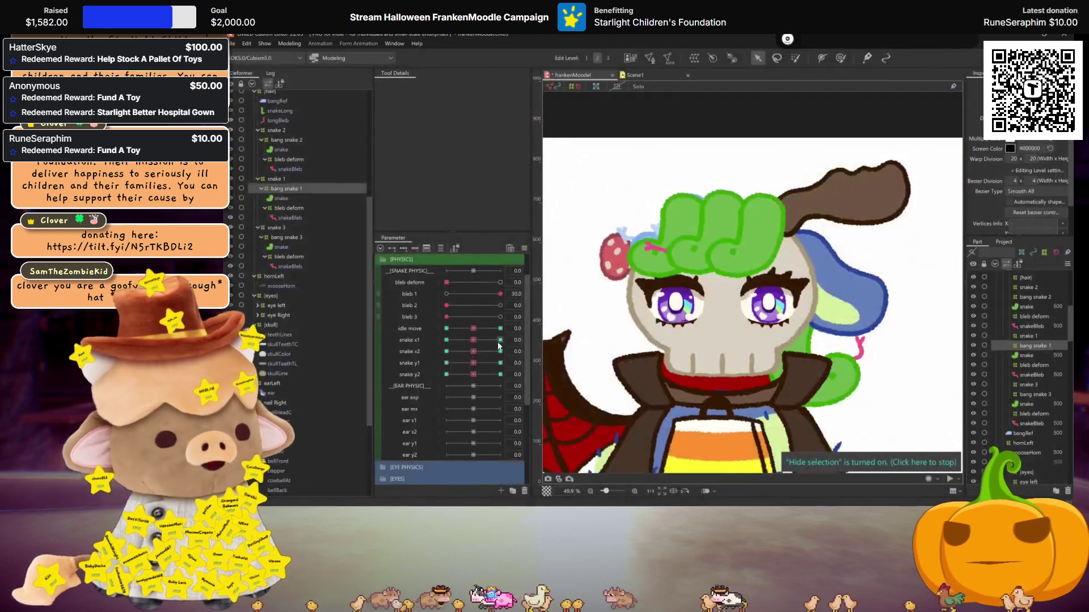
# Check the snake y1 keys and reopen Physics Settings on the snake y group
pyautogui.press('Return')
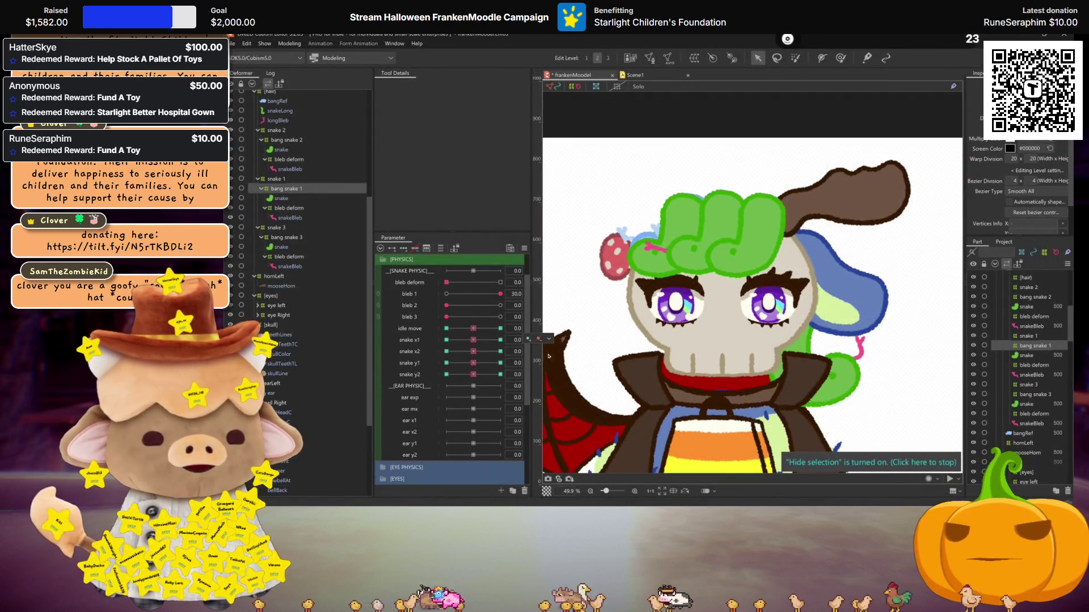
pyautogui.click(550, 362)
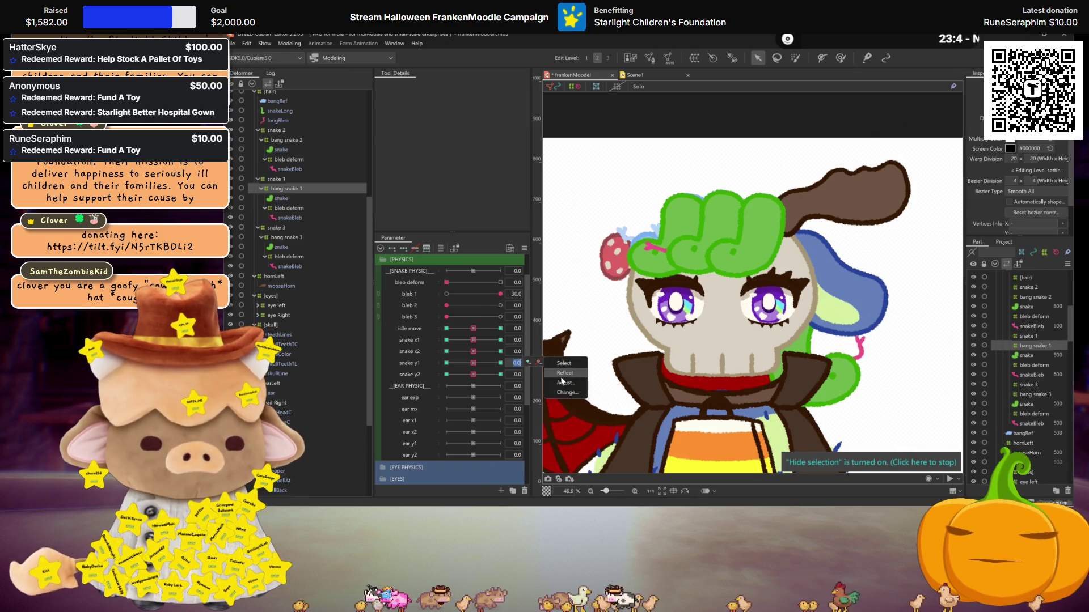
pyautogui.click(562, 381)
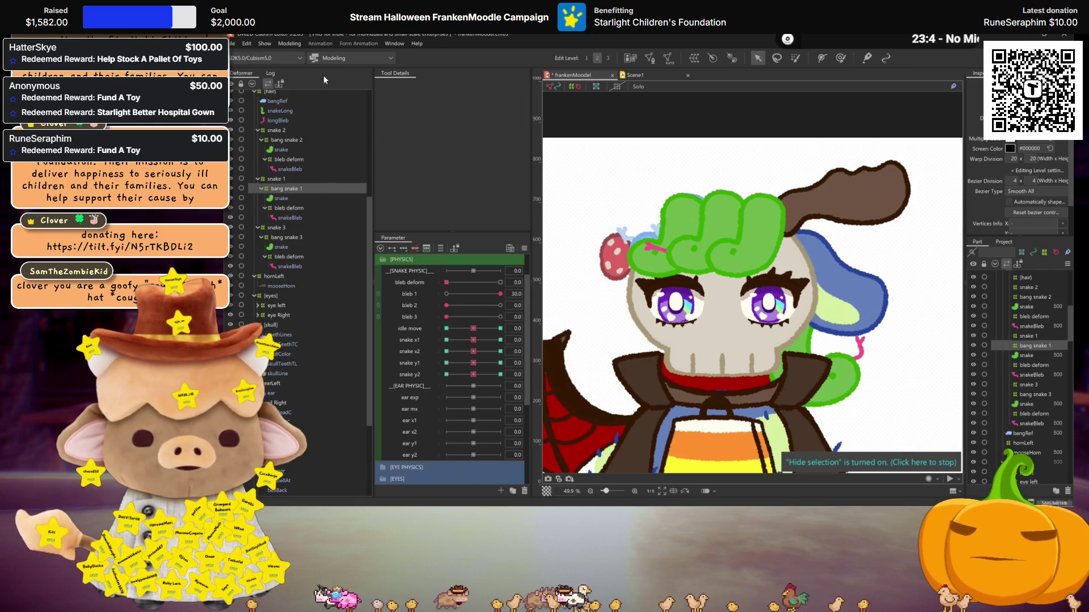
pyautogui.click(289, 44)
pyautogui.click(307, 239)
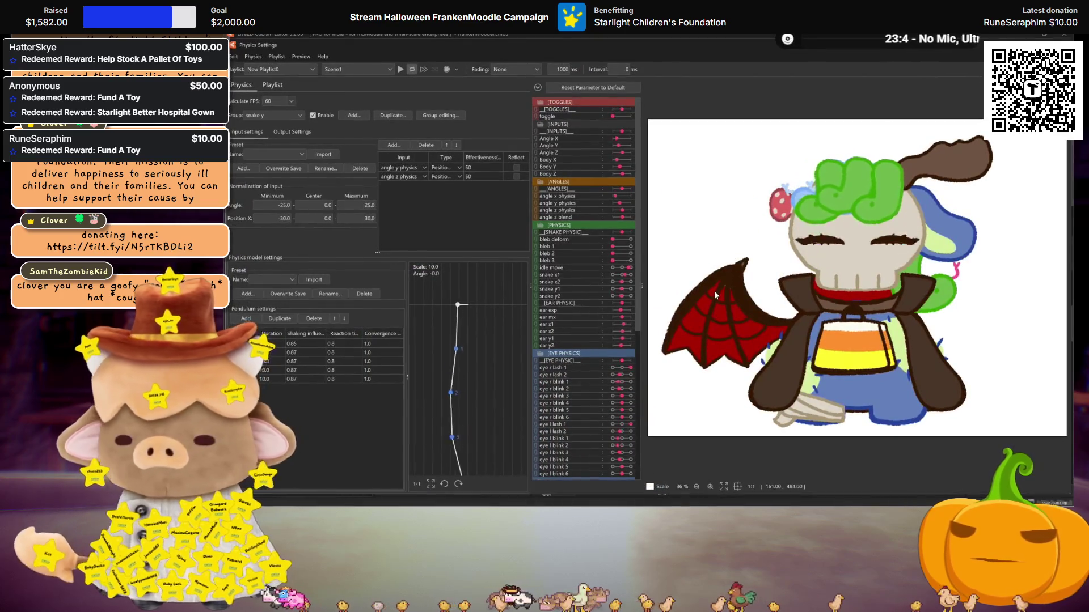
# Shake the preview model and play the physics preview to test the snake hair, then close
pyautogui.moveTo(715, 291); pyautogui.dragTo(705, 301)
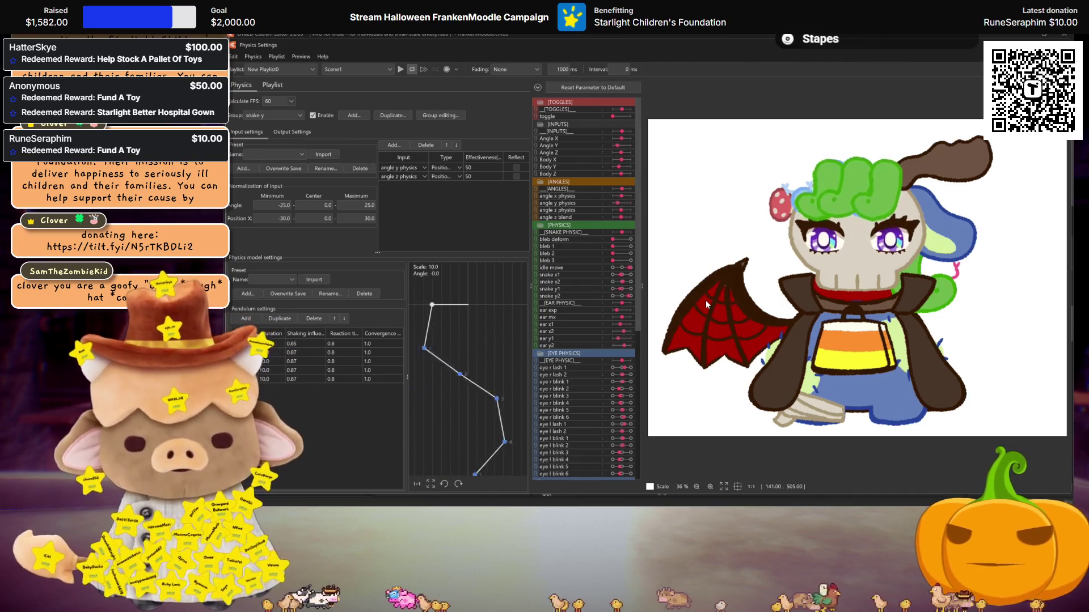
pyautogui.click(400, 70)
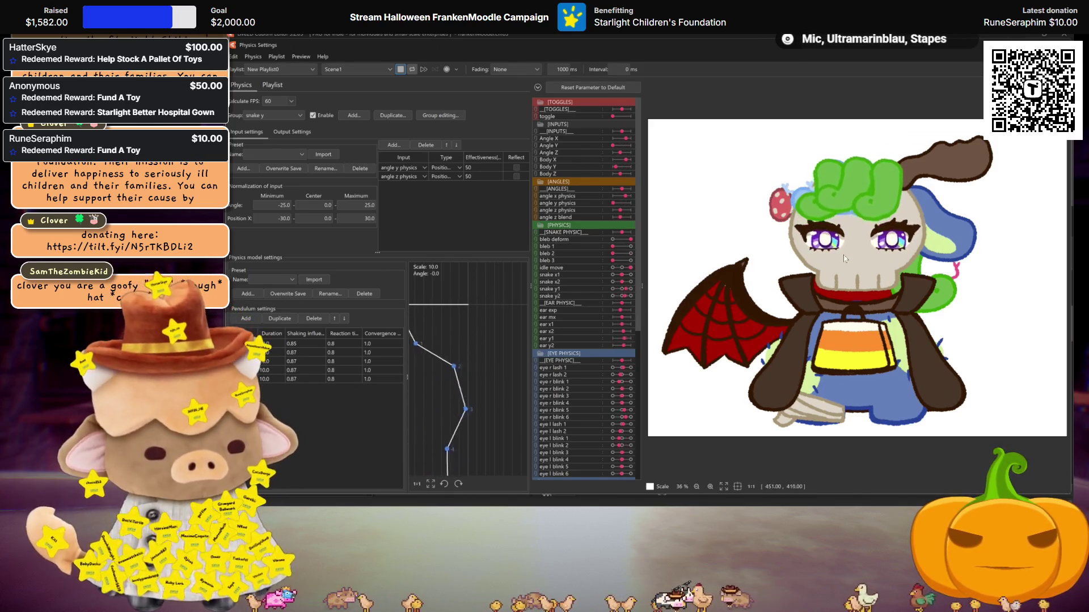
pyautogui.scroll(2, 844, 242)
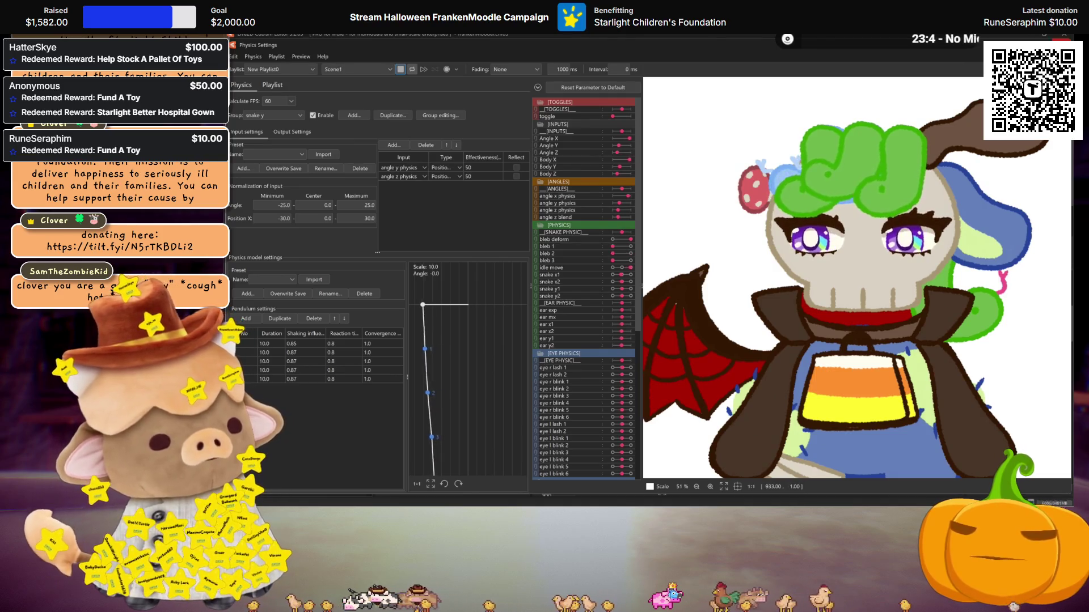
pyautogui.press('Escape')
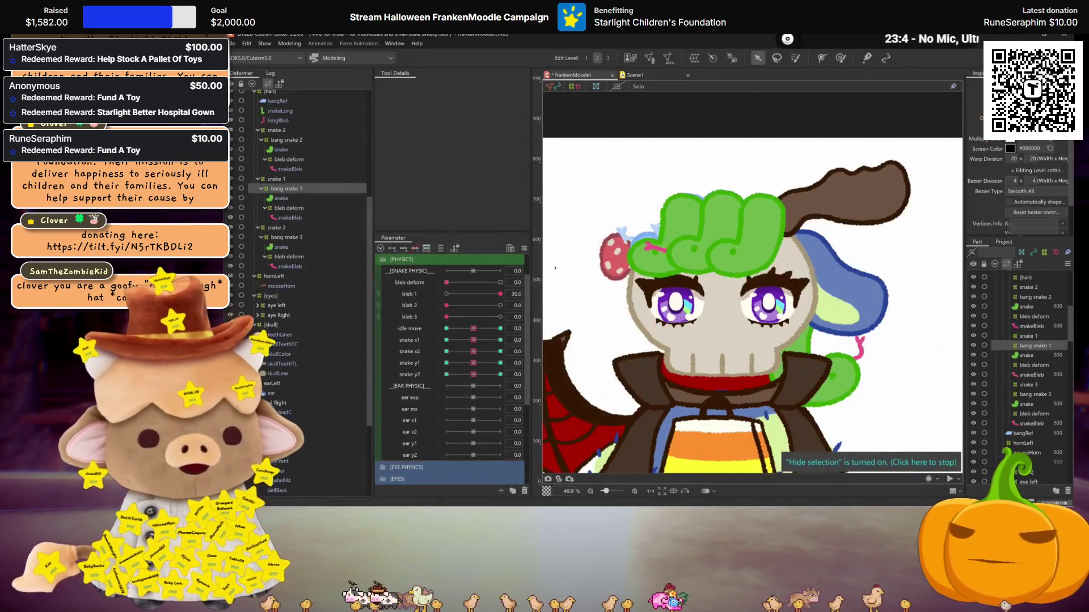
# Delete the bangRef deformer from the hair group and save the model
pyautogui.hotkey('ctrl', 's')
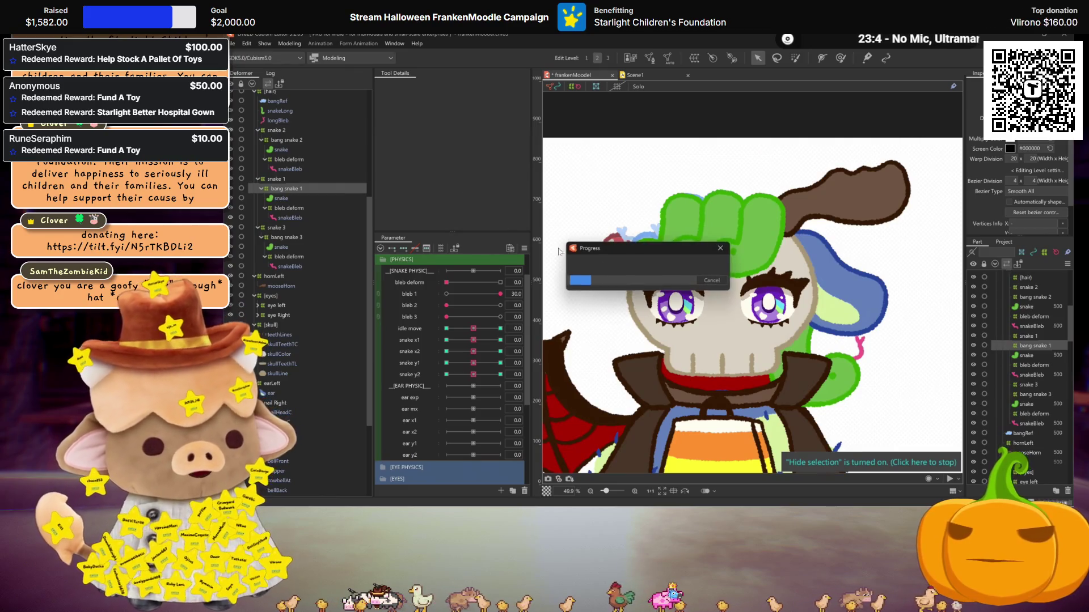
pyautogui.scroll(3, 284, 227)
pyautogui.click(273, 172)
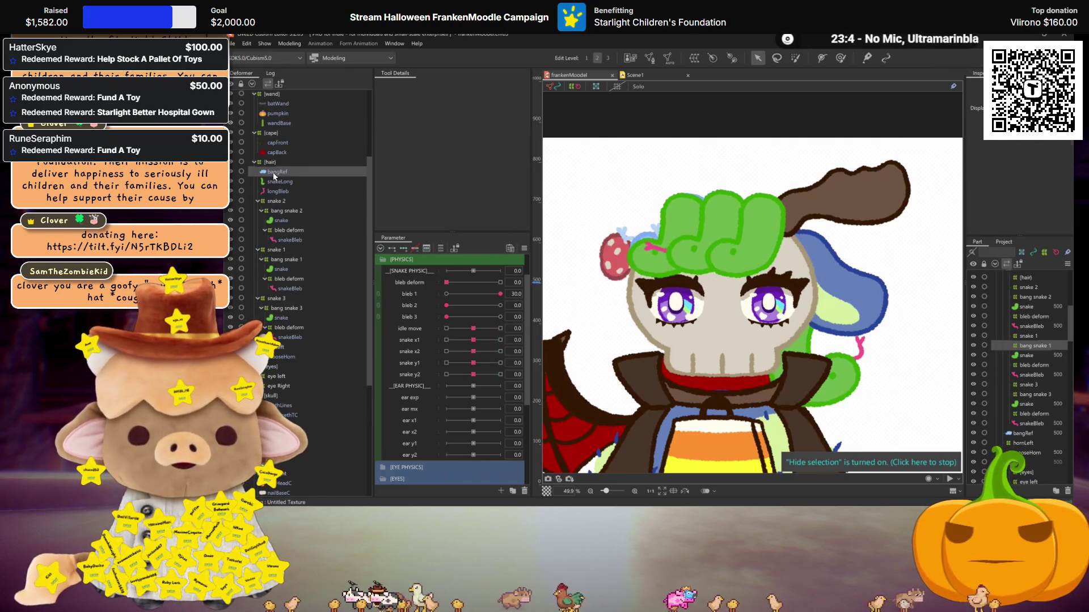
pyautogui.press('Delete')
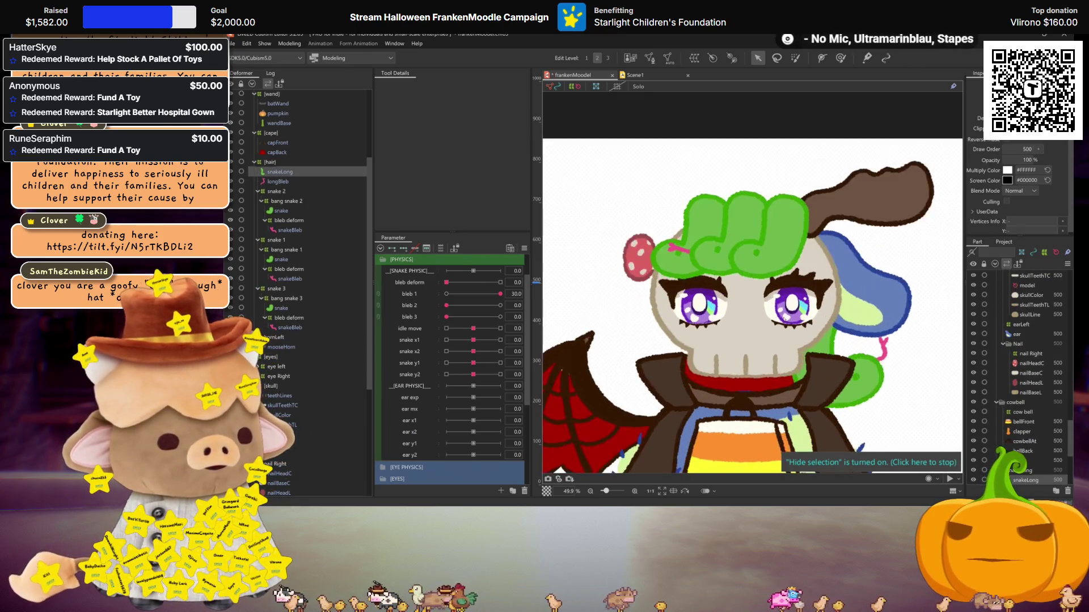
pyautogui.hotkey('ctrl', 's')
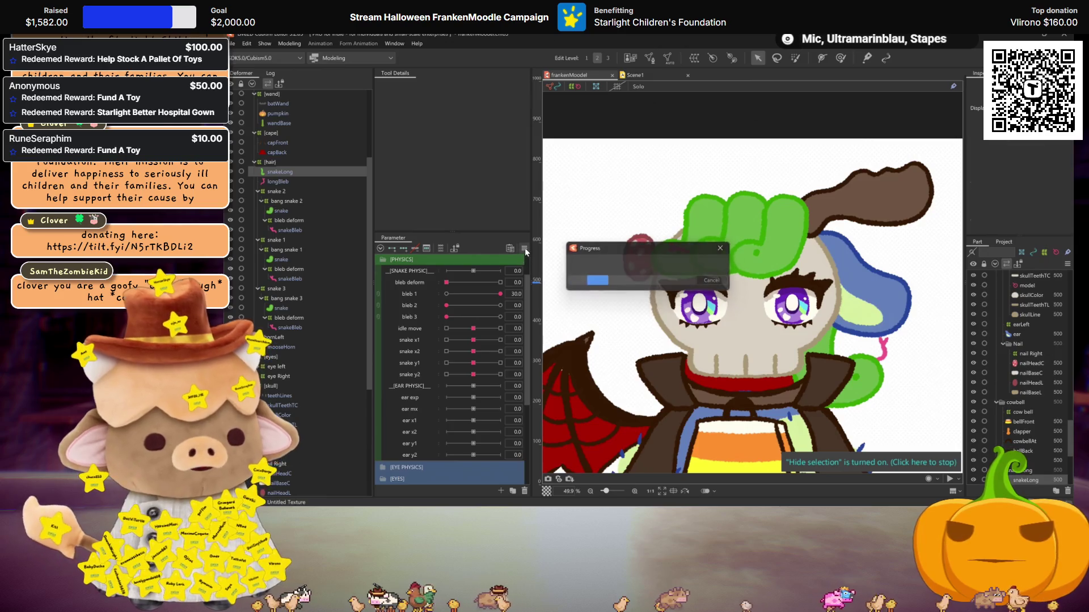
# Review the parameter panel and deformer list, then select the mooseHorn deformer
pyautogui.click(524, 249)
pyautogui.click(708, 311)
pyautogui.scroll(-3, 709, 311)
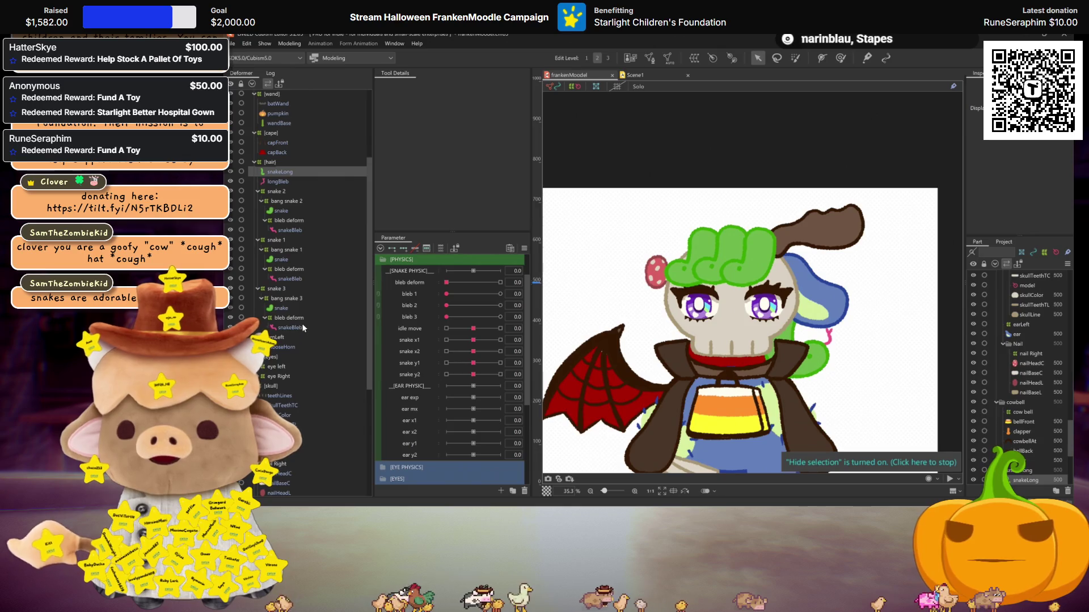
pyautogui.scroll(3, 715, 323)
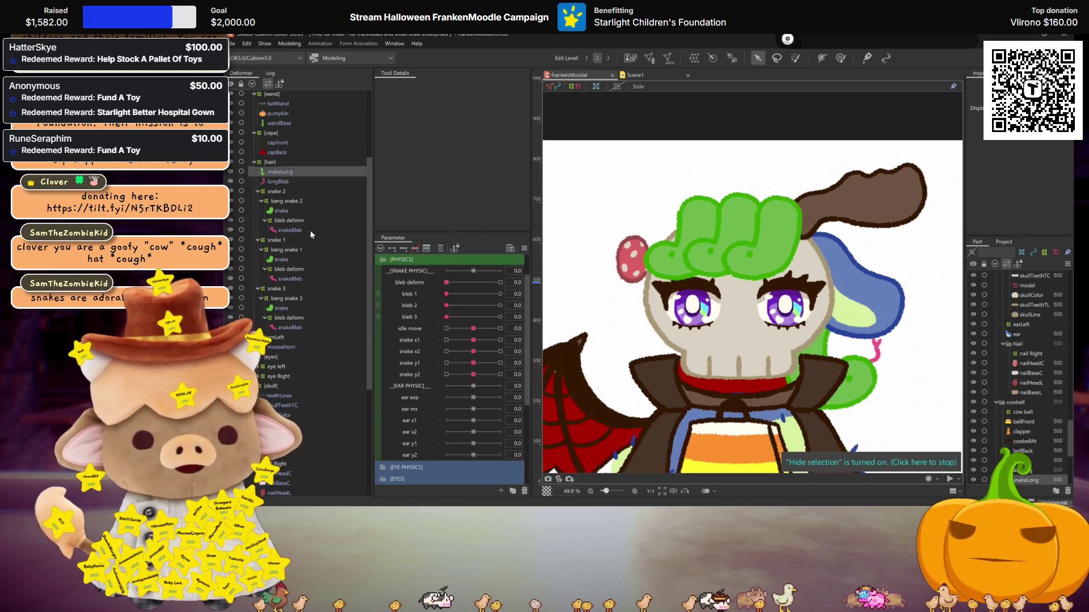
pyautogui.scroll(-2, 289, 248)
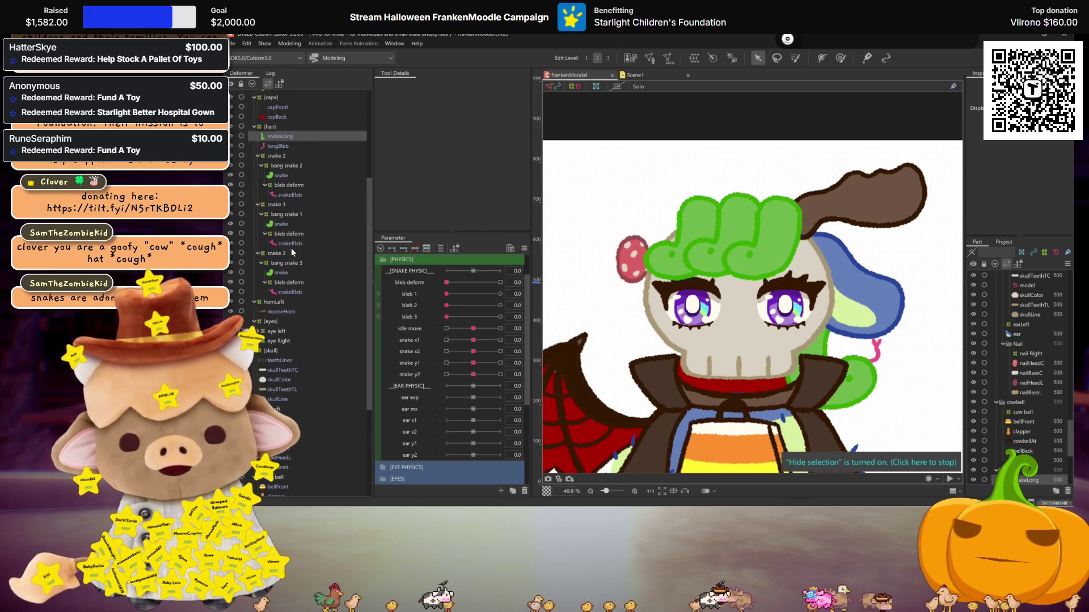
pyautogui.scroll(4, 274, 265)
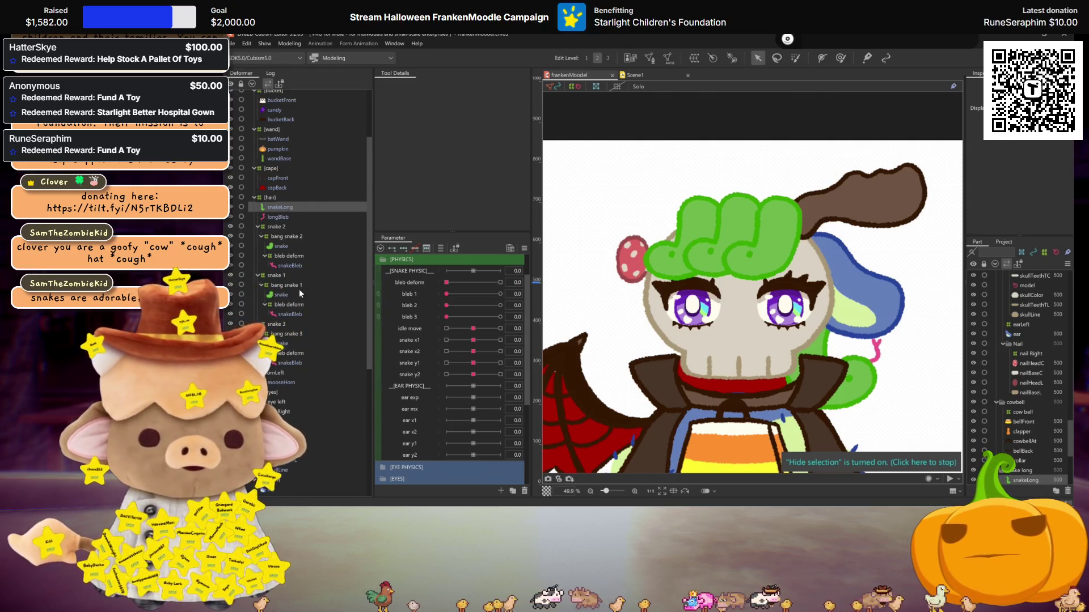
pyautogui.scroll(-4, 298, 288)
pyautogui.click(281, 309)
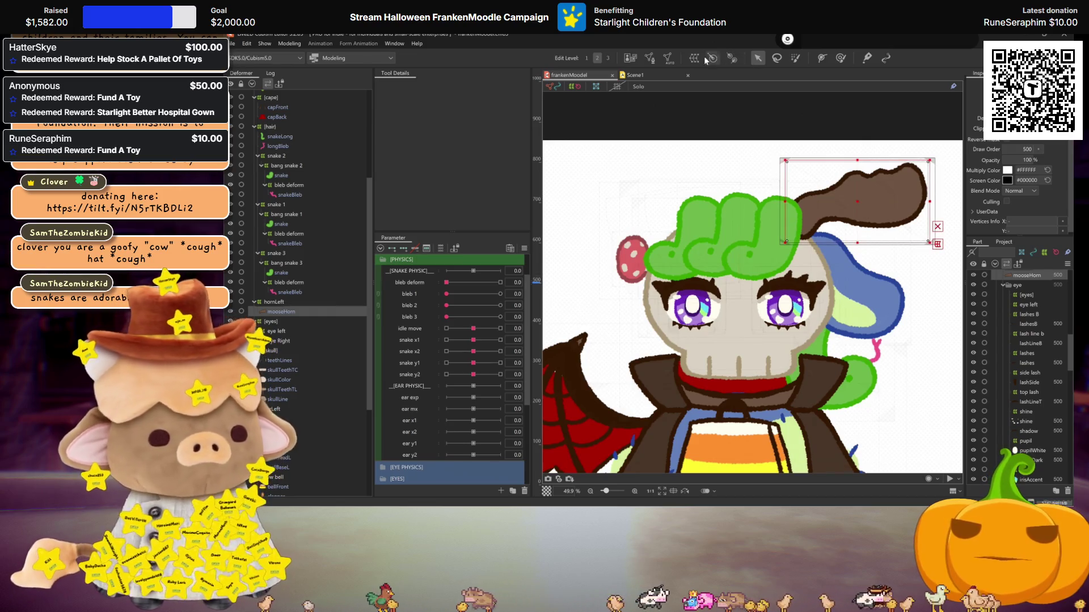
# Create a 'skull' warp deformer around skullColor and skullLine
pyautogui.click(284, 302)
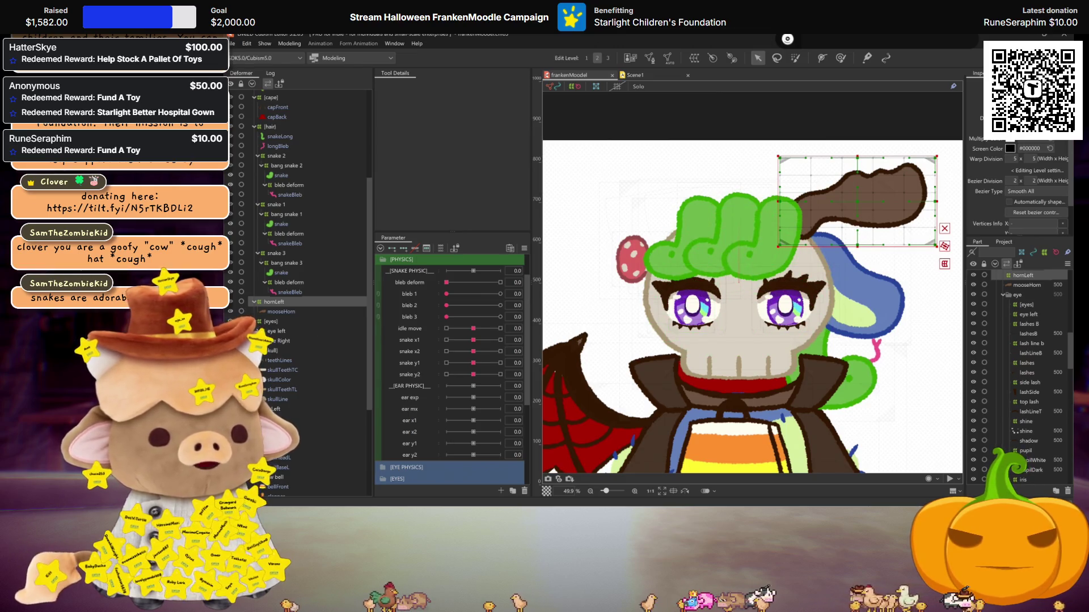
pyautogui.click(281, 370)
pyautogui.click(281, 379)
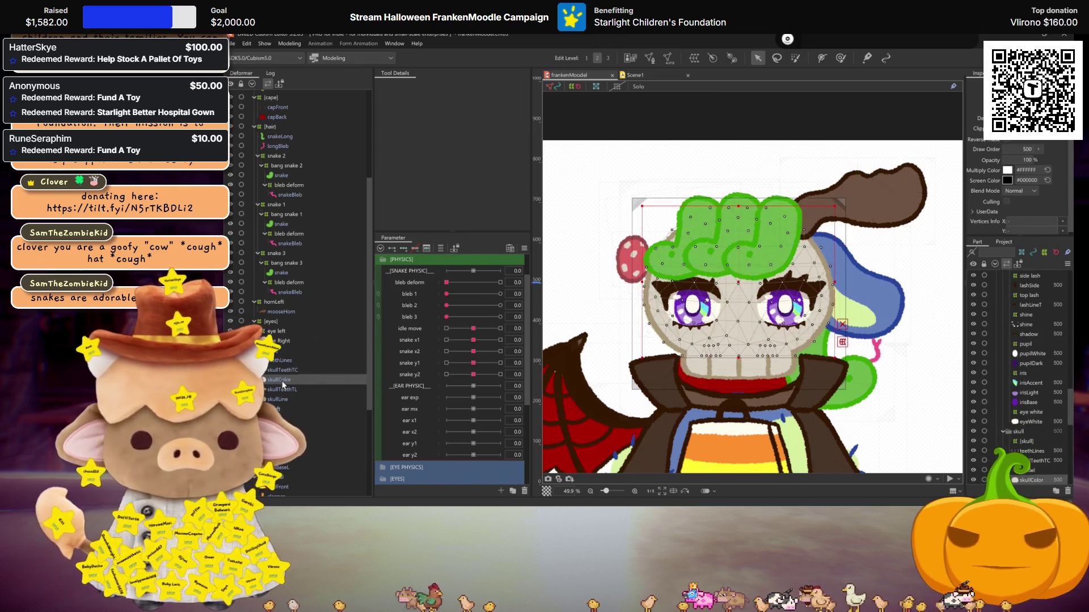
pyautogui.keyDown('ctrl'); pyautogui.click(279, 399); pyautogui.keyUp('ctrl')
pyautogui.click(267, 84)
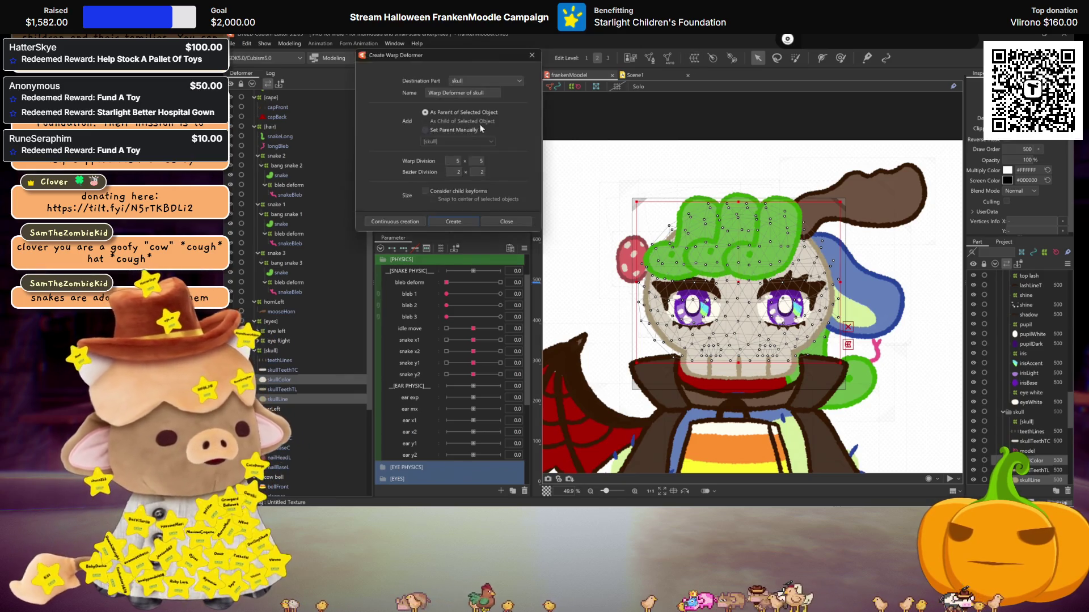
pyautogui.write('skull')
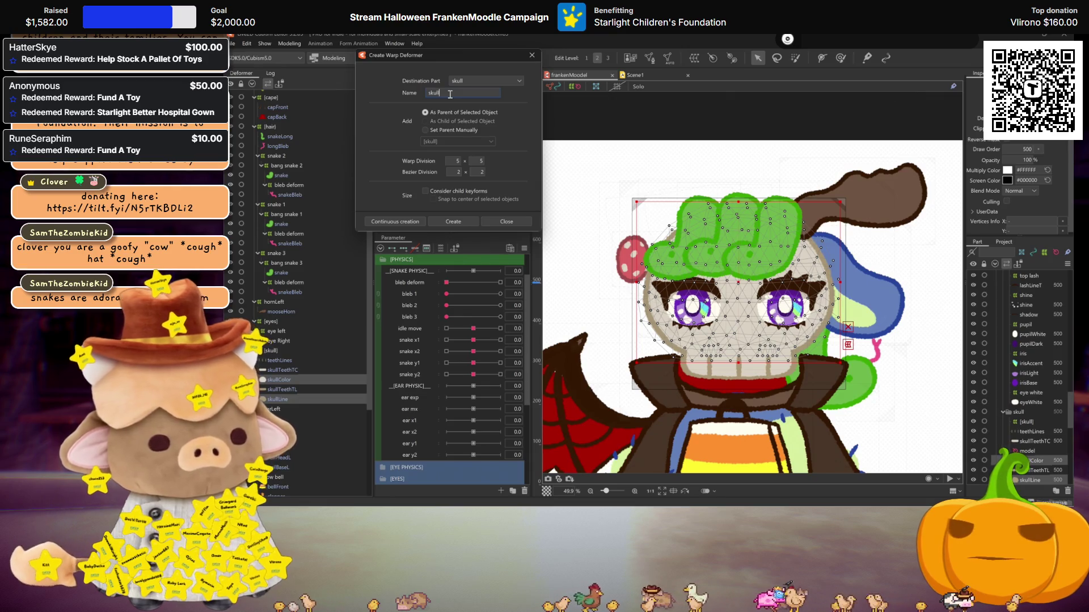
pyautogui.click(391, 221)
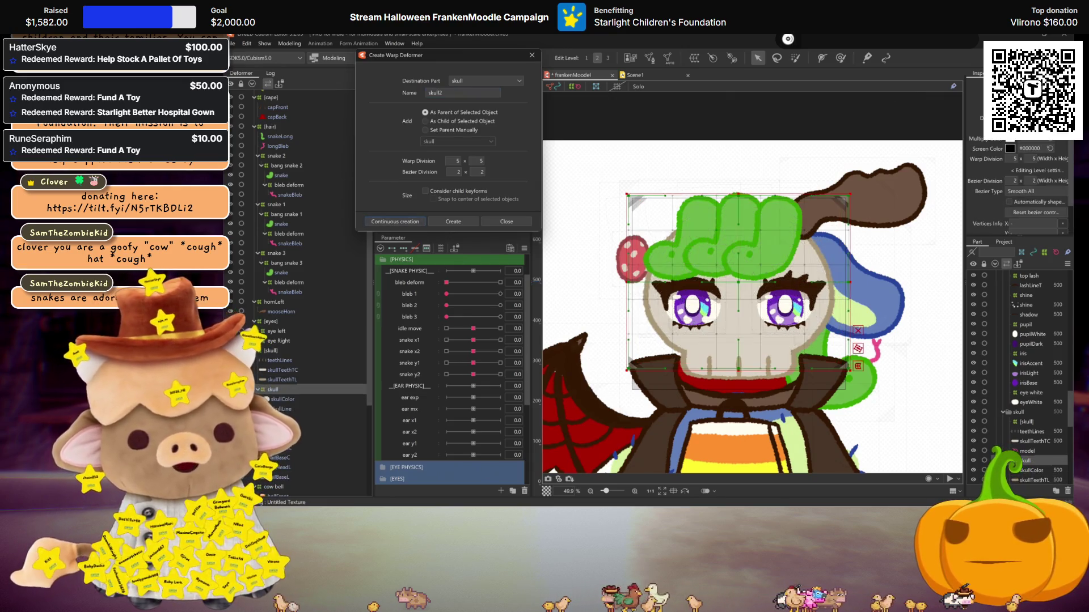
# Create a 'teeth' warp deformer around skullTeethTC and skullTeethTL
pyautogui.click(279, 370)
pyautogui.keyDown('ctrl'); pyautogui.click(279, 379); pyautogui.keyUp('ctrl')
pyautogui.doubleClick(452, 93)
pyautogui.write('tea')
pyautogui.press('BackSpace')
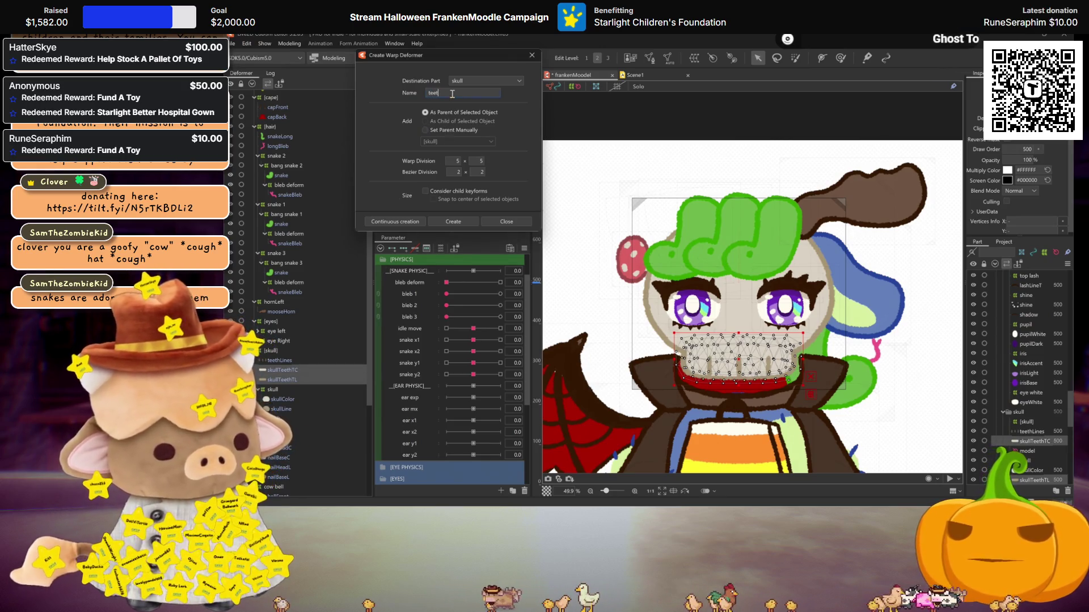
pyautogui.write('eth')
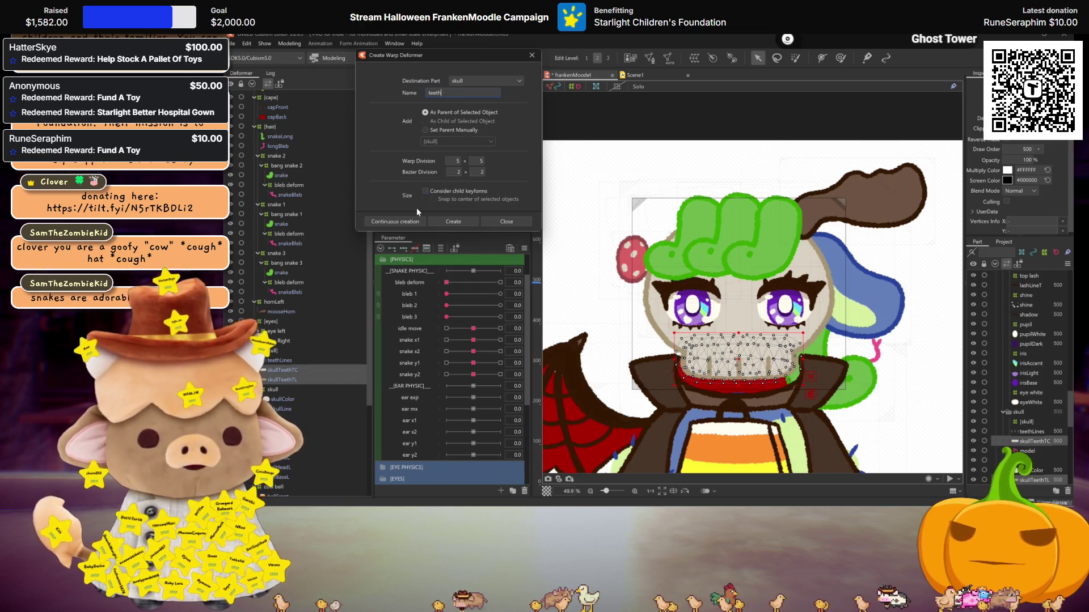
pyautogui.click(394, 222)
# Create a 'teeth lines' warp deformer around teethLines and close the dialog
pyautogui.click(277, 361)
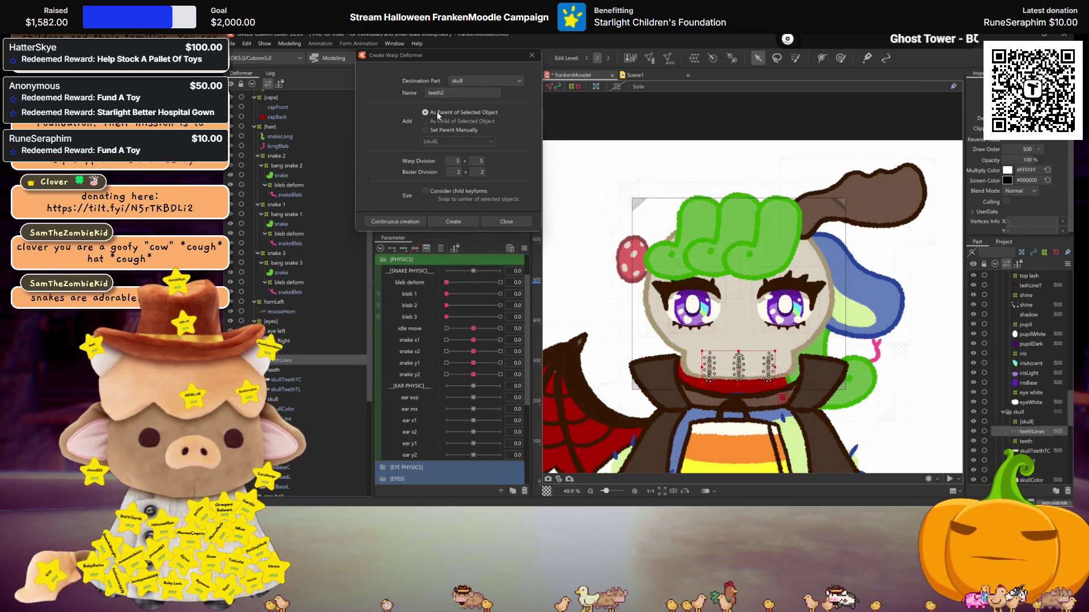
pyautogui.click(454, 93)
pyautogui.press('BackSpace')
pyautogui.write('lines')
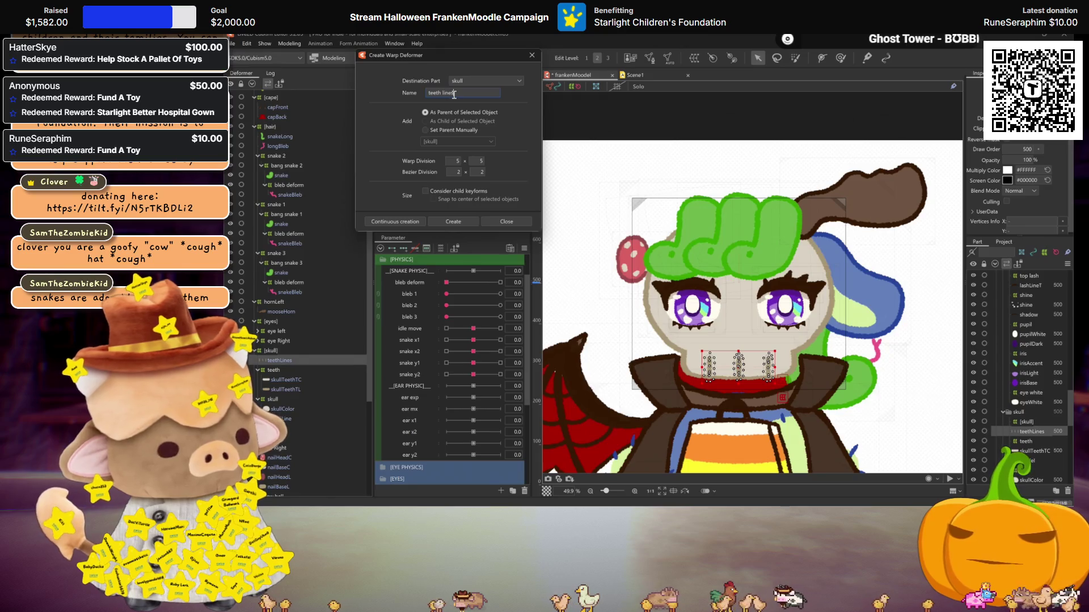
pyautogui.click(453, 221)
pyautogui.click(506, 222)
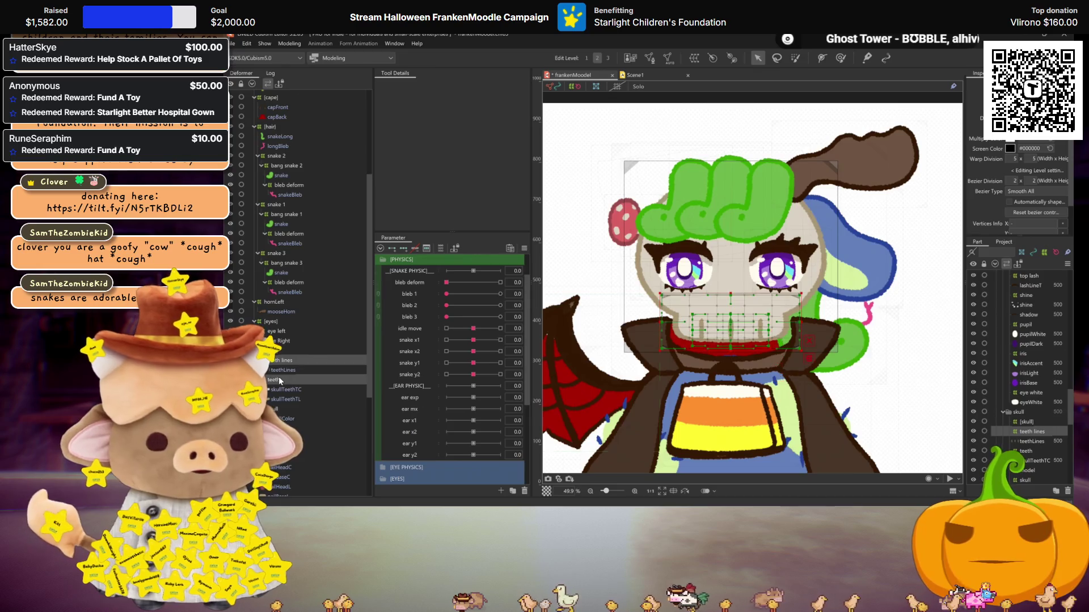
# Set the teeth lines warp division to 10 and the teeth deformer to 20 x 10
pyautogui.write('10')
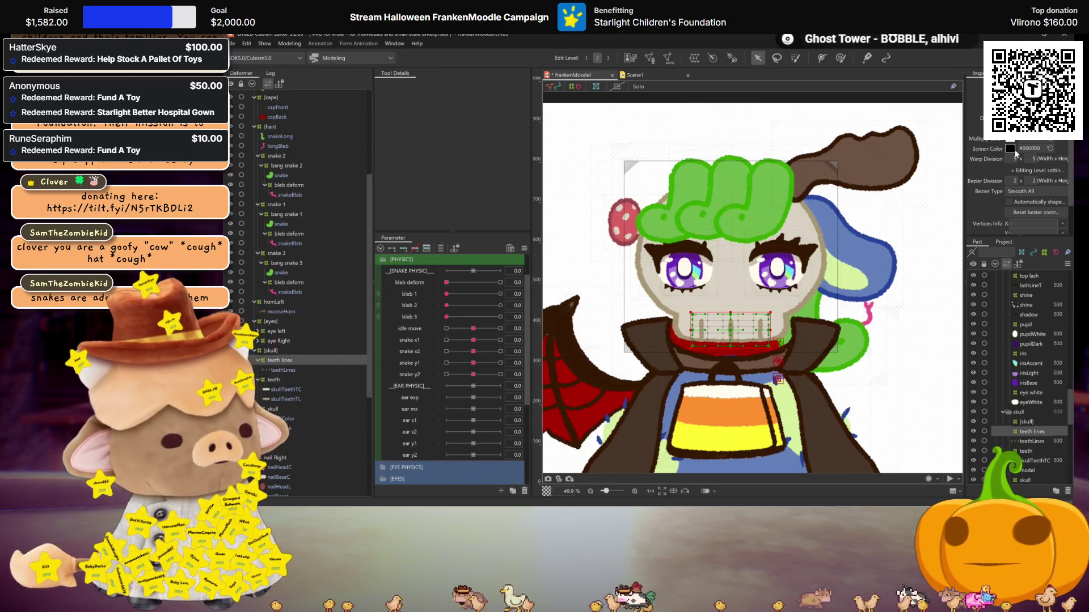
pyautogui.click(284, 379)
pyautogui.write('20')
pyautogui.press('Tab')
pyautogui.write('10')
pyautogui.press('Return')
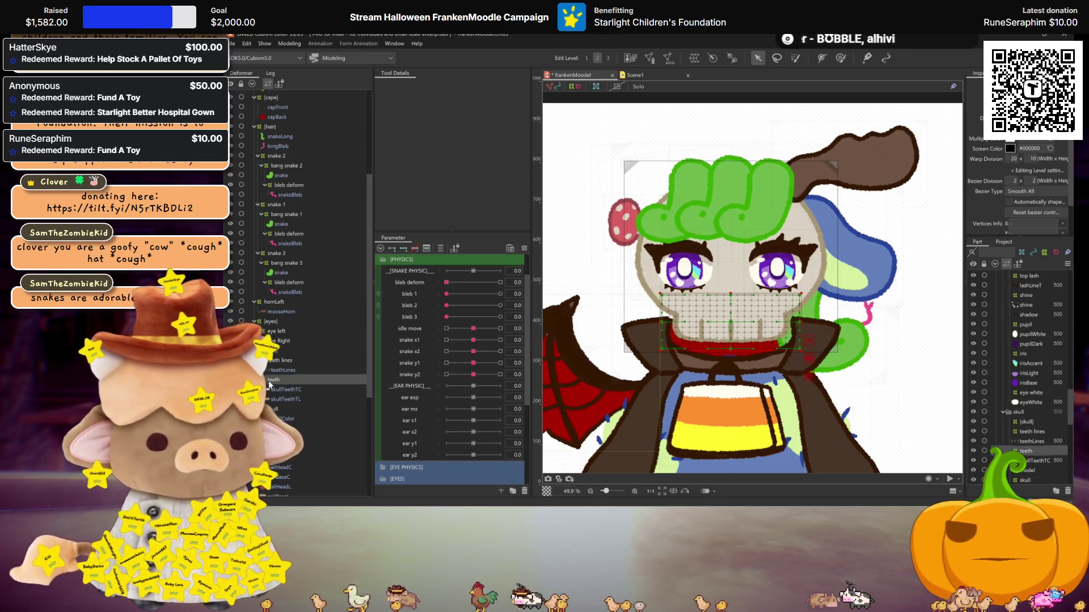
# Set the skull deformer's warp division to 30 x 30
pyautogui.click(272, 409)
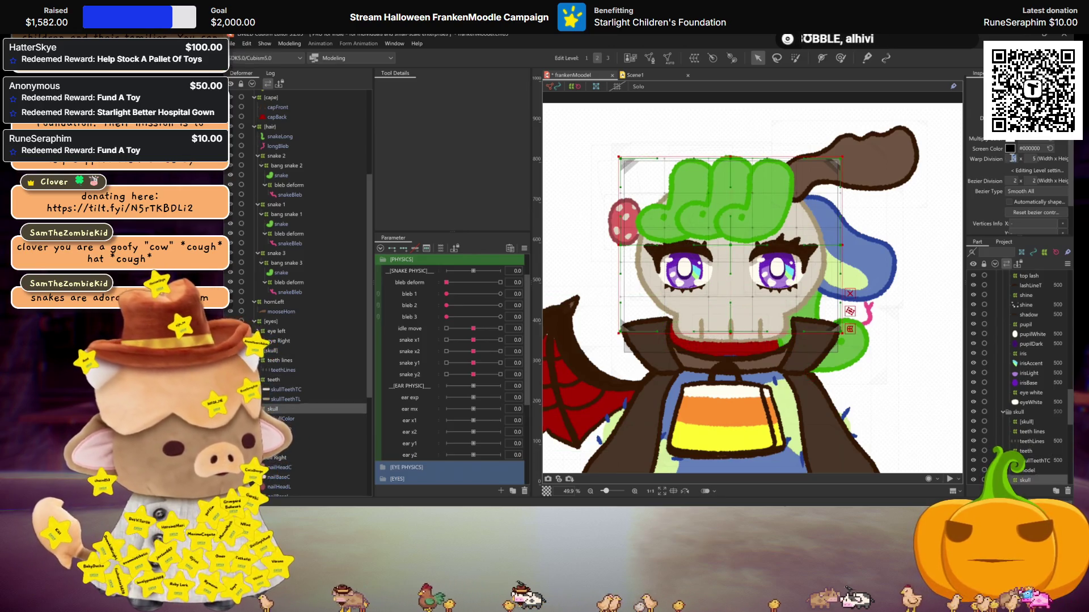
pyautogui.doubleClick(1012, 158)
pyautogui.write('30')
pyautogui.press('Tab')
pyautogui.write('30')
pyautogui.press('Return')
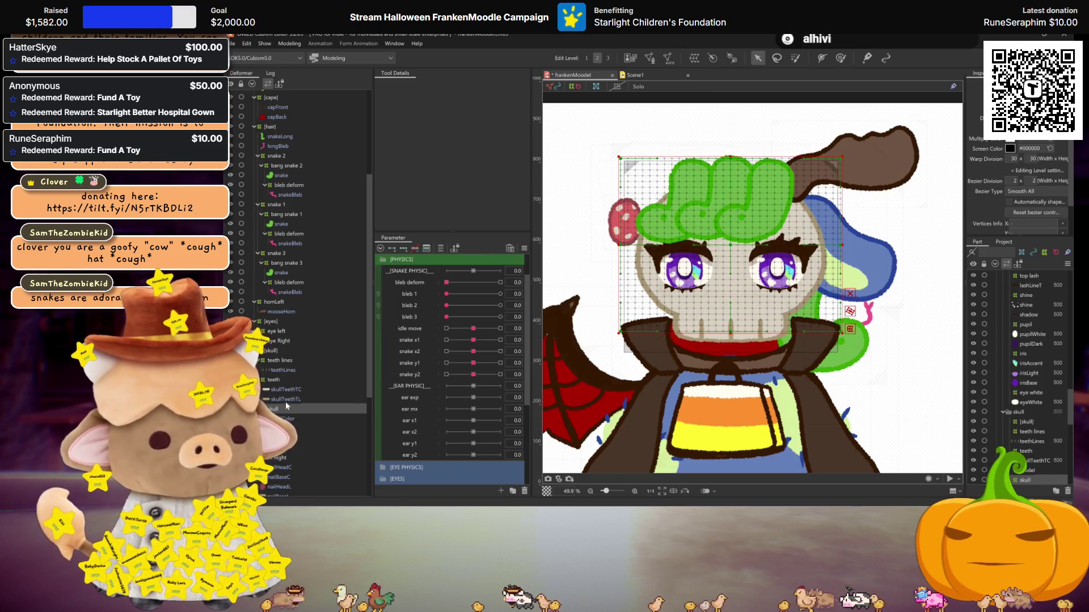
pyautogui.scroll(5, 415, 375)
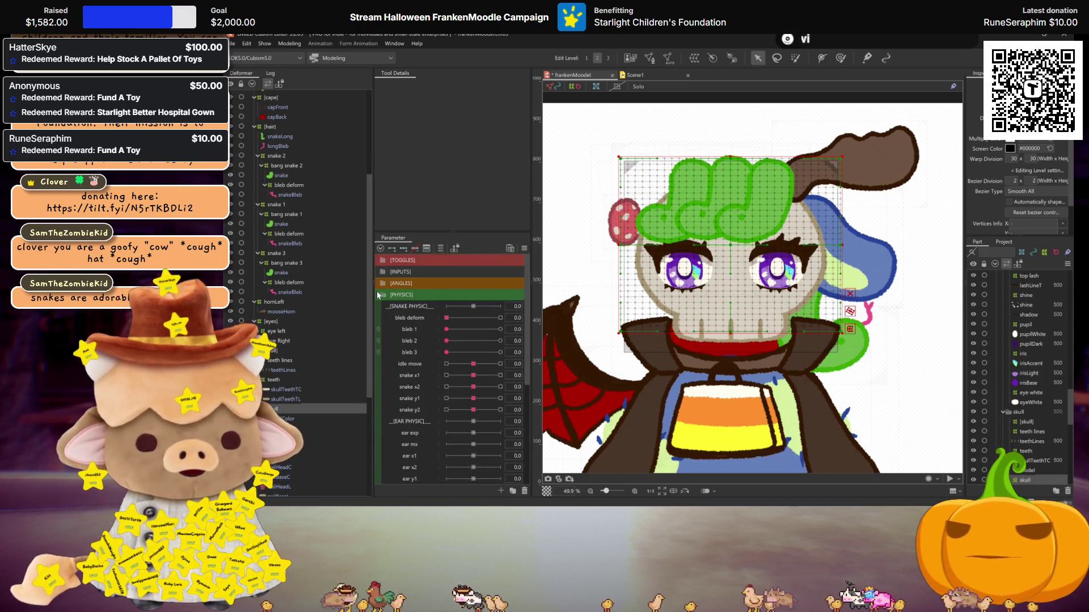
pyautogui.click(382, 284)
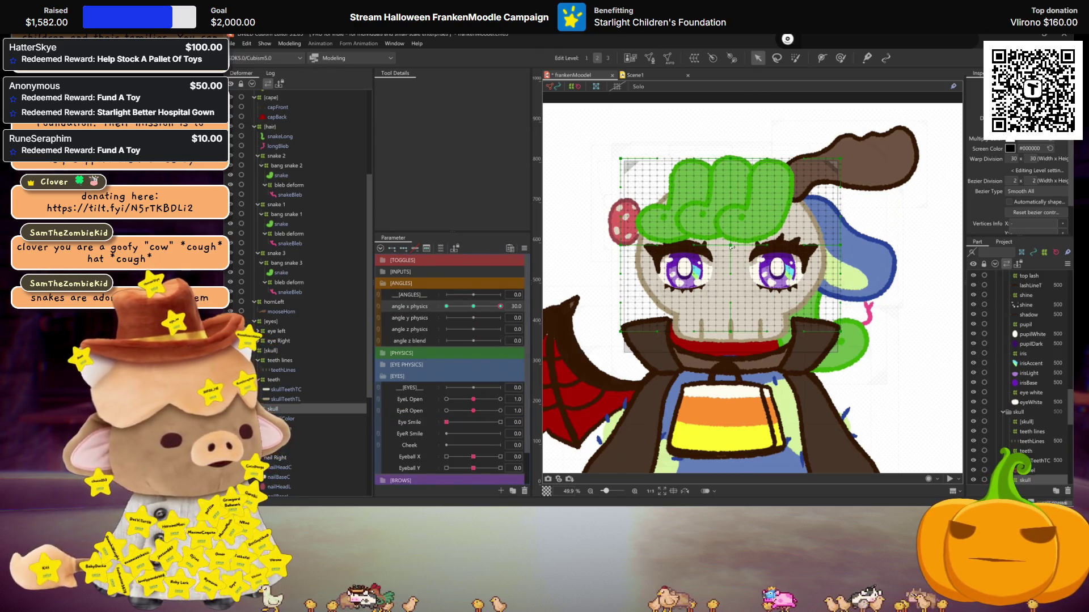
# At angle x physics 30, bend the skull warp grid to follow the head turn
pyautogui.moveTo(475, 306); pyautogui.dragTo(763, 250)
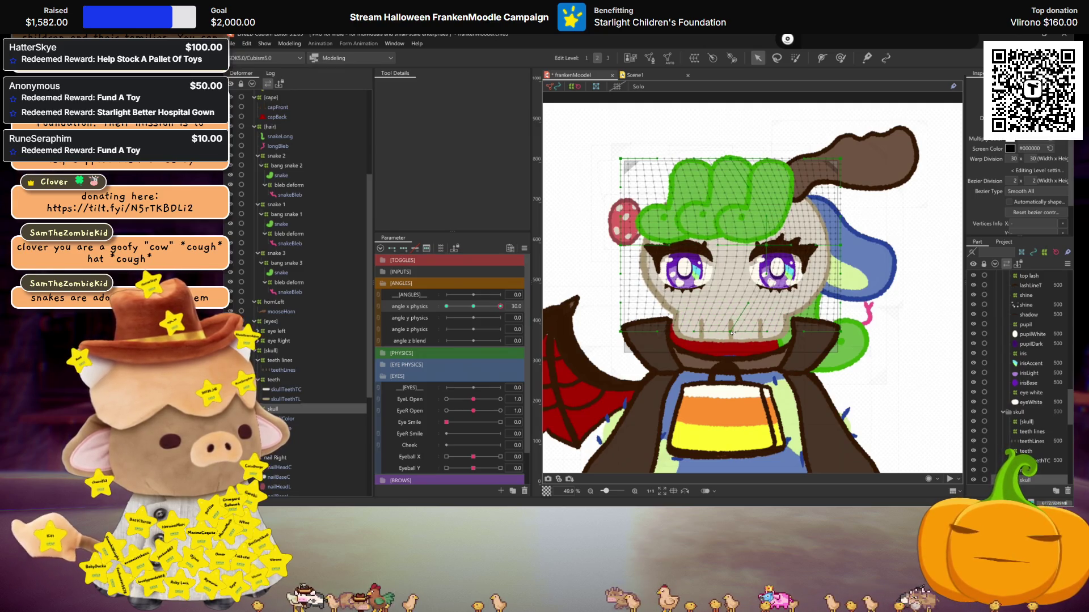
pyautogui.moveTo(732, 333); pyautogui.dragTo(746, 332)
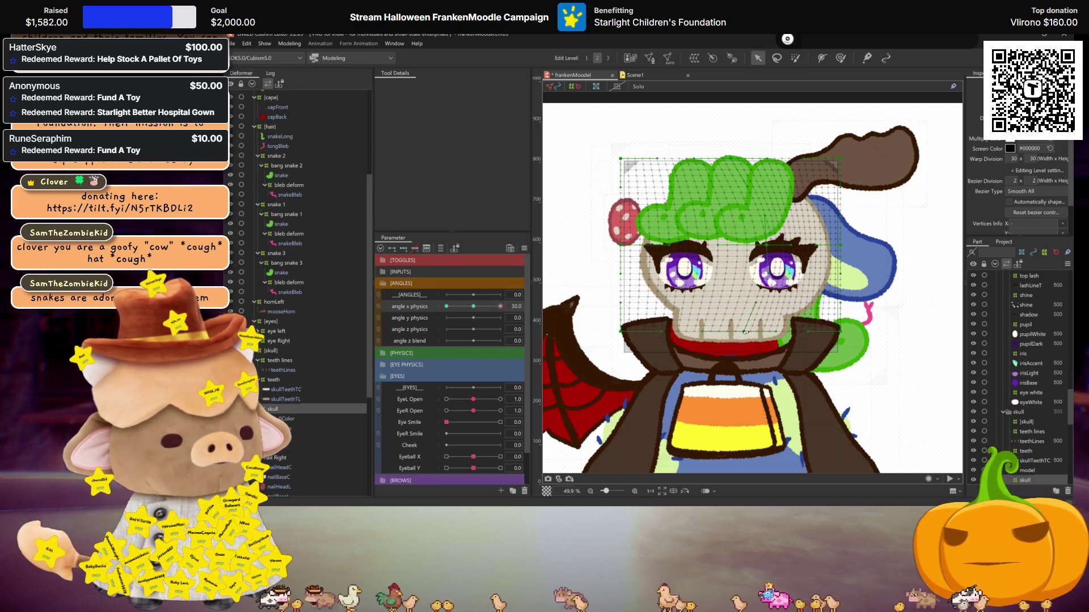
pyautogui.hotkey('ctrl', 'h')
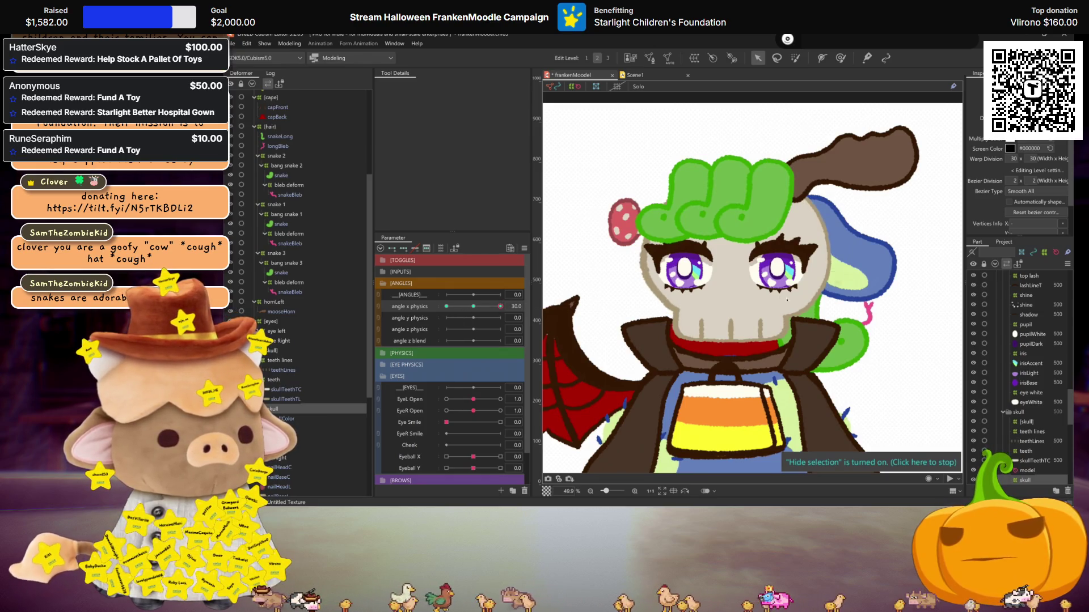
pyautogui.hotkey('ctrl', 'h')
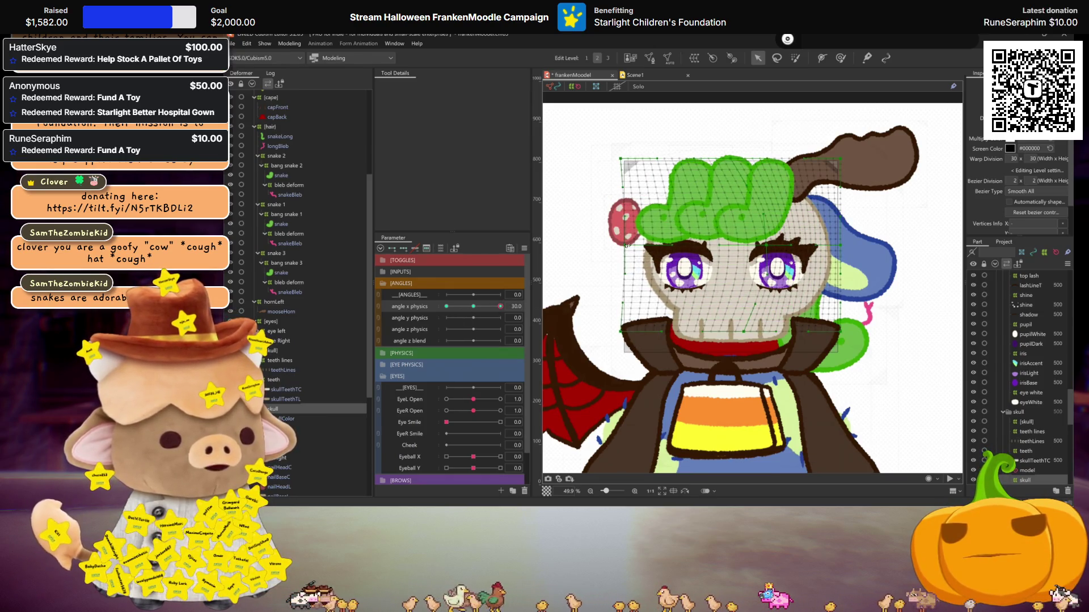
pyautogui.hotkey('ctrl', 'h')
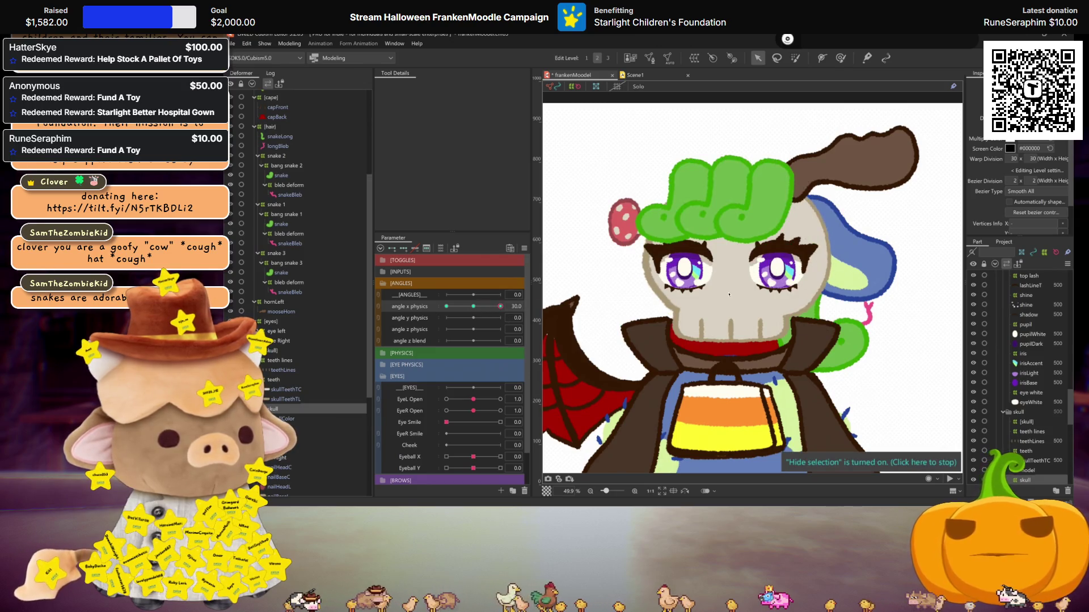
# Mirror the skull pose to angle x -30 and reset the slider to 0
pyautogui.hotkey('ctrl', 'm')
pyautogui.press('Return')
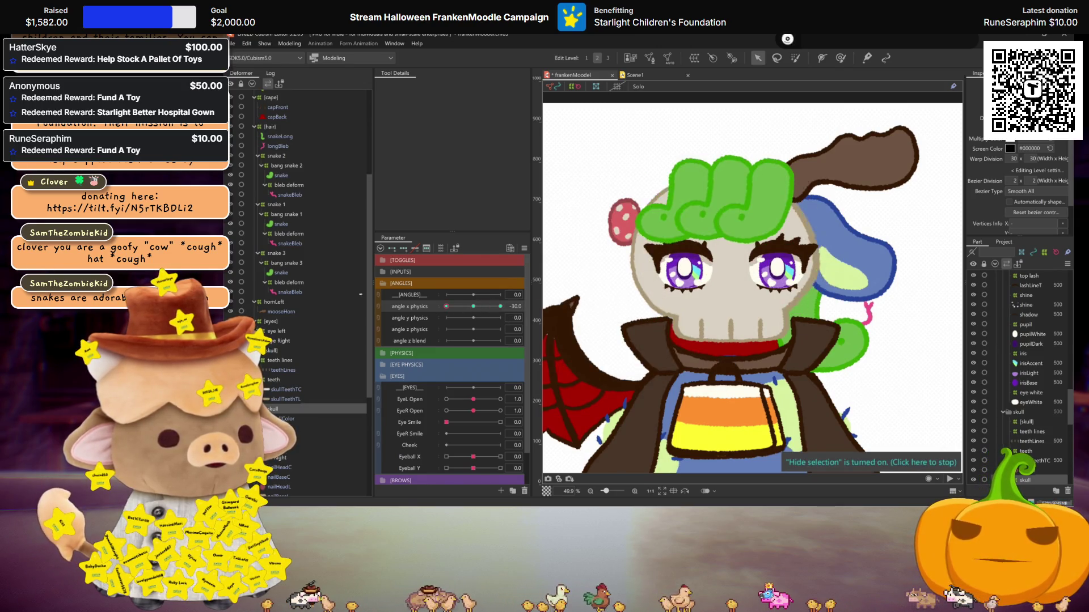
pyautogui.click(473, 306)
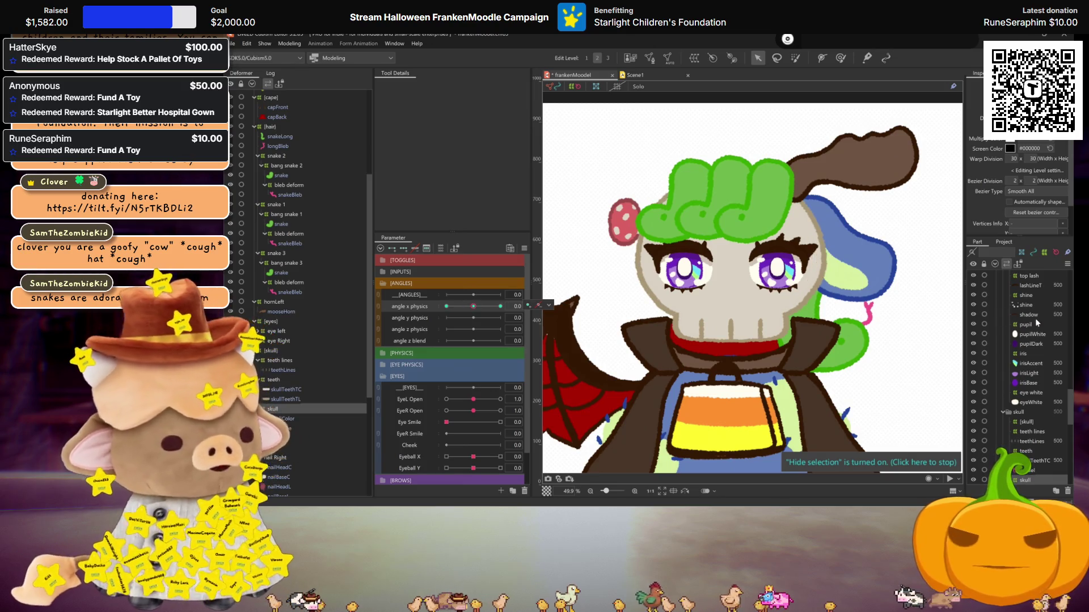
pyautogui.scroll(5, 1040, 322)
# Turn on the 'rig list' layer and zoom the canvas to read the numbered list beside the character
pyautogui.scroll(5, 1039, 322)
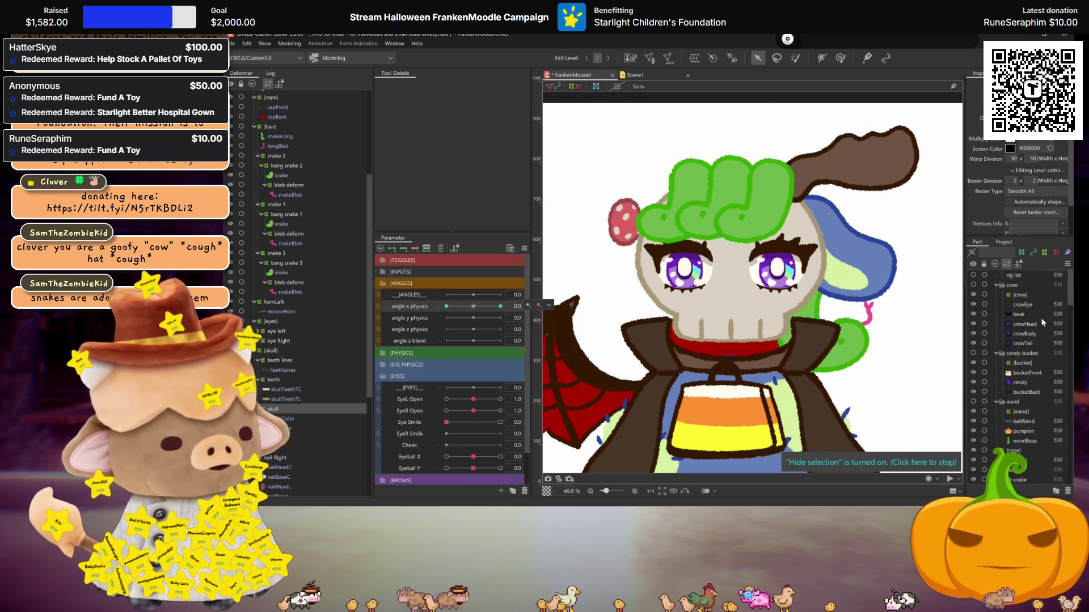
pyautogui.scroll(-3, 787, 302)
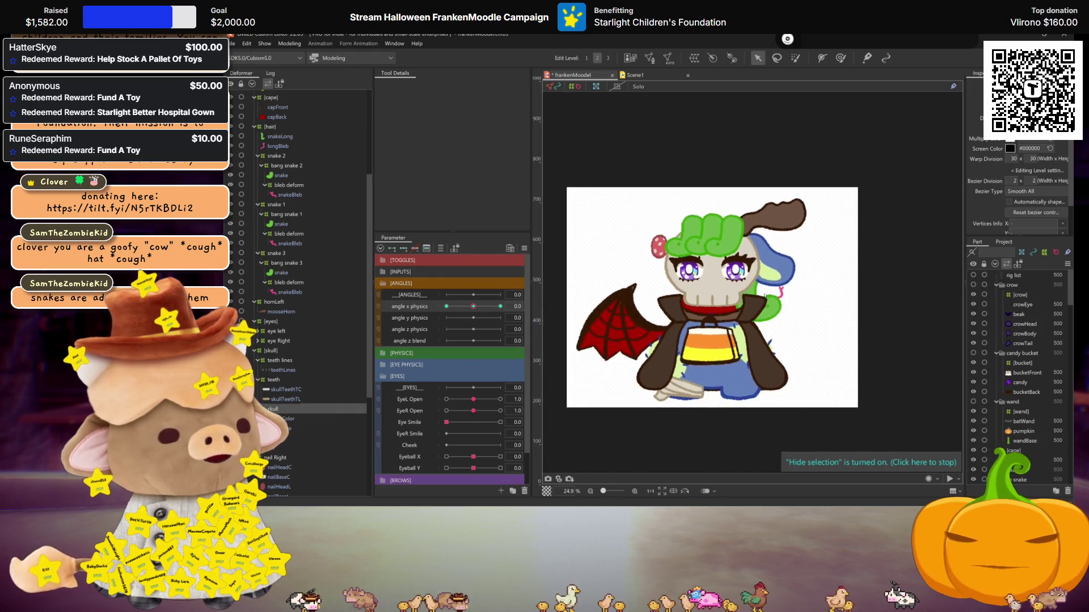
pyautogui.click(973, 275)
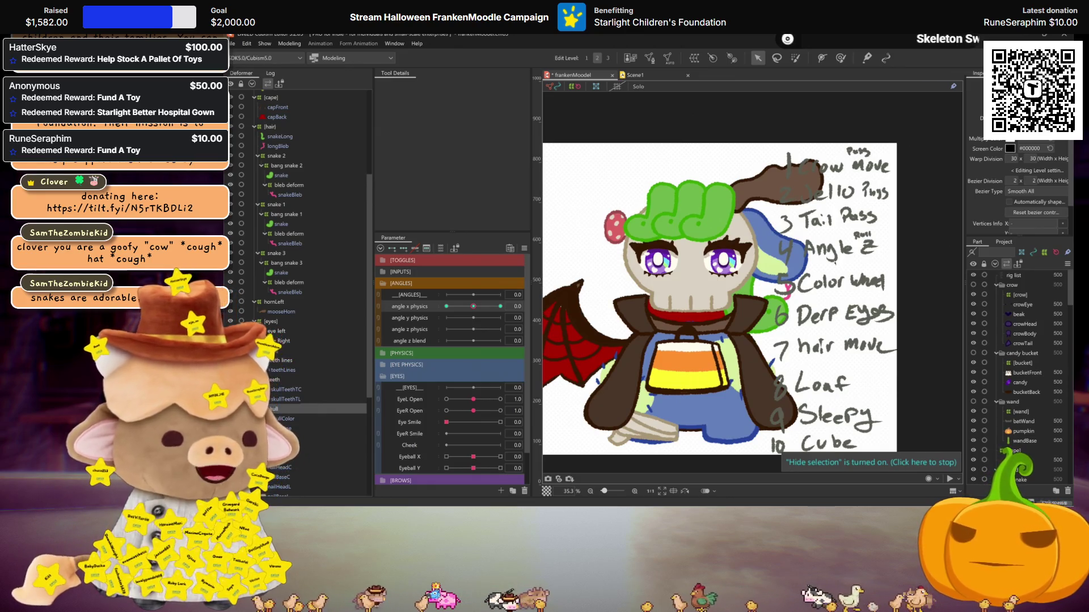
pyautogui.scroll(-2, 836, 327)
pyautogui.scroll(2, 836, 327)
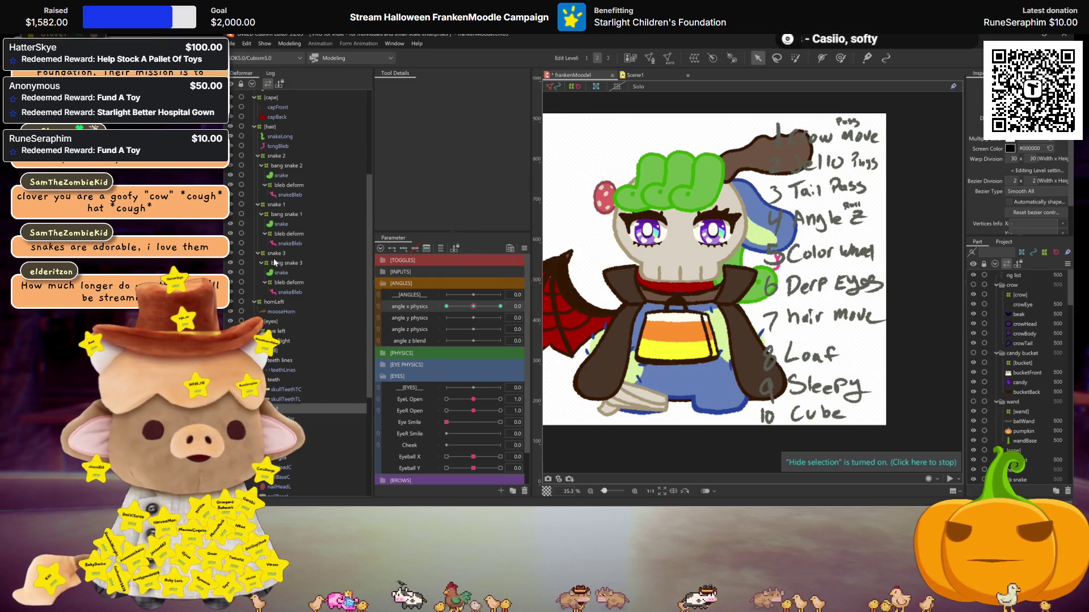
pyautogui.scroll(5, 275, 263)
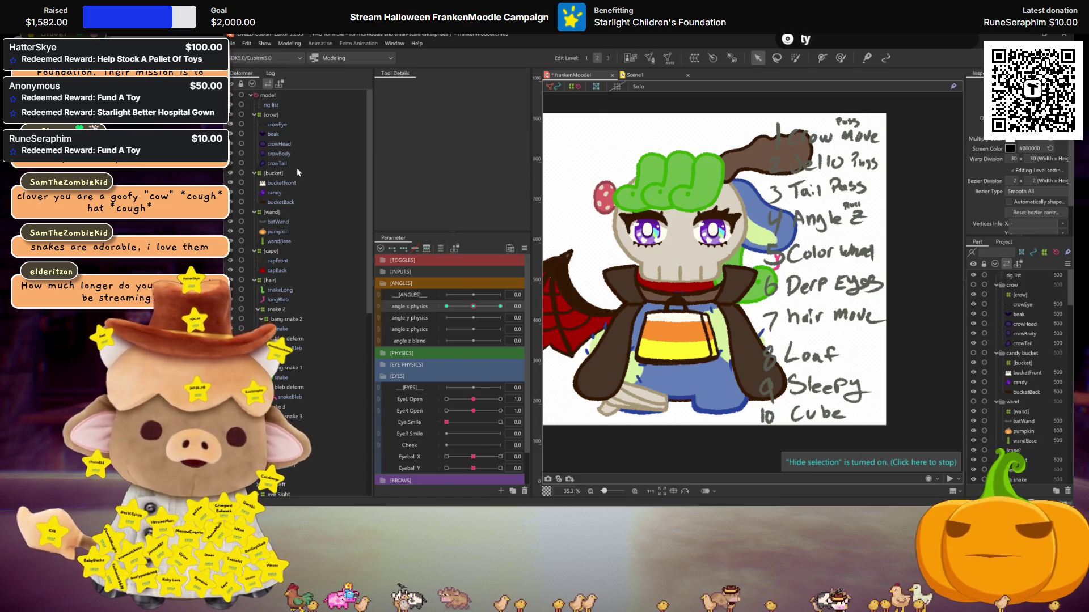
pyautogui.scroll(-5, 307, 238)
pyautogui.scroll(-5, 295, 250)
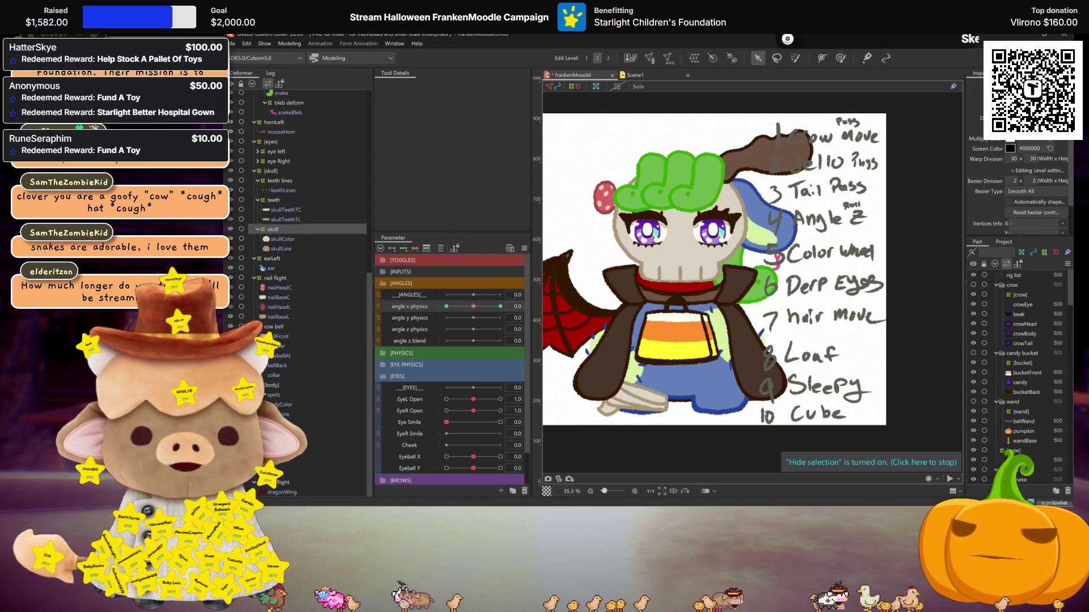
pyautogui.scroll(2, 271, 375)
pyautogui.scroll(2, 271, 375)
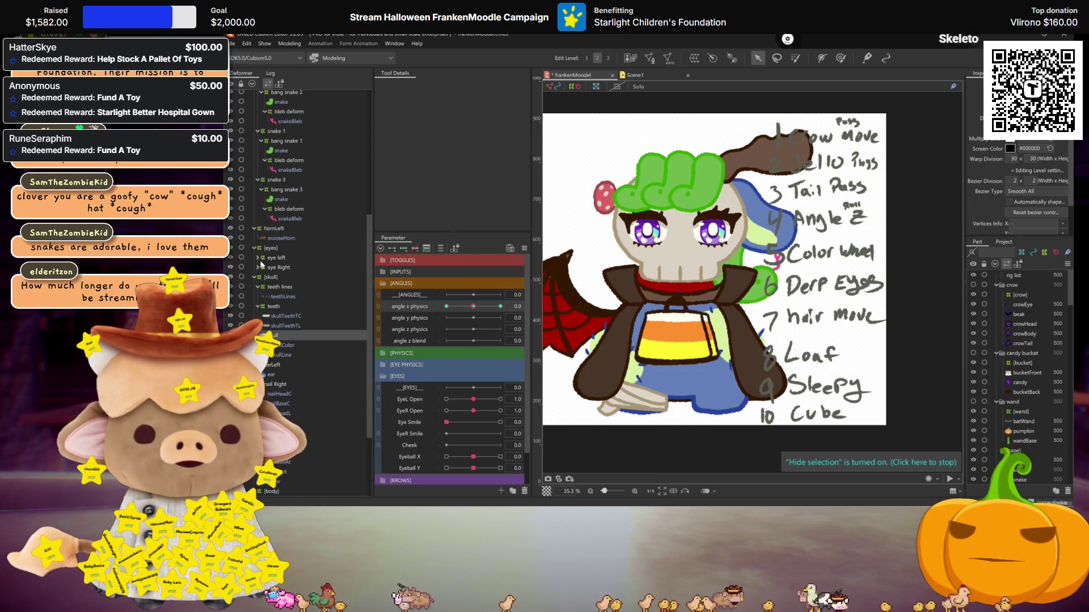
# Expand the 'eye left' and 'eye Right' deformer groups and select lashes B
pyautogui.click(259, 259)
pyautogui.click(259, 355)
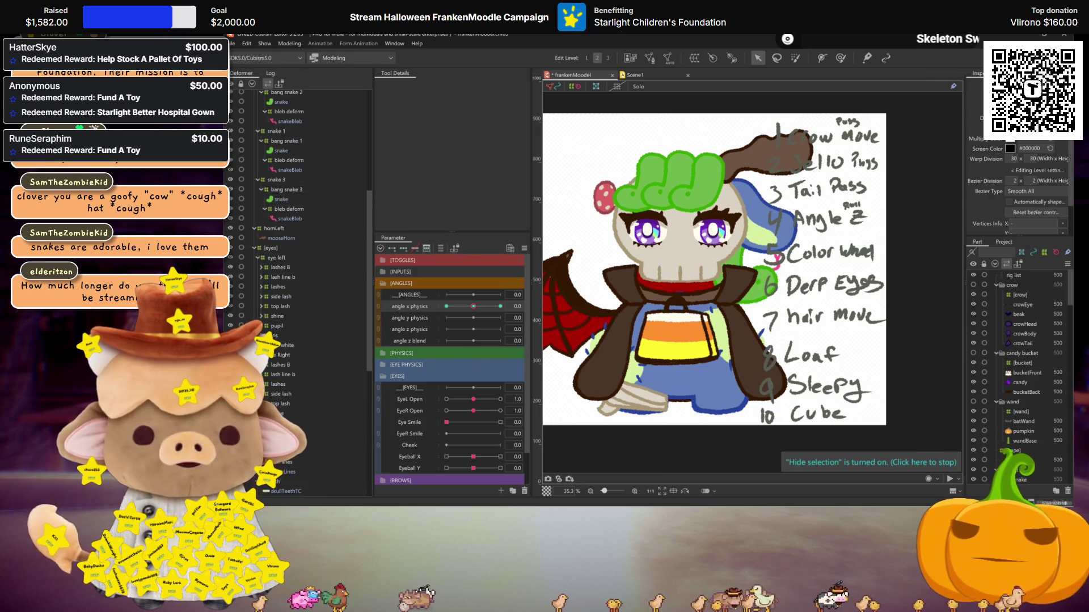
pyautogui.click(283, 365)
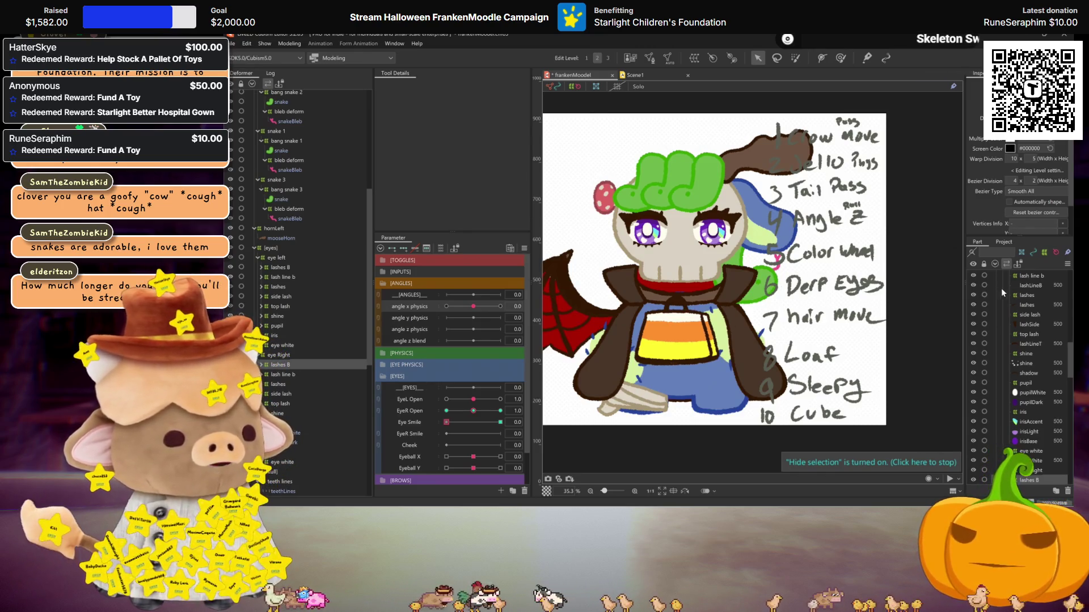
# Hide the 'rig list' layer again
pyautogui.scroll(10, 1015, 297)
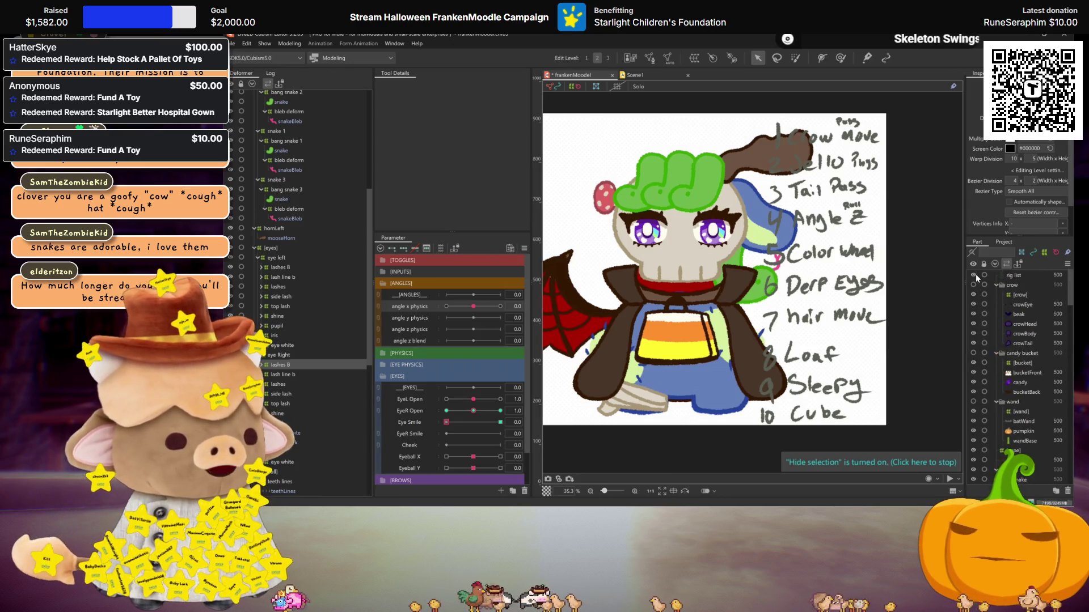
pyautogui.click(973, 275)
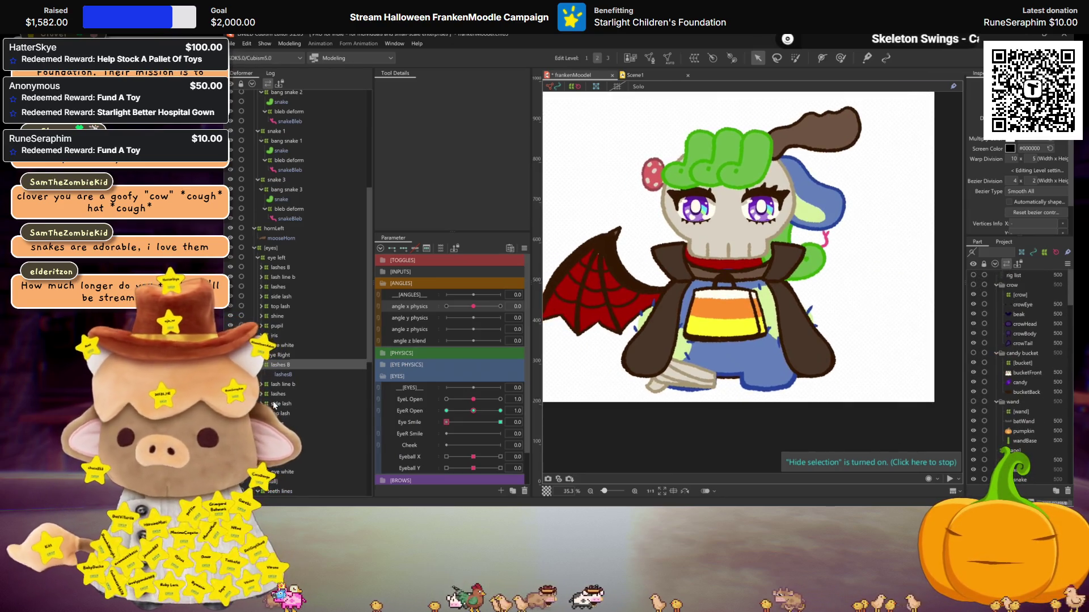
pyautogui.scroll(-1, 453, 401)
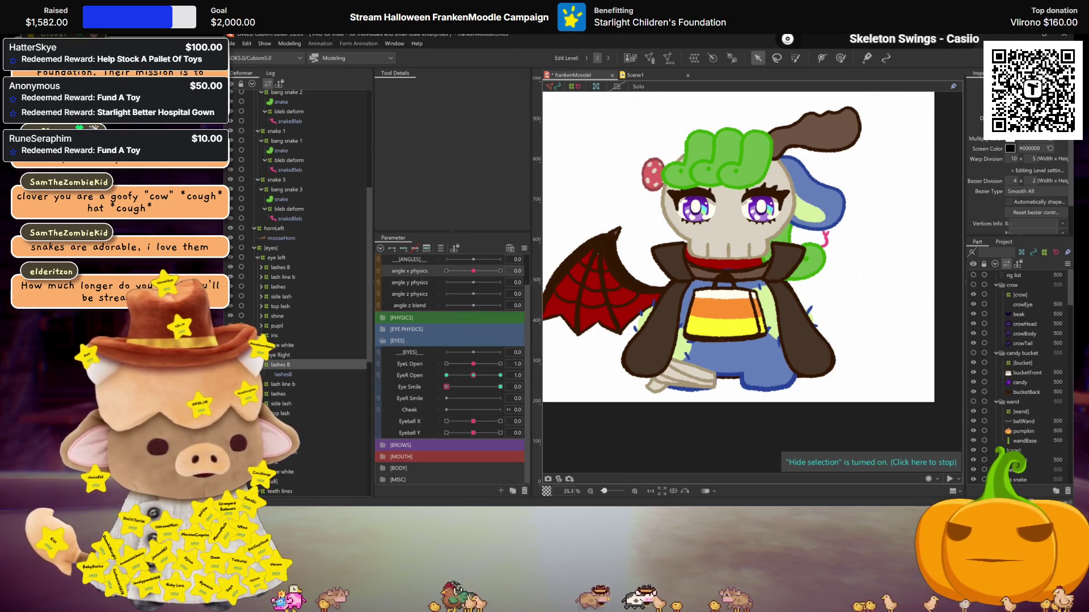
# Turn on Blend Shape in the Eyeball X parameter's settings
pyautogui.click(549, 420)
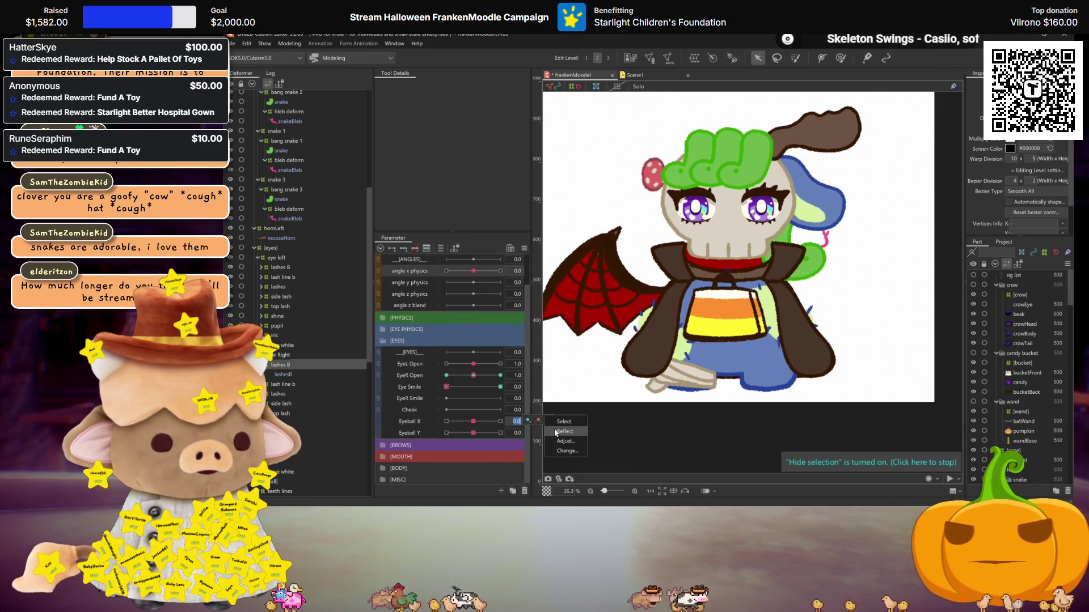
pyautogui.click(555, 422)
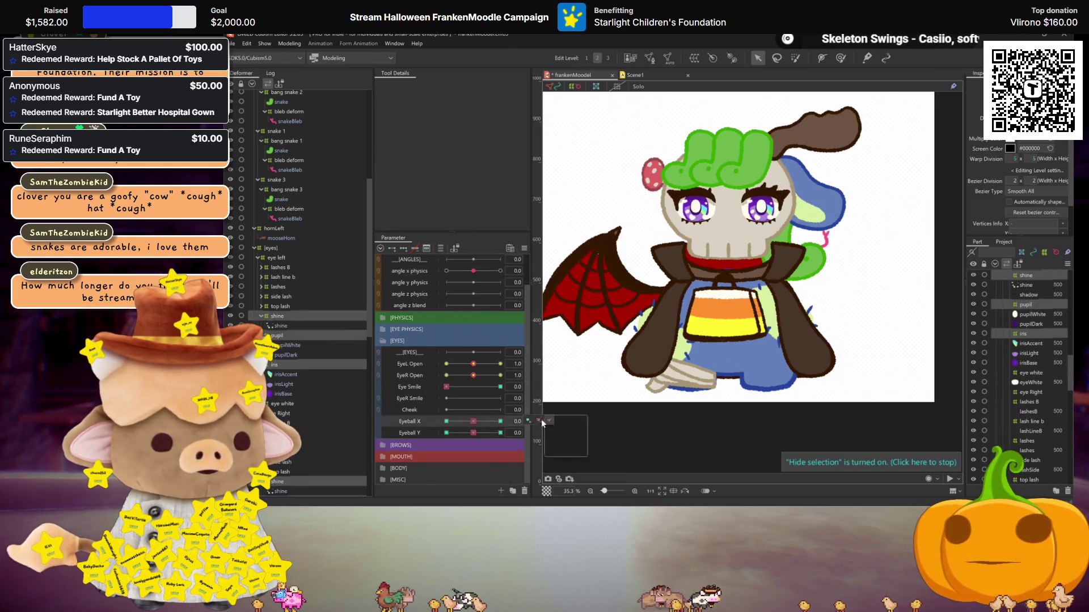
pyautogui.rightClick(423, 421)
pyautogui.click(455, 429)
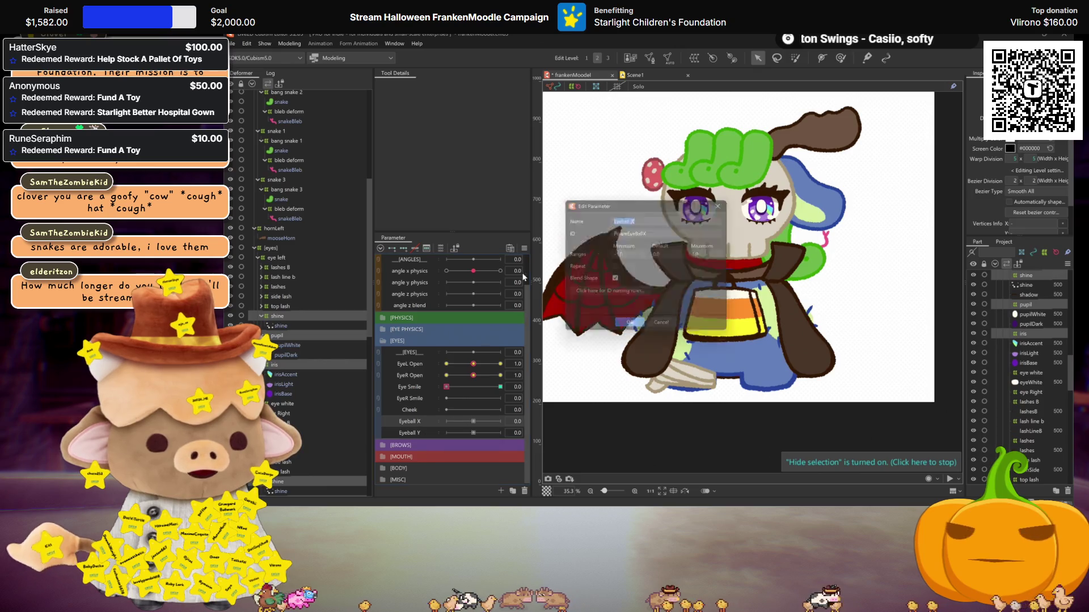
pyautogui.click(629, 328)
# Turn on Blend Shape in the Eyeball Y parameter's settings
pyautogui.rightClick(426, 431)
pyautogui.click(456, 437)
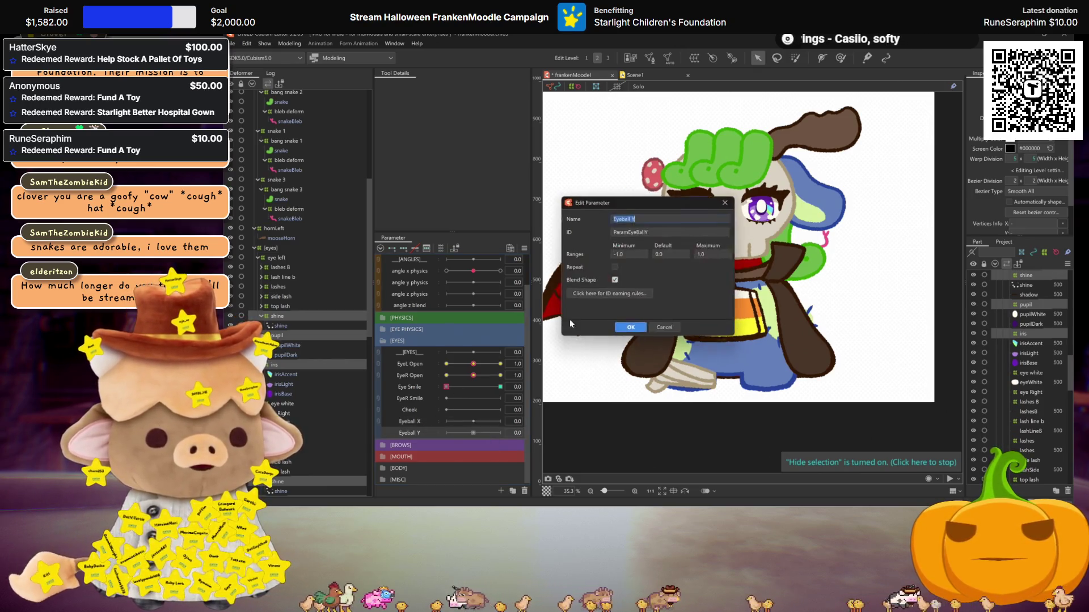
pyautogui.click(614, 280)
pyautogui.click(639, 328)
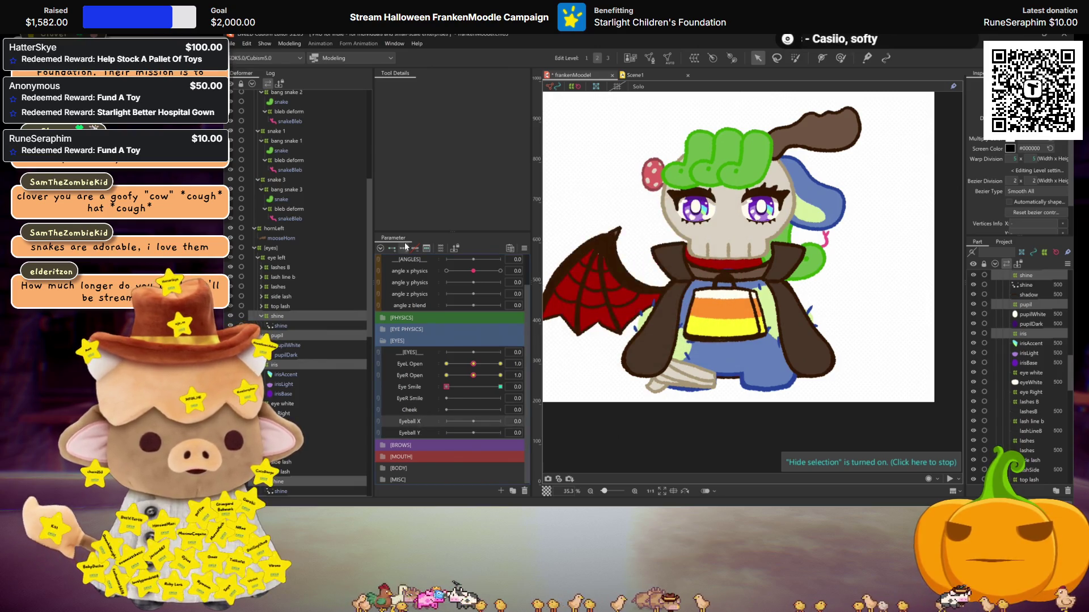
# Key the eyes shifted right at Eyeball X 1.0, mirror the pose to -1.0, and preview both ends
pyautogui.click(500, 421)
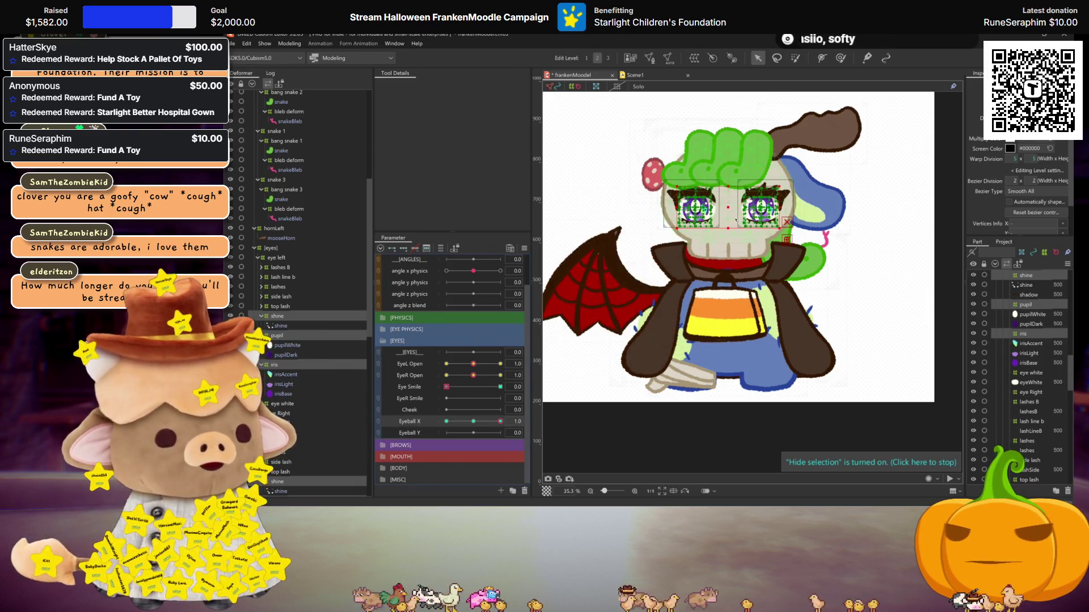
pyautogui.moveTo(728, 207); pyautogui.dragTo(737, 208)
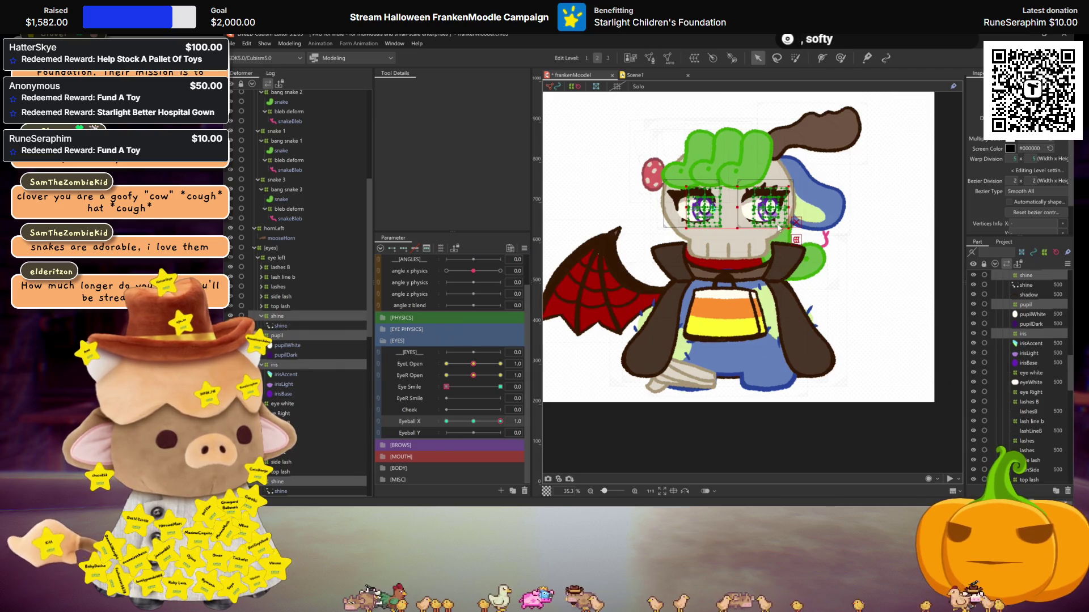
pyautogui.click(625, 357)
pyautogui.click(446, 422)
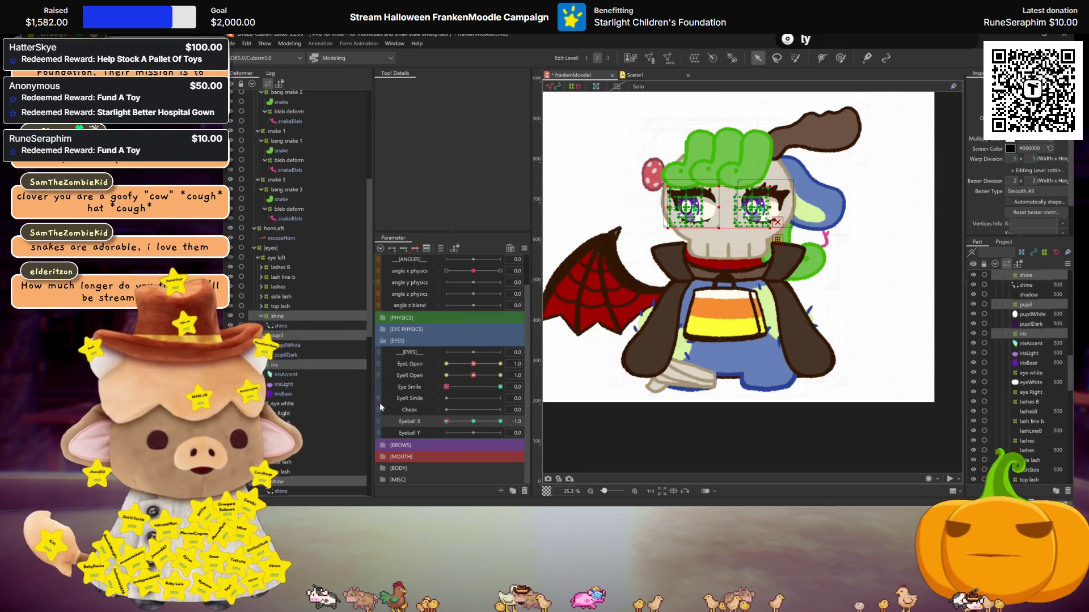
pyautogui.click(500, 422)
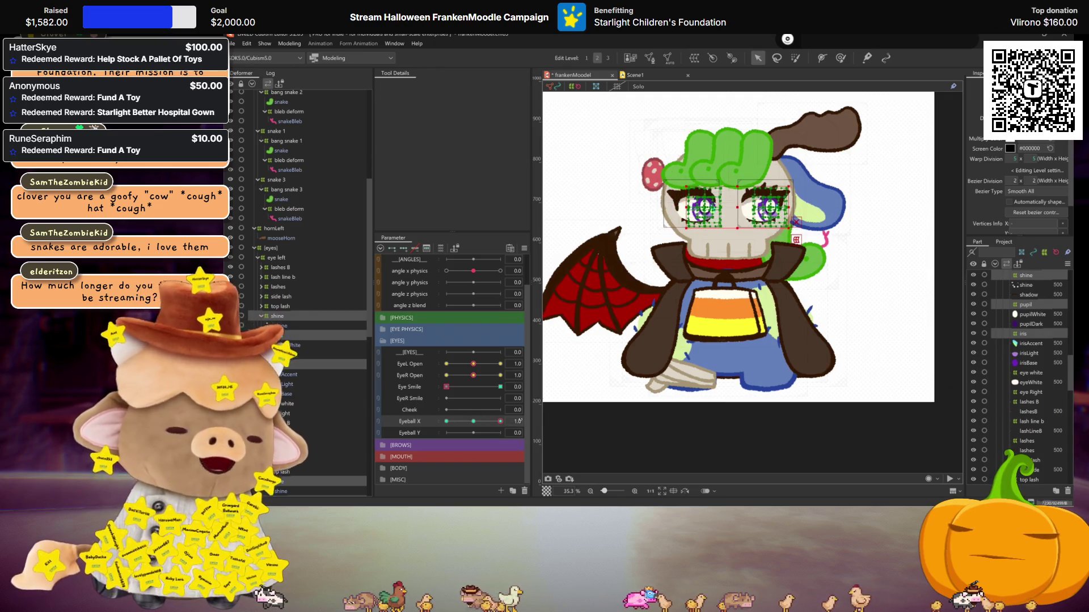
pyautogui.click(469, 422)
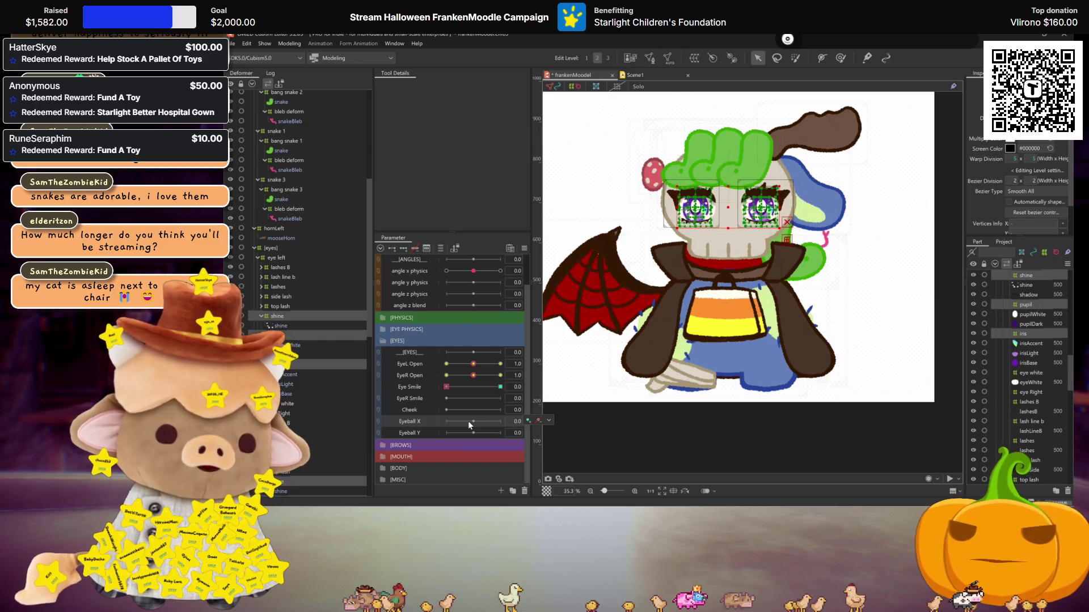
pyautogui.click(500, 422)
pyautogui.click(447, 421)
pyautogui.click(465, 423)
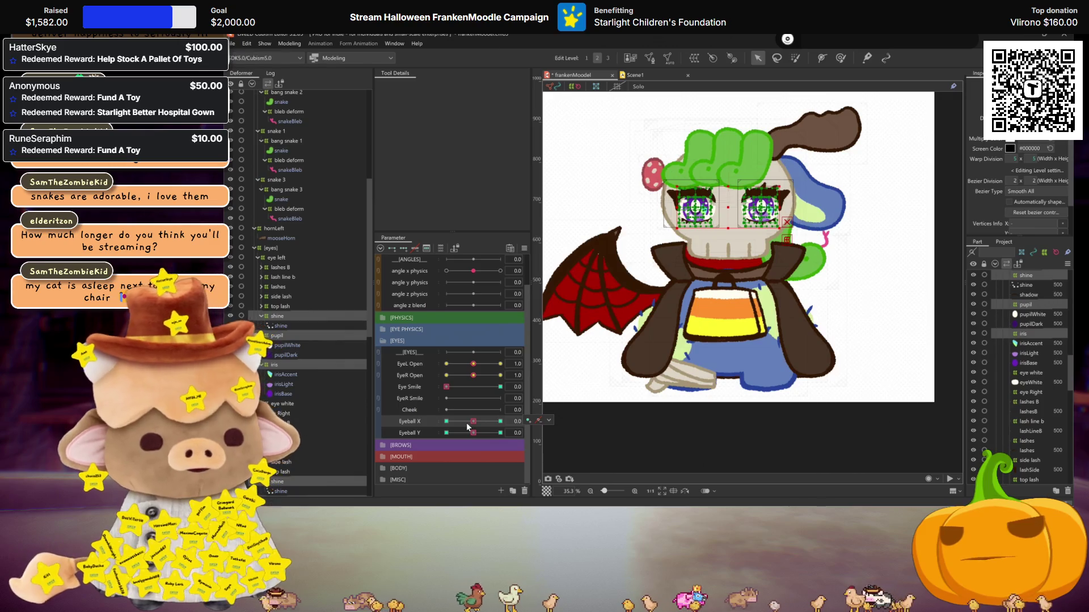
pyautogui.hotkey('ctrl', 'h')
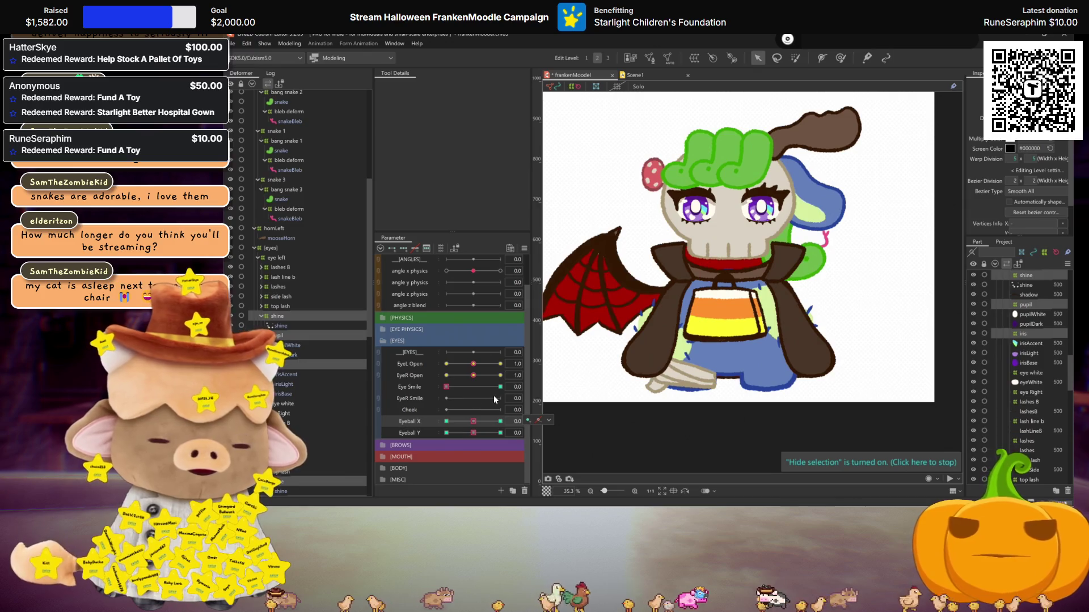
pyautogui.scroll(3, 709, 232)
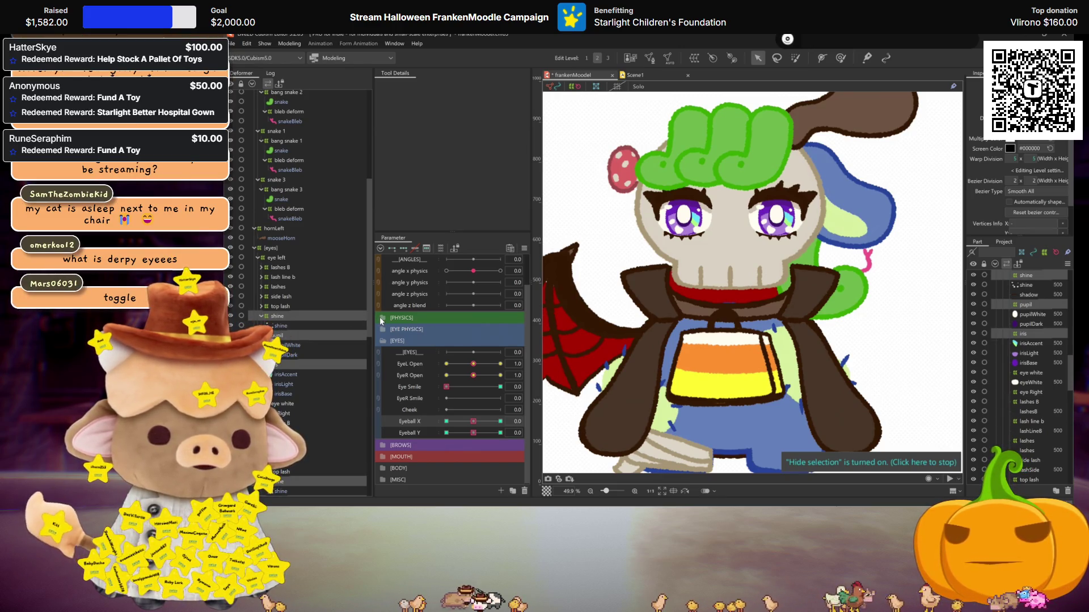
# Re-mirror the sideways Eyeball X 1.0 pose and check it at -1.0
pyautogui.click(475, 421)
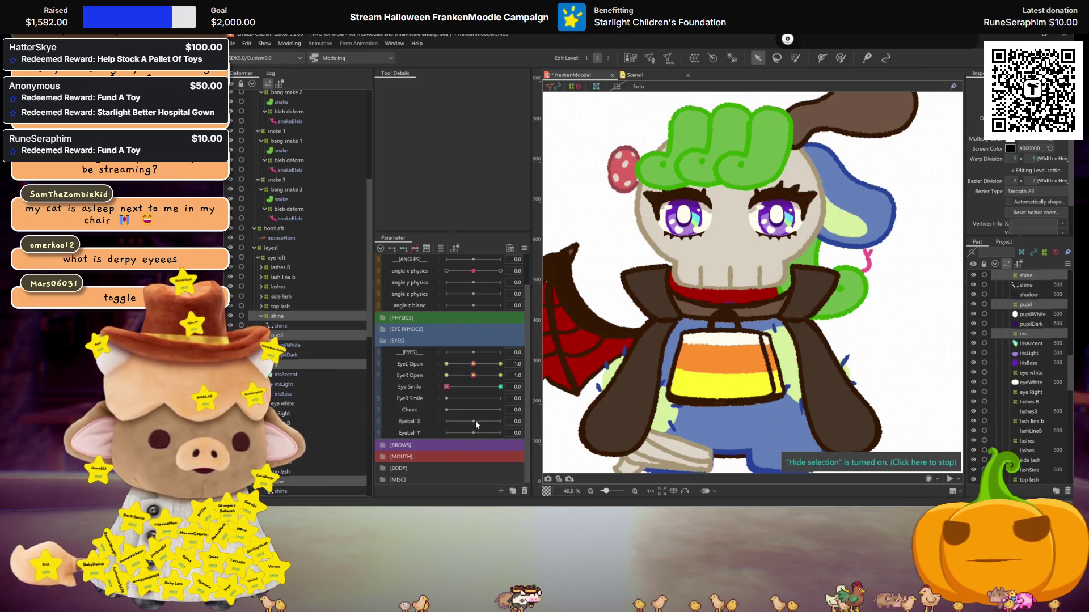
pyautogui.moveTo(475, 421); pyautogui.dragTo(510, 422)
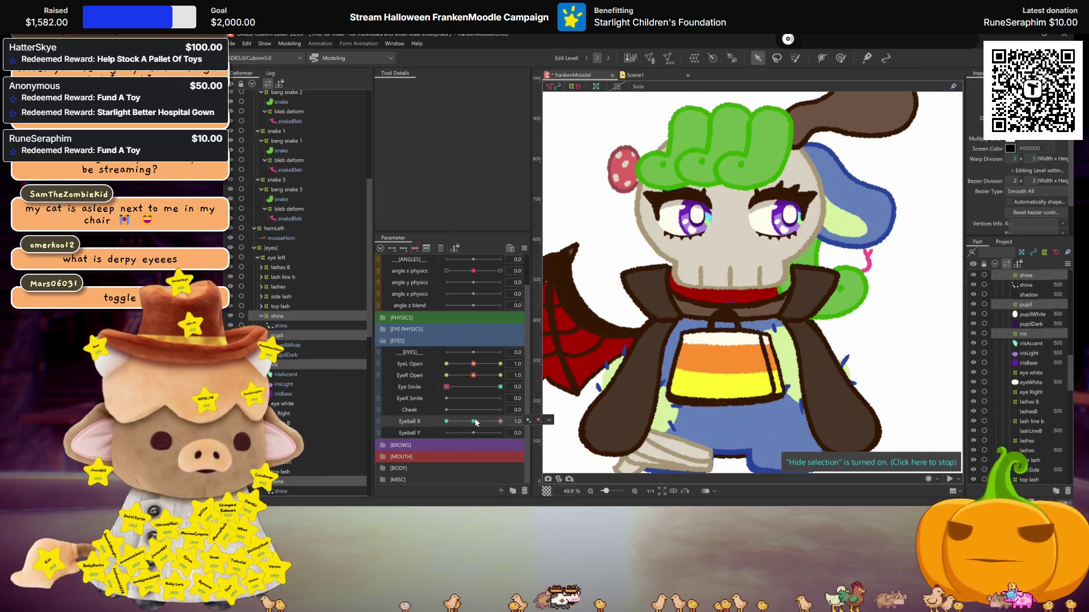
pyautogui.rightClick(510, 423)
pyautogui.click(544, 442)
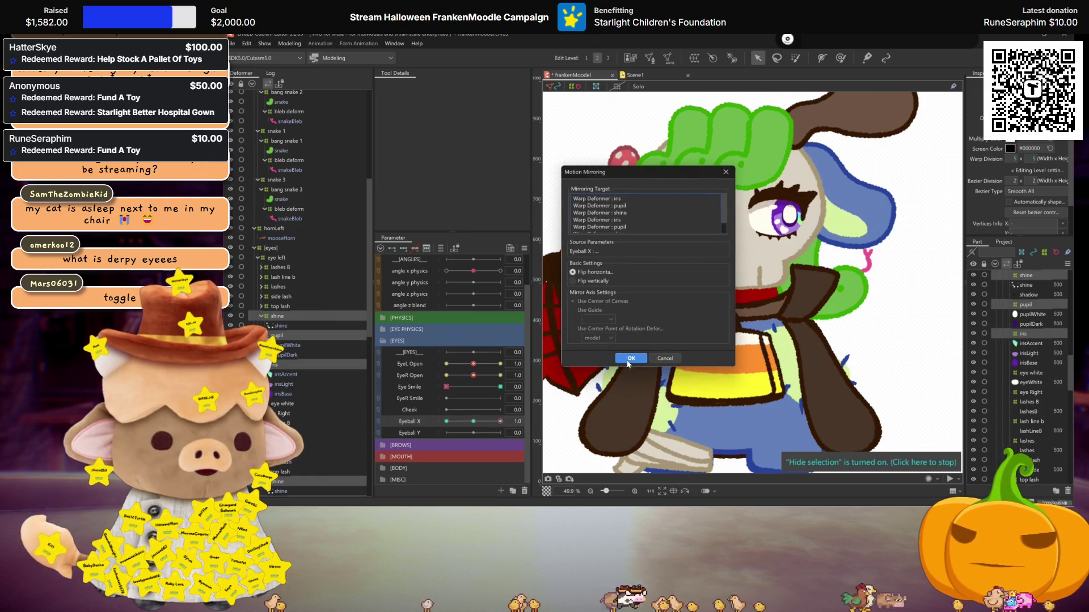
pyautogui.click(631, 358)
pyautogui.click(446, 421)
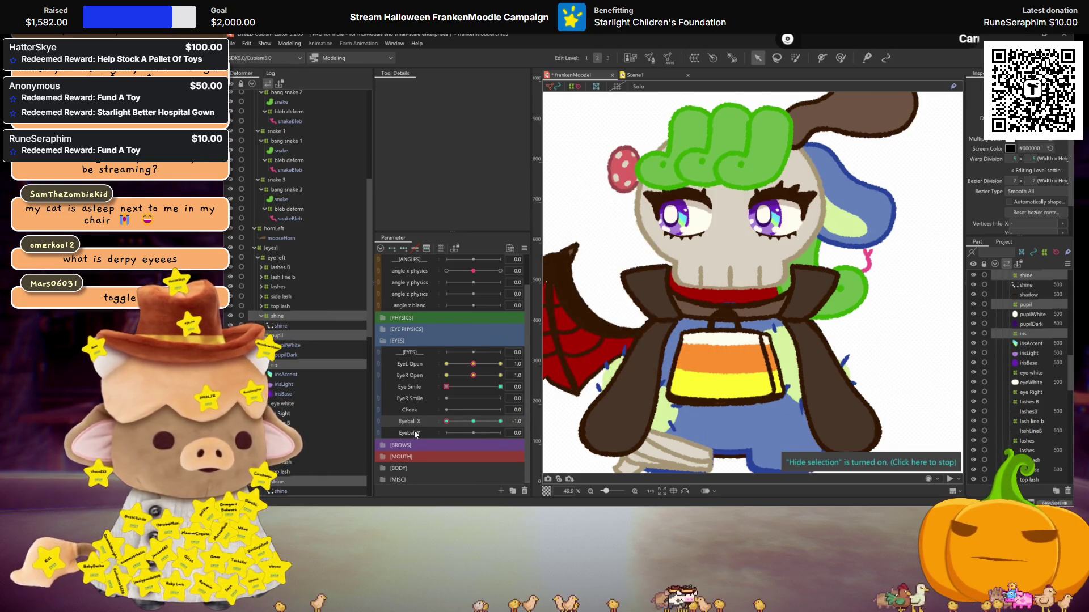
pyautogui.click(473, 422)
# Key the eyes raised at Eyeball Y's maximum and mirror it to the opposite end
pyautogui.click(414, 434)
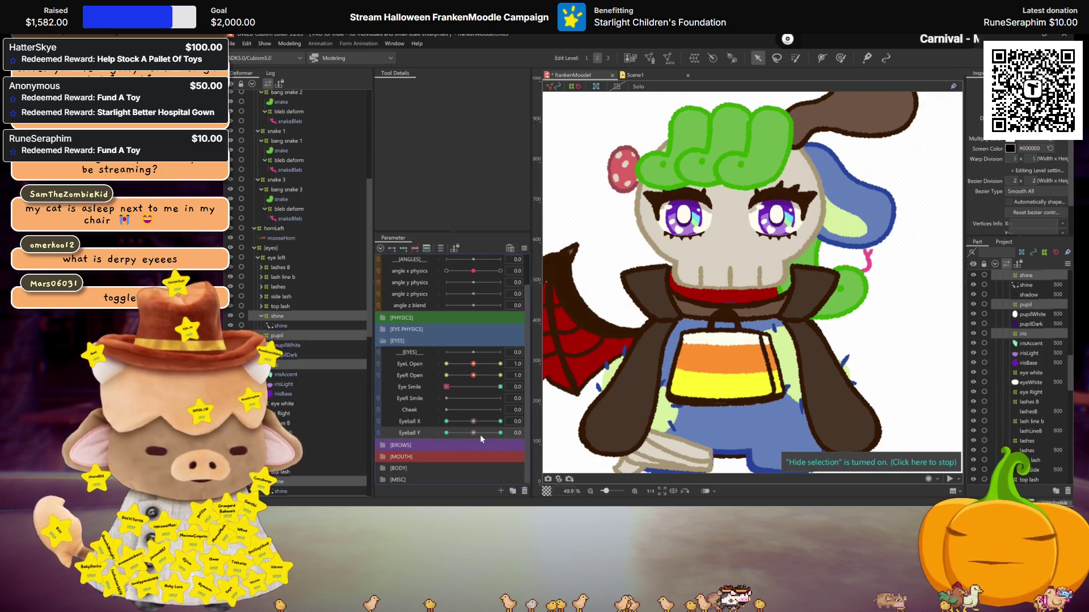
pyautogui.click(500, 433)
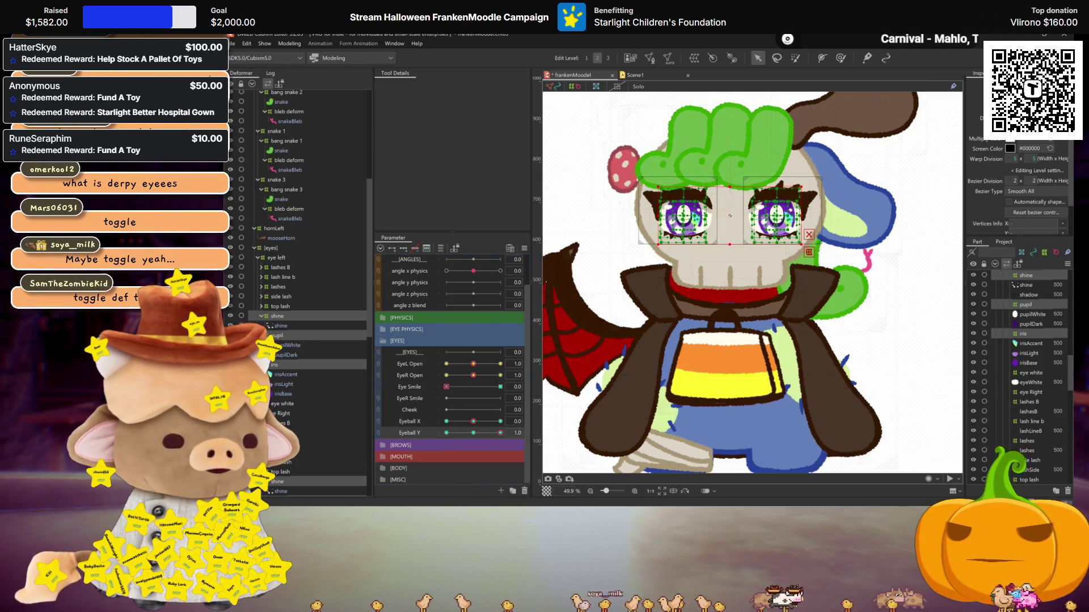
pyautogui.moveTo(730, 215); pyautogui.dragTo(730, 202)
pyautogui.hotkey('ctrl', 'shift', 'm')
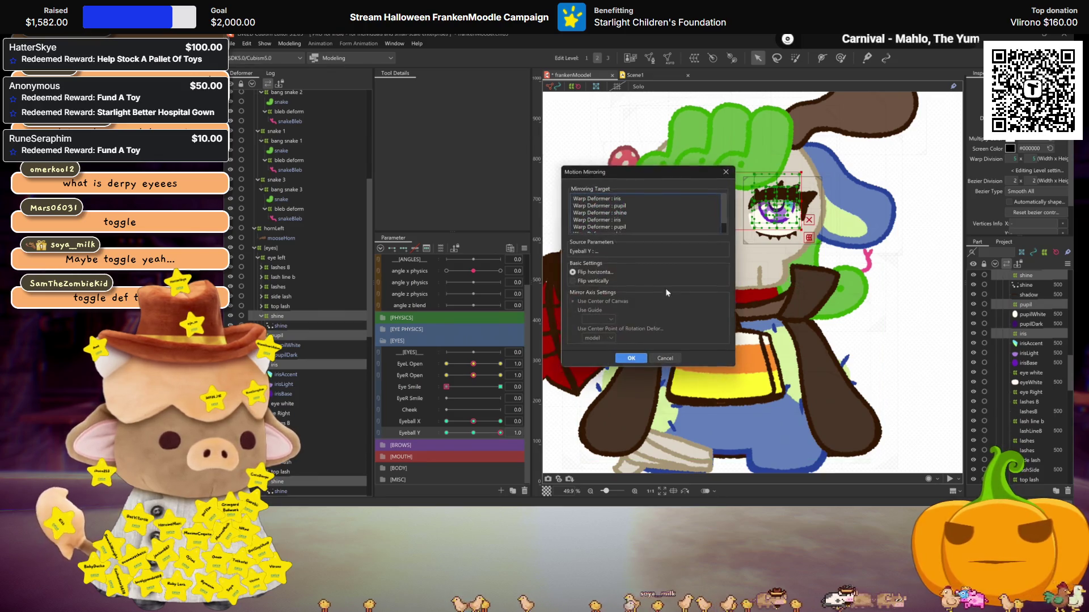
pyautogui.click(631, 359)
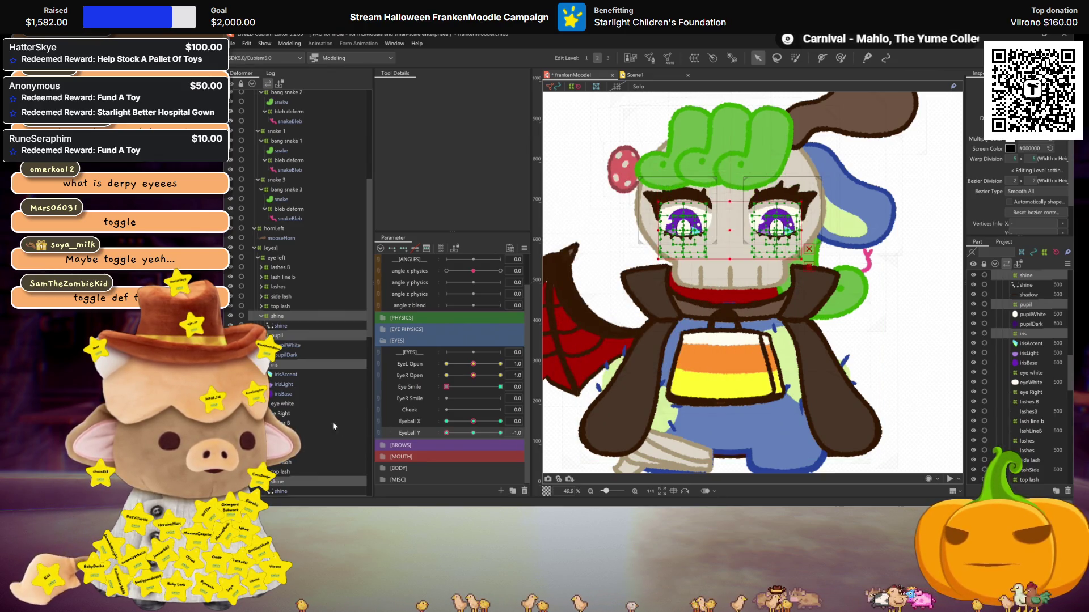
pyautogui.click(473, 433)
# Synthesize corner keyforms using Eyeball X as the first parameter and Eyeball Y as the second
pyautogui.click(524, 248)
pyautogui.click(584, 318)
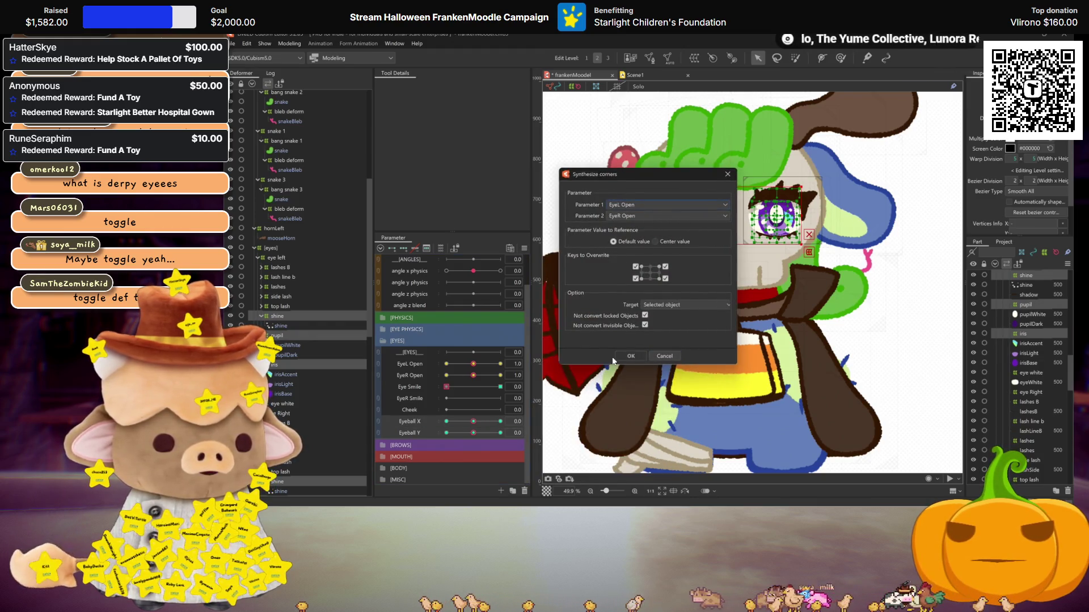
pyautogui.click(635, 205)
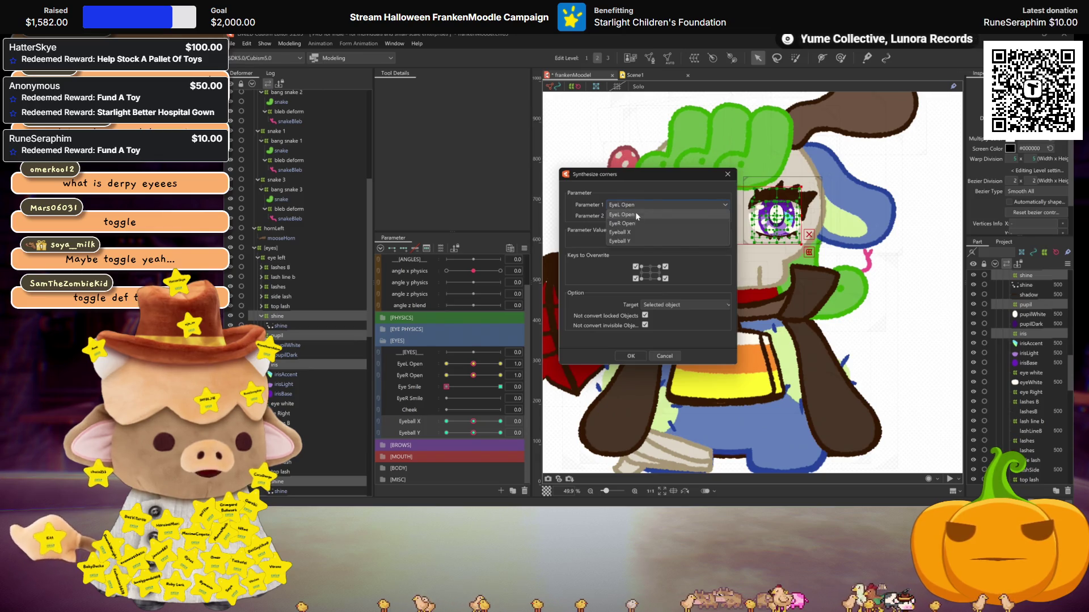
pyautogui.click(635, 241)
pyautogui.click(635, 216)
pyautogui.click(630, 252)
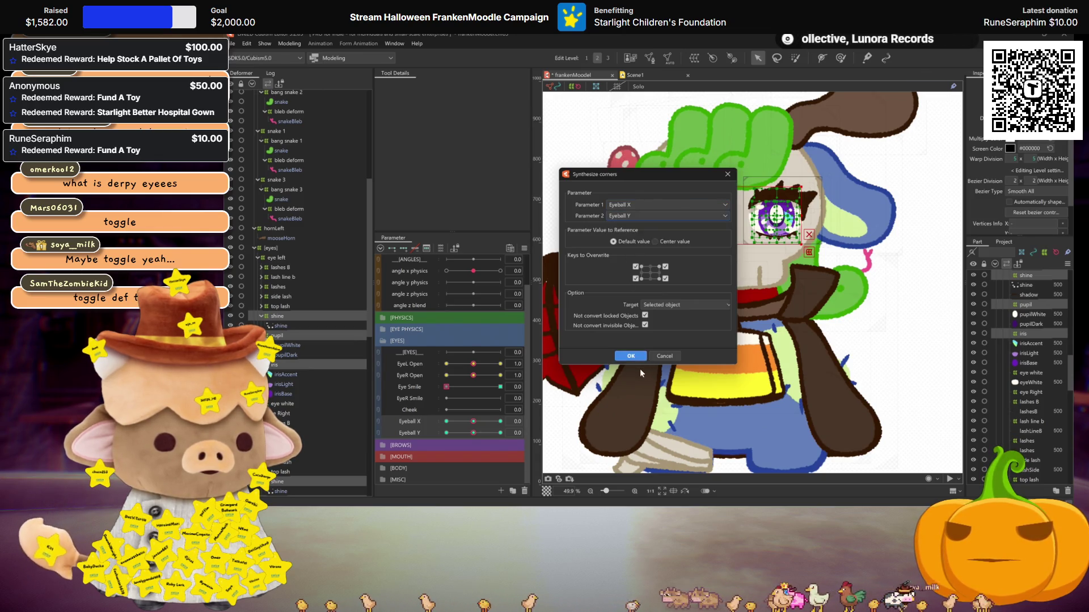
pyautogui.click(631, 355)
pyautogui.scroll(1, 450, 399)
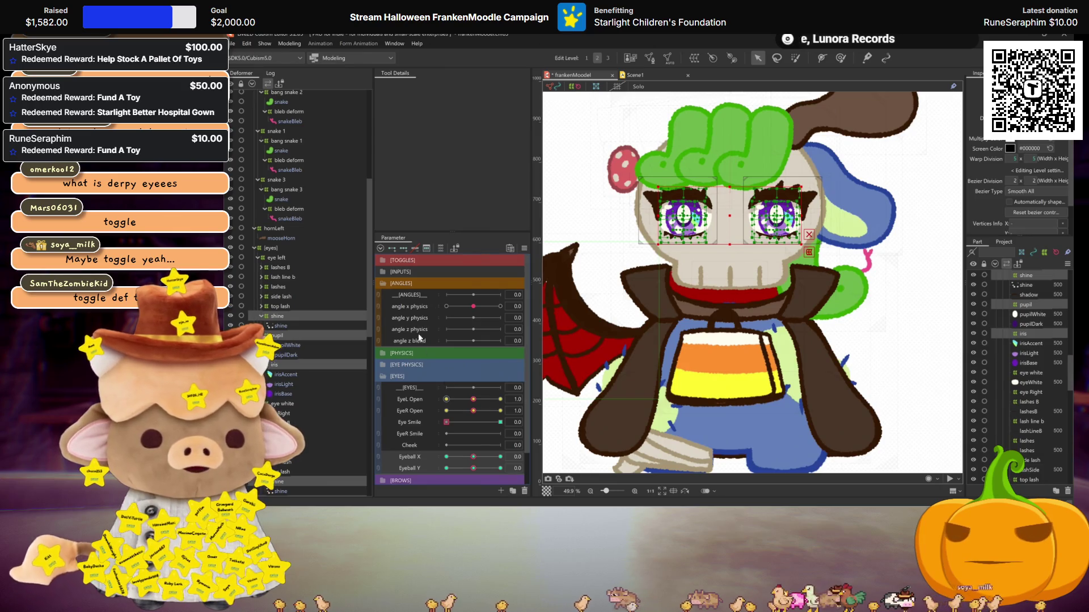
# Rename the toggle parameter under TOGGLES to 'derp eyes' and change its ID to 'derp eyes'
pyautogui.click(386, 260)
pyautogui.doubleClick(397, 283)
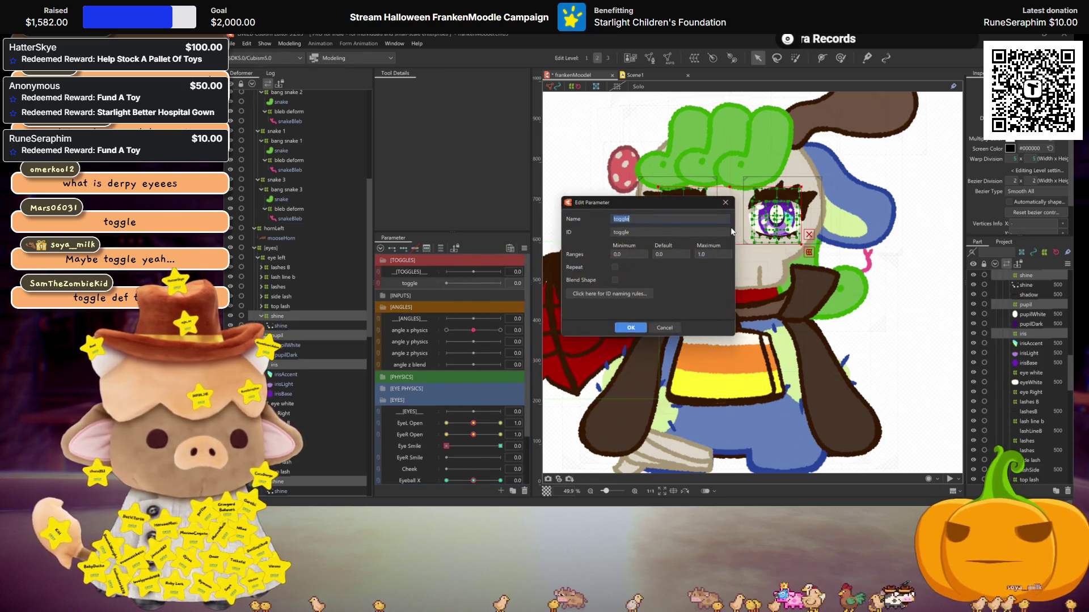
pyautogui.write('derp eyes')
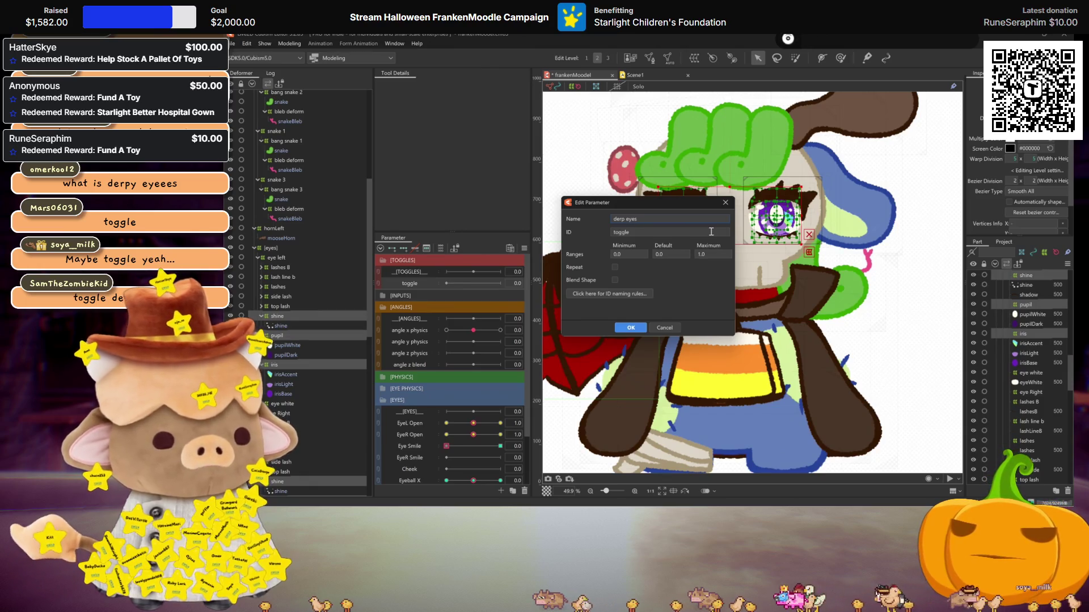
pyautogui.doubleClick(711, 231)
pyautogui.write('derp ')
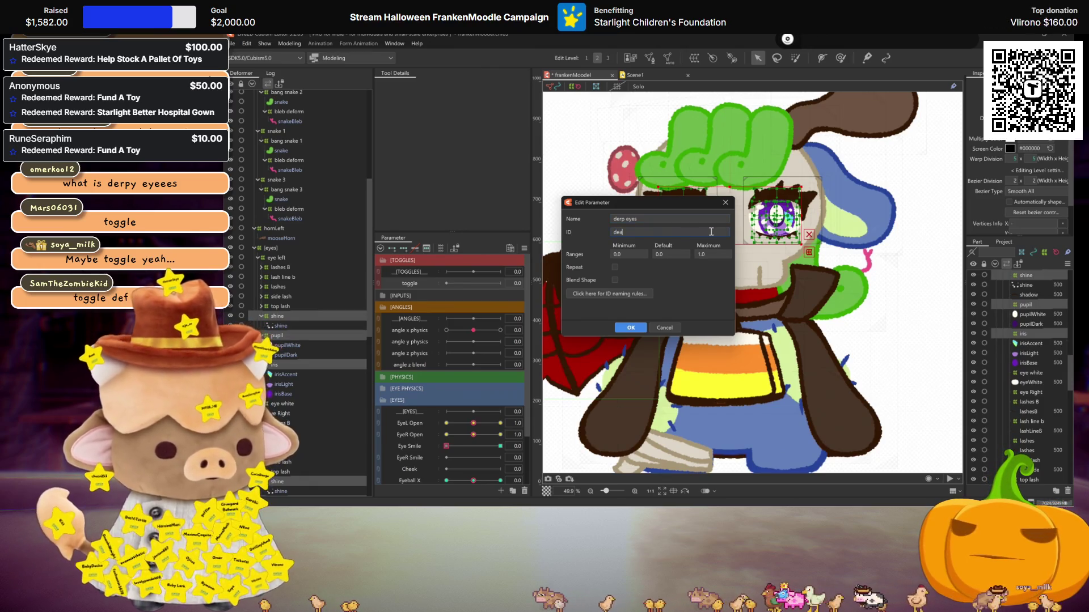
pyautogui.write('eyes')
pyautogui.click(630, 328)
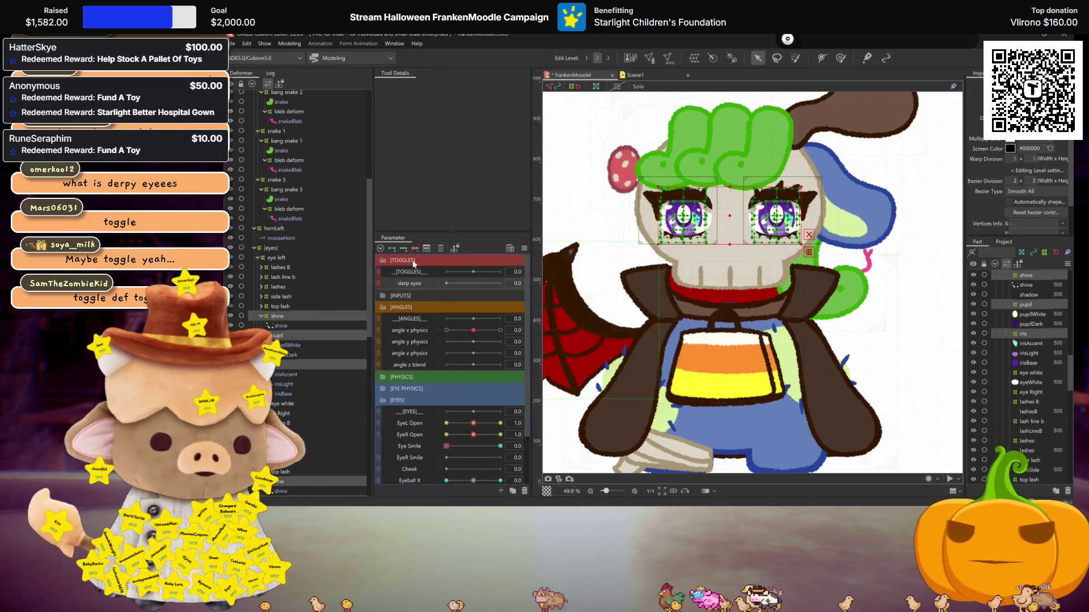
pyautogui.scroll(-3, 419, 278)
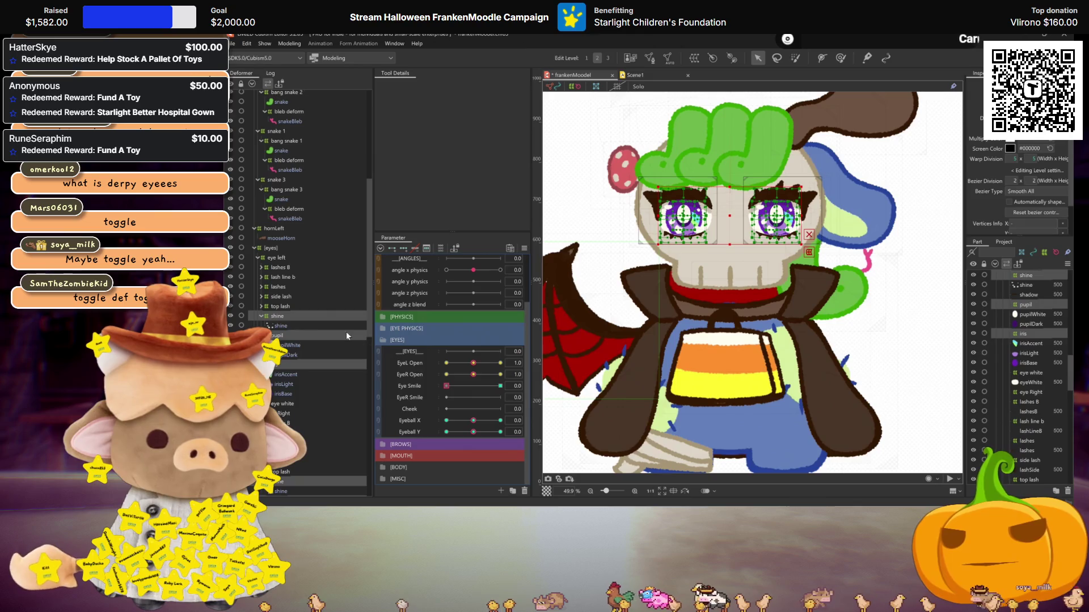
pyautogui.scroll(-2, 312, 339)
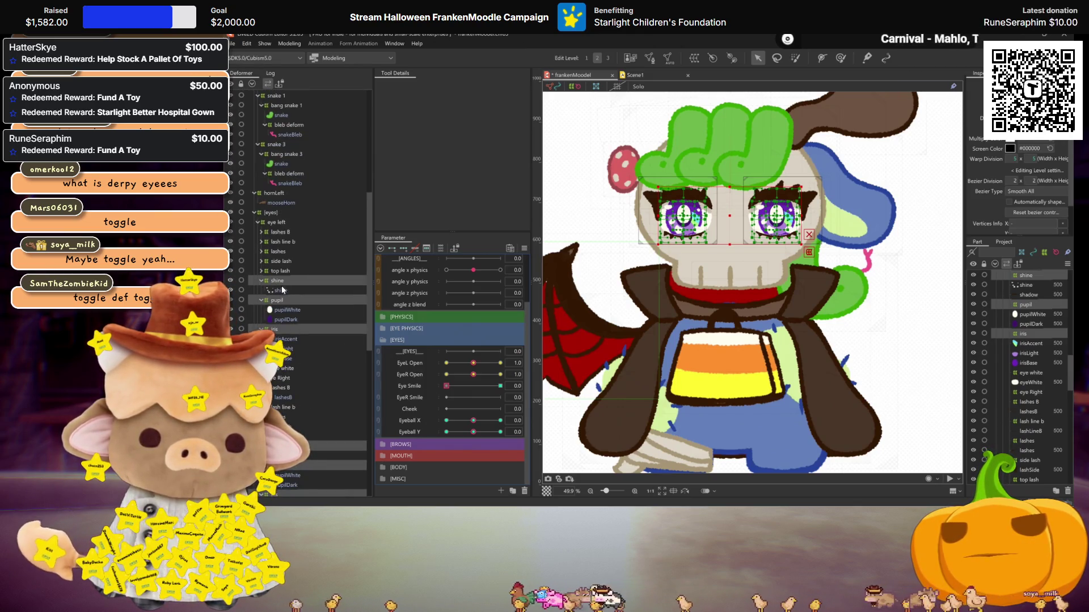
# Key the right eye deformer shifted at Eyeball X 1.0 and mirror it to the opposite key
pyautogui.click(278, 282)
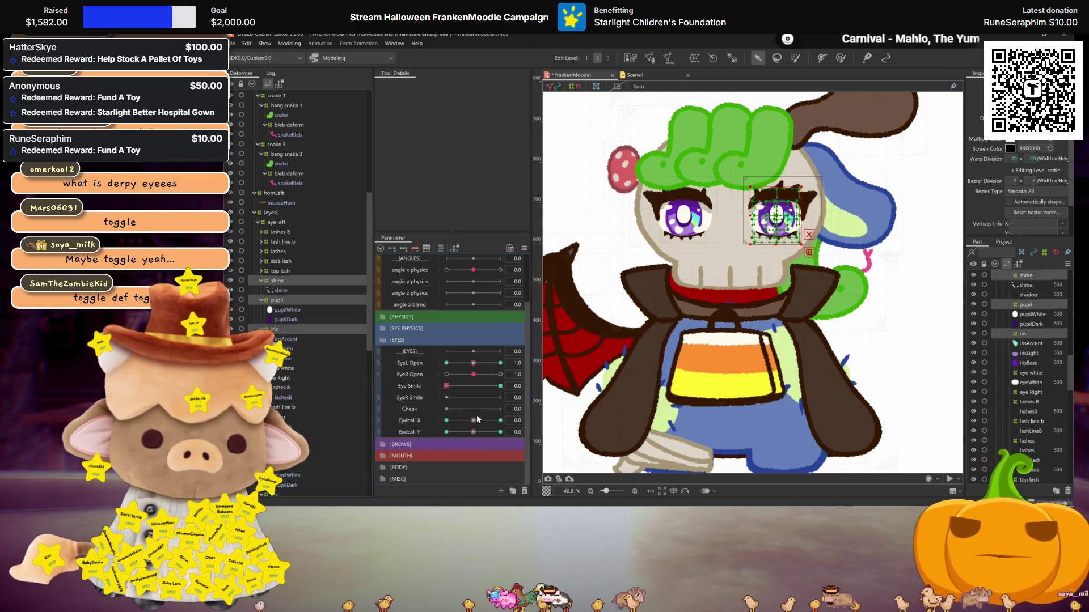
pyautogui.moveTo(775, 214); pyautogui.dragTo(785, 206)
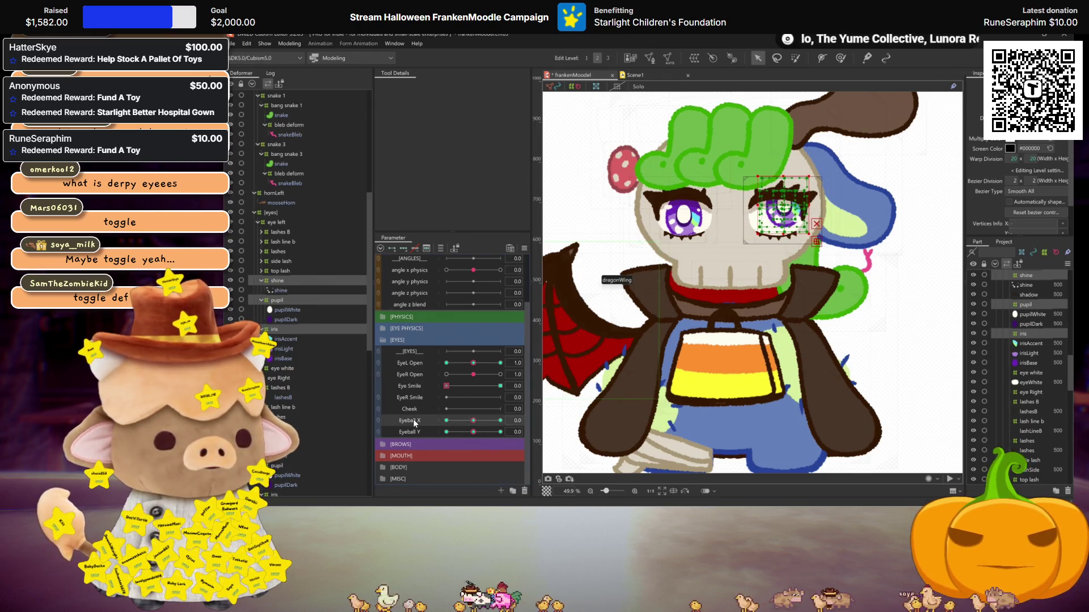
pyautogui.click(499, 421)
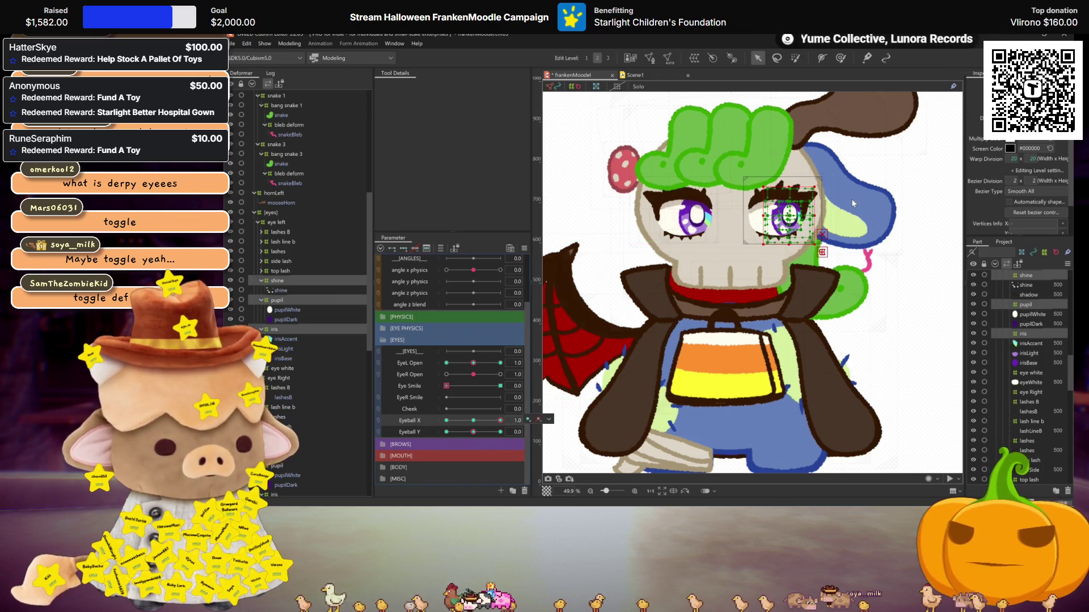
pyautogui.moveTo(797, 225); pyautogui.dragTo(790, 206)
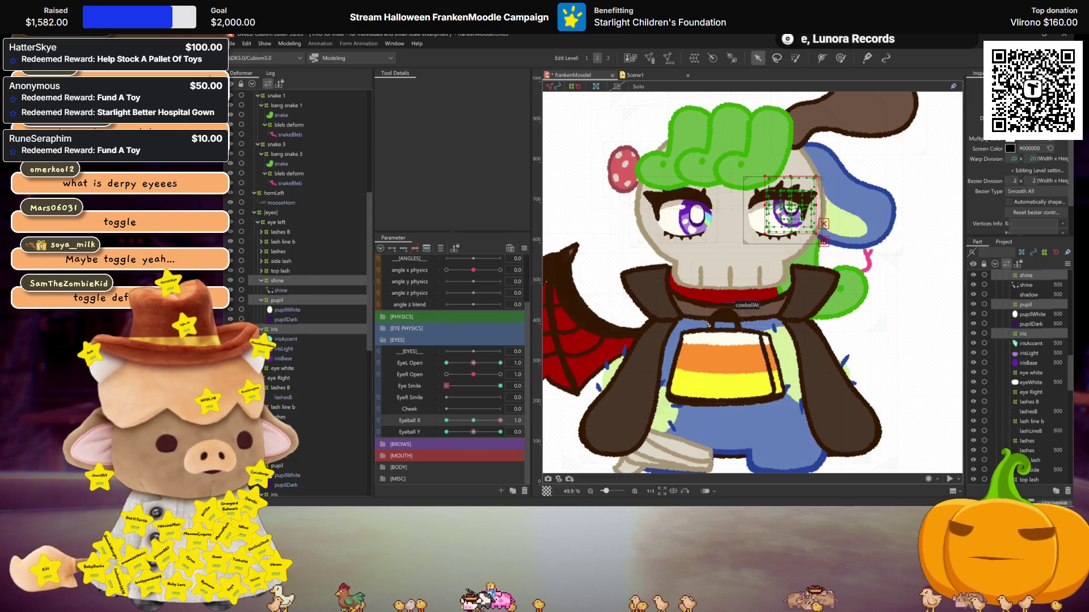
pyautogui.click(587, 340)
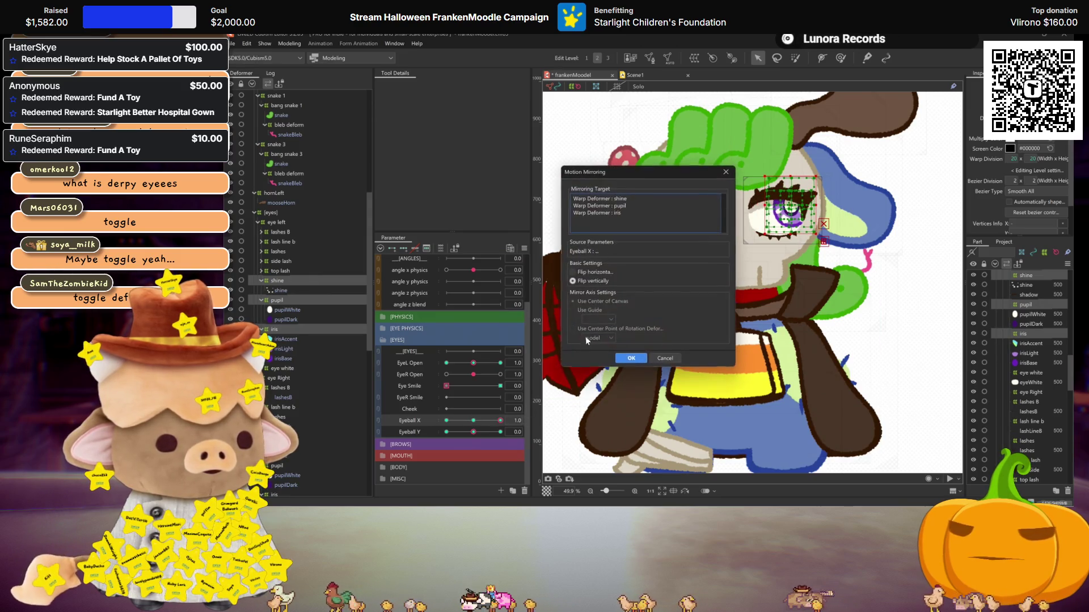
pyautogui.click(620, 358)
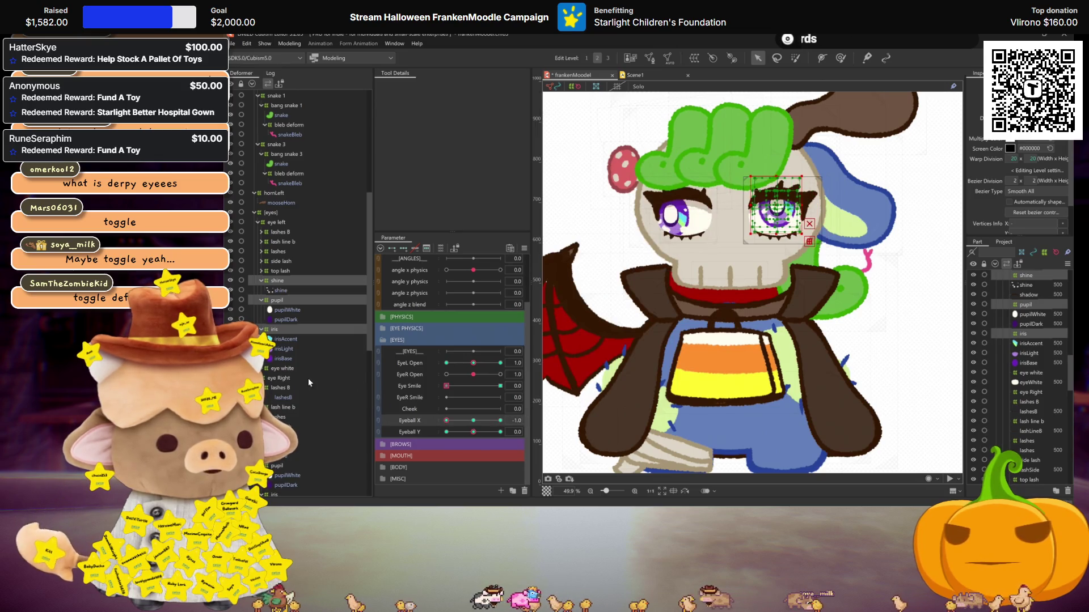
pyautogui.click(474, 432)
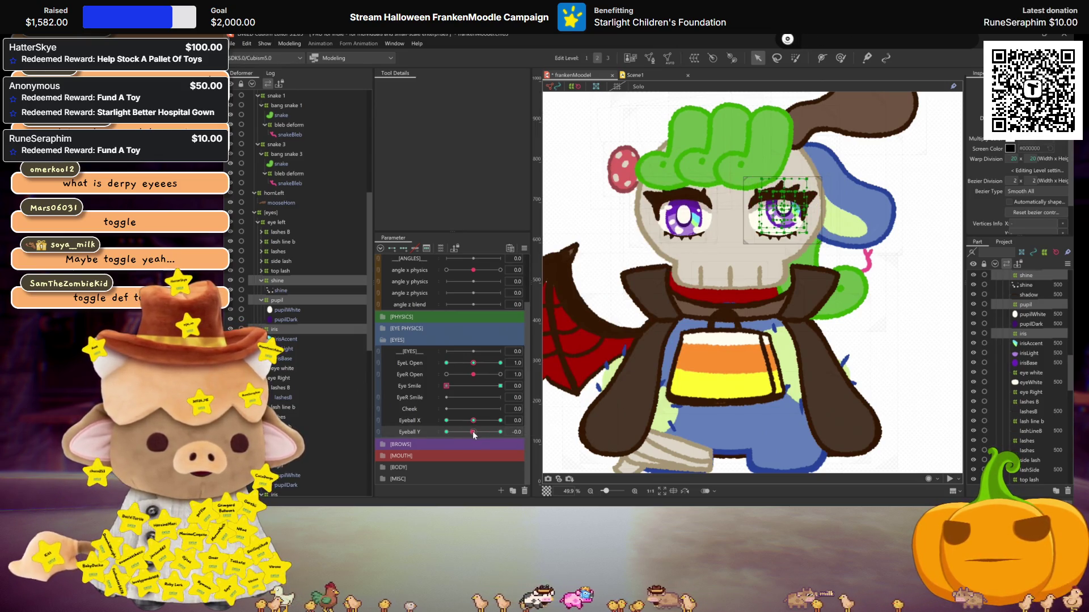
# Key the eye raised at Eyeball Y's upper end, mirror it, and return Eyeball Y to neutral
pyautogui.moveTo(473, 432); pyautogui.dragTo(500, 432)
pyautogui.moveTo(781, 223); pyautogui.dragTo(783, 202)
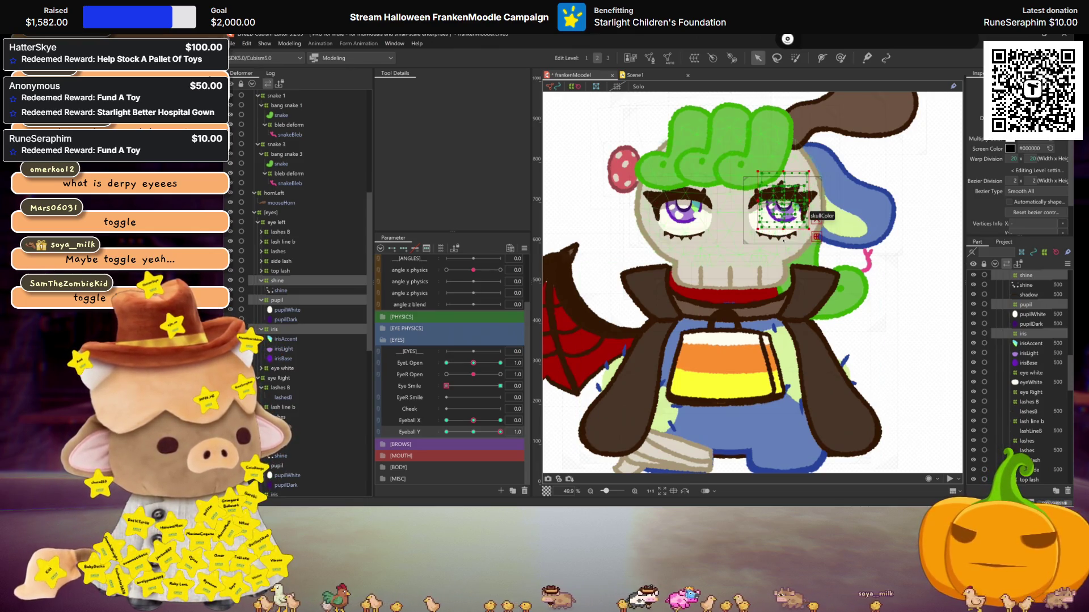
pyautogui.hotkey('ctrl', 'shift', 'h')
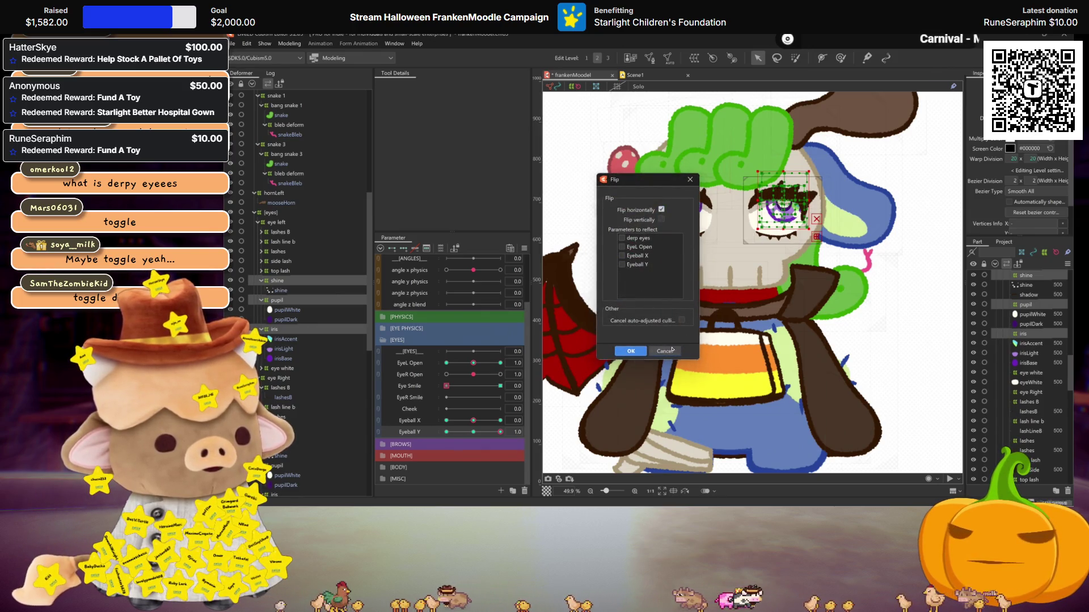
pyautogui.click(631, 351)
pyautogui.click(631, 358)
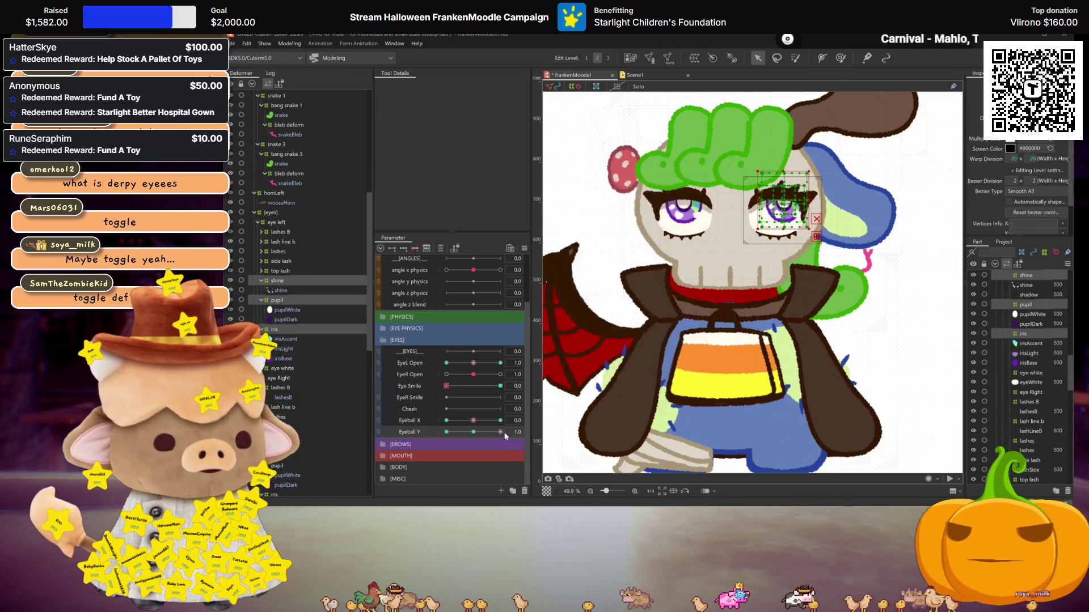
pyautogui.hotkey('ctrl', 'h')
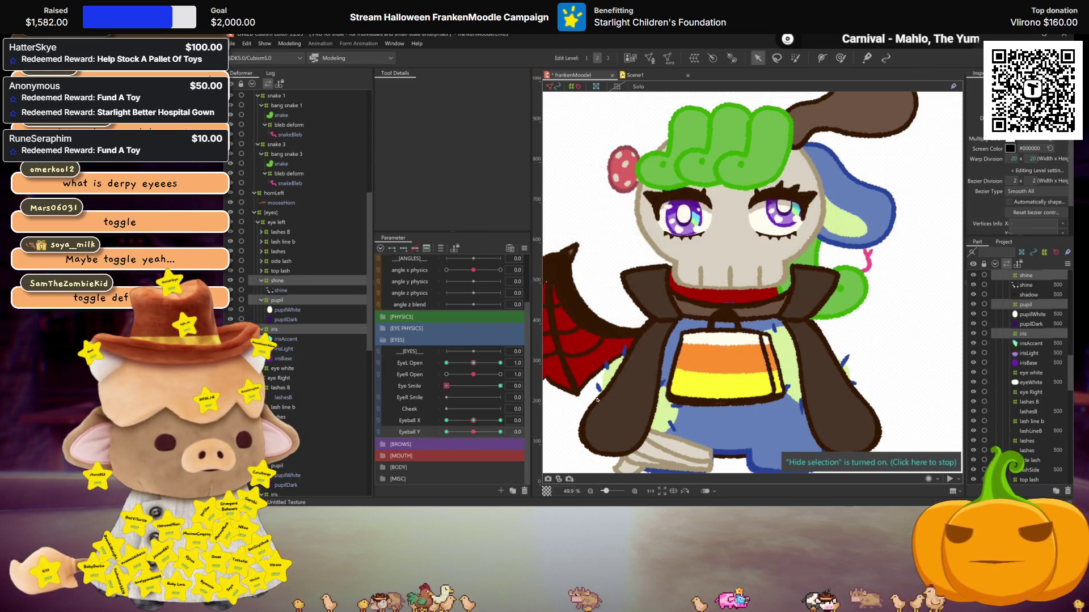
pyautogui.click(473, 432)
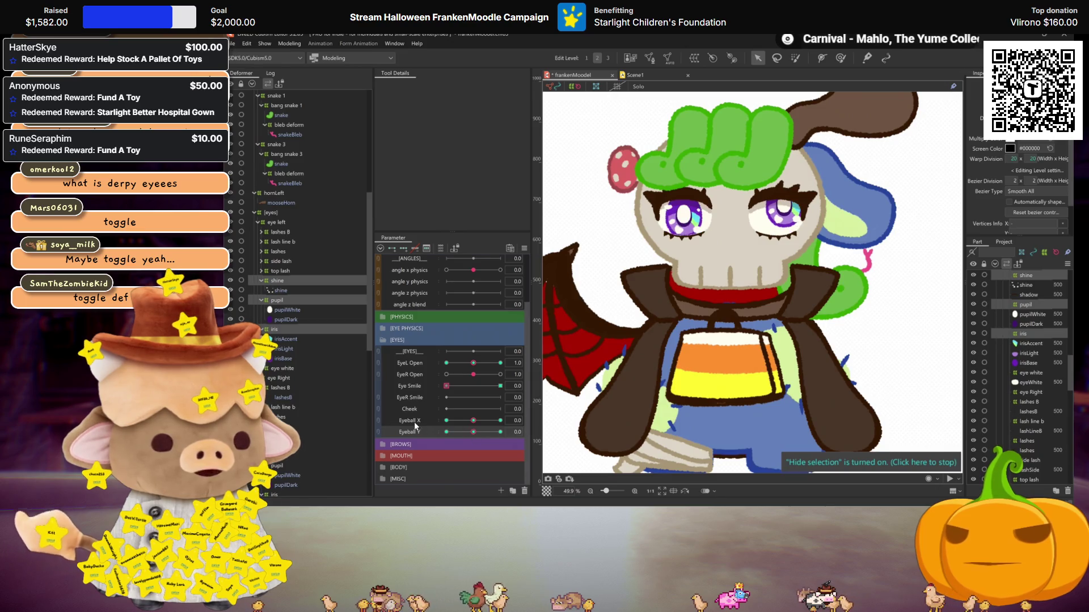
# Synthesize the Eyeball X / Eyeball Y corner poses from the Parameter panel menu
pyautogui.click(524, 249)
pyautogui.click(587, 311)
pyautogui.click(634, 348)
pyautogui.scroll(3, 464, 268)
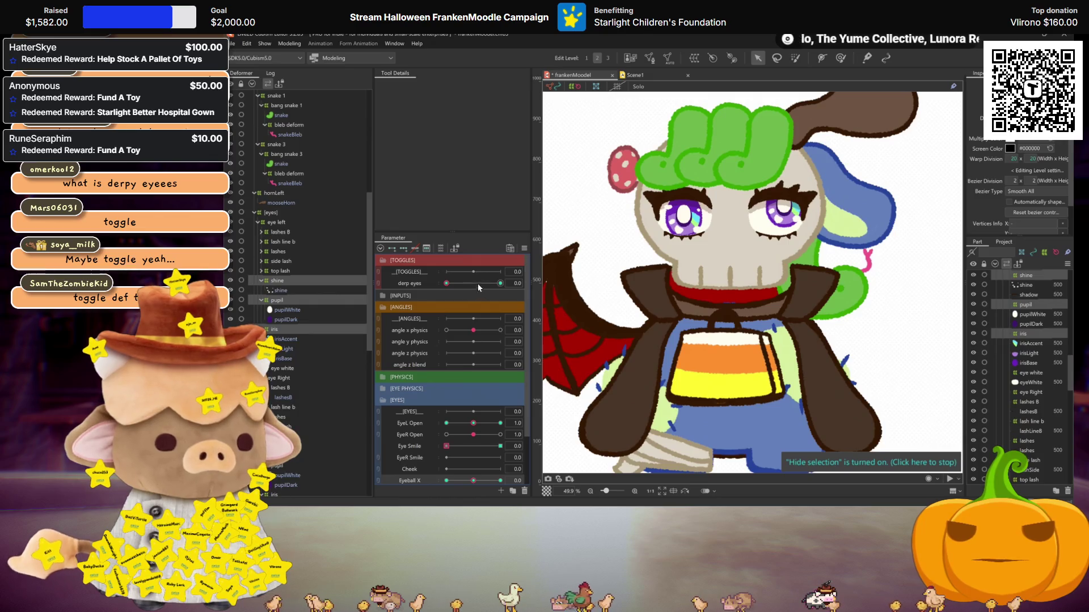
pyautogui.click(524, 248)
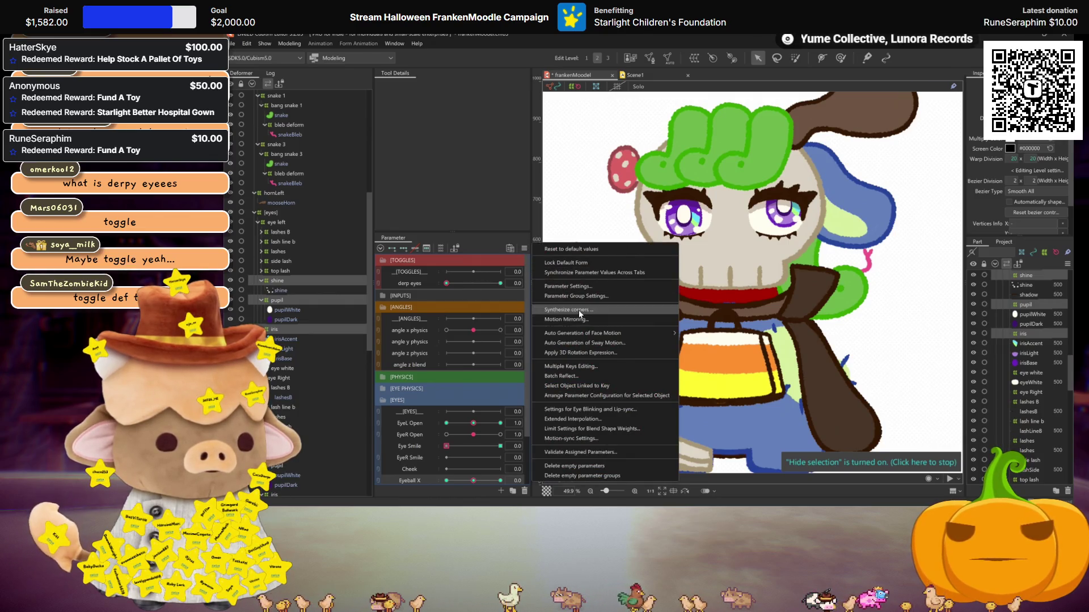
pyautogui.click(579, 311)
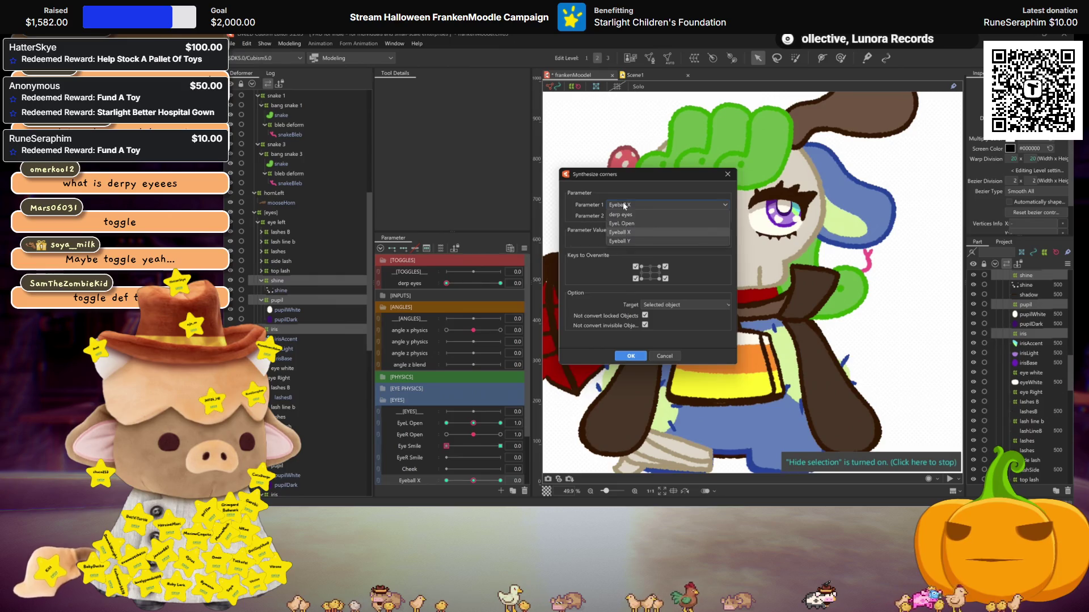
pyautogui.click(631, 355)
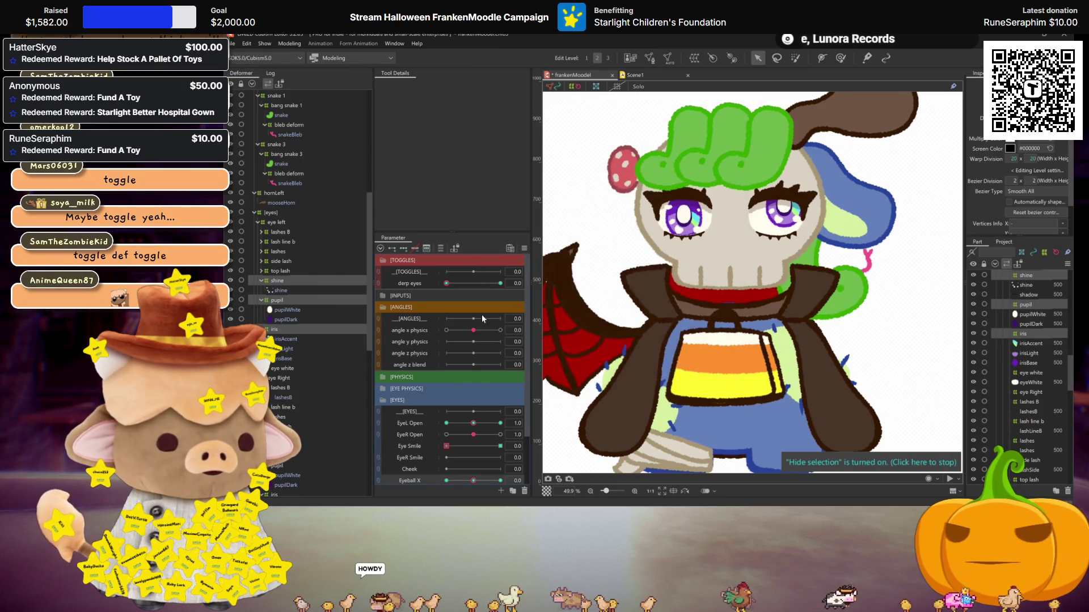
# Test the eyes by dragging Eyeball X and Y in several directions, resetting to neutral each time
pyautogui.click(516, 283)
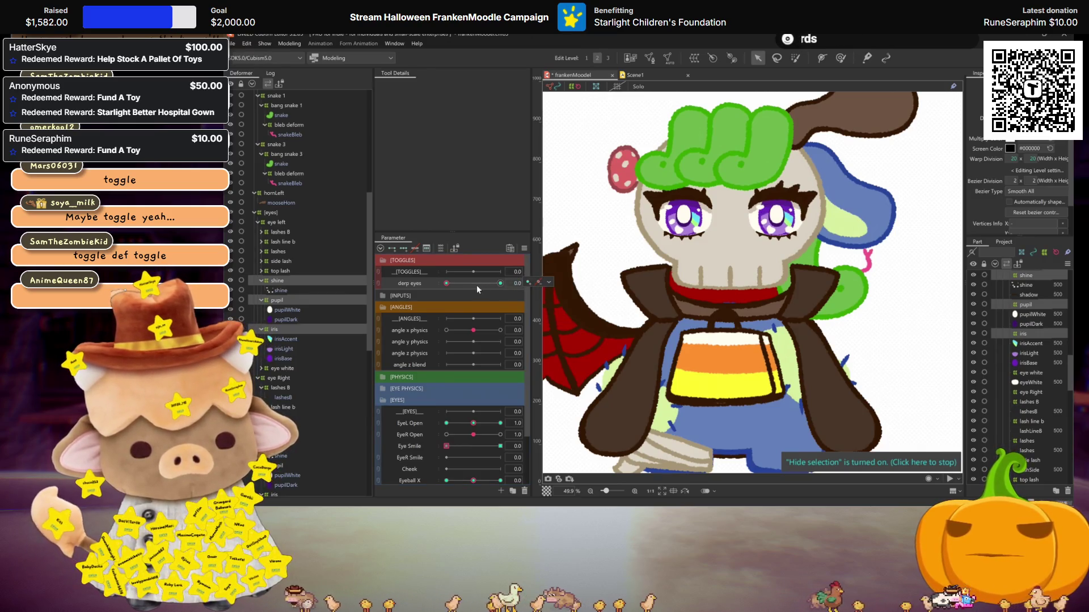
pyautogui.scroll(-2, 452, 343)
pyautogui.scroll(-2, 453, 343)
pyautogui.moveTo(474, 421)
pyautogui.mouseDown()
pyautogui.moveTo(505, 420)
pyautogui.moveTo(446, 432)
pyautogui.moveTo(446, 420)
pyautogui.mouseUp()
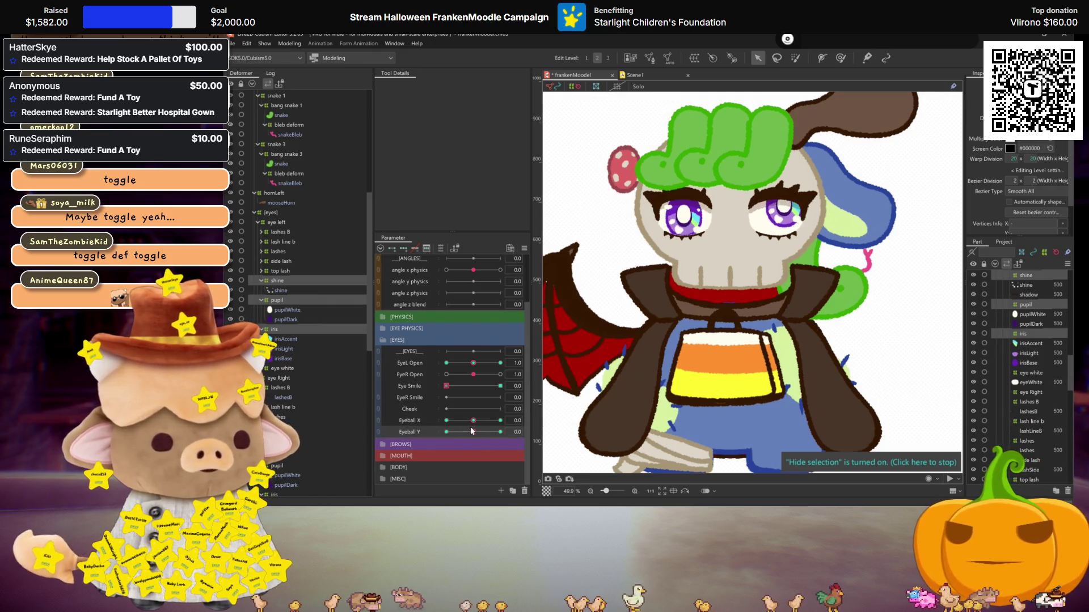
pyautogui.rightClick(471, 424)
pyautogui.click(444, 292)
pyautogui.moveTo(468, 397); pyautogui.dragTo(602, 442)
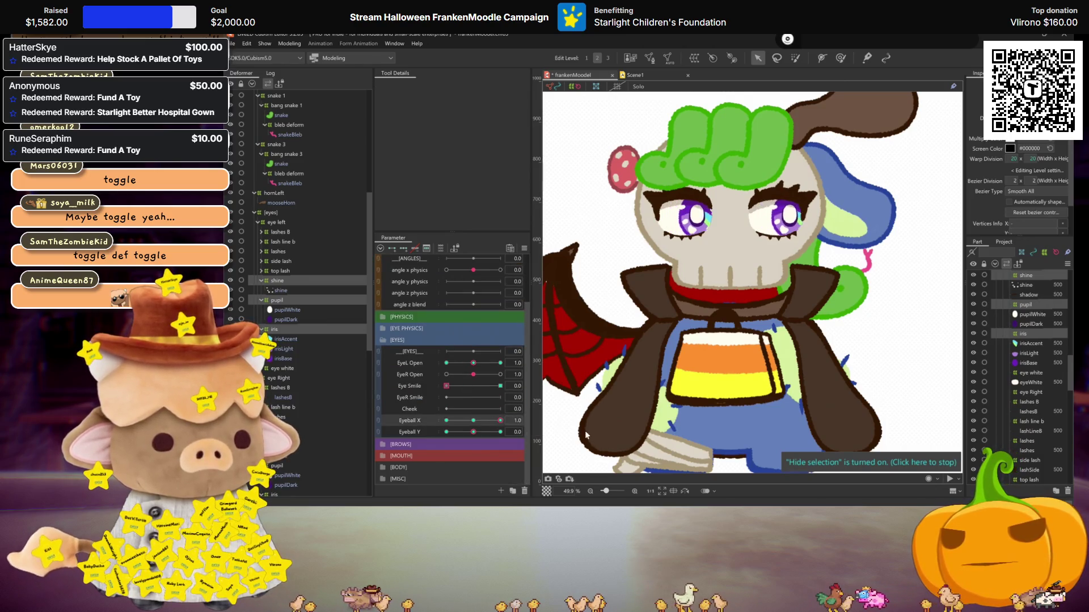
pyautogui.rightClick(472, 422)
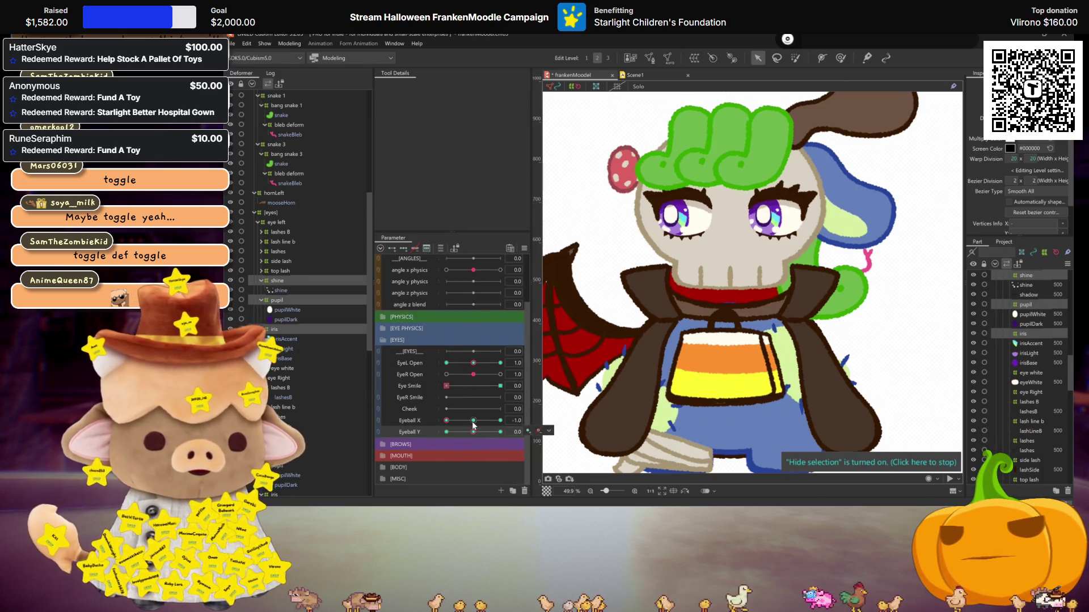
pyautogui.scroll(-2, 312, 335)
pyautogui.scroll(-2, 312, 336)
pyautogui.scroll(-1, 301, 325)
pyautogui.click(276, 324)
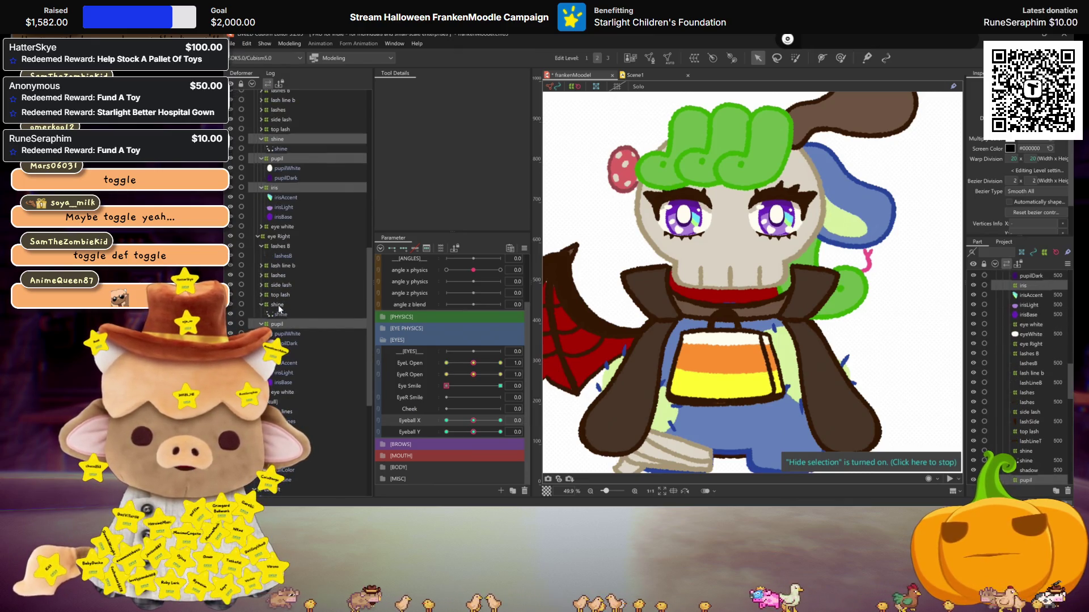
# Select the left eye's shine and pupil deformers and move them down-left
pyautogui.scroll(3, 455, 369)
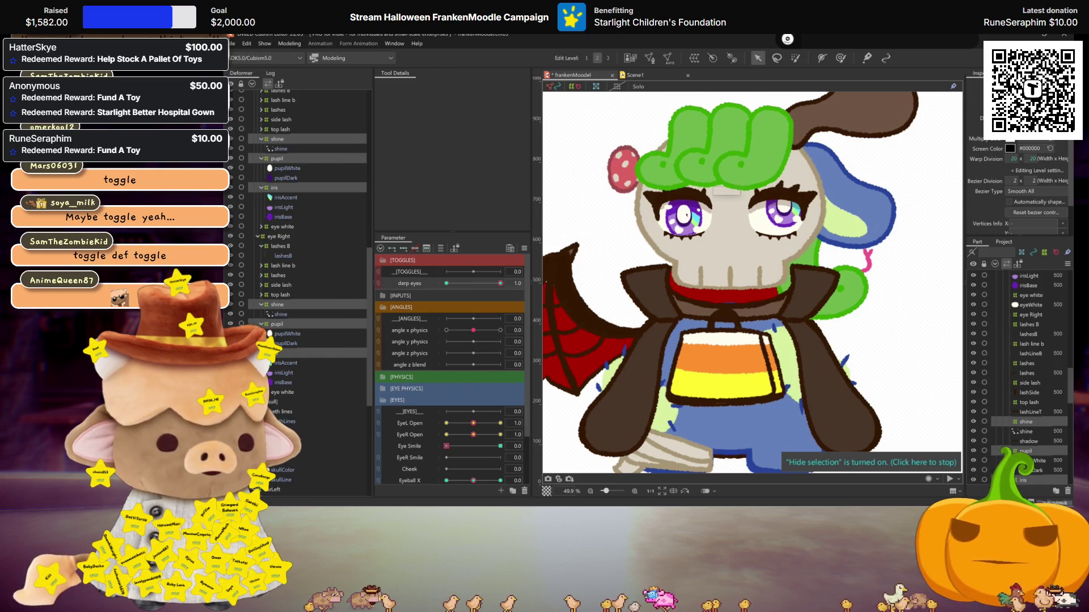
pyautogui.click(685, 214)
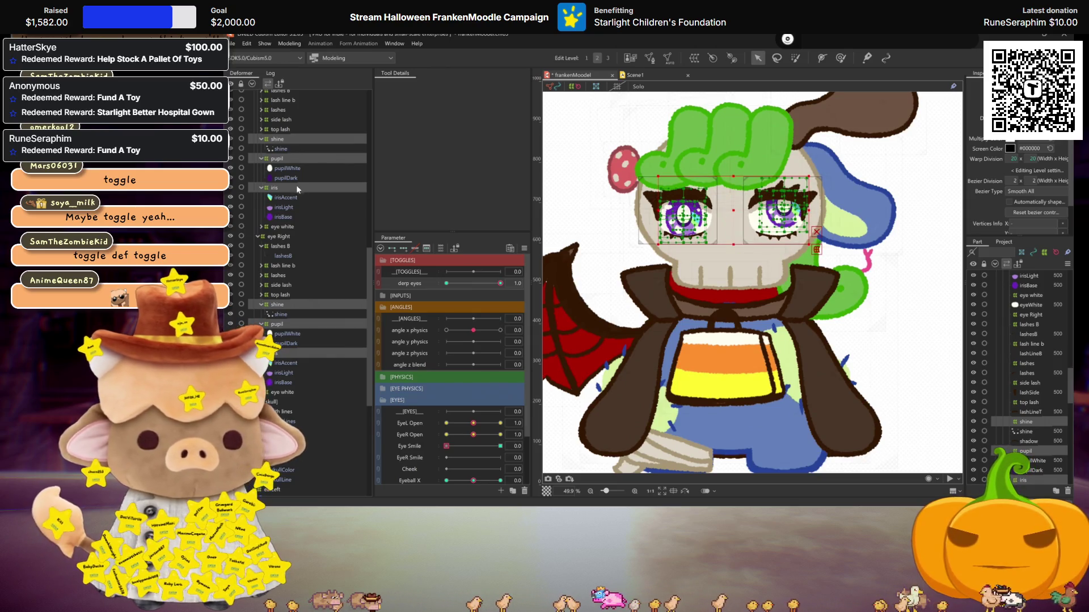
pyautogui.click(279, 306)
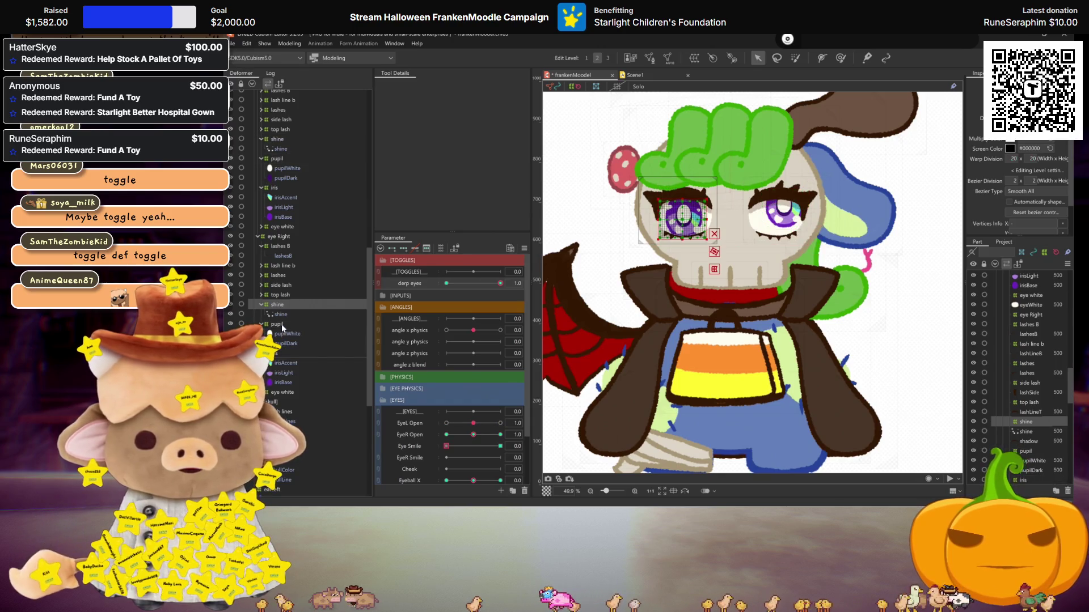
pyautogui.keyDown('ctrl'); pyautogui.click(281, 324); pyautogui.keyUp('ctrl')
pyautogui.moveTo(683, 217); pyautogui.dragTo(676, 228)
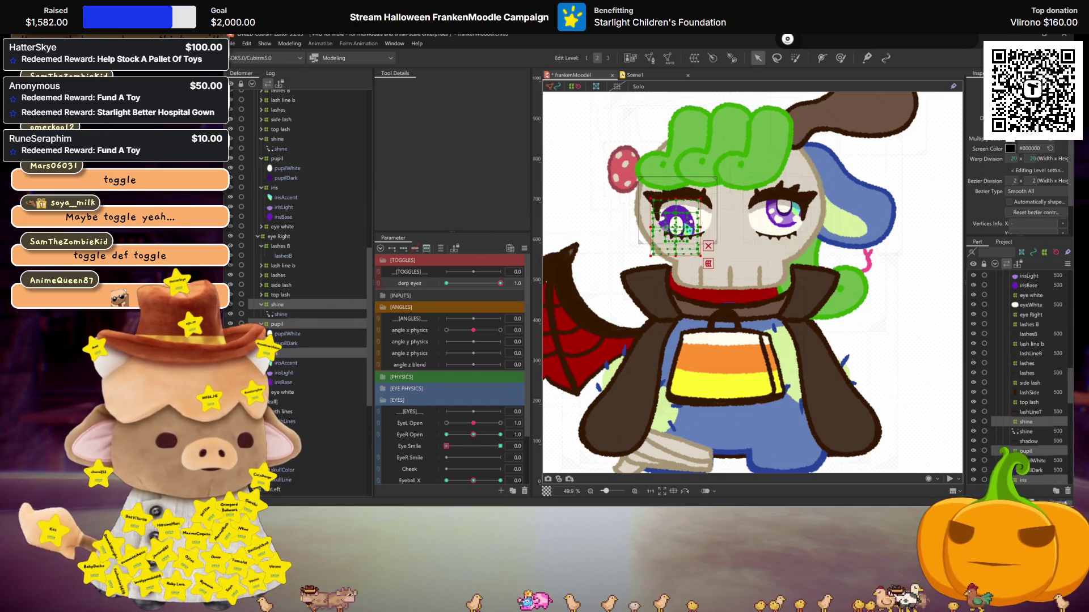
pyautogui.hotkey('ctrl', 'h')
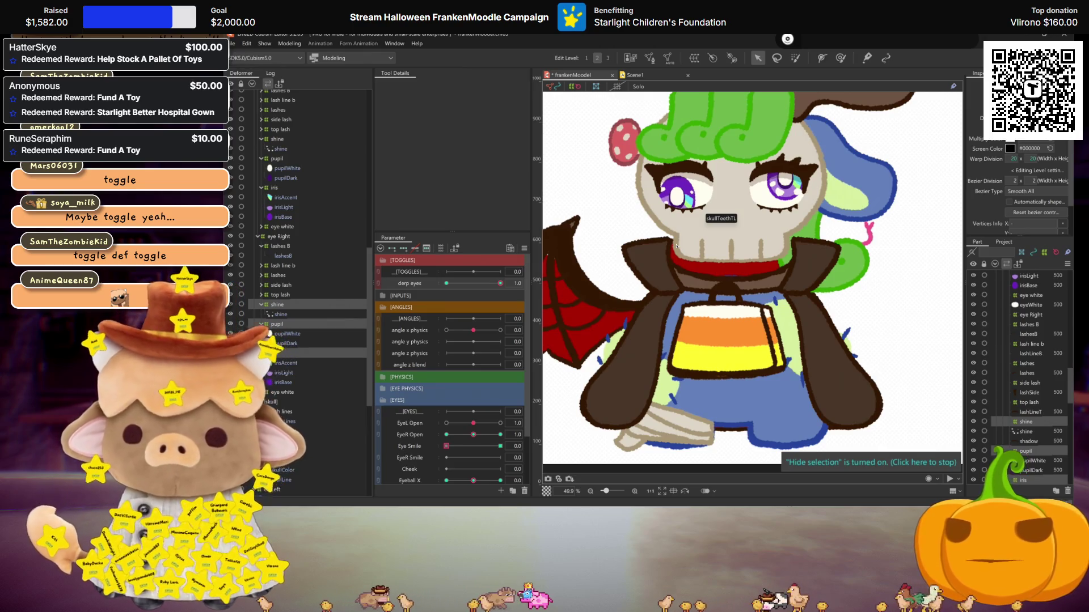
# Mirror the Eyeball X right-end pose onto the opposite Eyeball X key
pyautogui.scroll(-2, 482, 421)
pyautogui.scroll(-1, 481, 421)
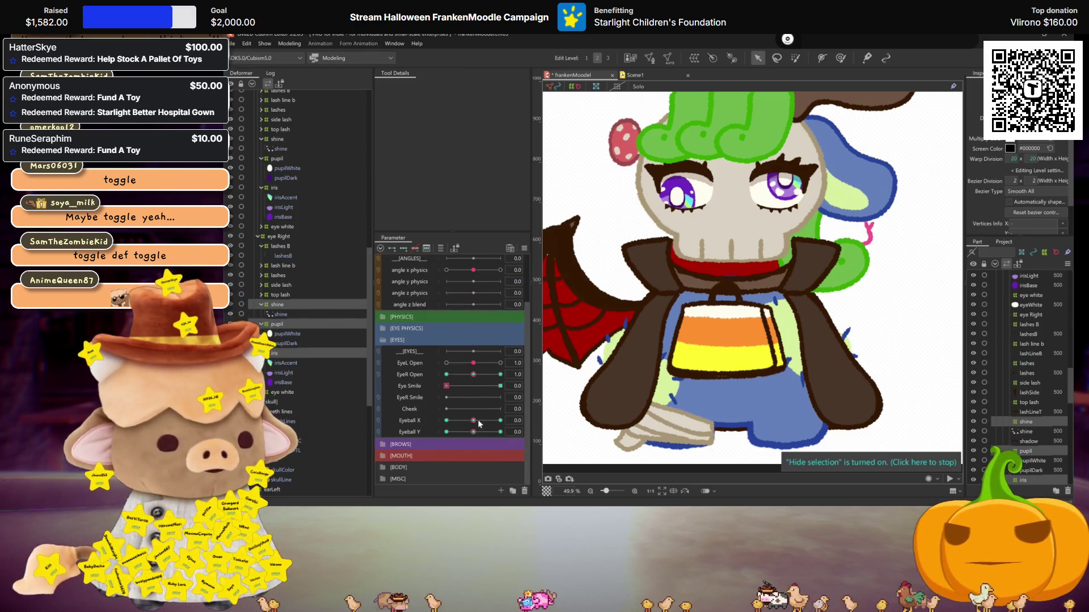
pyautogui.moveTo(476, 422); pyautogui.dragTo(500, 420)
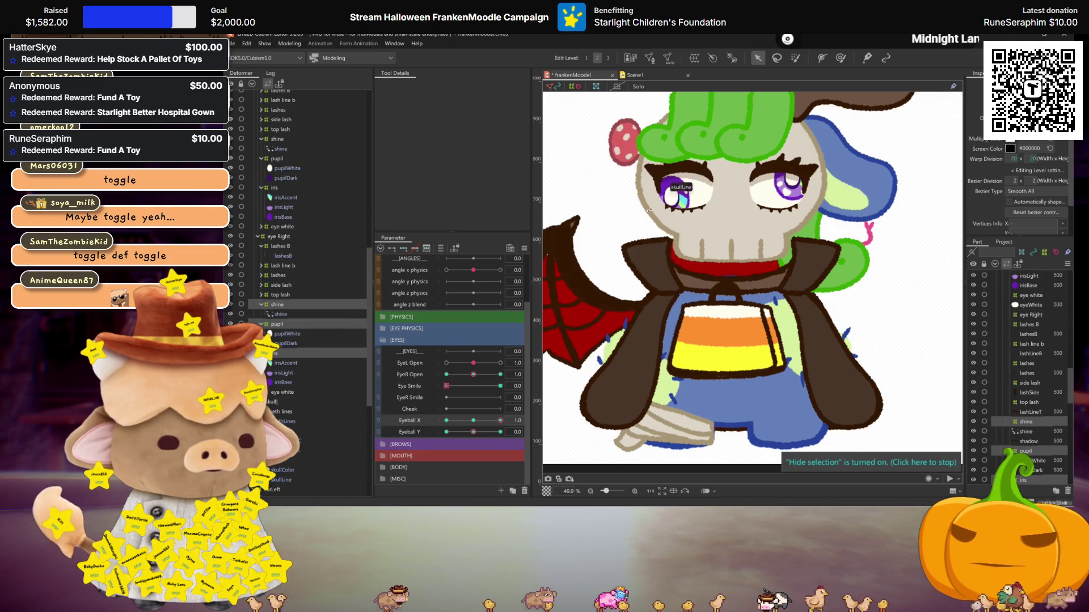
pyautogui.hotkey('ctrl', 'm')
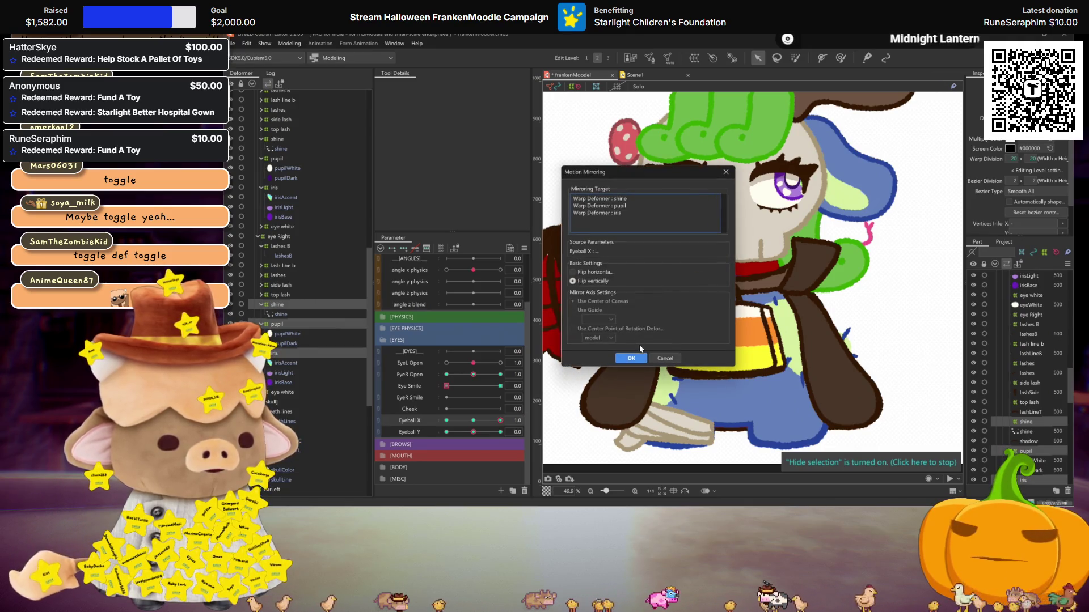
pyautogui.click(629, 358)
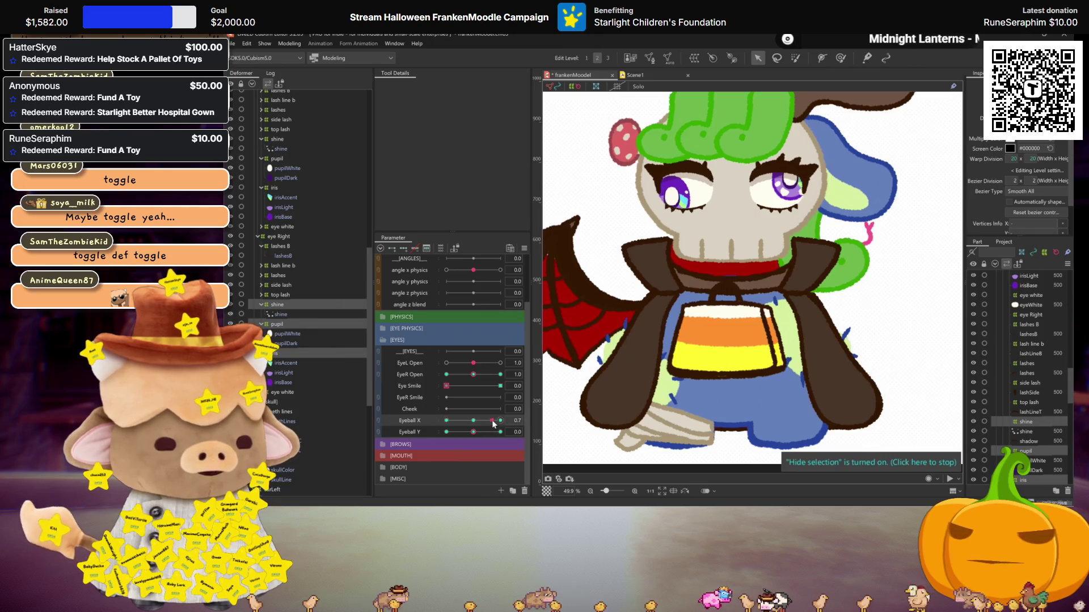
# Nudge the left iris down at the Eyeball Y upper key and mirror that Eyeball Y motion
pyautogui.moveTo(492, 424); pyautogui.dragTo(446, 421)
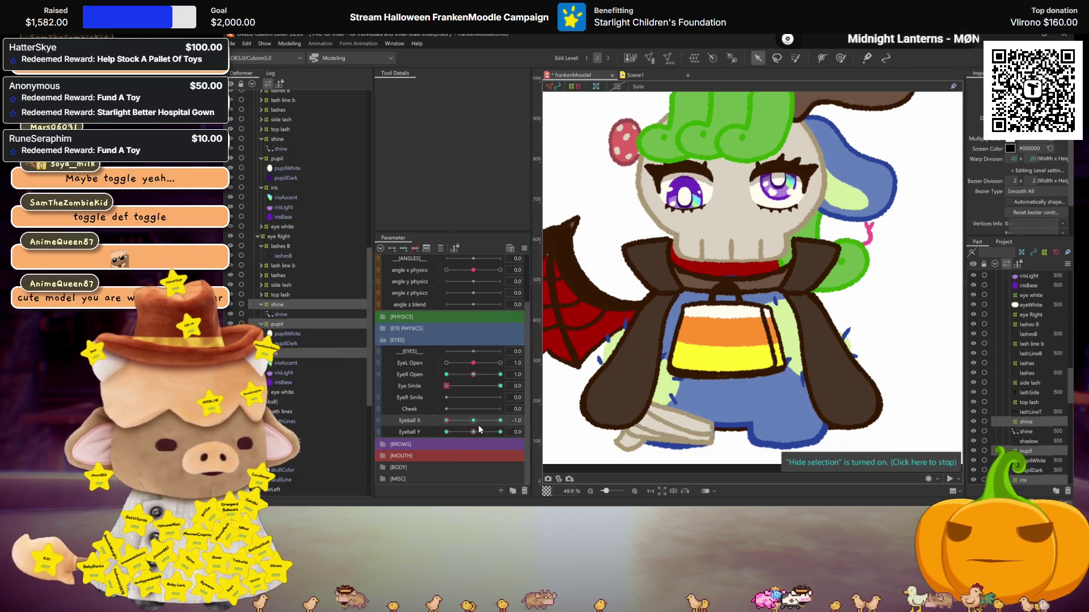
pyautogui.click(500, 432)
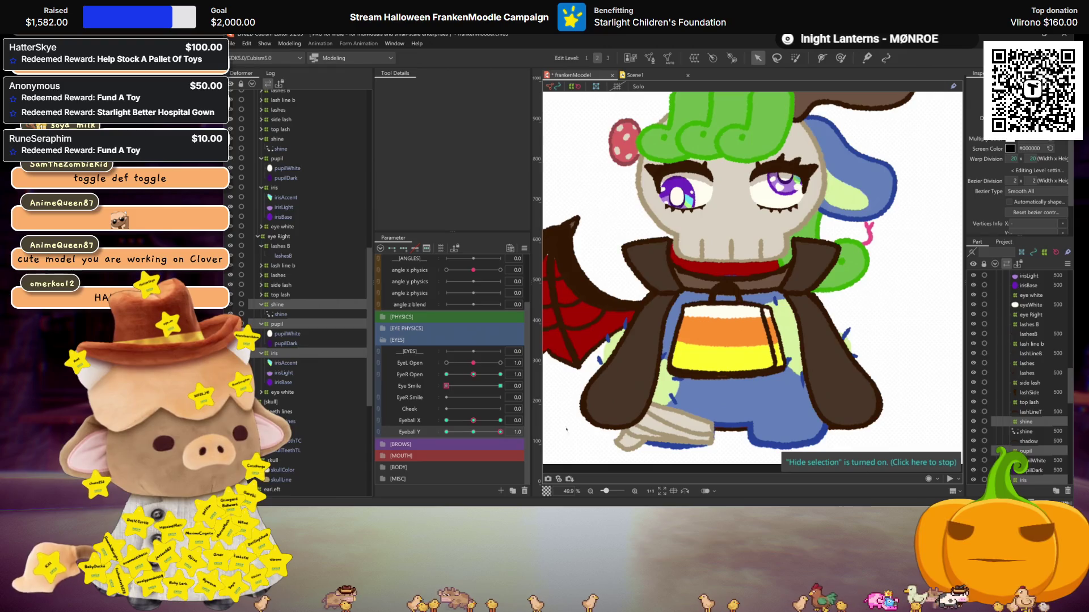
pyautogui.click(678, 196)
pyautogui.moveTo(678, 196); pyautogui.dragTo(678, 200)
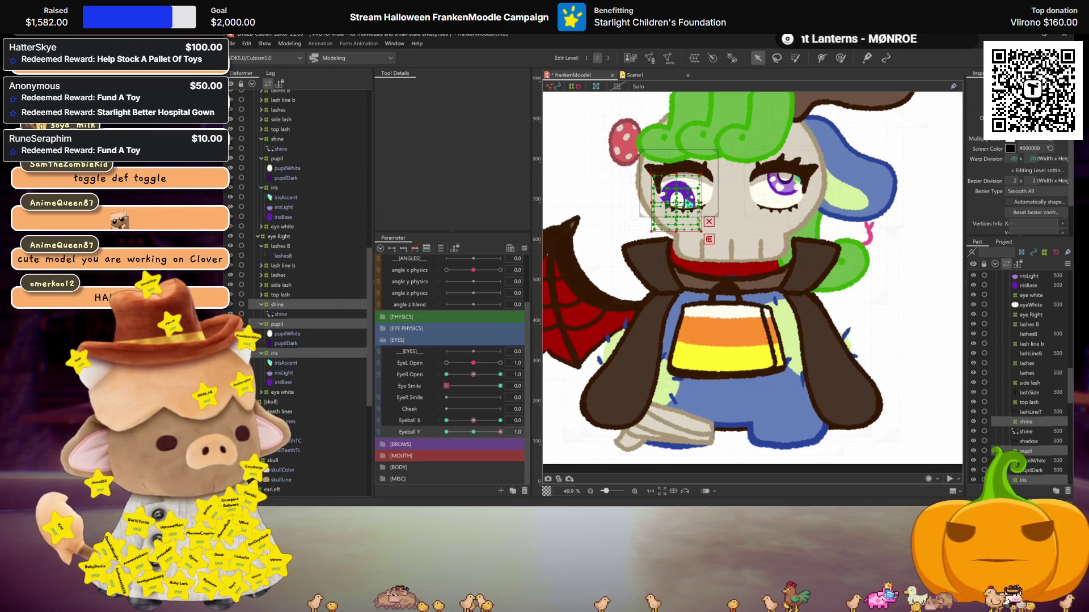
pyautogui.hotkey('ctrl', 'h')
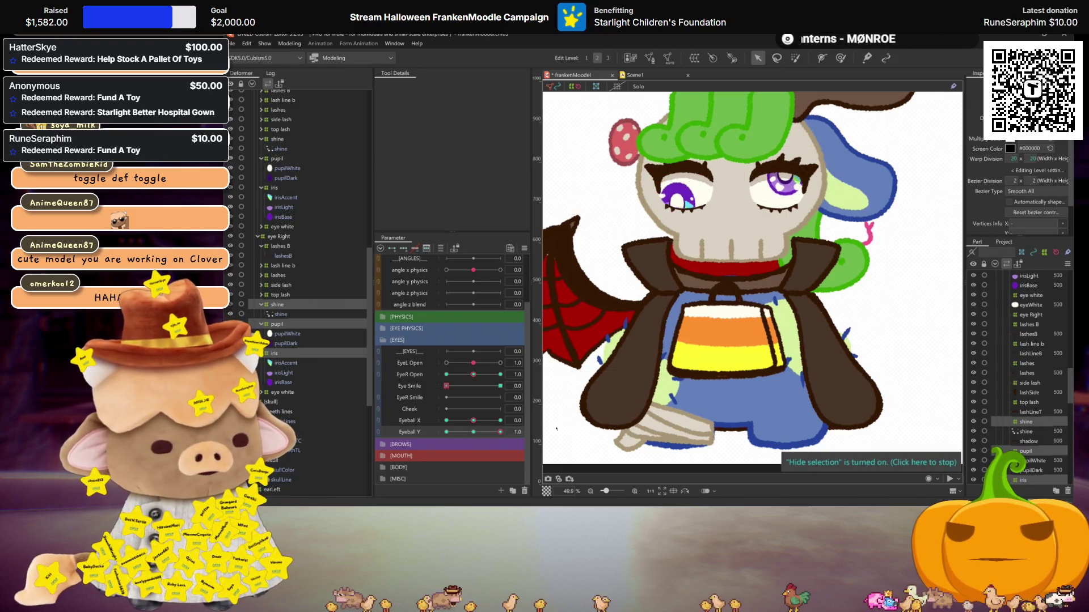
pyautogui.hotkey('ctrl', 'shift', 'm')
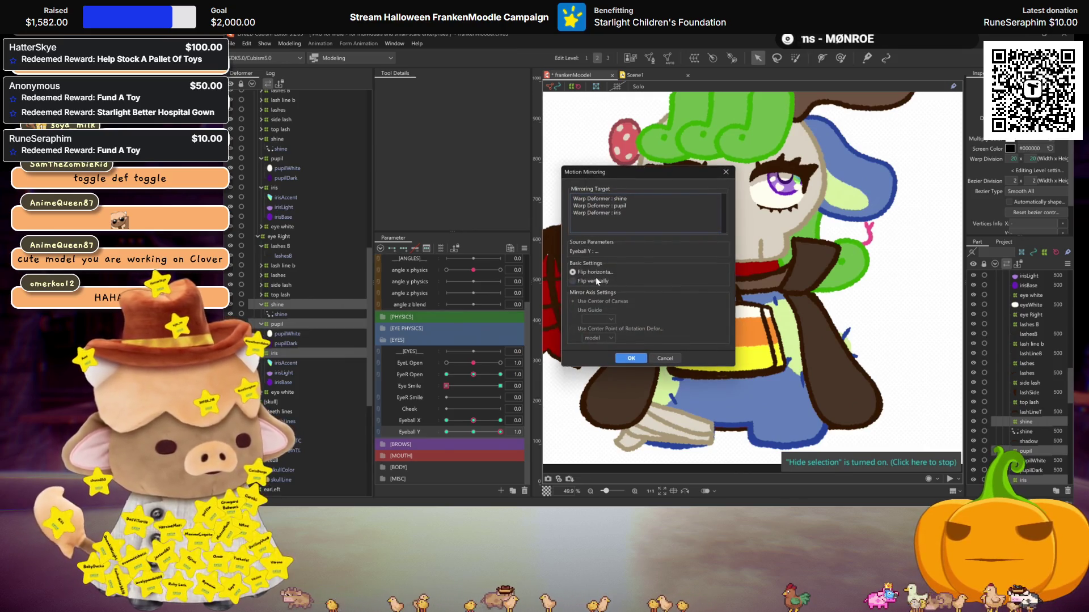
pyautogui.click(633, 358)
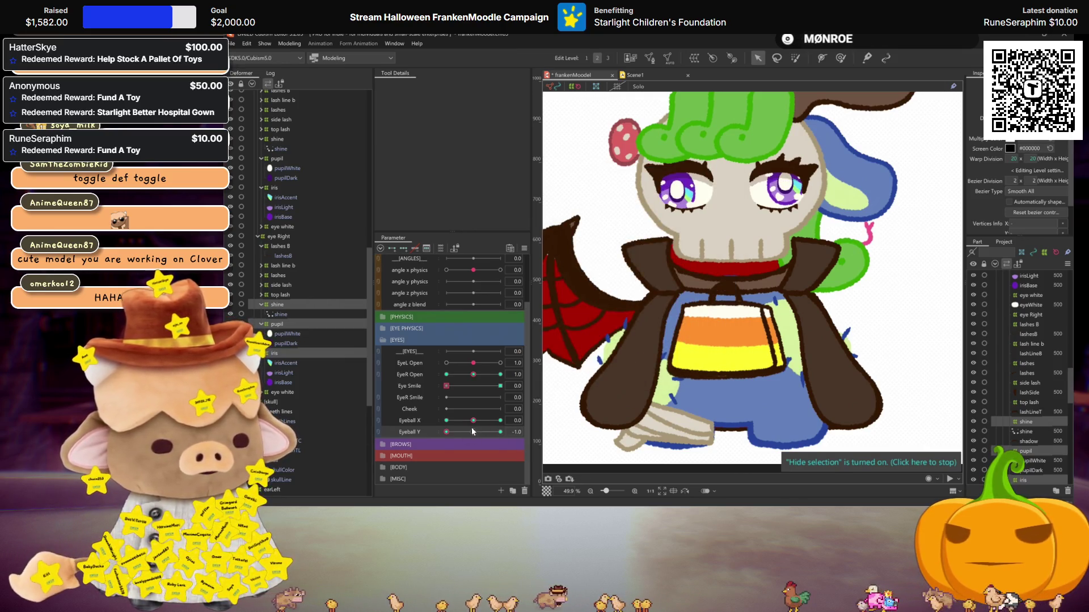
# Synthesize the diagonal corner keys for Eyeball X and Eyeball Y
pyautogui.moveTo(473, 432); pyautogui.dragTo(473, 432)
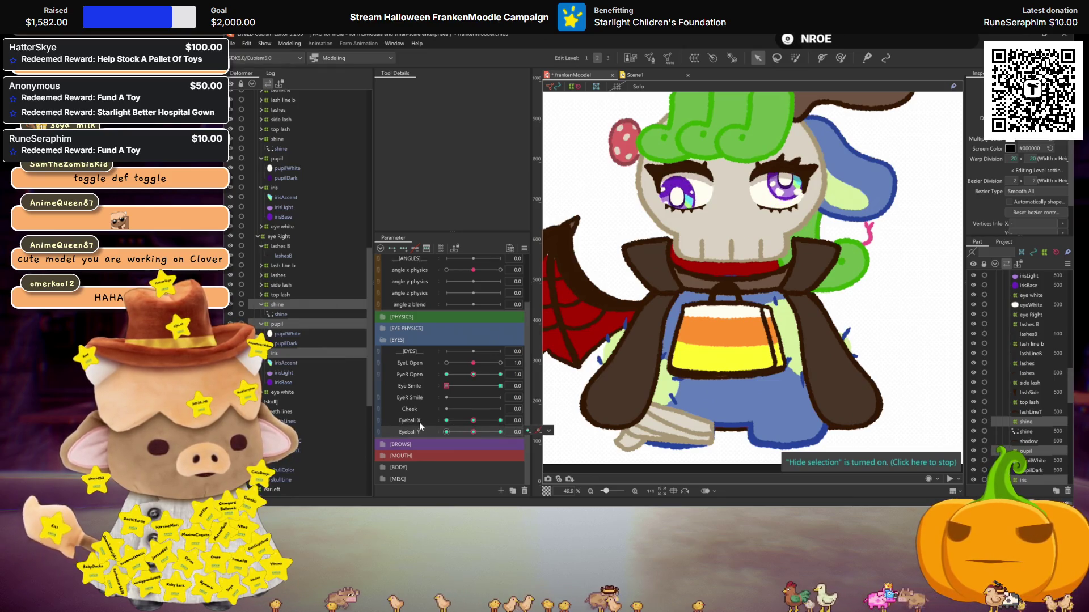
pyautogui.keyDown('ctrl'); pyautogui.click(420, 431); pyautogui.keyUp('ctrl')
pyautogui.click(549, 431)
pyautogui.click(601, 311)
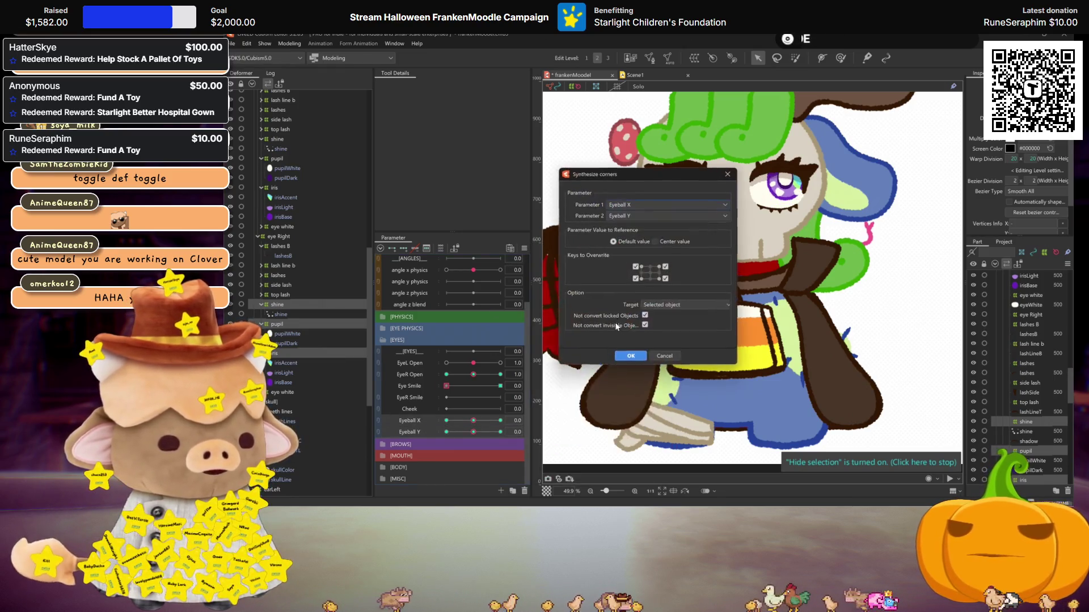
pyautogui.click(638, 355)
# Save the model
pyautogui.scroll(3, 458, 355)
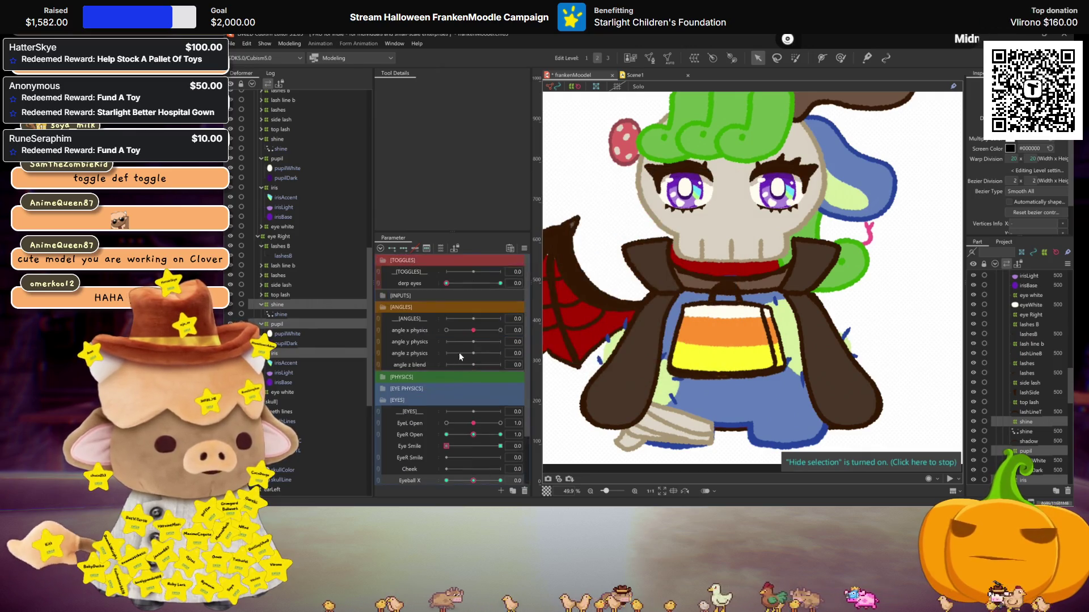
pyautogui.scroll(-3, 485, 318)
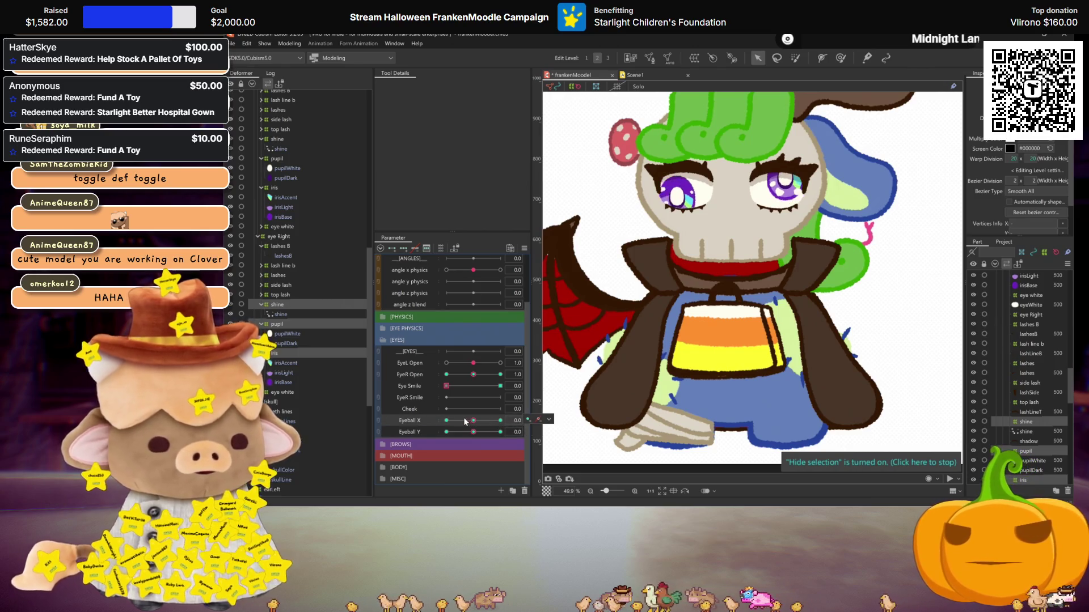
pyautogui.hotkey('ctrl', 's')
pyautogui.click(293, 43)
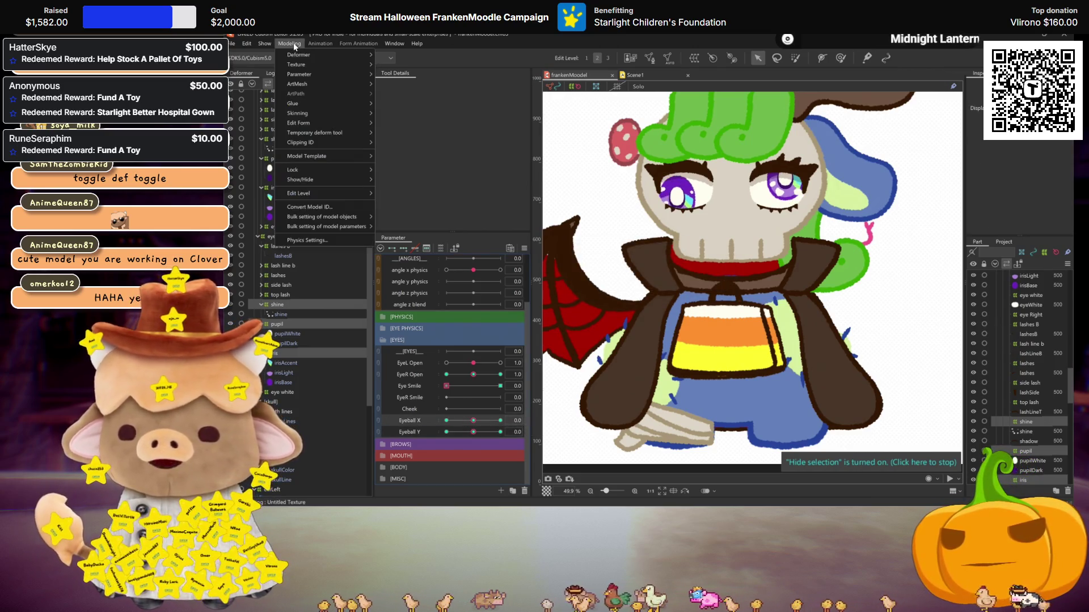
pyautogui.click(300, 230)
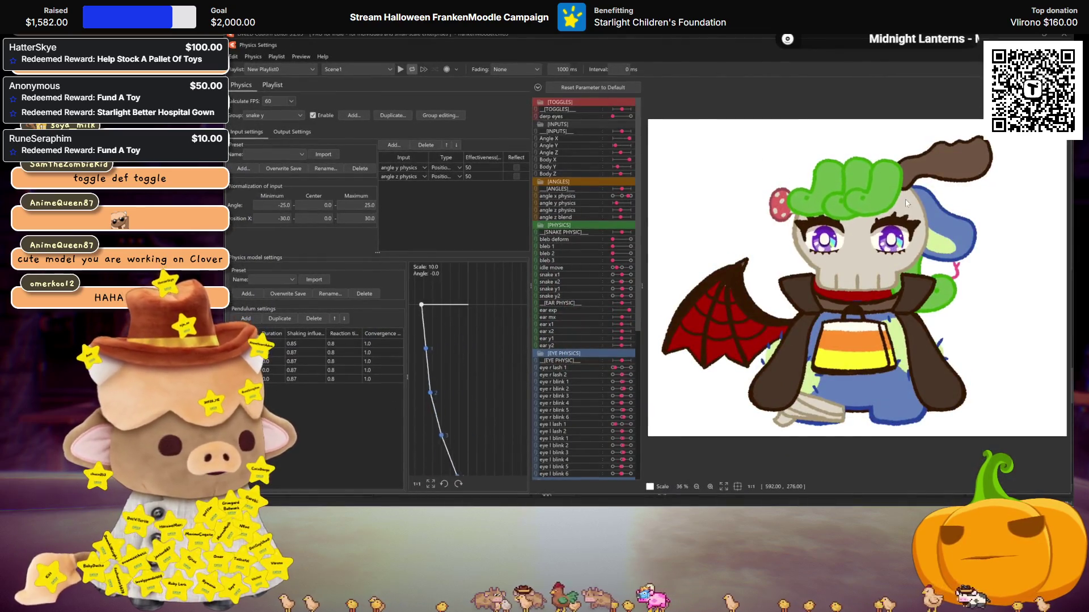
pyautogui.scroll(2, 857, 241)
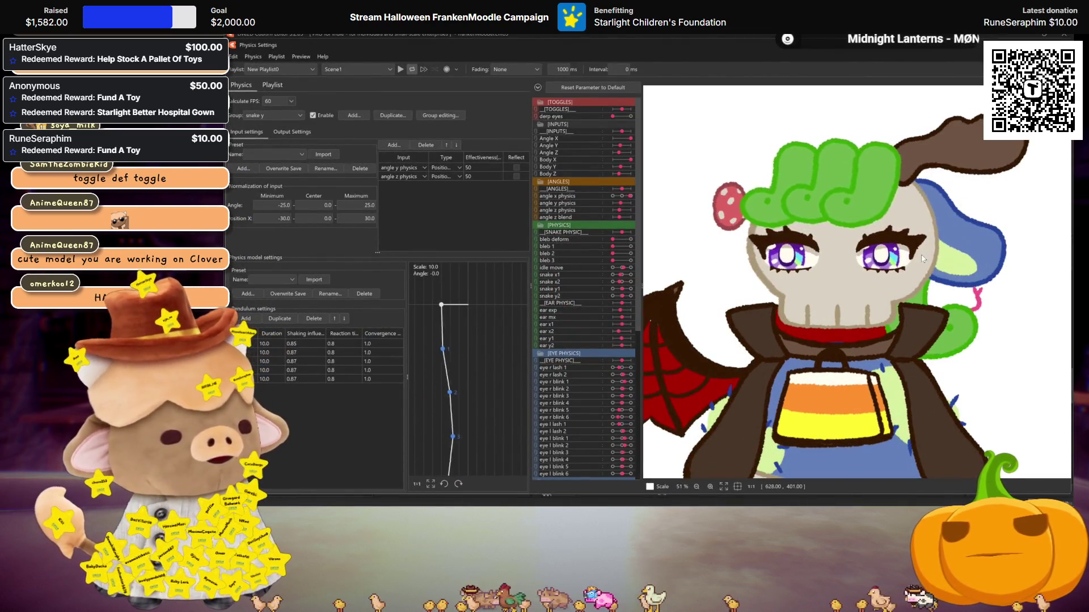
pyautogui.moveTo(939, 220)
pyautogui.mouseDown()
pyautogui.moveTo(884, 279)
pyautogui.moveTo(875, 256)
pyautogui.mouseUp()
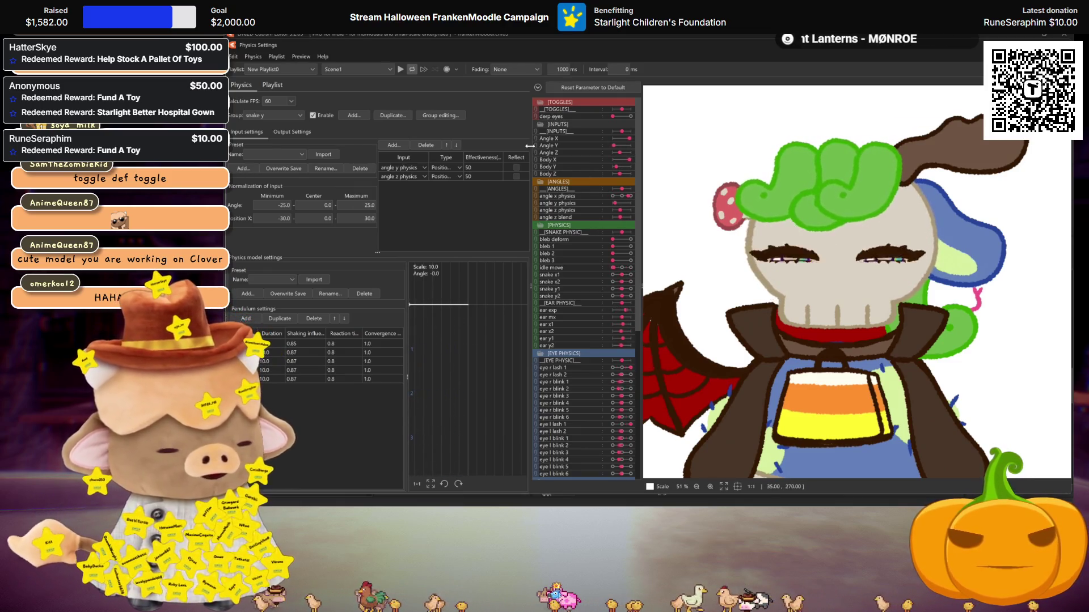
pyautogui.click(628, 116)
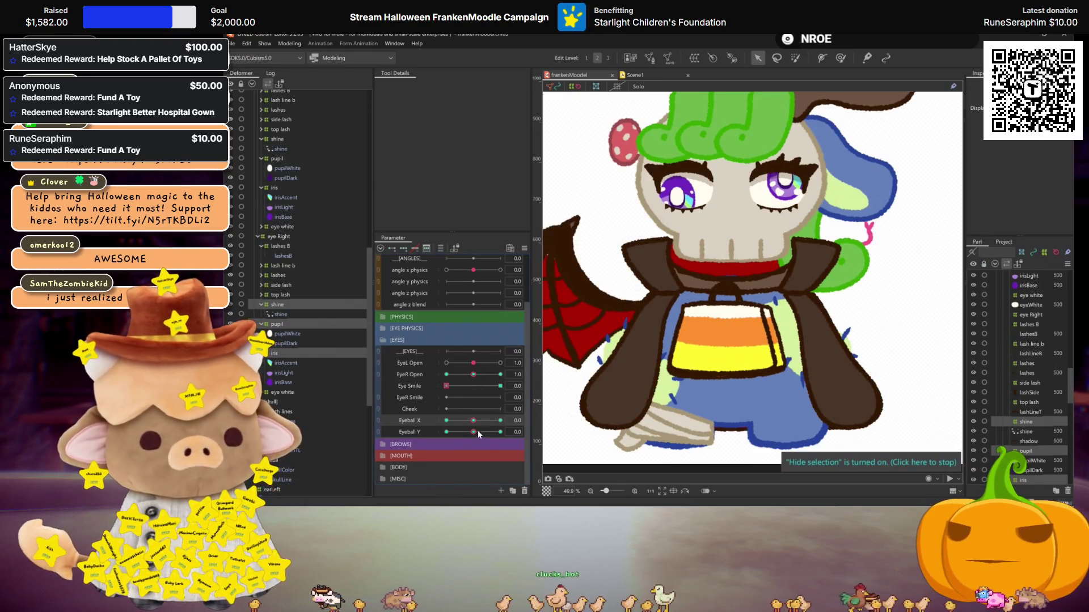
# Test Eyeball X, Eyeball Y and EyeR Open by sweeping each and returning it to centre
pyautogui.moveTo(476, 420); pyautogui.dragTo(446, 420)
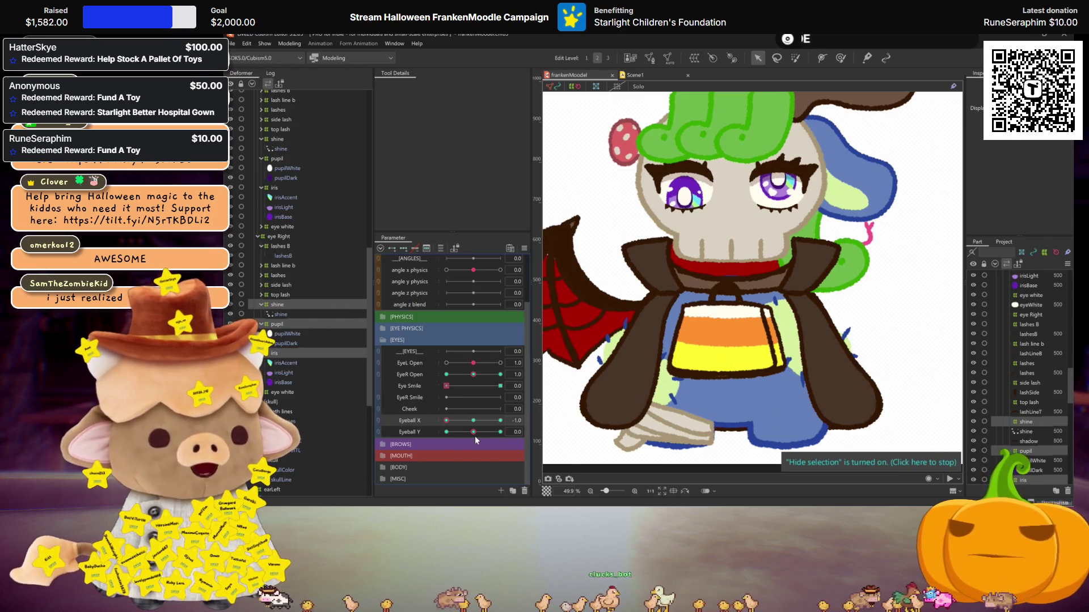
pyautogui.click(473, 420)
pyautogui.click(446, 432)
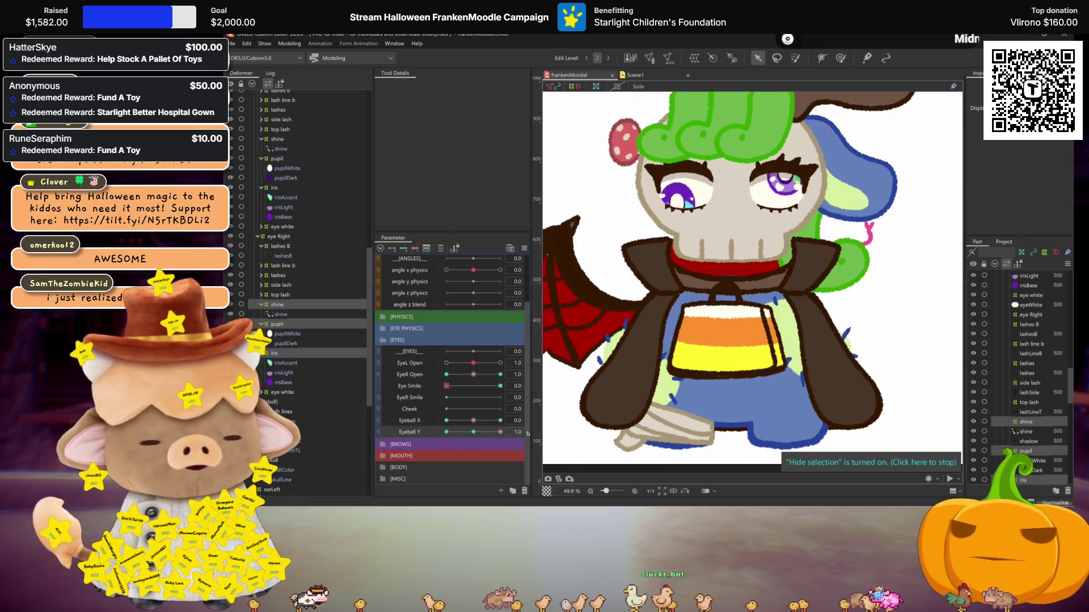
pyautogui.click(451, 385)
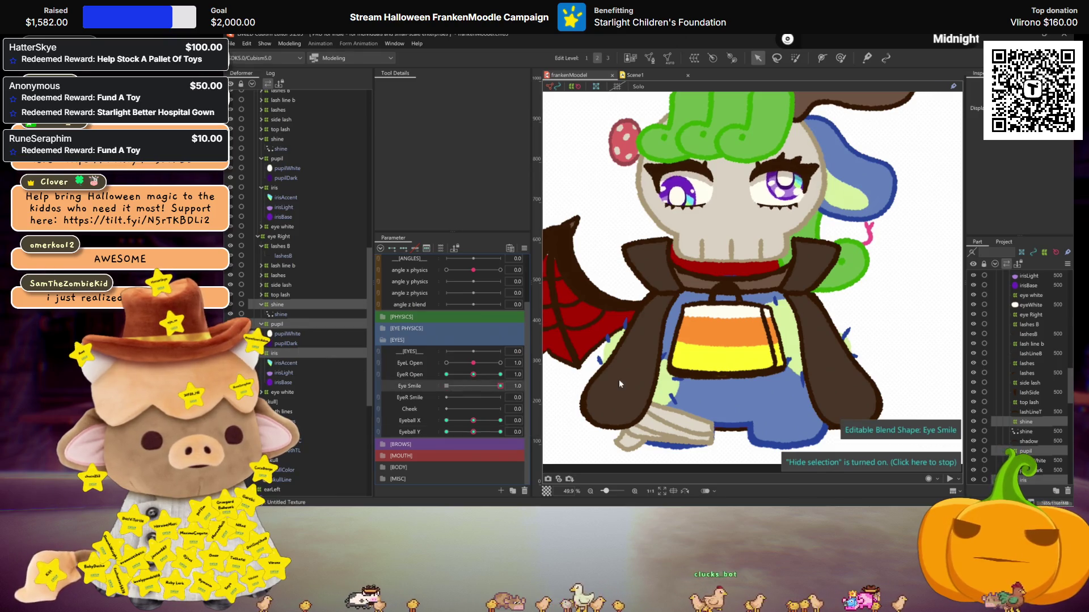
pyautogui.click(447, 374)
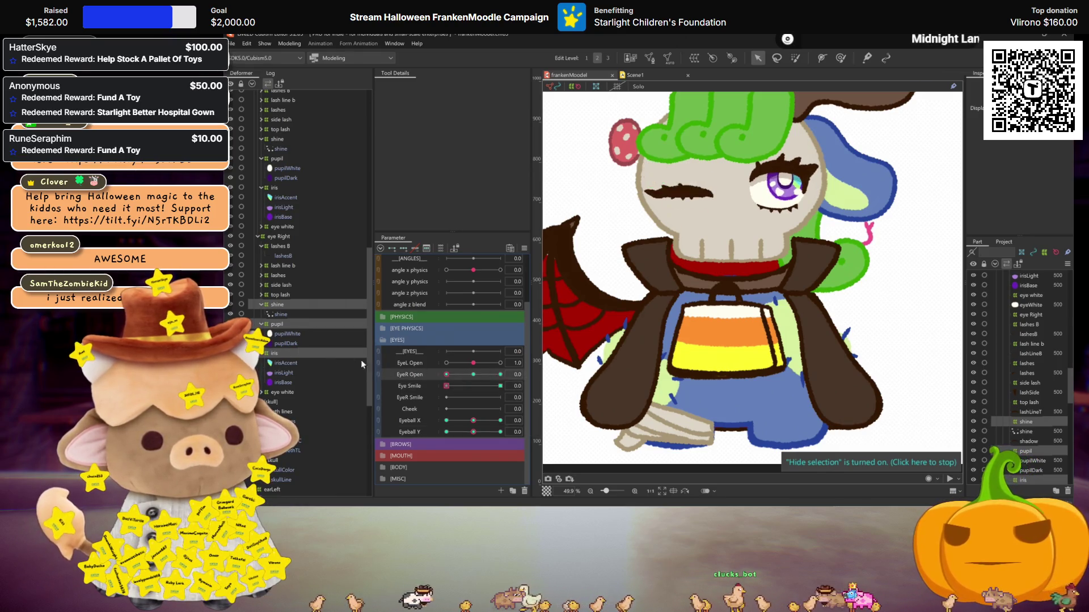
pyautogui.click(500, 374)
pyautogui.click(473, 374)
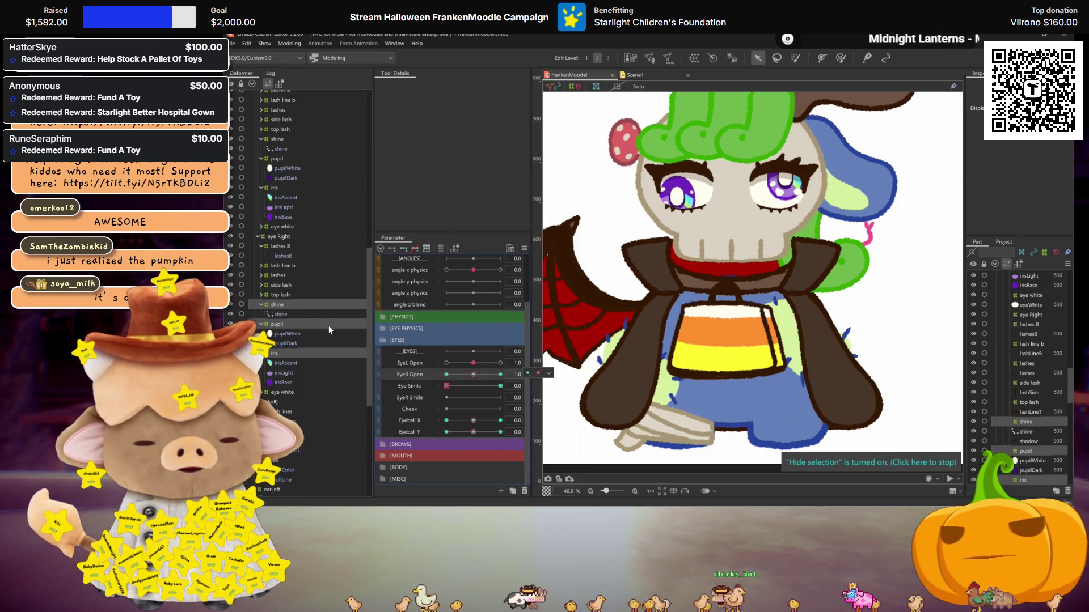
# At the EyeR Open 2.0 key, move the right iris up and right, then reset to 1.0
pyautogui.click(500, 374)
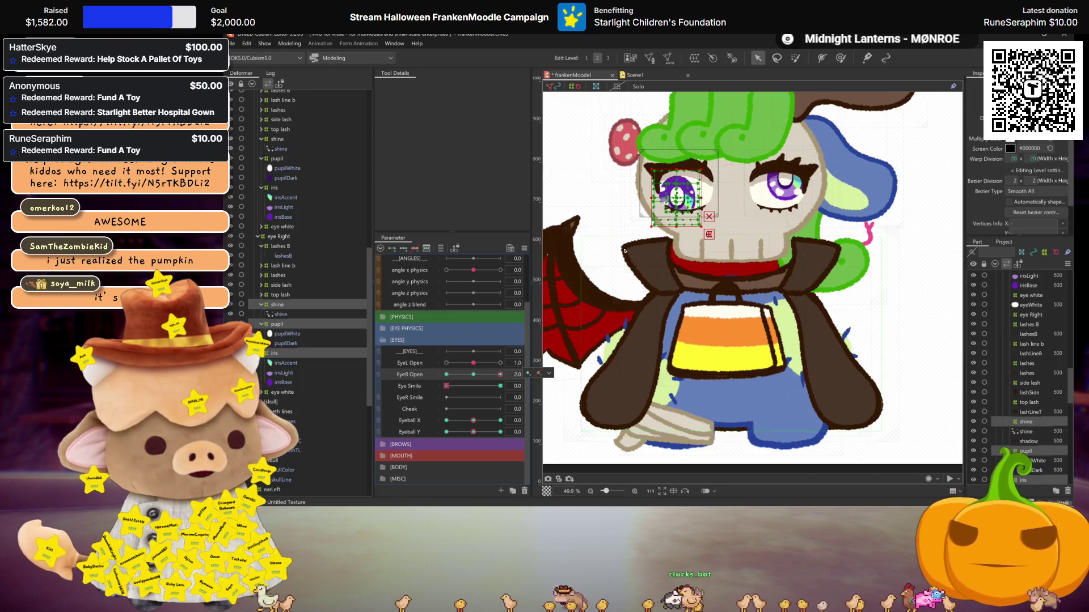
pyautogui.moveTo(676, 196); pyautogui.dragTo(680, 194)
pyautogui.moveTo(500, 375); pyautogui.dragTo(459, 385)
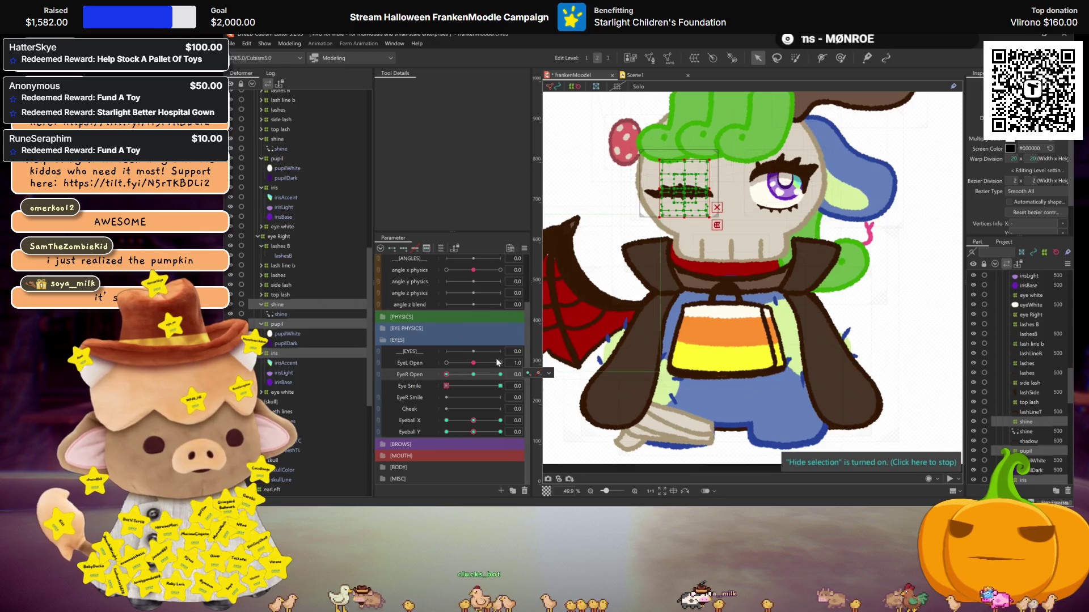
pyautogui.click(467, 387)
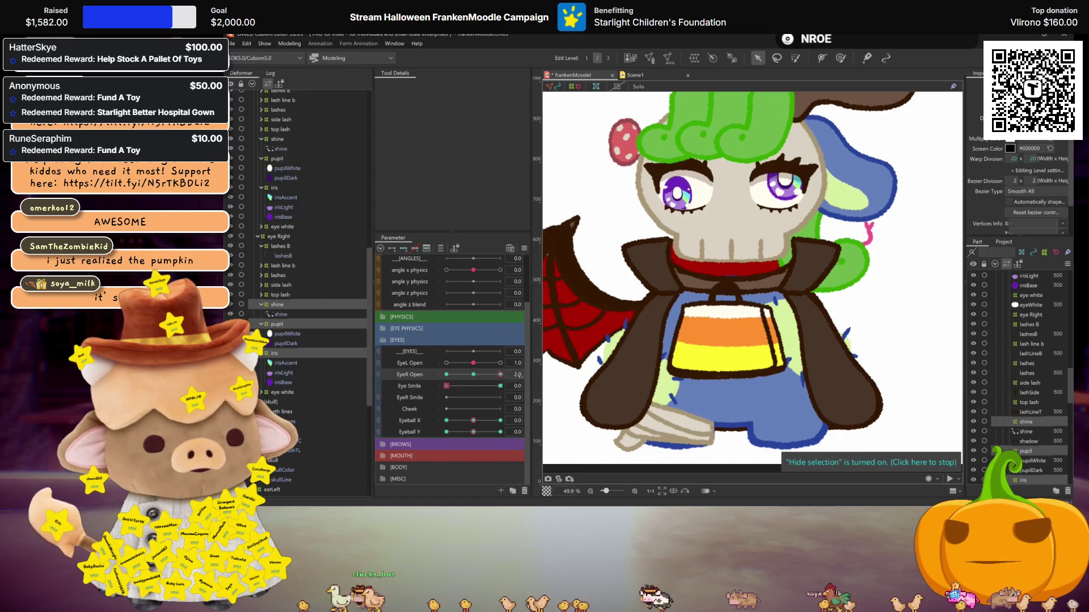
pyautogui.click(473, 374)
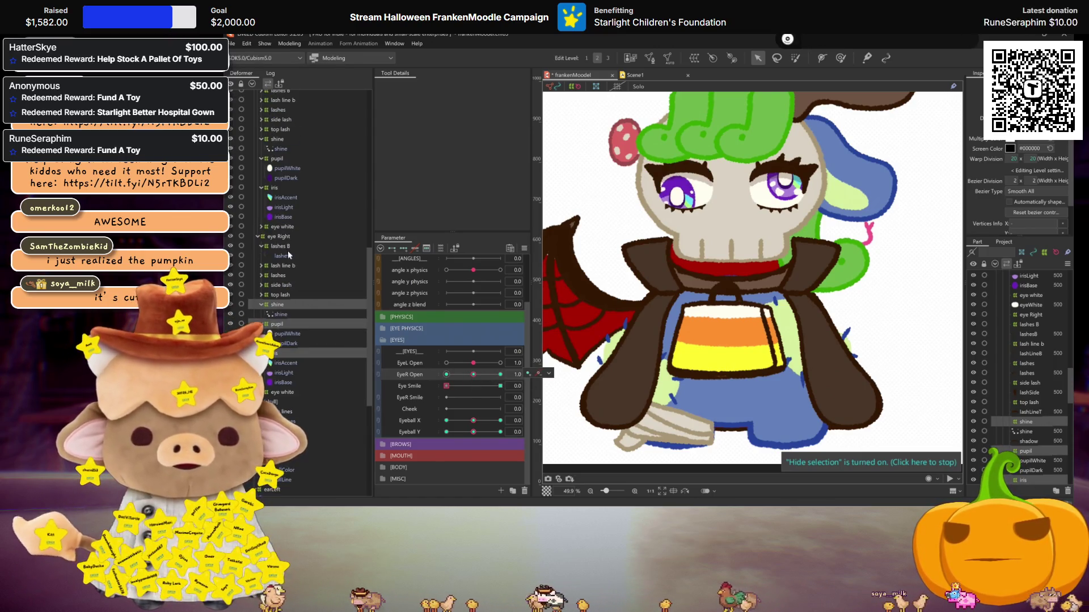
# Select the left eye's iris and pupil deformers
pyautogui.click(274, 188)
pyautogui.scroll(1, 278, 196)
pyautogui.keyDown('ctrl'); pyautogui.click(278, 195); pyautogui.keyUp('ctrl')
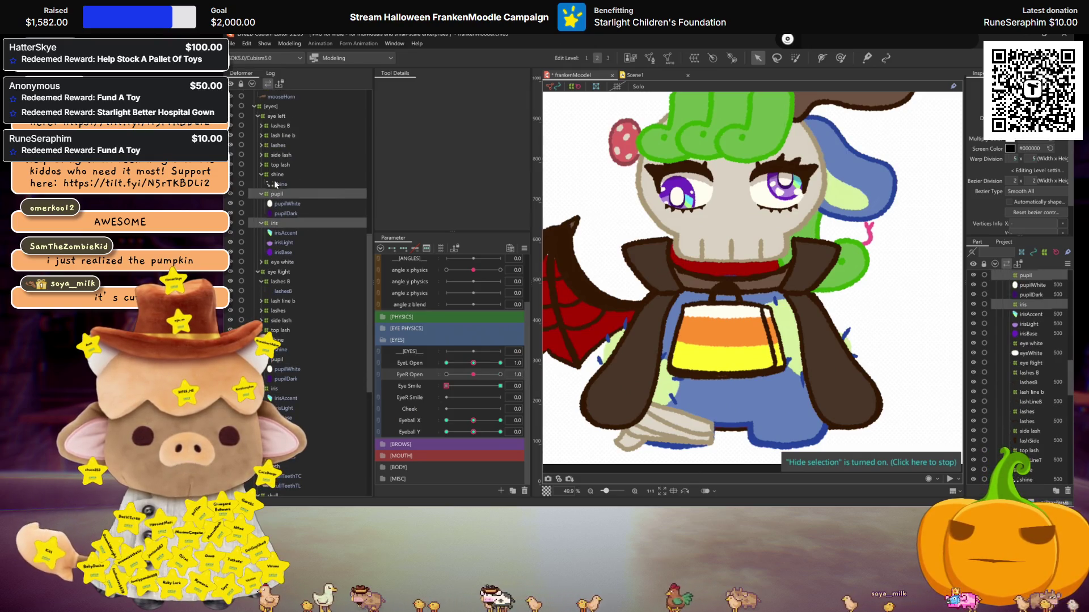
# Add the left eye's shine to the selection and test EyeL Open from closed to its 2.0 key
pyautogui.keyDown('ctrl'); pyautogui.click(277, 174); pyautogui.keyUp('ctrl')
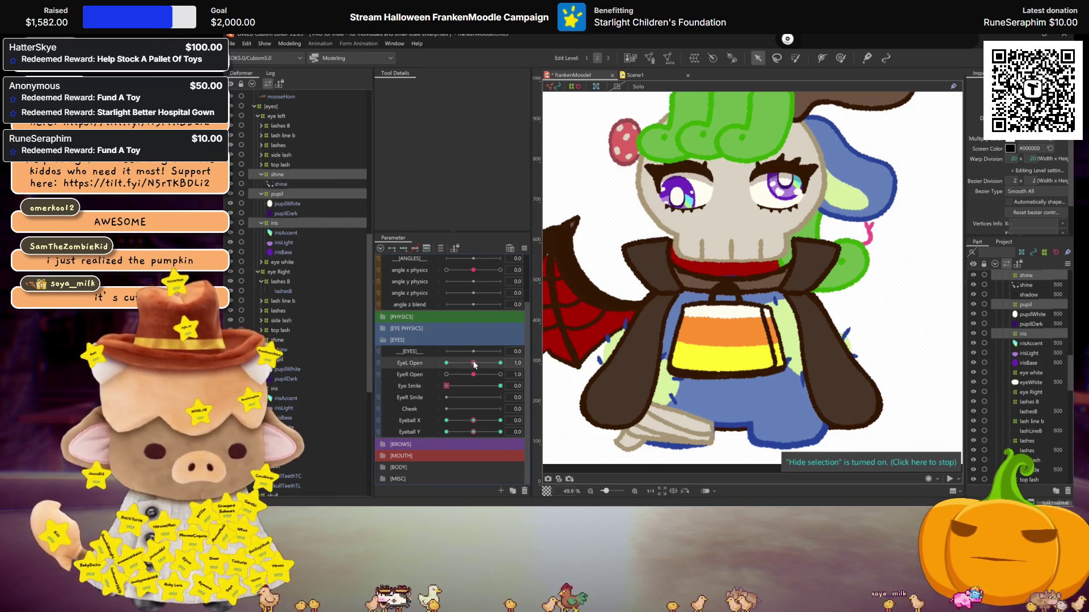
pyautogui.moveTo(474, 365); pyautogui.dragTo(447, 364)
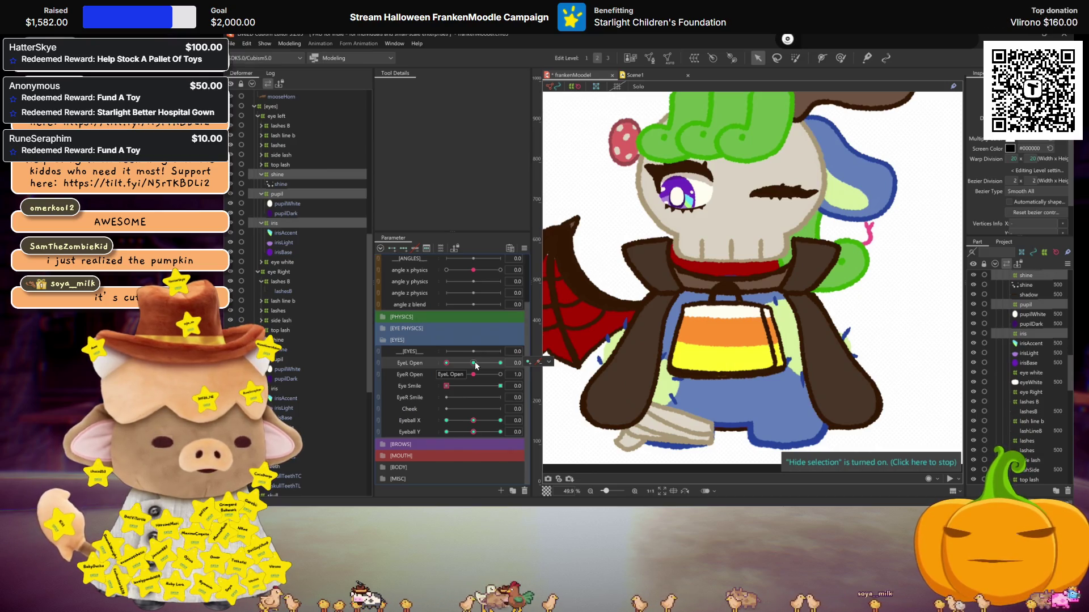
pyautogui.moveTo(474, 364); pyautogui.dragTo(499, 371)
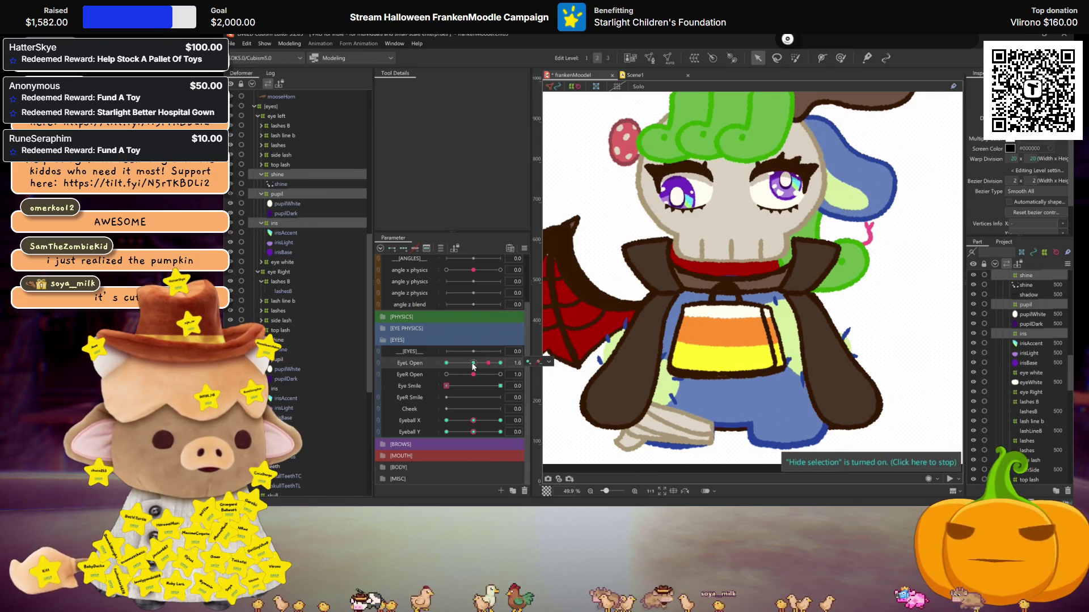
pyautogui.moveTo(486, 367); pyautogui.dragTo(501, 364)
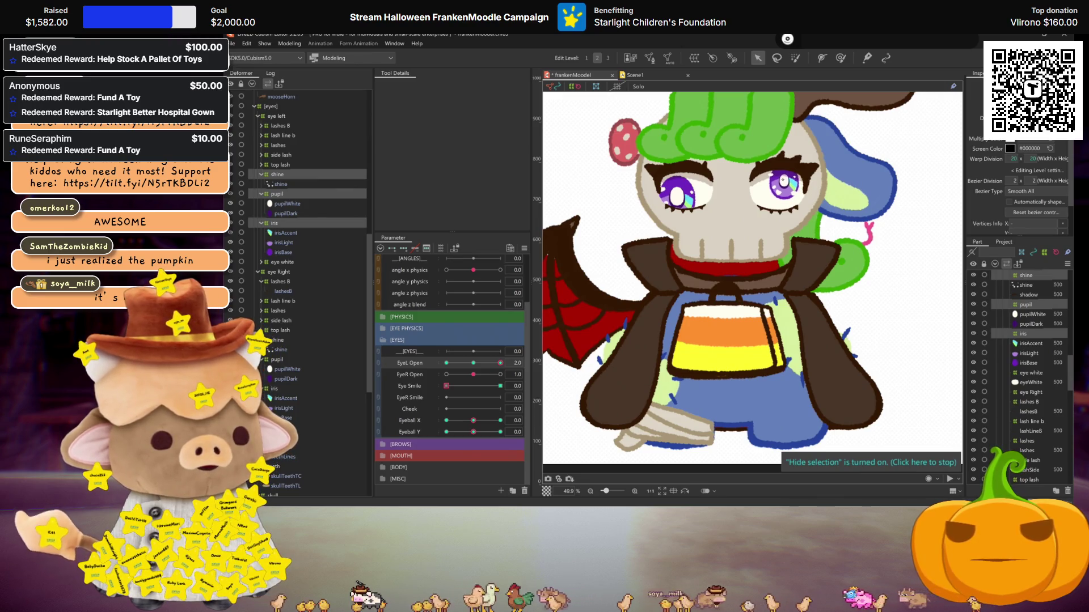
pyautogui.click(476, 363)
pyautogui.moveTo(500, 363); pyautogui.dragTo(473, 364)
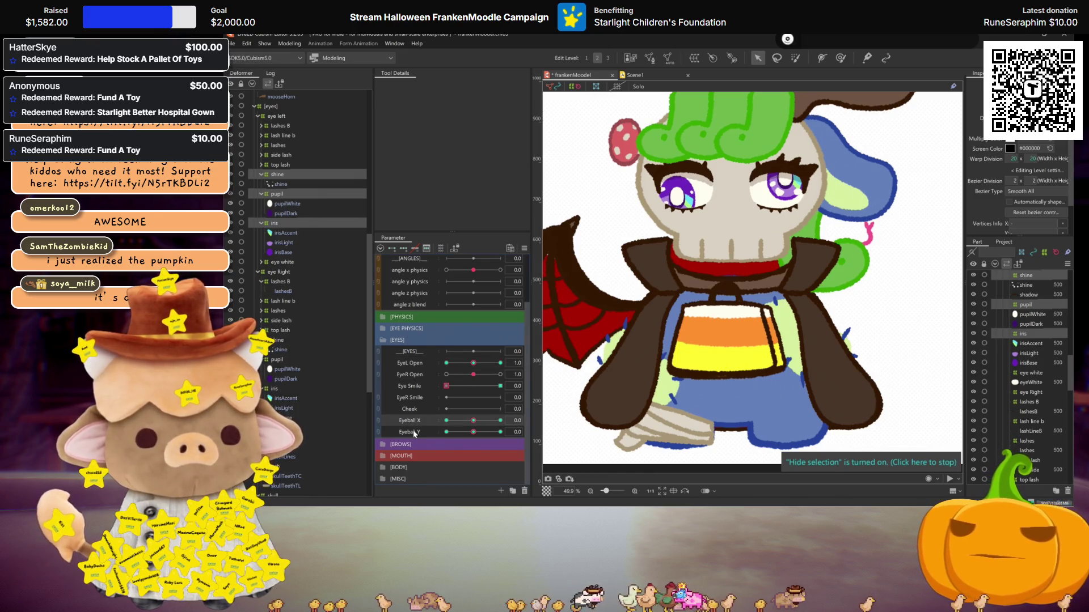
pyautogui.moveTo(466, 363); pyautogui.dragTo(500, 363)
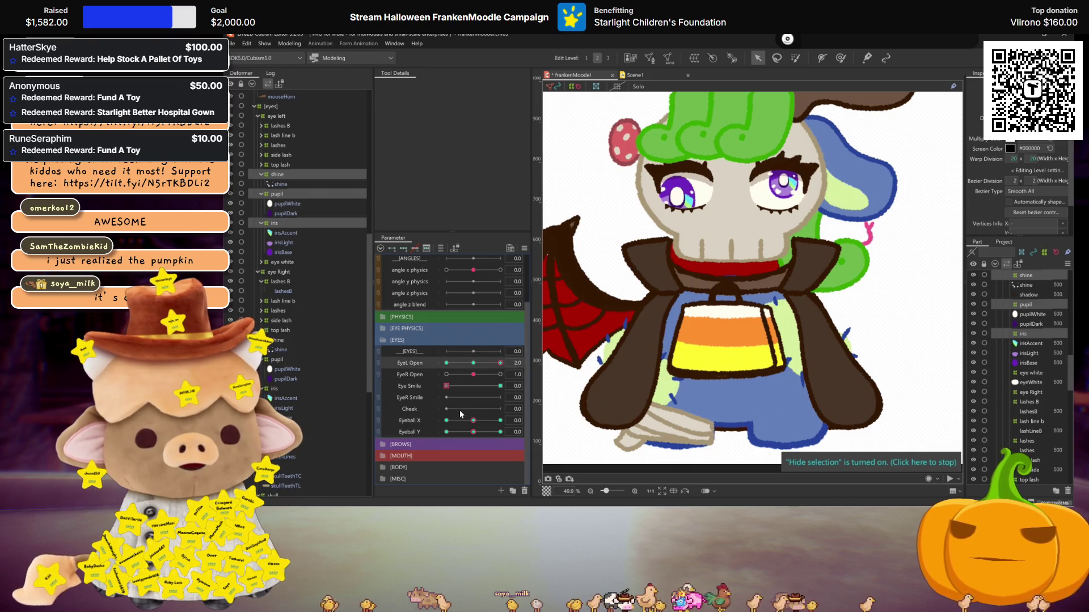
# Check the gaze right and left, then reset EyeL Open to 1.0 and Eyeball X to 0
pyautogui.moveTo(474, 421); pyautogui.dragTo(494, 420)
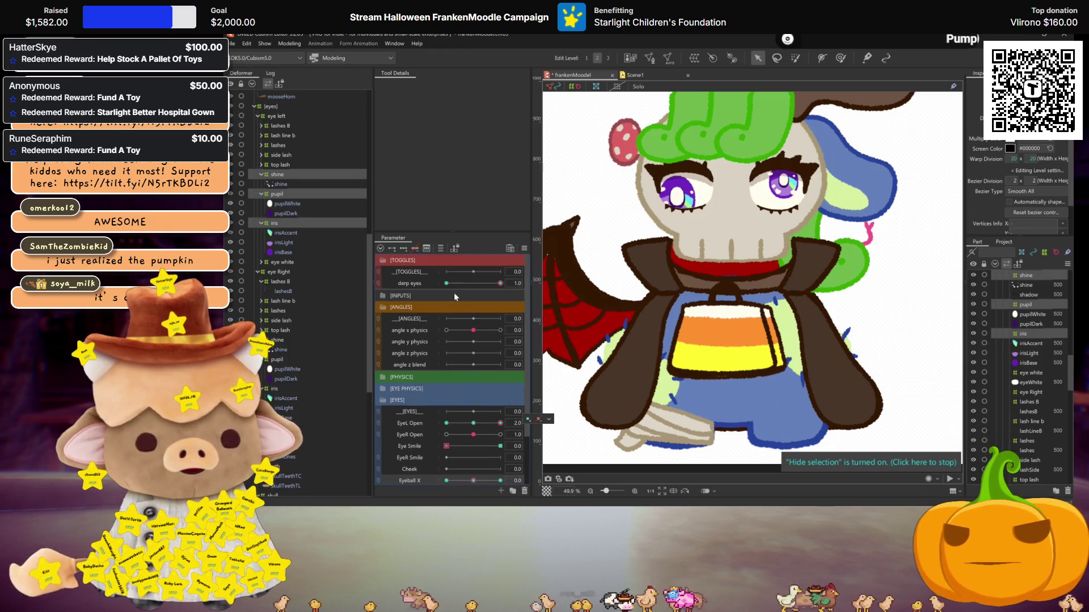
pyautogui.moveTo(480, 421); pyautogui.dragTo(447, 421)
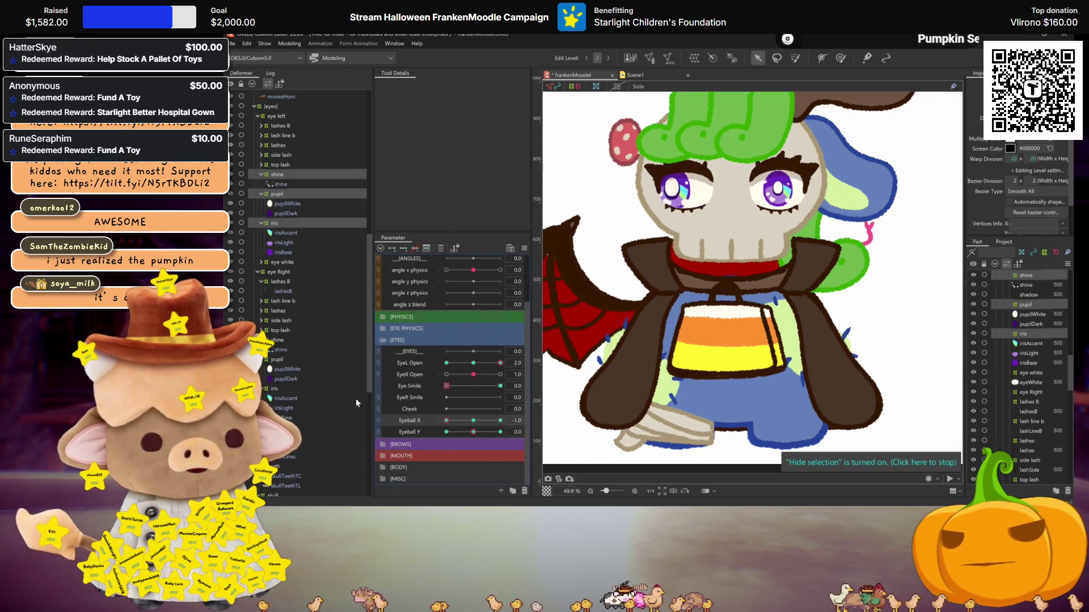
pyautogui.click(474, 364)
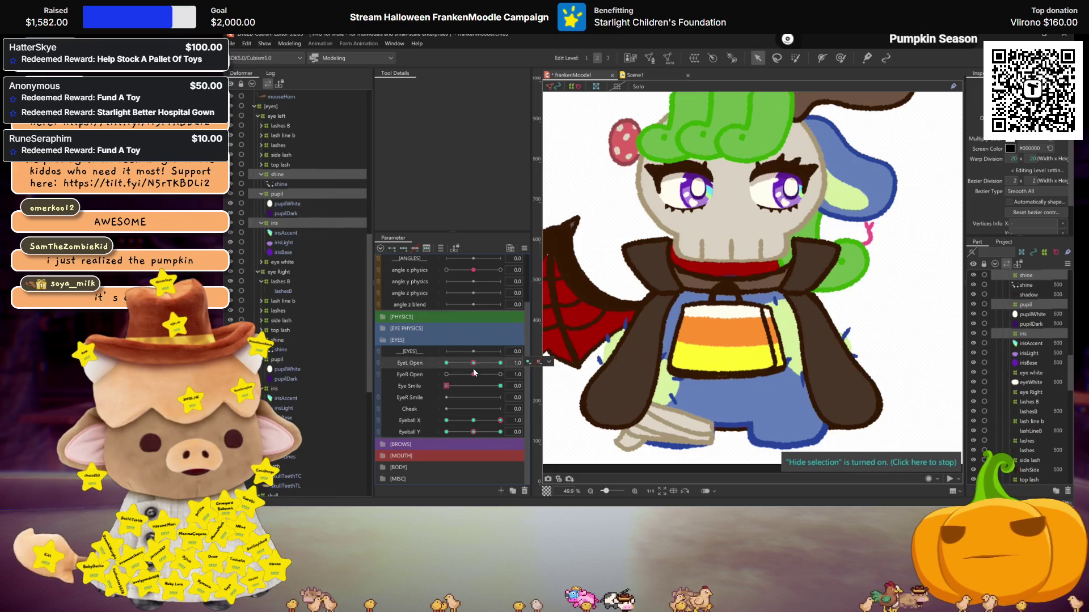
pyautogui.click(474, 421)
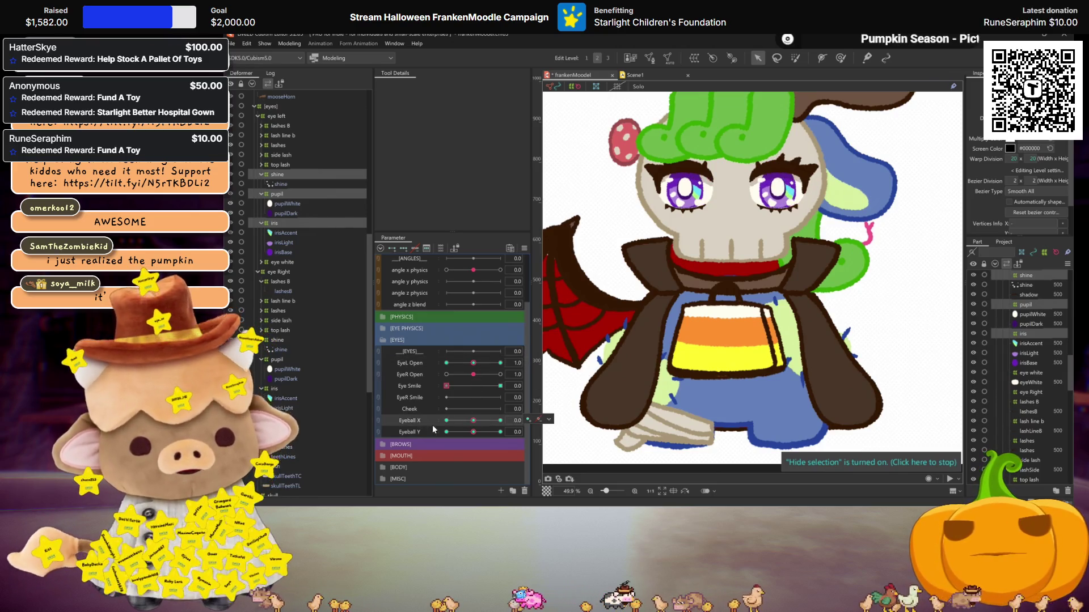
# Select the right eye's iris, pupil and shine rows in the Deformer tree
pyautogui.scroll(-2, 287, 395)
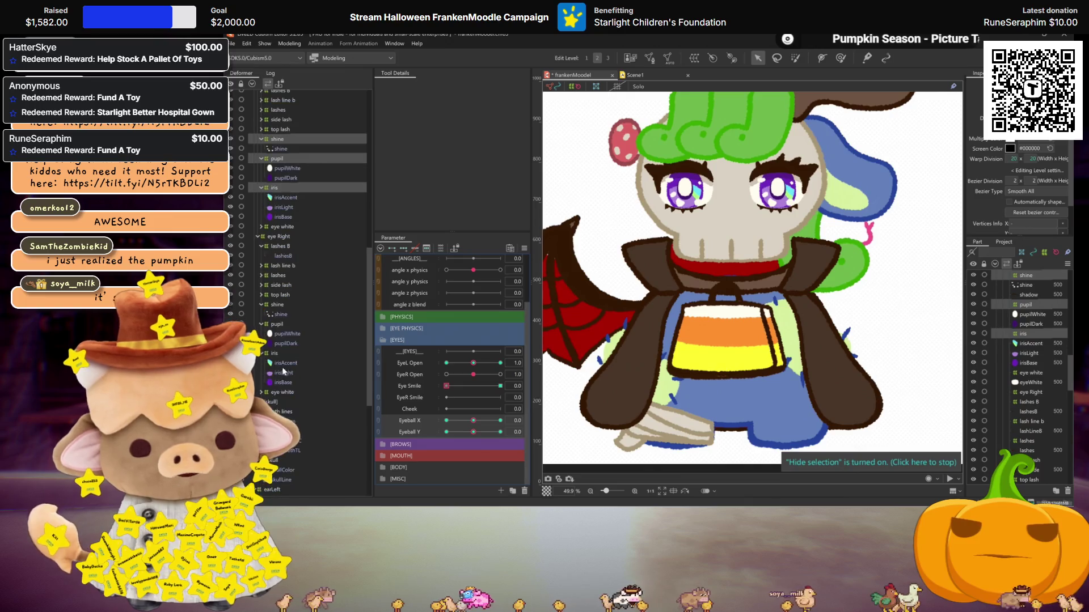
pyautogui.click(286, 393)
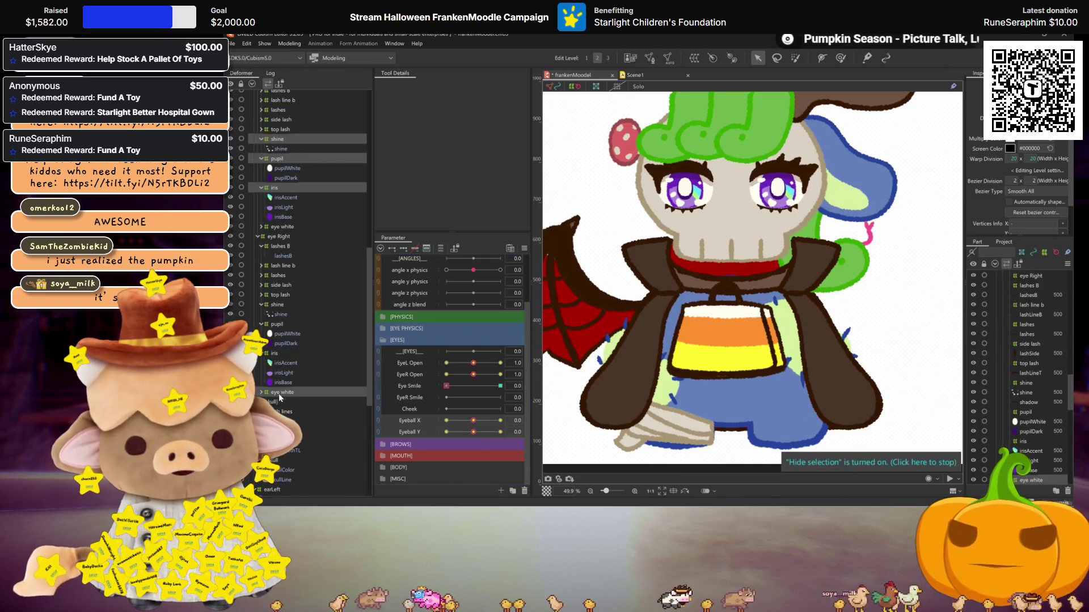
pyautogui.click(274, 353)
pyautogui.keyDown('ctrl'); pyautogui.click(277, 323); pyautogui.keyUp('ctrl')
pyautogui.keyDown('ctrl'); pyautogui.click(277, 305); pyautogui.keyUp('ctrl')
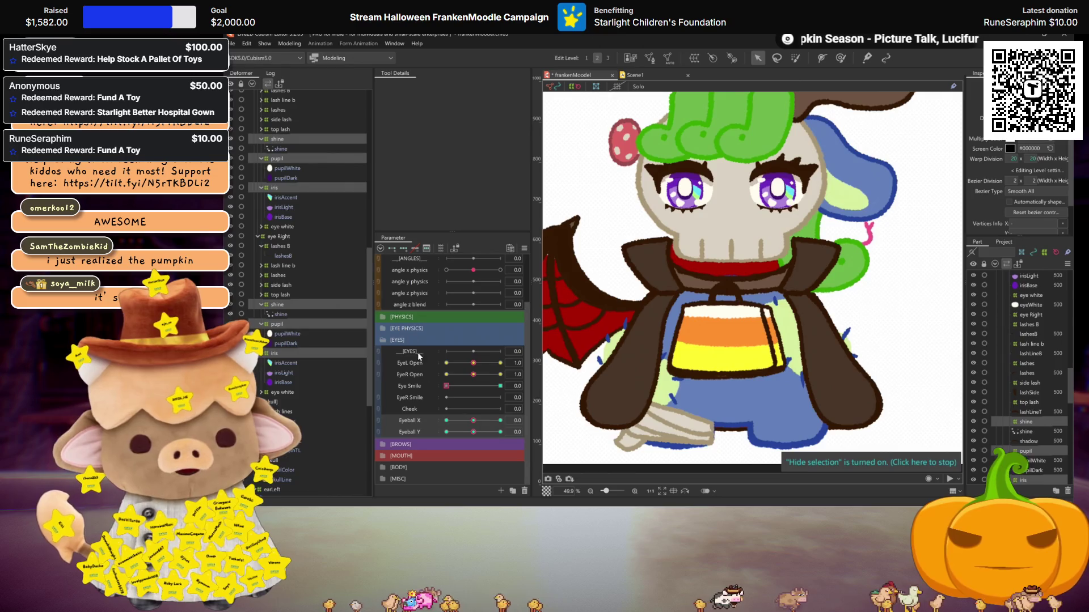
pyautogui.click(282, 324)
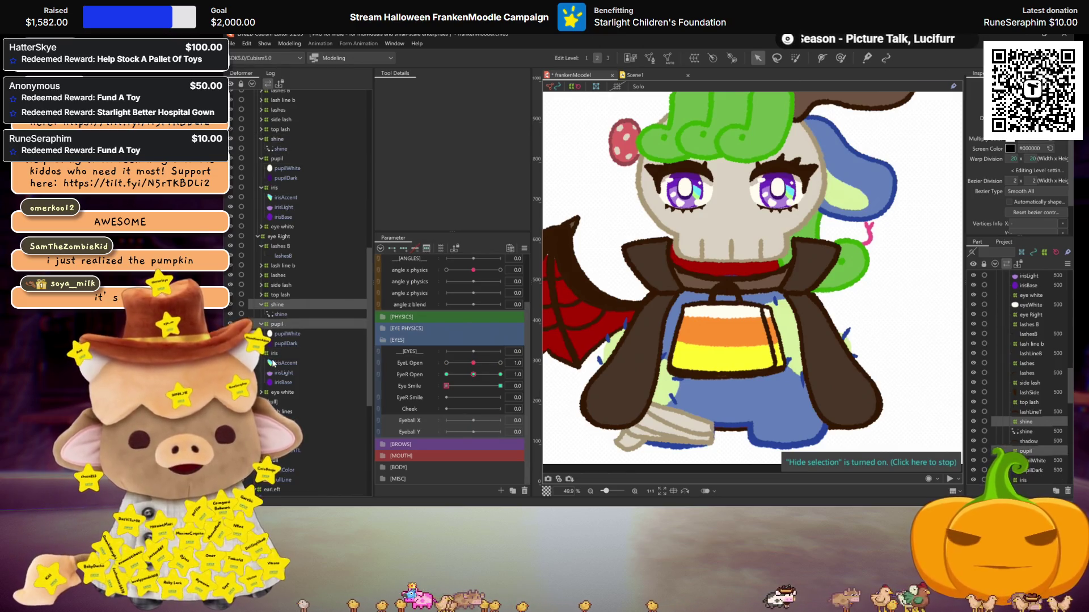
# Create an 'eyeball xy' warp deformer around the right eye's shine, pupil and iris
pyautogui.click(280, 83)
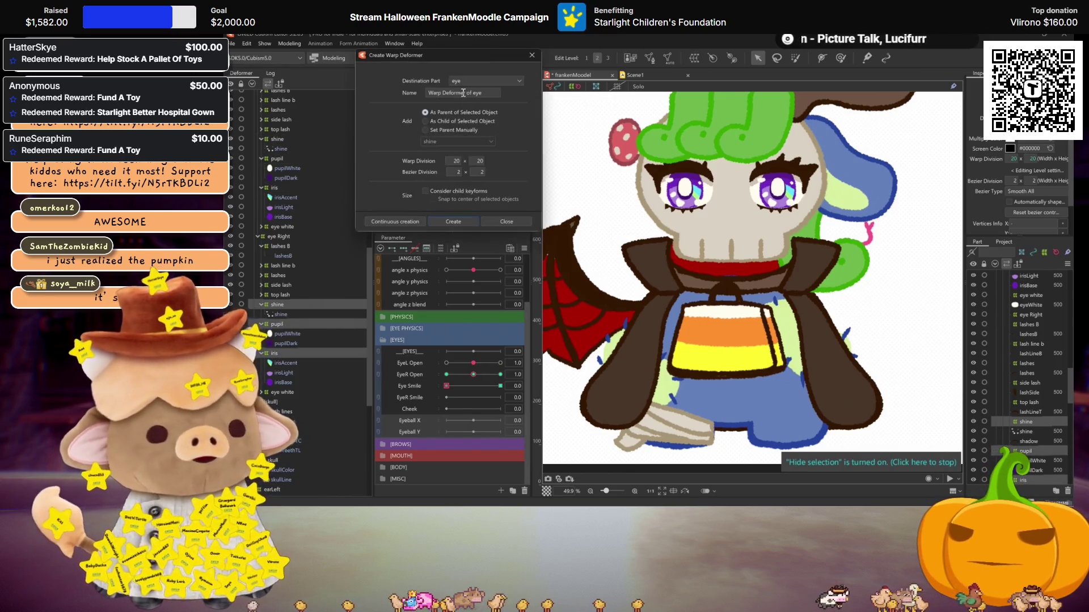
pyautogui.write('ey')
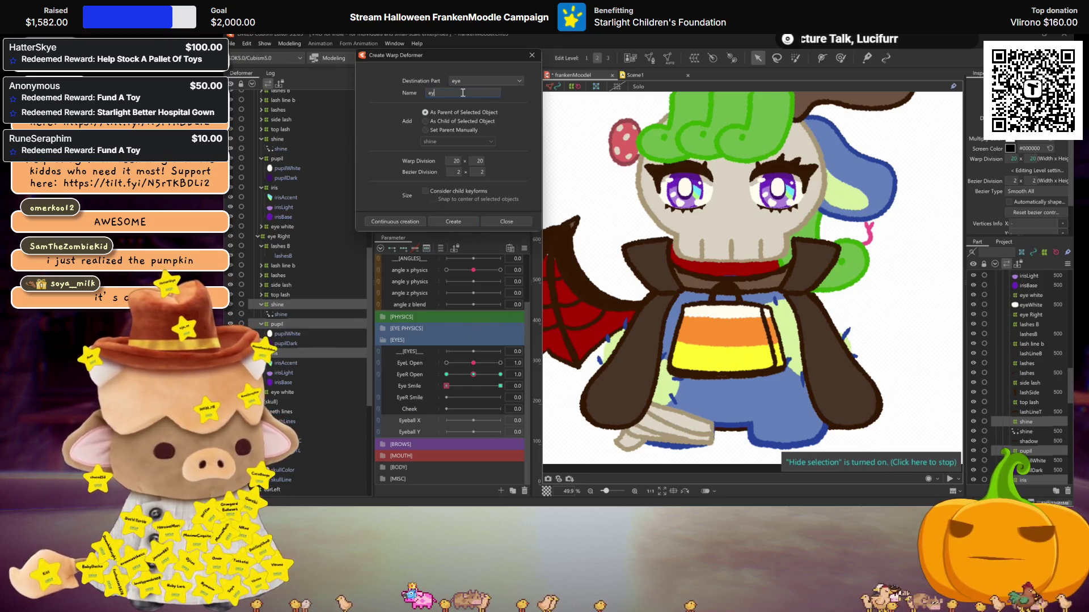
pyautogui.write('e b')
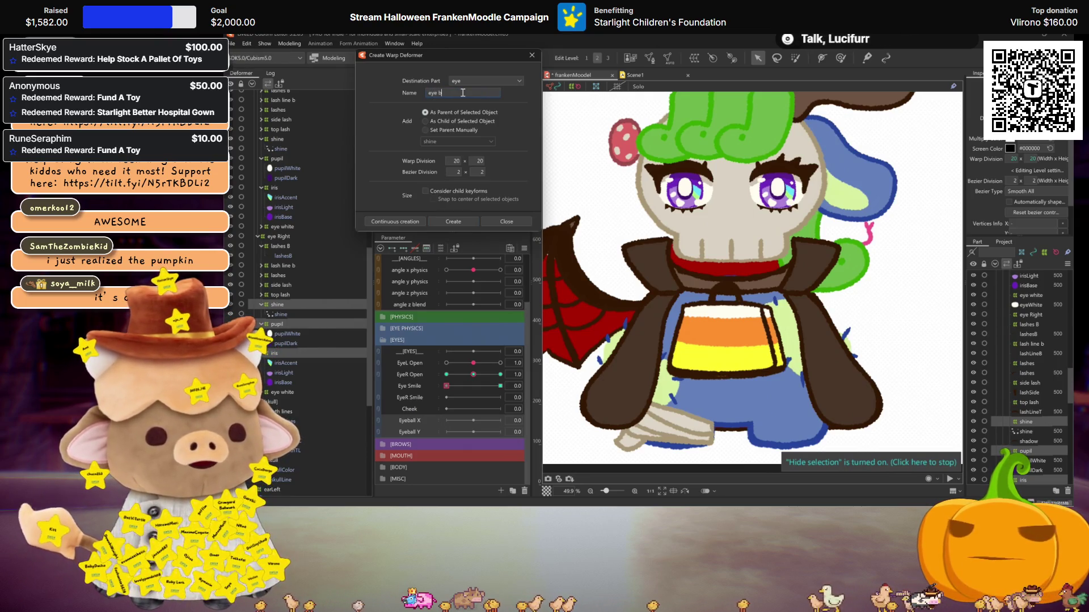
pyautogui.press('BackSpace')
pyautogui.press('BackSpace')
pyautogui.write('ball xy')
pyautogui.click(398, 220)
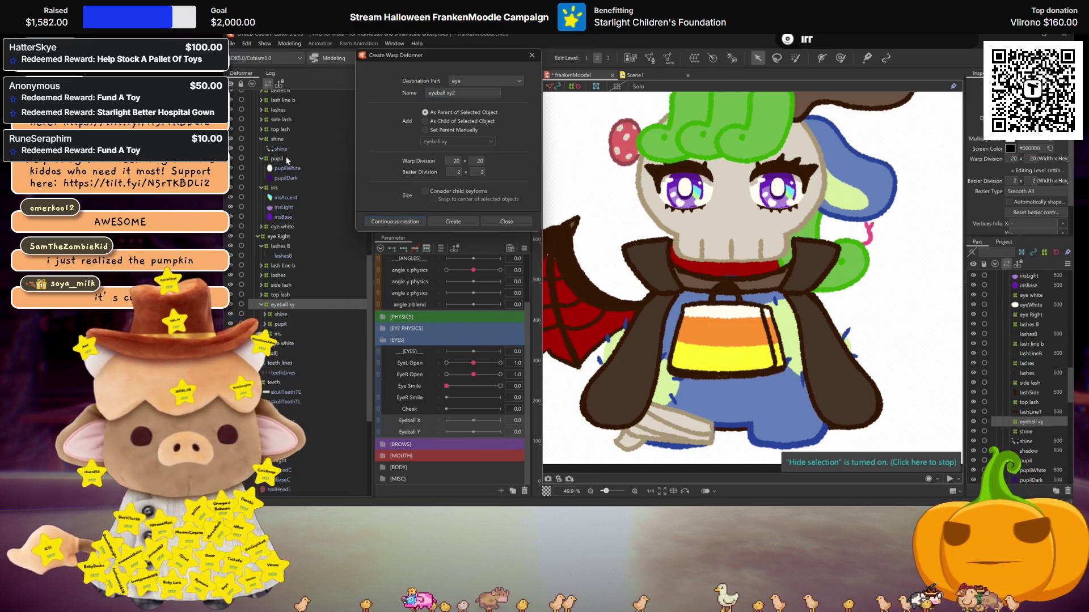
# Select the left eye's shine, pupil and iris and create its own 'eyeball xy' warp deformer
pyautogui.click(274, 188)
pyautogui.keyDown('ctrl'); pyautogui.click(276, 159); pyautogui.keyUp('ctrl')
pyautogui.keyDown('ctrl'); pyautogui.click(277, 139); pyautogui.keyUp('ctrl')
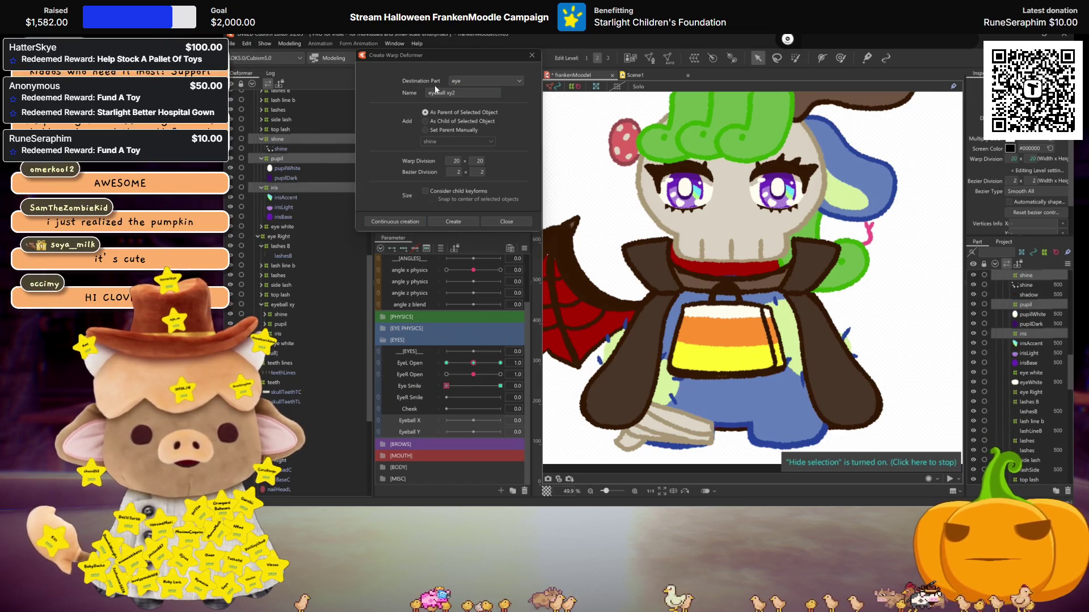
pyautogui.press('BackSpace')
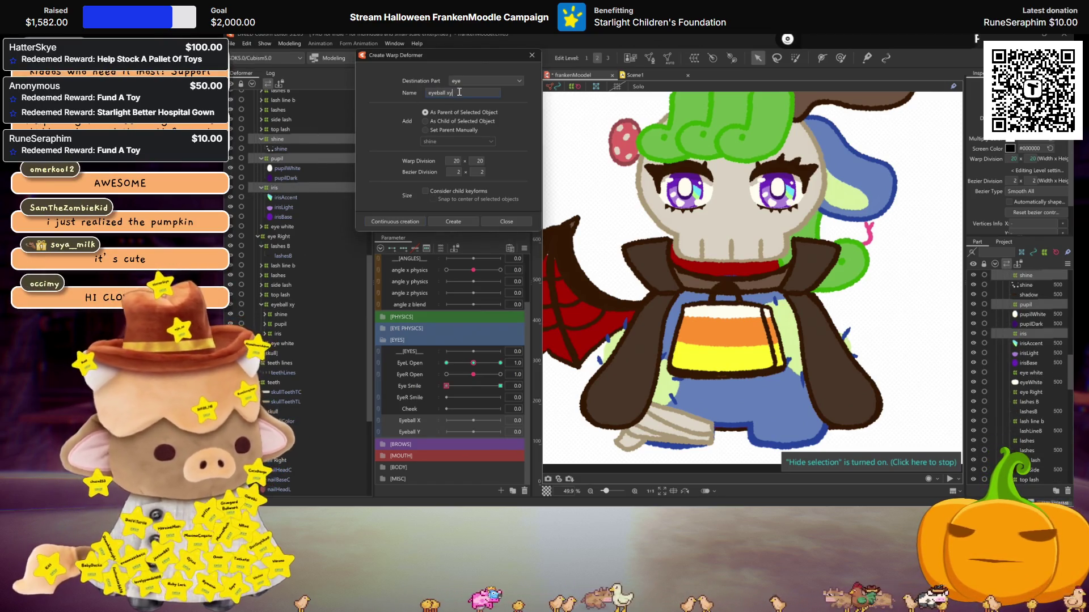
pyautogui.press('Return')
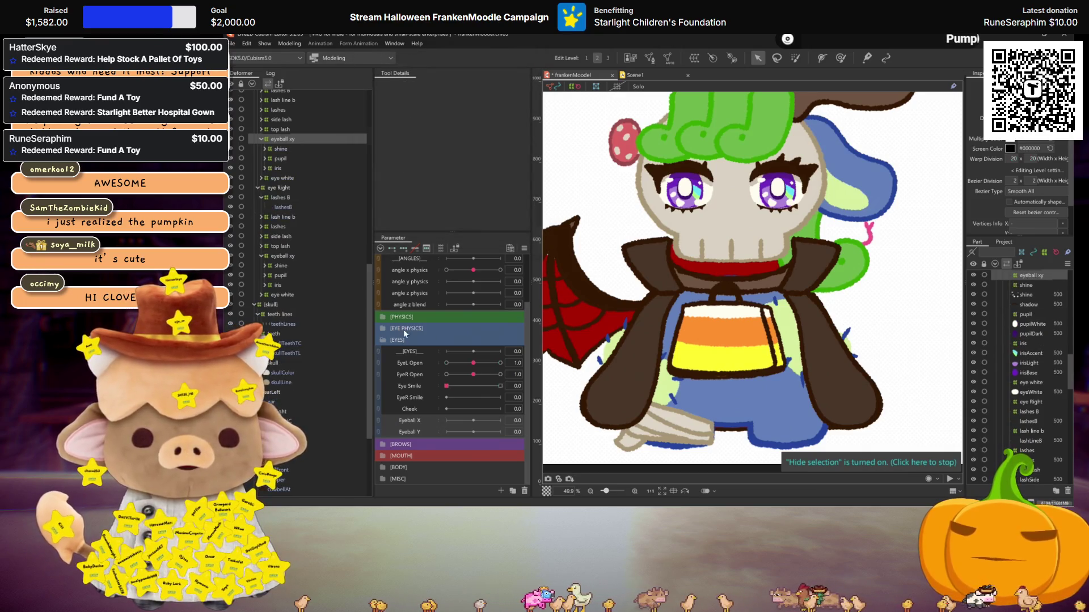
pyautogui.scroll(2, 451, 300)
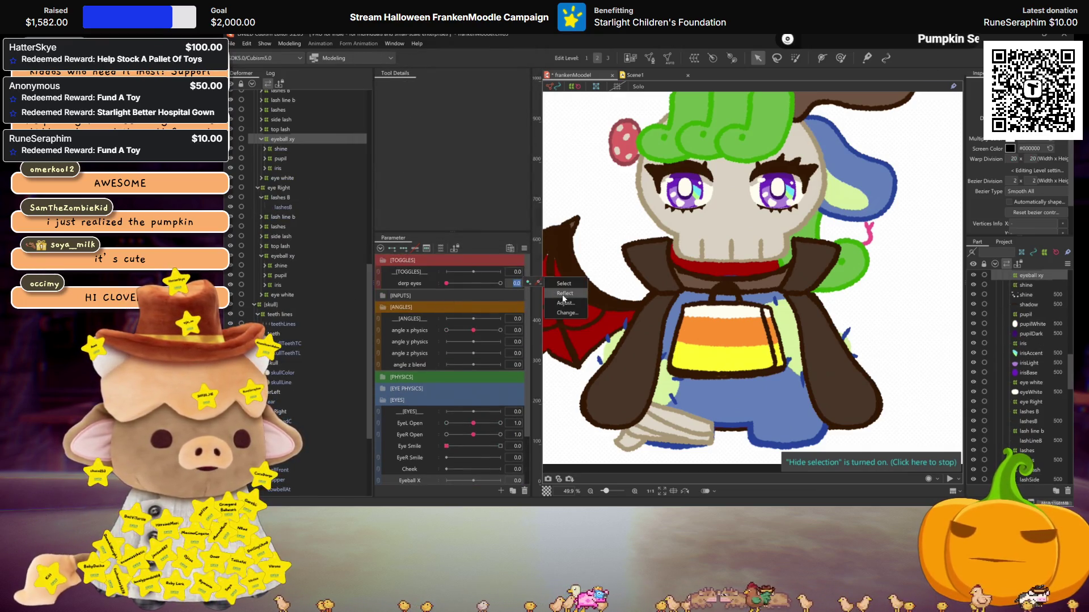
pyautogui.click(565, 285)
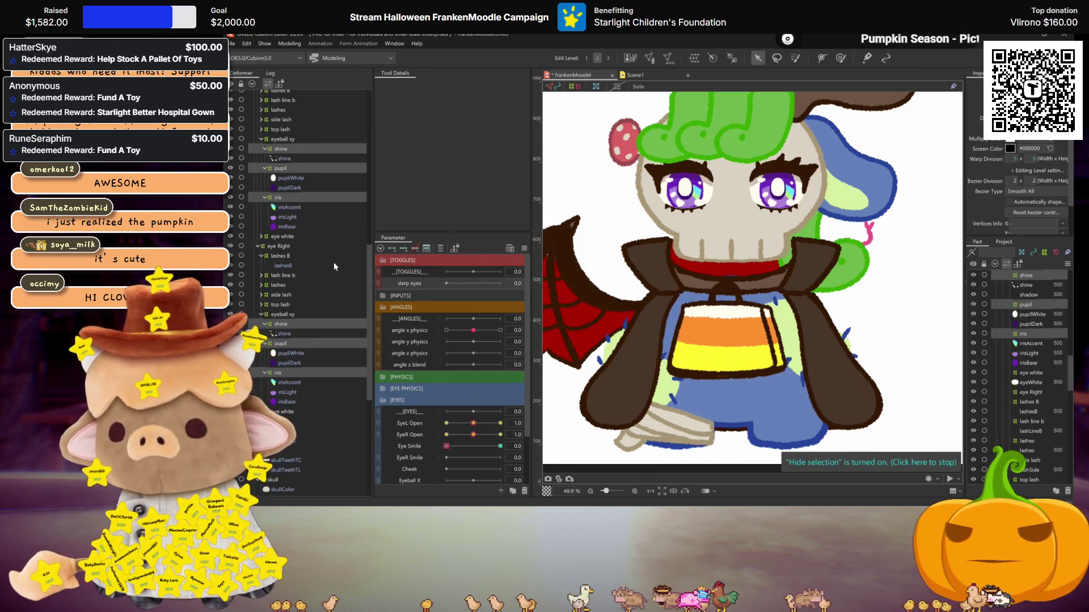
# Select both eyeball xy deformers and mirror their Eyeball X pose onto the opposite key
pyautogui.click(281, 139)
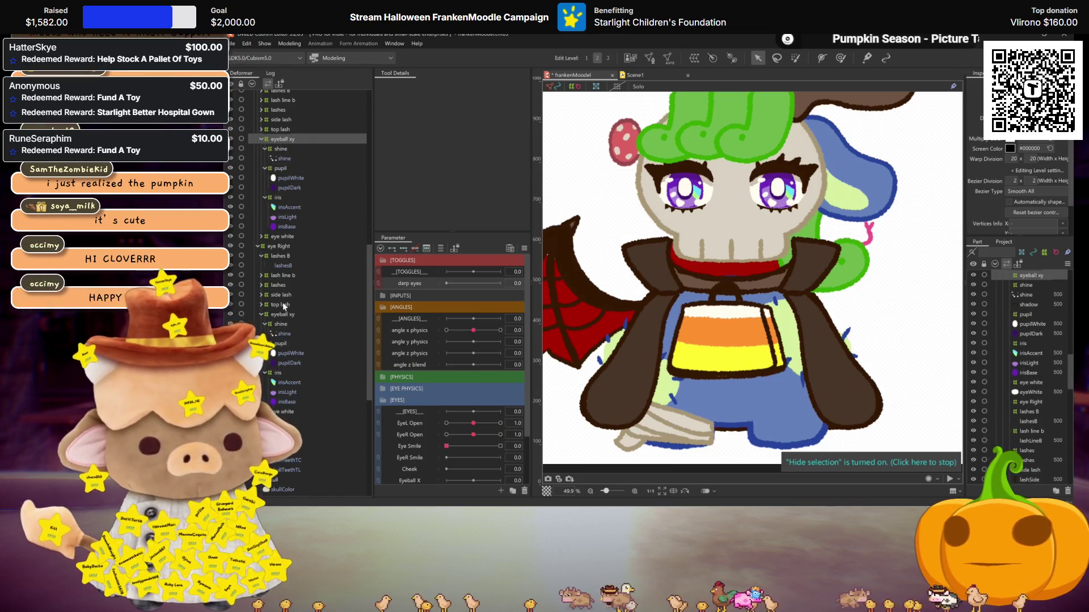
pyautogui.keyDown('ctrl'); pyautogui.click(280, 315); pyautogui.keyUp('ctrl')
pyautogui.scroll(-2, 434, 318)
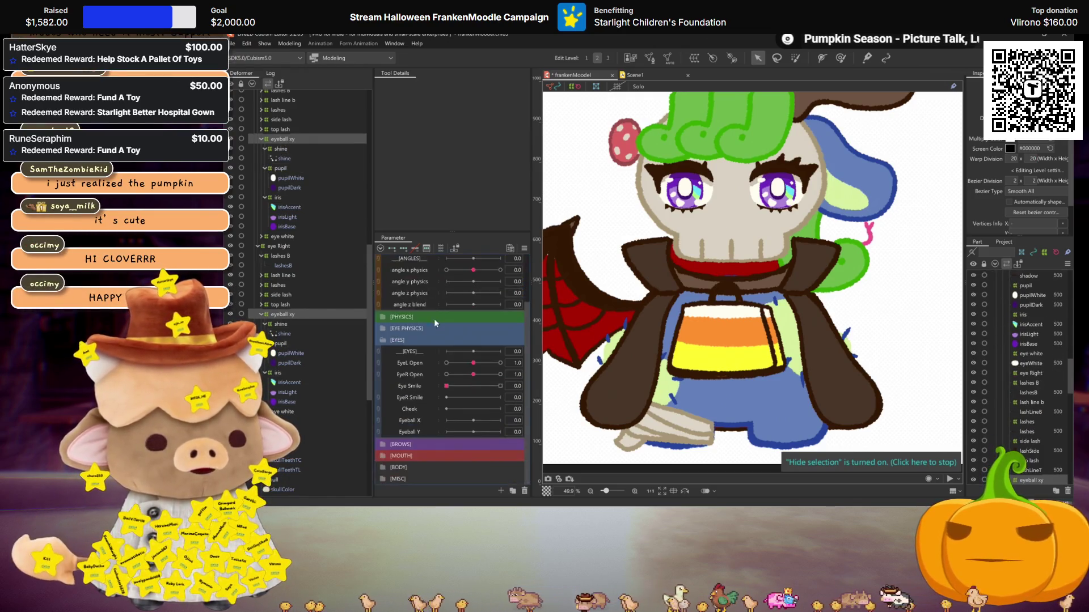
pyautogui.click(420, 421)
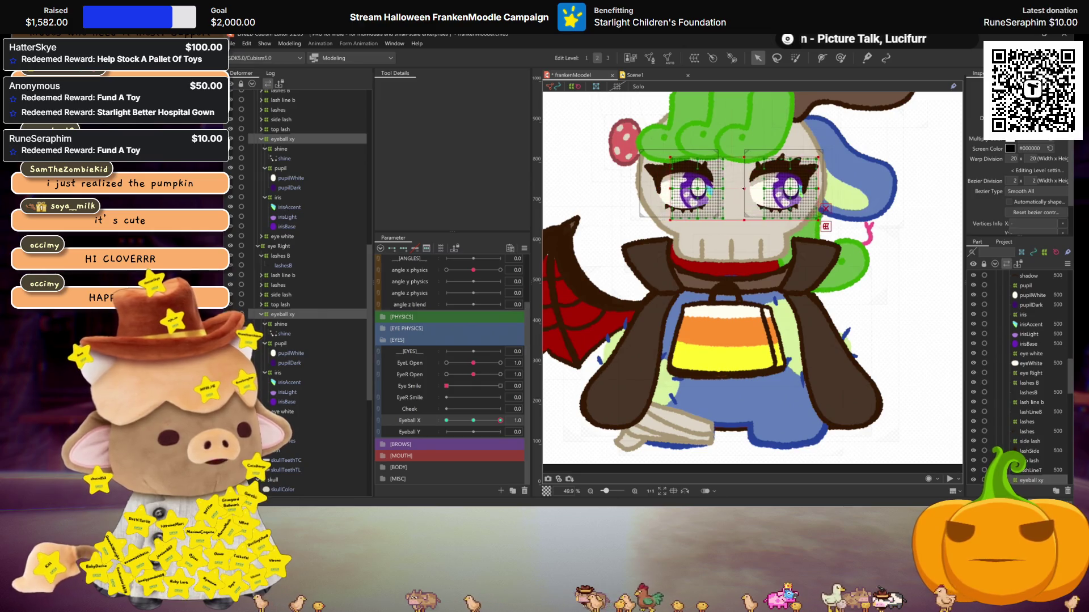
pyautogui.click(613, 292)
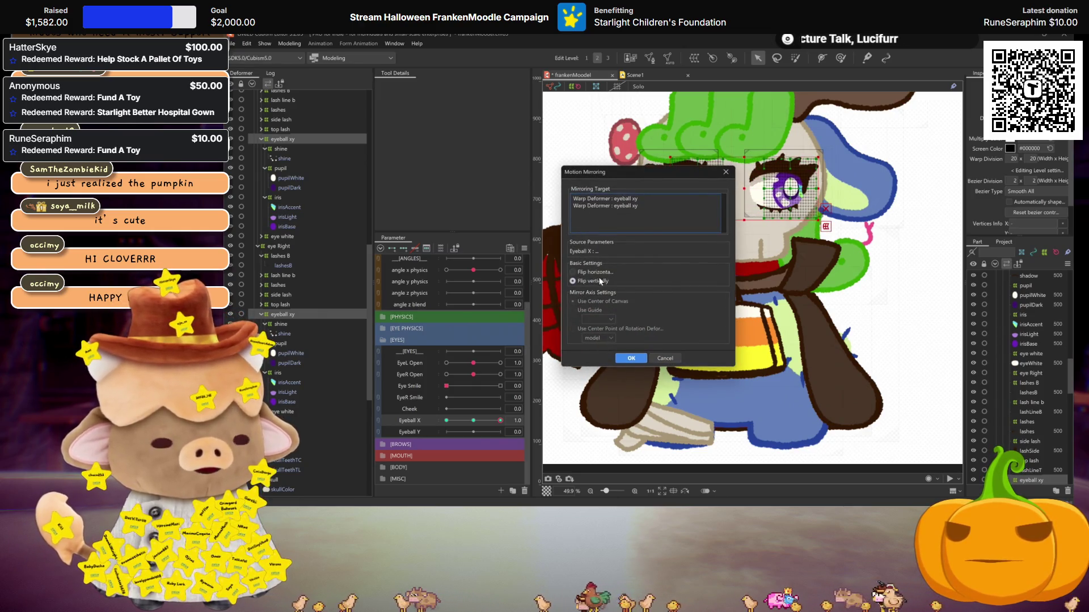
pyautogui.click(631, 358)
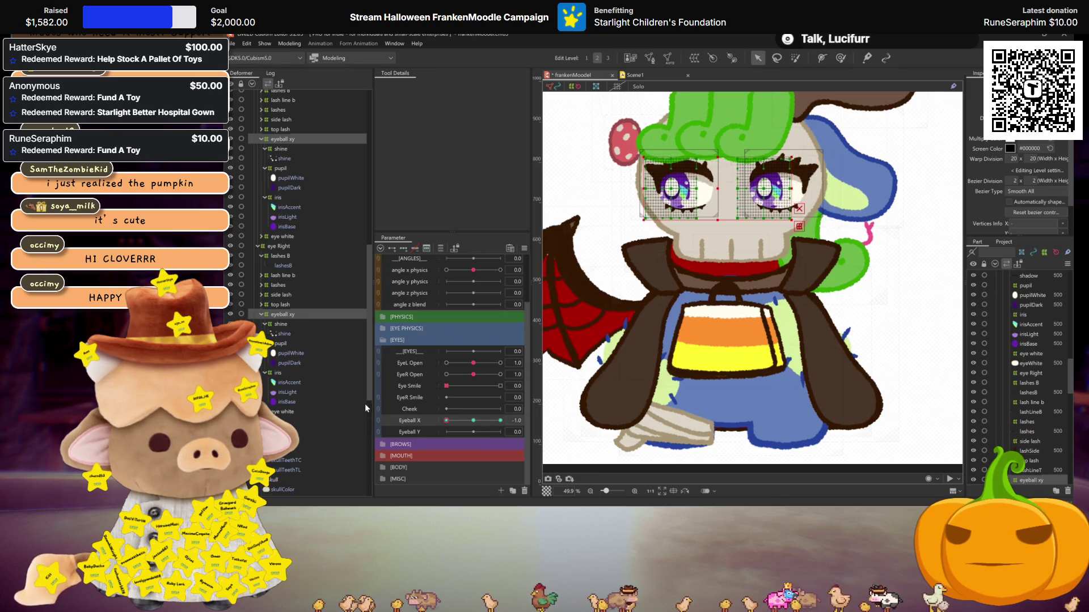
# Add three Eyeball Y keys, raise the eyes for the look-up key, and mirror it to look-down
pyautogui.moveTo(474, 363); pyautogui.dragTo(475, 363)
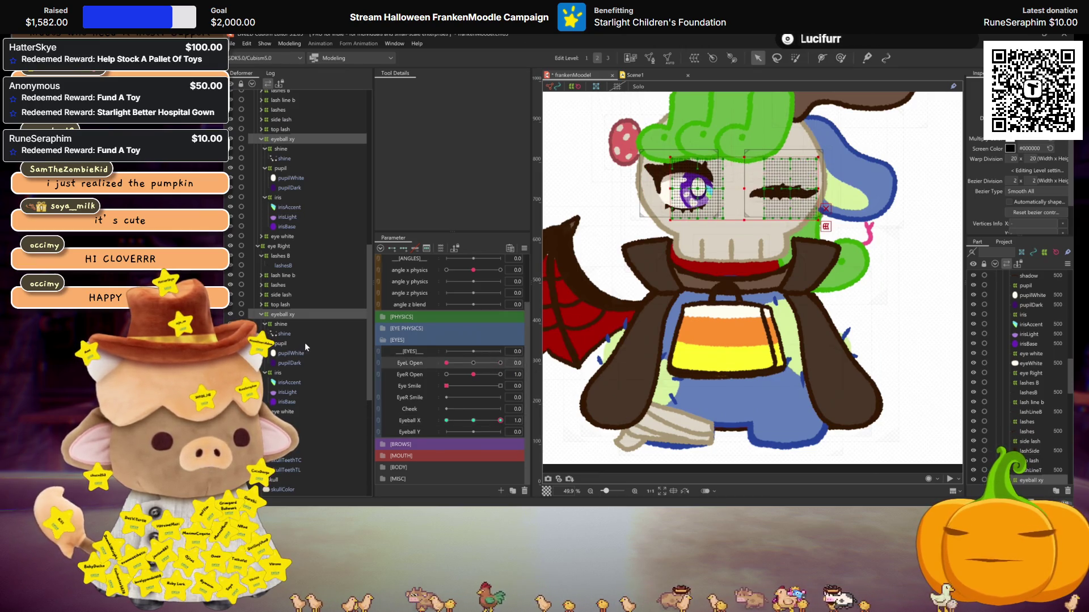
pyautogui.moveTo(500, 420); pyautogui.dragTo(474, 420)
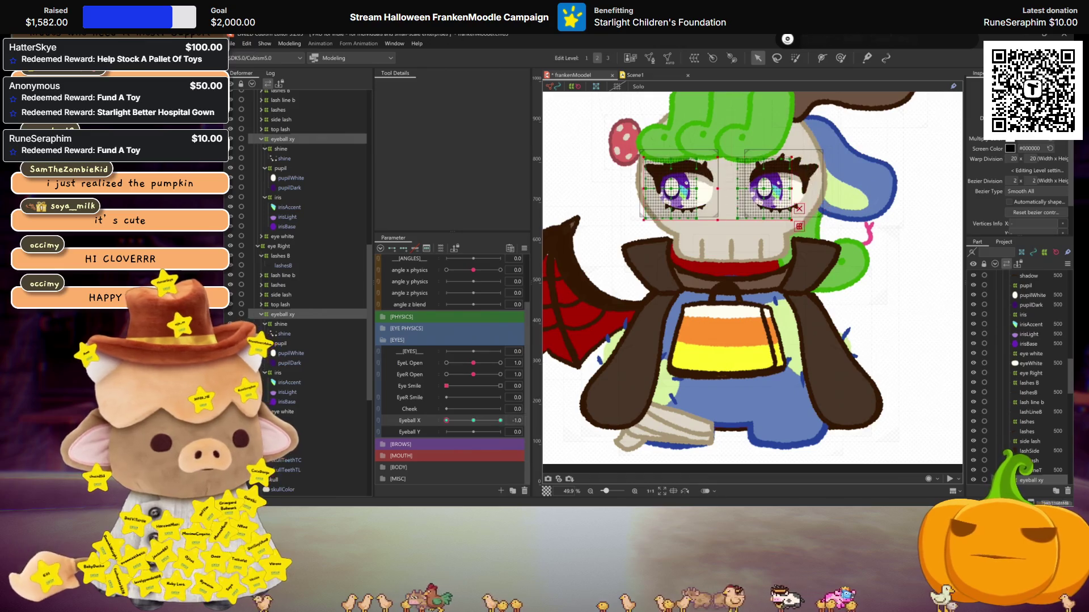
pyautogui.click(403, 248)
pyautogui.click(500, 432)
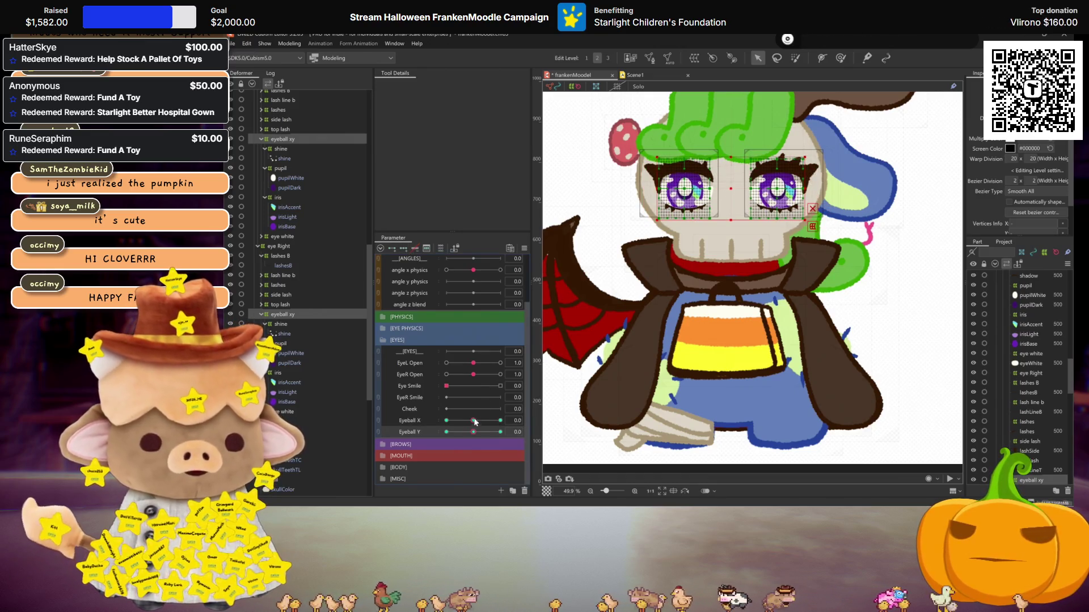
pyautogui.moveTo(731, 196); pyautogui.dragTo(731, 175)
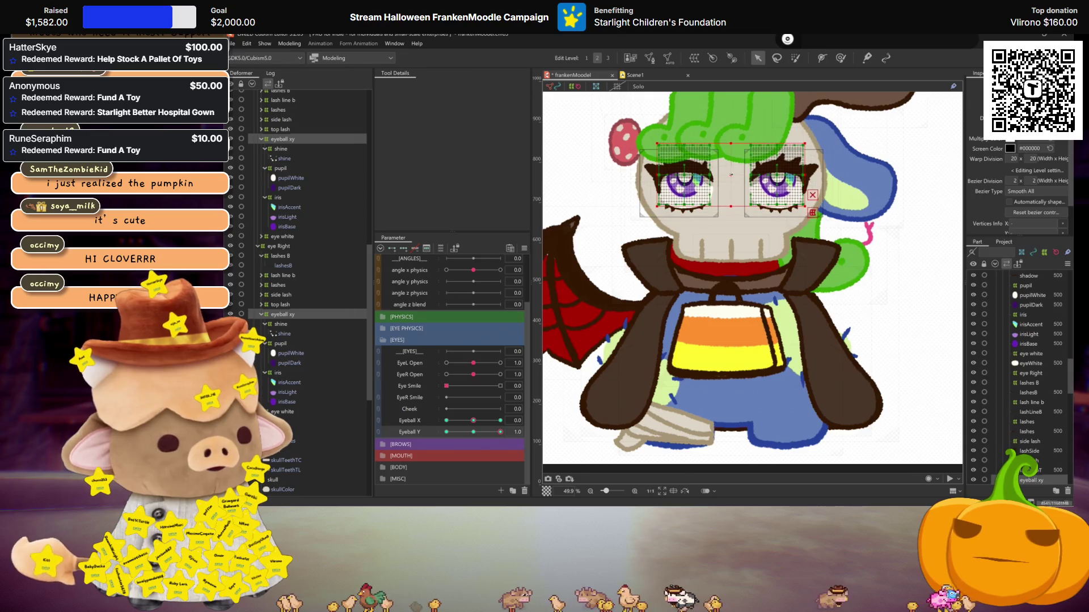
pyautogui.hotkey('ctrl', 'm')
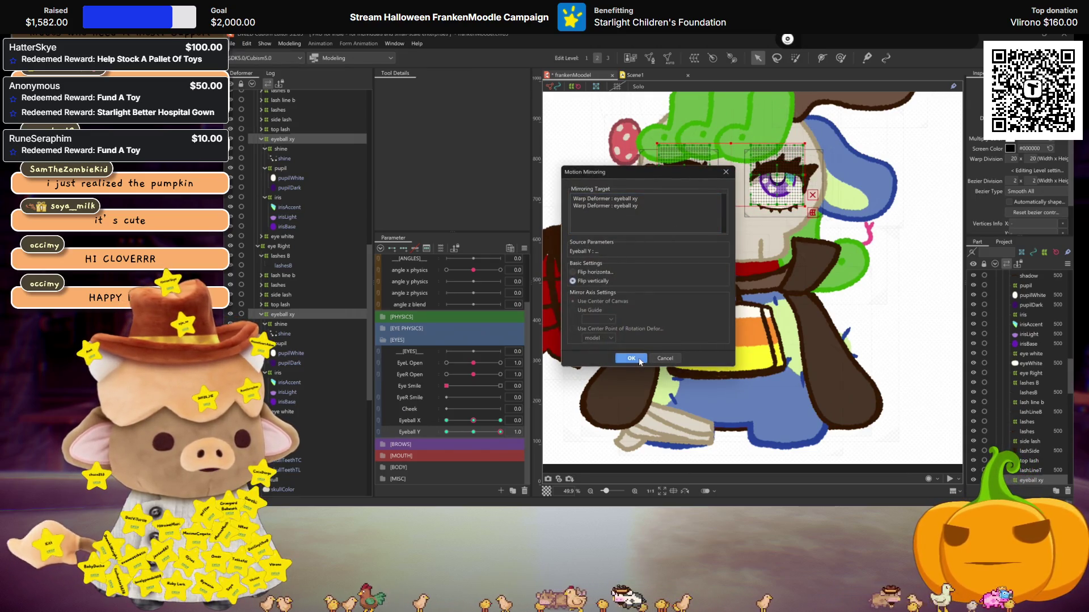
pyautogui.click(630, 359)
pyautogui.click(446, 432)
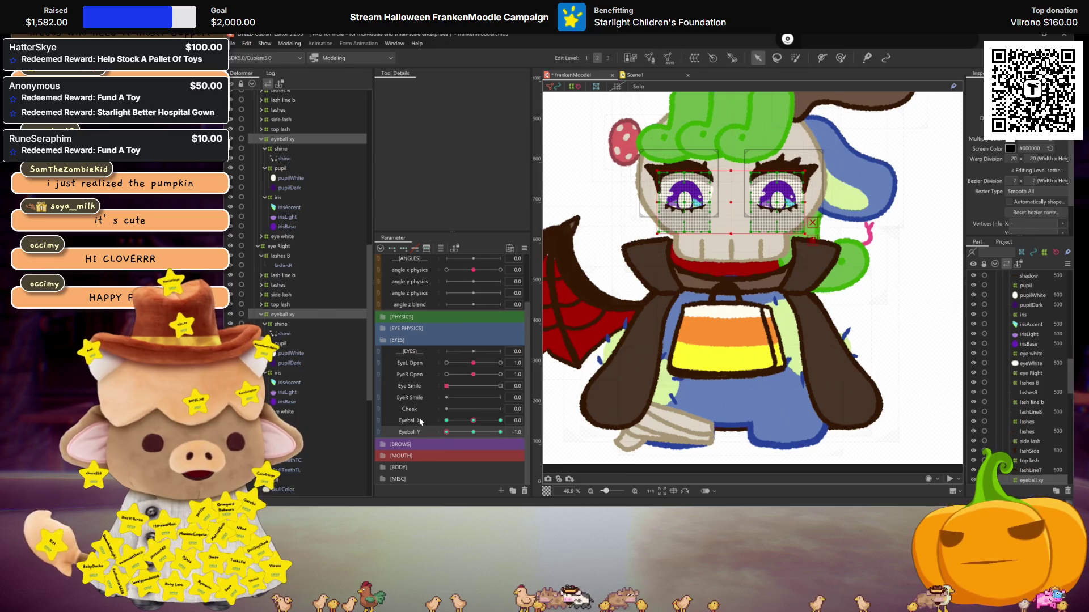
# Synthesize the diagonal corner keys for both eyeball xy deformers
pyautogui.rightClick(532, 243)
pyautogui.click(577, 305)
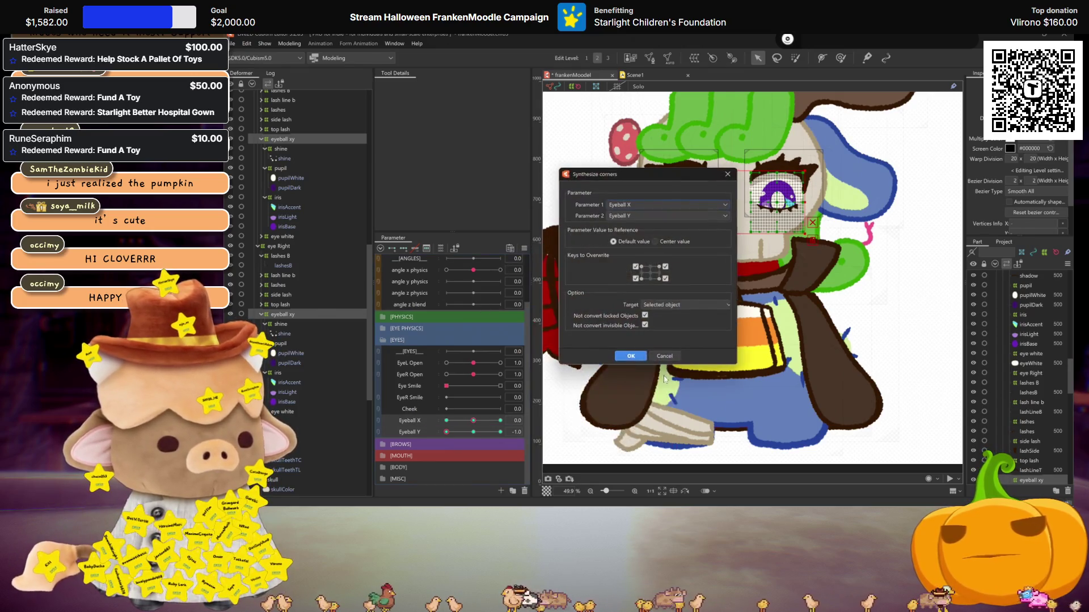
pyautogui.click(630, 356)
pyautogui.scroll(3, 442, 288)
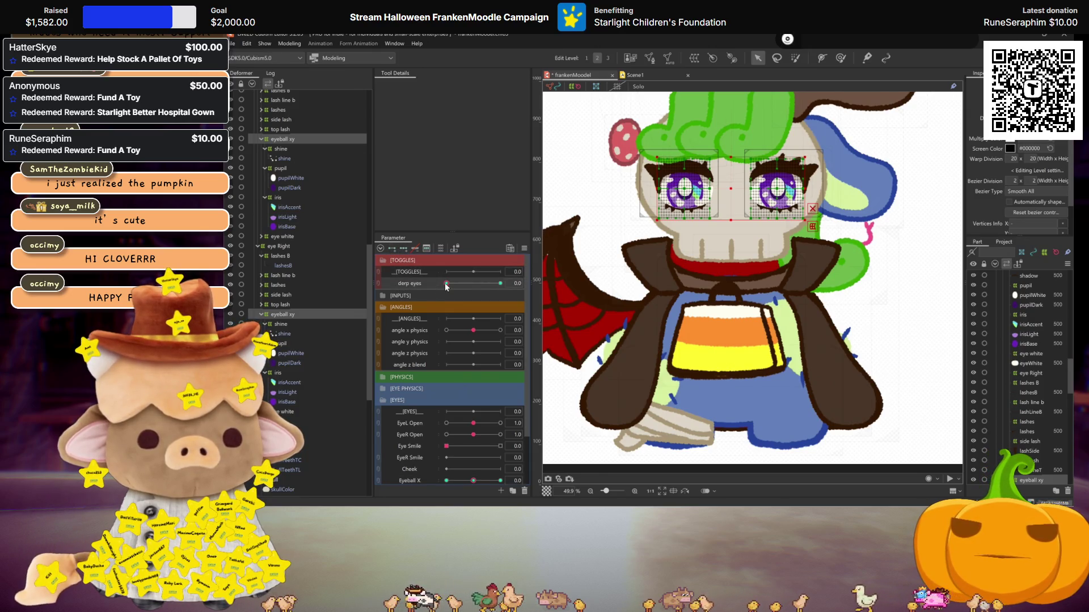
pyautogui.scroll(-3, 443, 326)
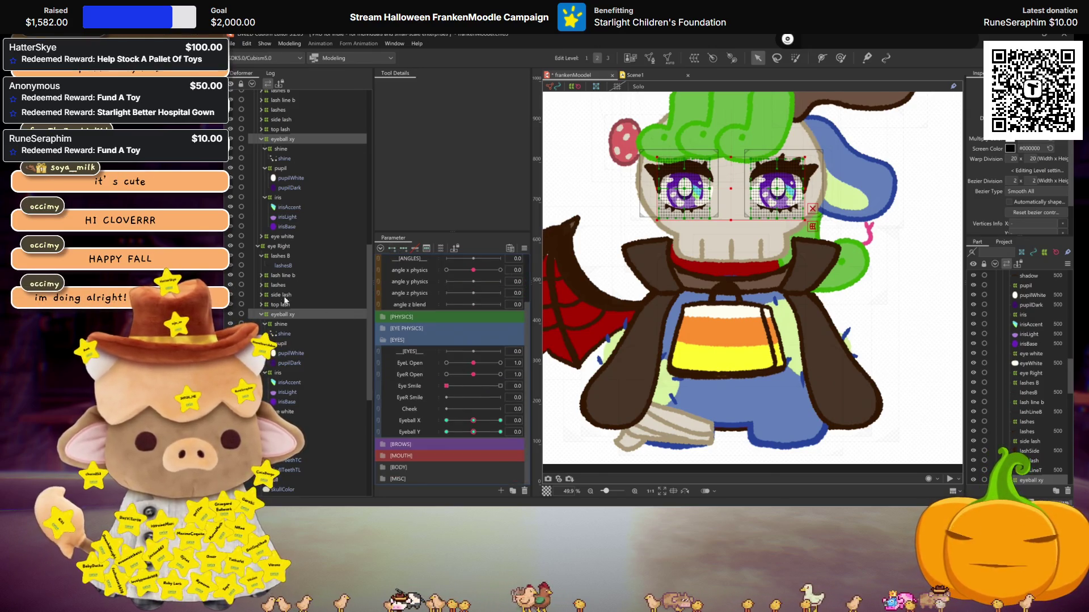
pyautogui.click(281, 314)
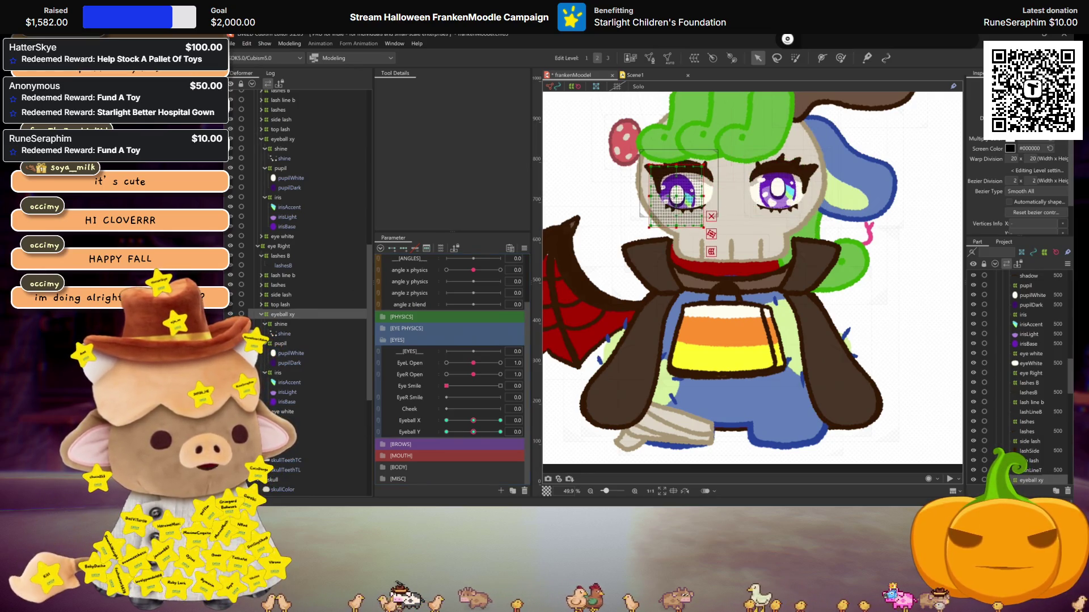
# Pose the right eye's eyeball xy warp to the right at the Eyeball X key
pyautogui.click(332, 139)
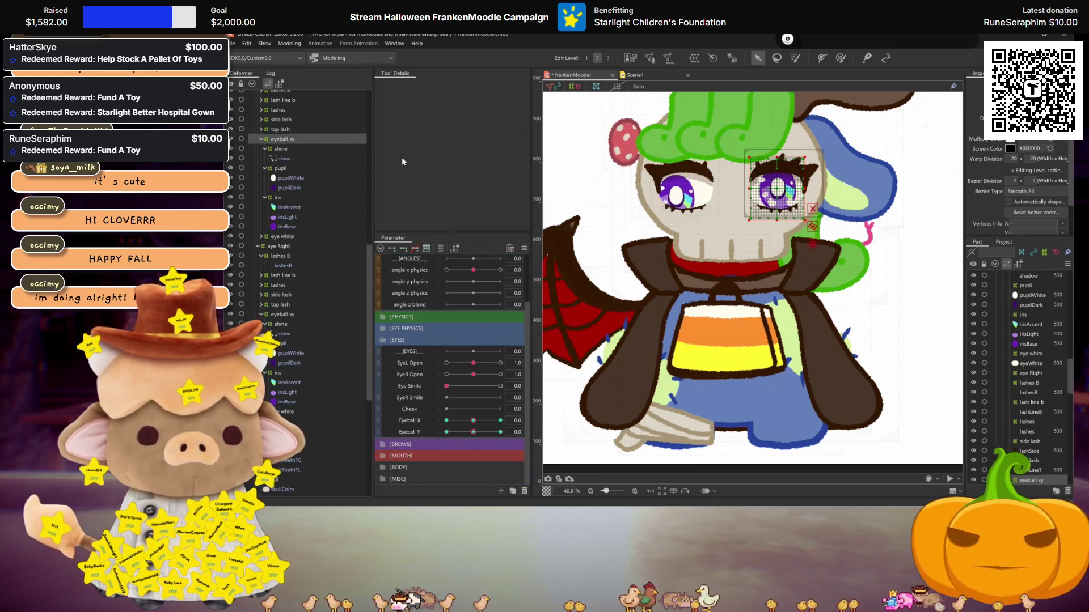
pyautogui.moveTo(776, 188); pyautogui.dragTo(787, 180)
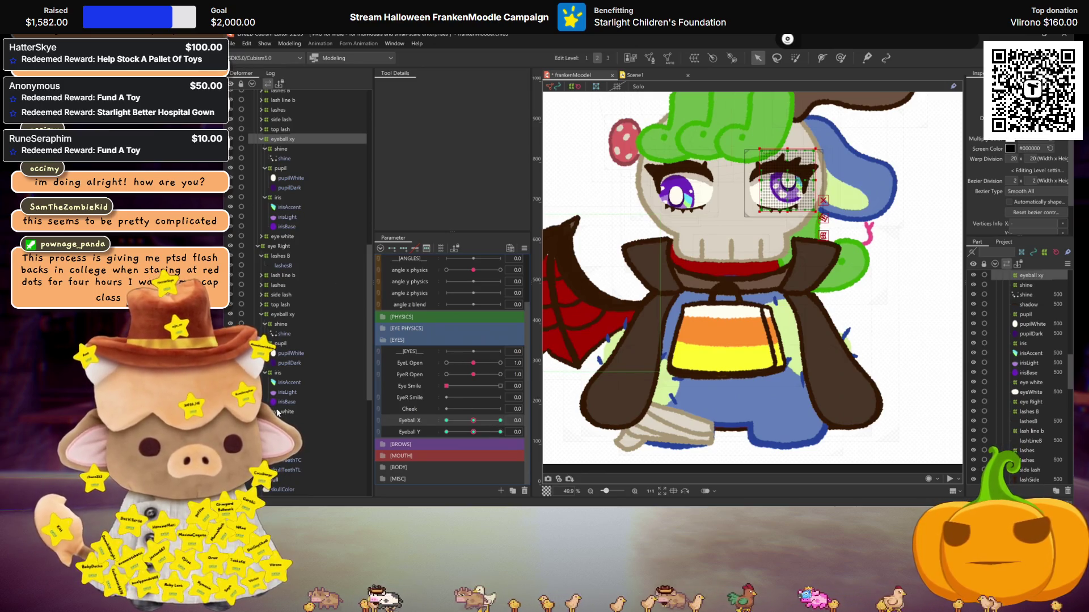
pyautogui.moveTo(475, 420)
pyautogui.mouseDown()
pyautogui.moveTo(500, 420)
pyautogui.moveTo(475, 425)
pyautogui.mouseUp()
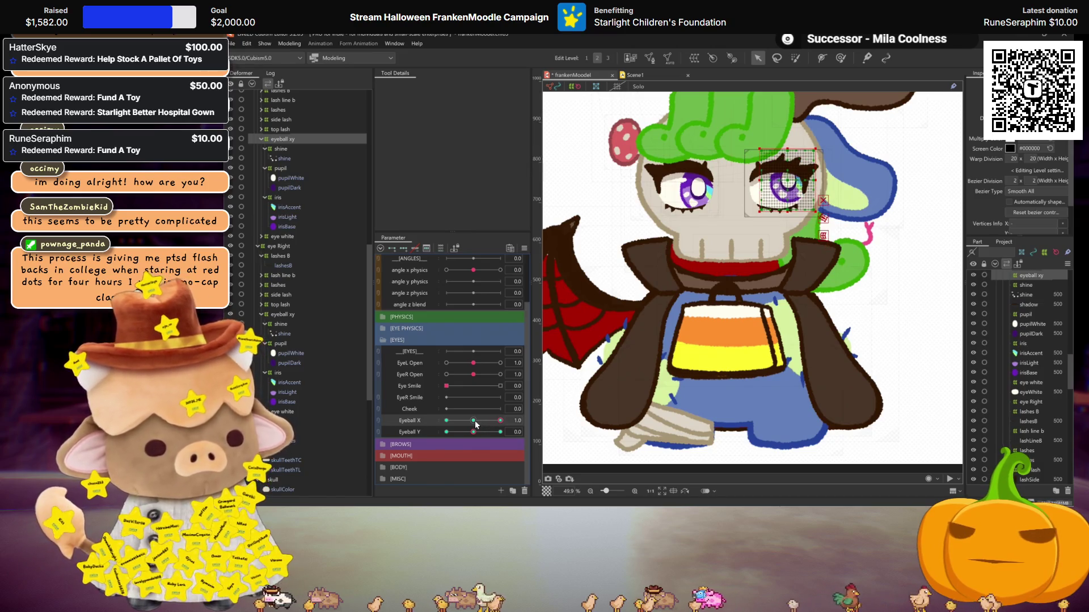
pyautogui.moveTo(786, 179); pyautogui.dragTo(790, 179)
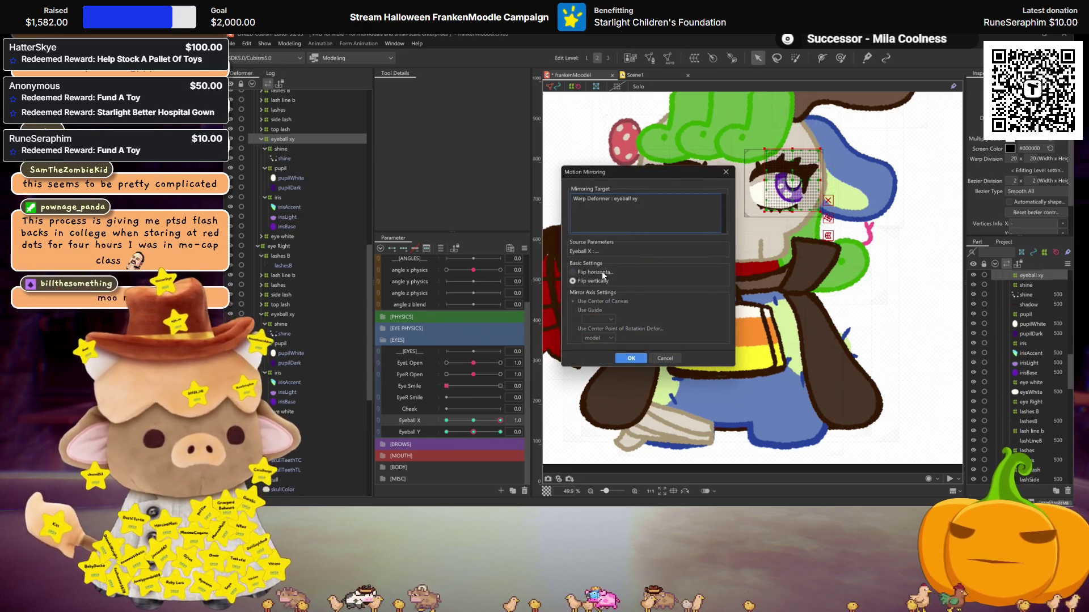
pyautogui.click(633, 363)
pyautogui.moveTo(501, 421)
pyautogui.mouseDown()
pyautogui.moveTo(473, 421)
pyautogui.moveTo(500, 432)
pyautogui.mouseUp()
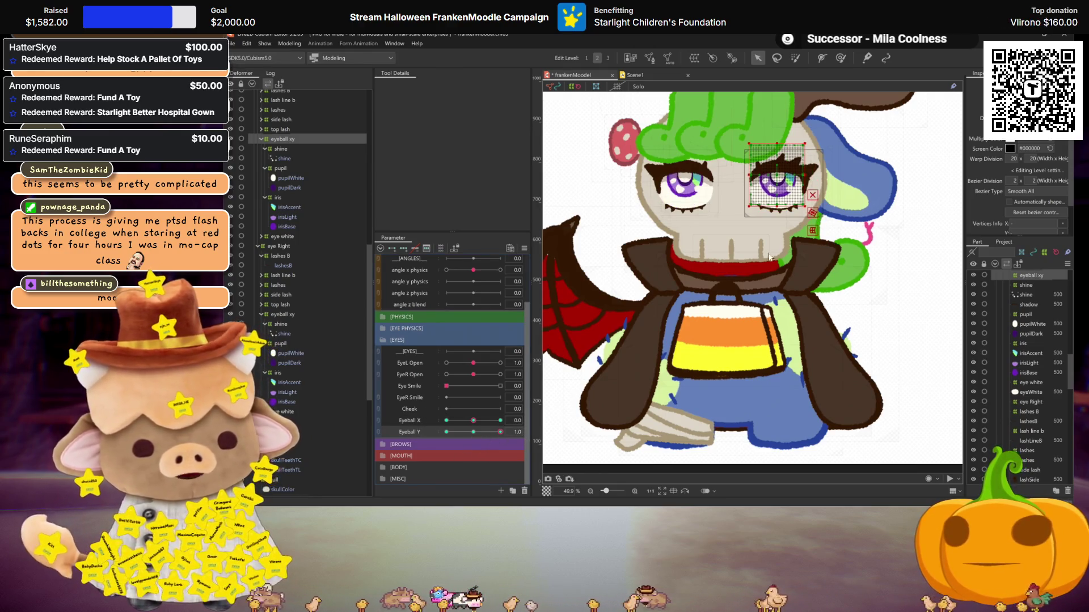
# Shift the right eye warp right and mirror it with a horizontal flip
pyautogui.moveTo(775, 173); pyautogui.dragTo(787, 172)
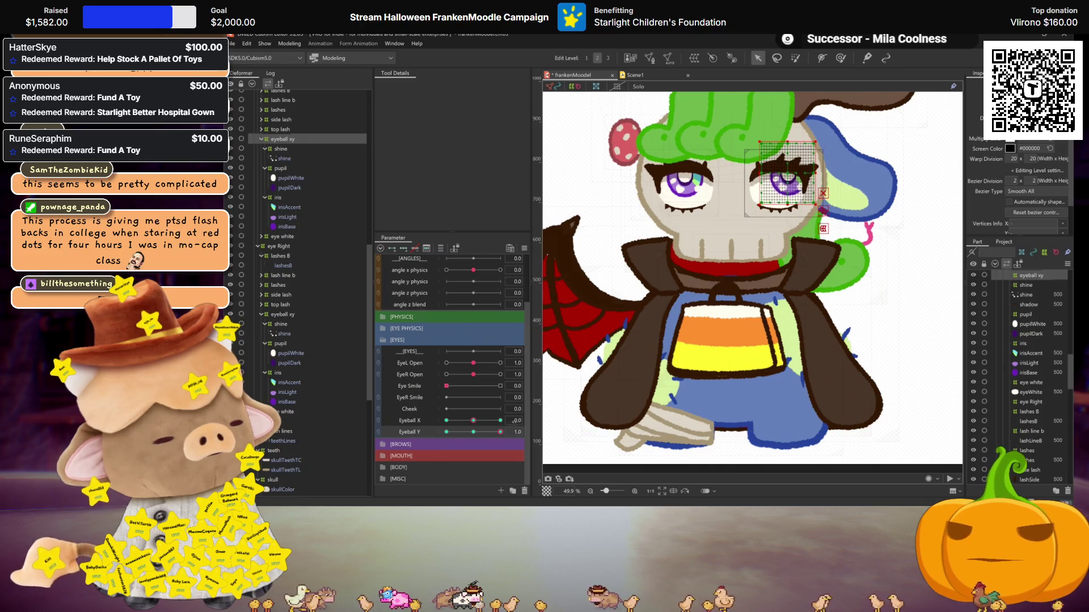
pyautogui.hotkey('ctrl', 'm')
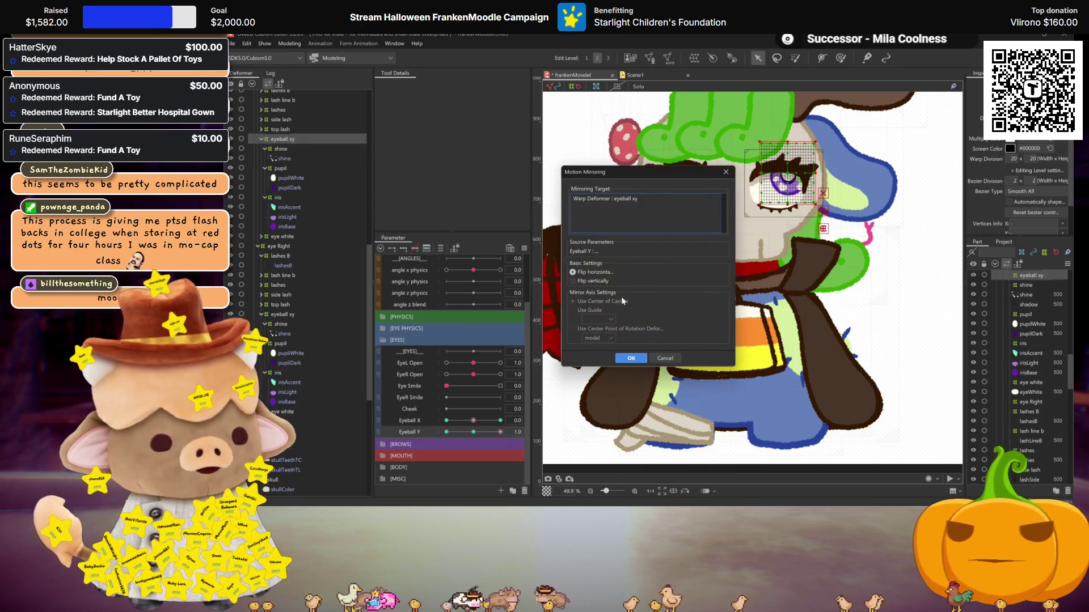
pyautogui.click(590, 281)
pyautogui.click(631, 358)
pyautogui.moveTo(498, 431); pyautogui.dragTo(448, 431)
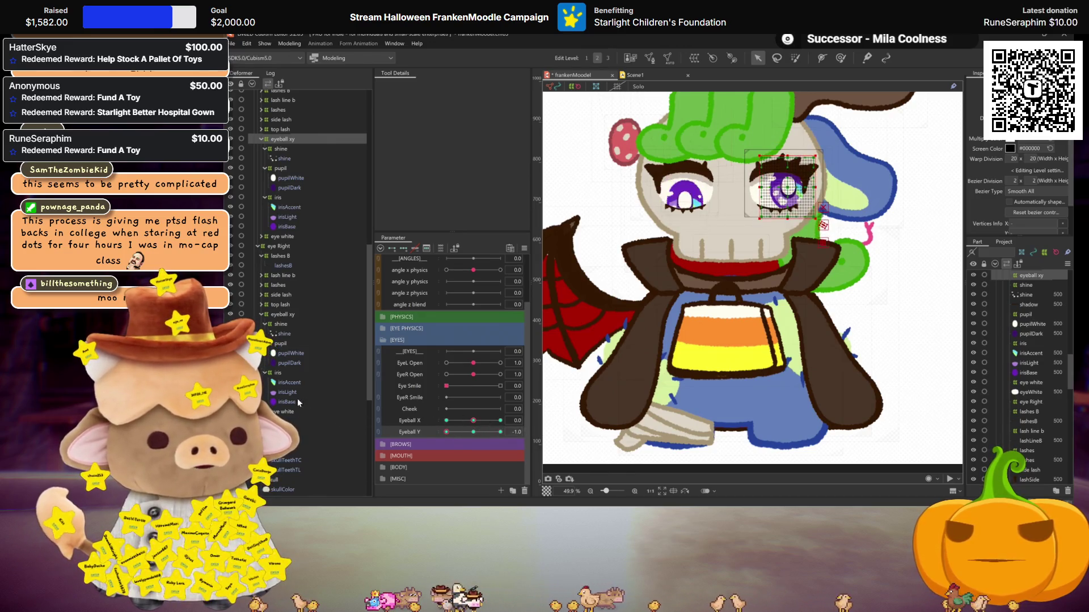
pyautogui.click(473, 431)
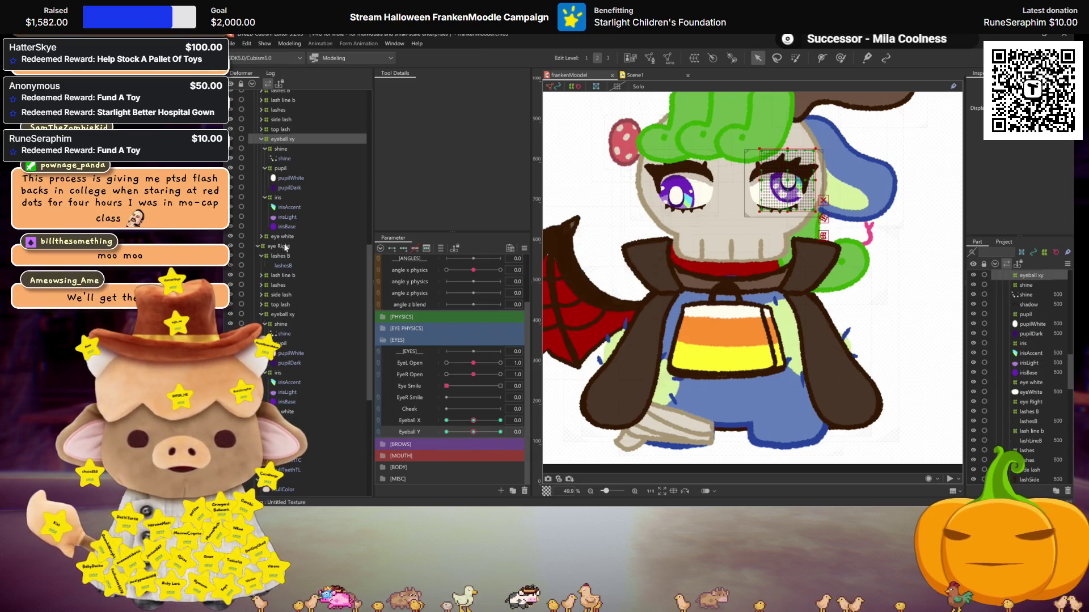
# Move the other eye's eyeball xy warp left at Eyeball X maximum and mirror it
pyautogui.click(284, 313)
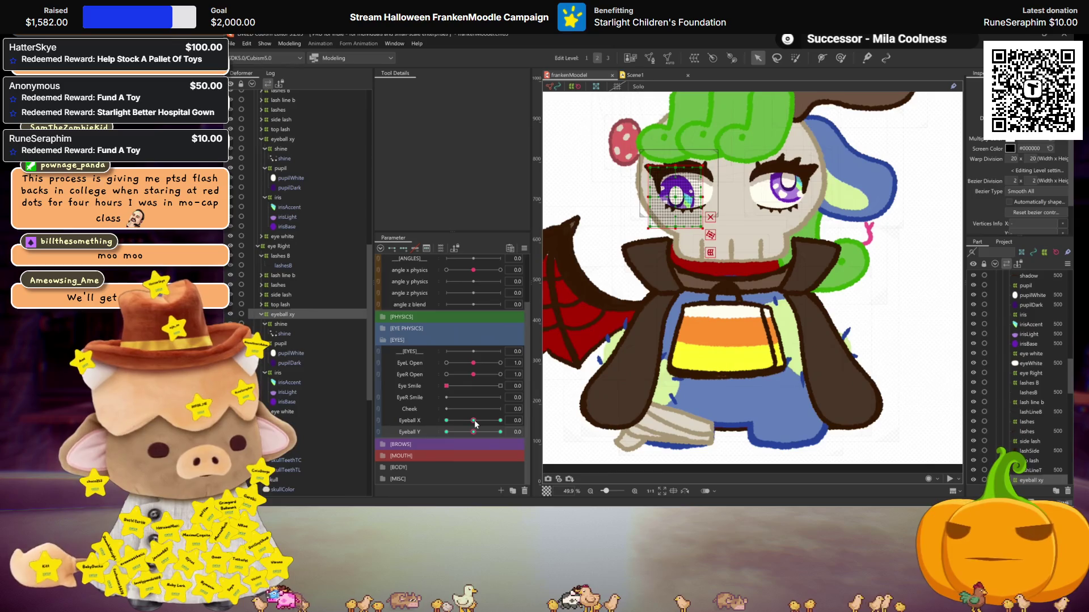
pyautogui.click(500, 420)
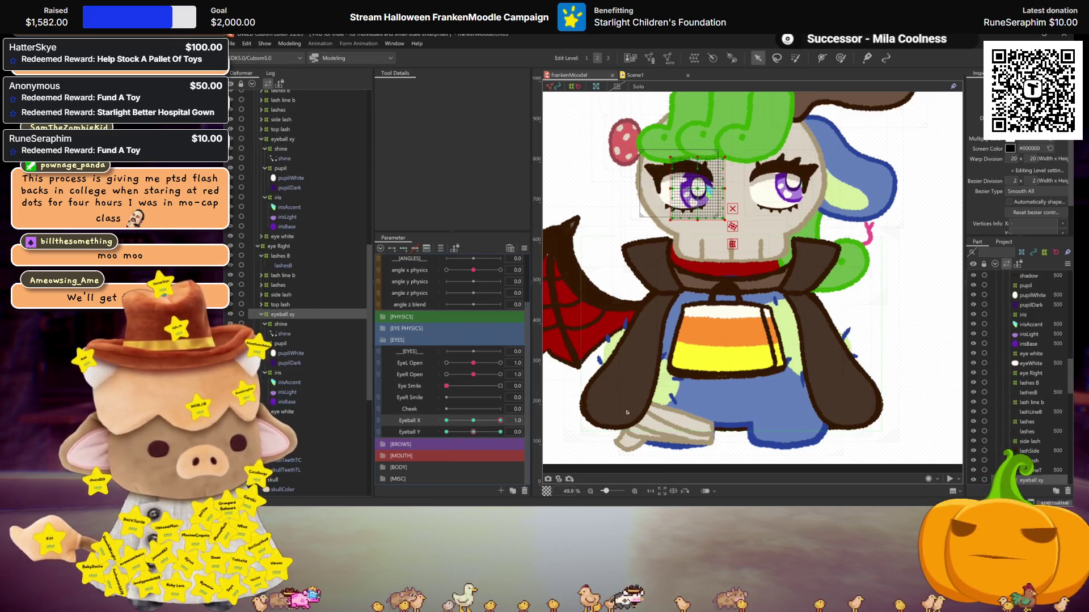
pyautogui.hotkey('ctrl', 'z')
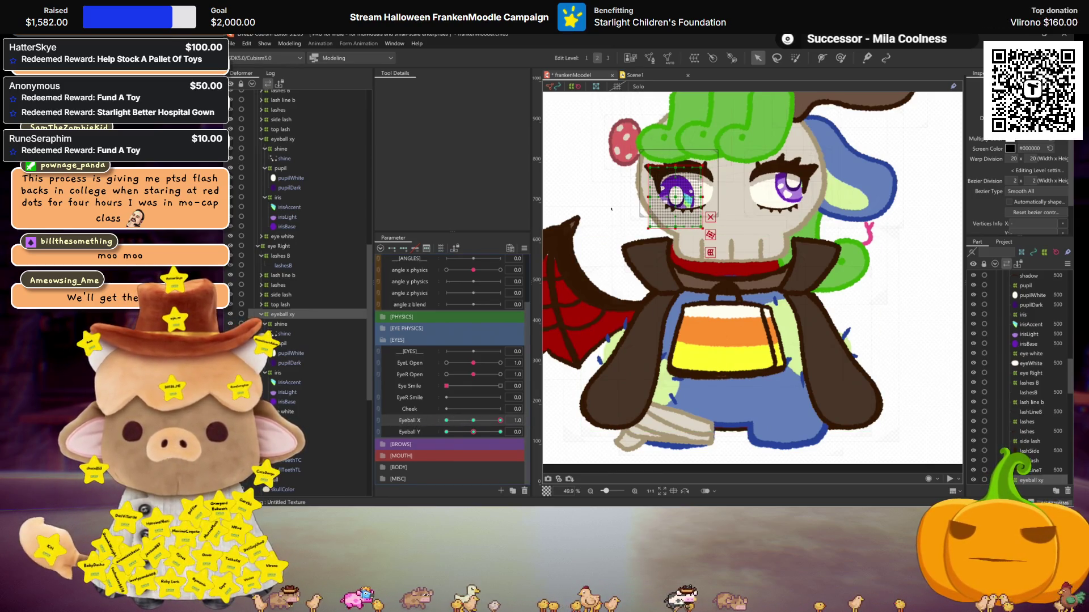
pyautogui.moveTo(675, 197); pyautogui.dragTo(668, 197)
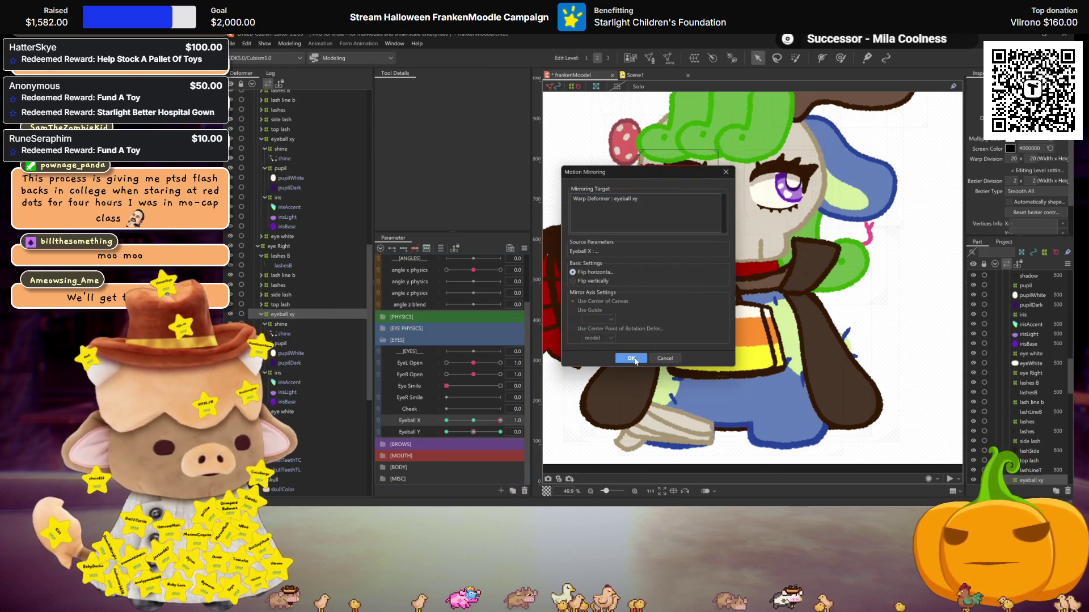
pyautogui.click(631, 358)
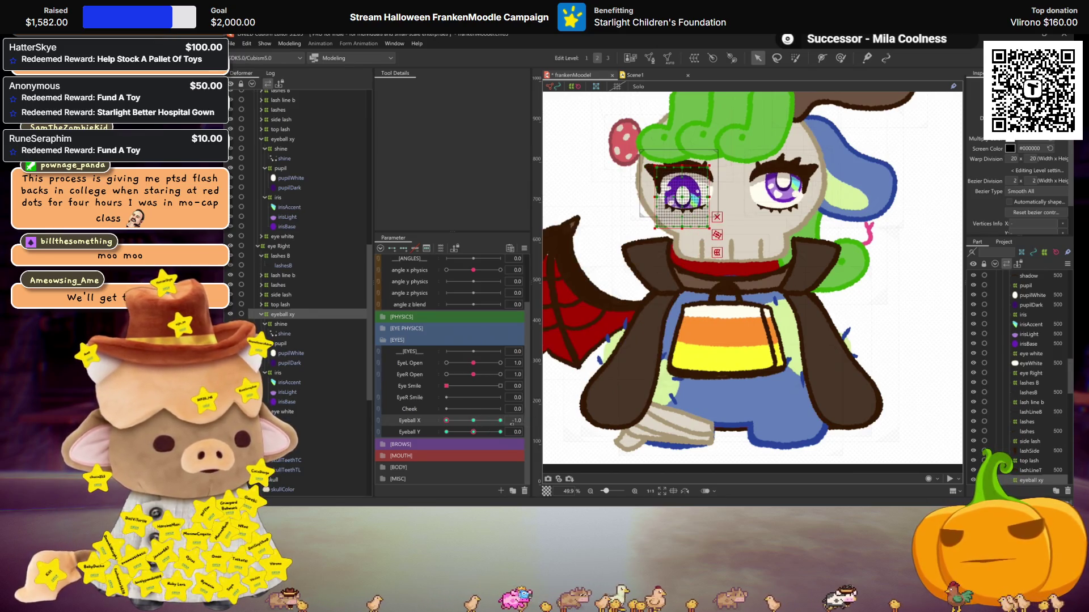
pyautogui.click(473, 420)
# Nudge that eye warp down at the Eyeball Y upper key and mirror it to the lower key
pyautogui.click(418, 435)
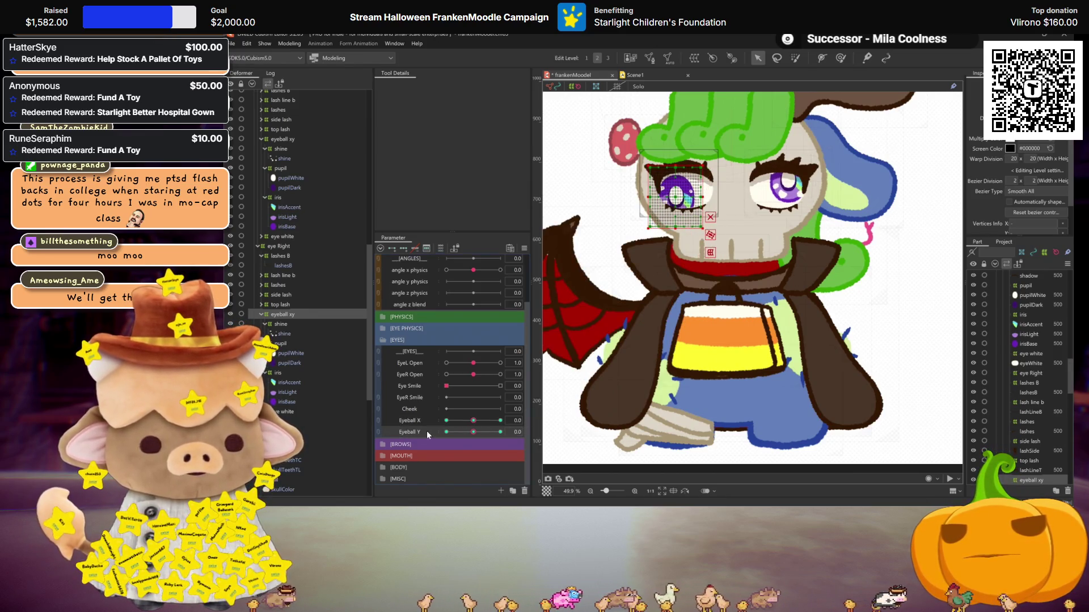
pyautogui.moveTo(469, 436); pyautogui.dragTo(561, 434)
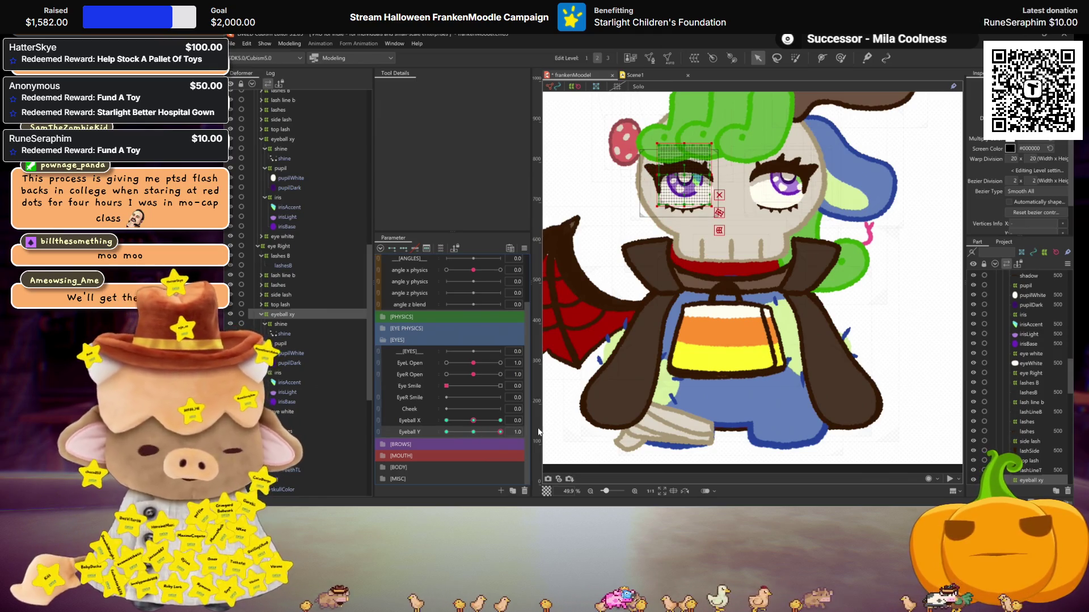
pyautogui.click(473, 433)
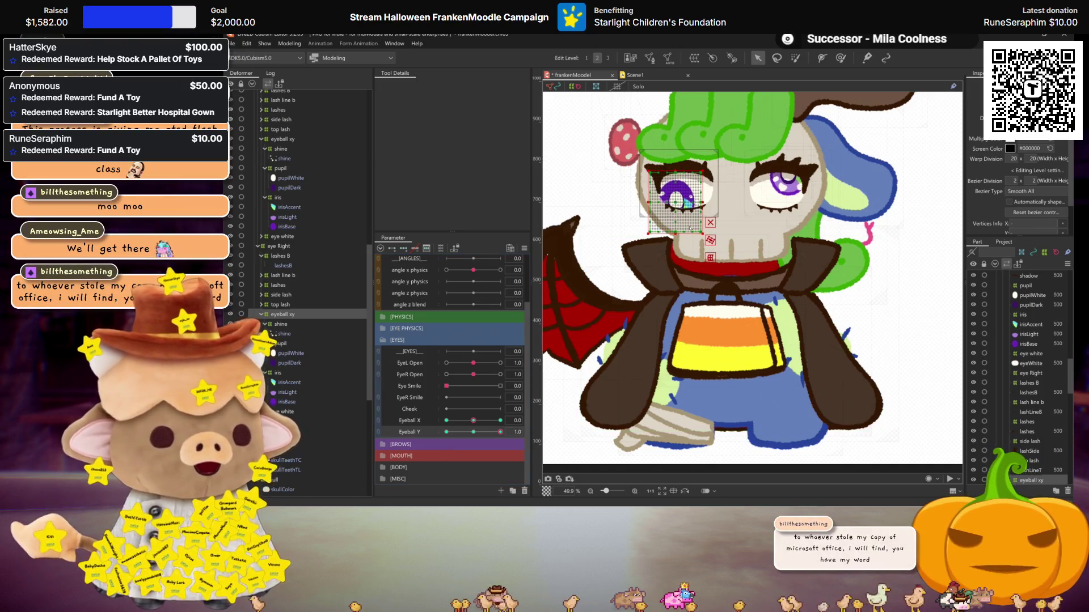
pyautogui.moveTo(672, 201); pyautogui.dragTo(675, 202)
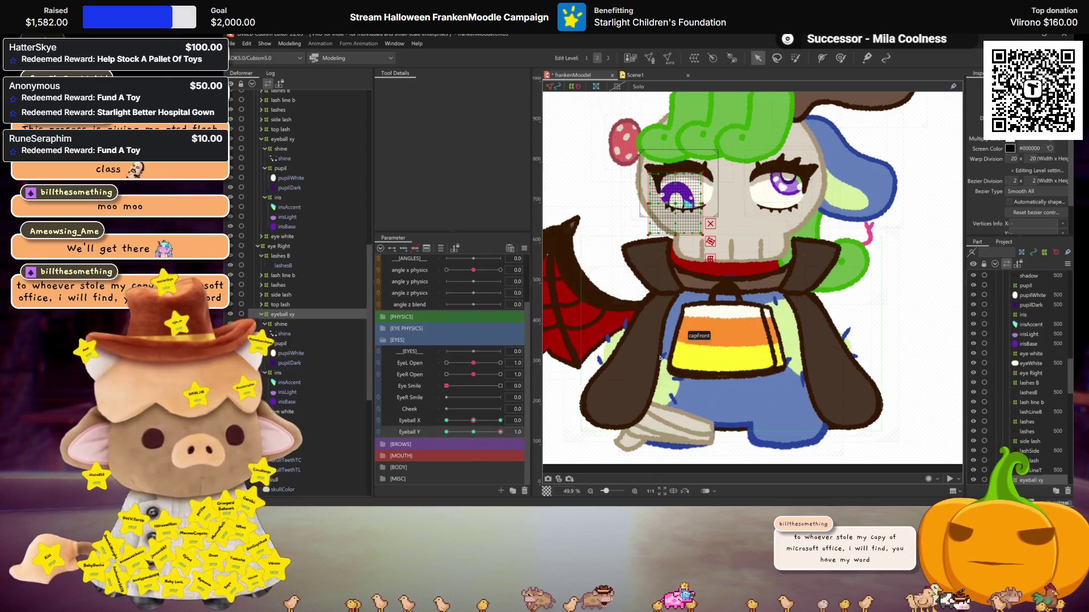
pyautogui.hotkey('ctrl', 'm')
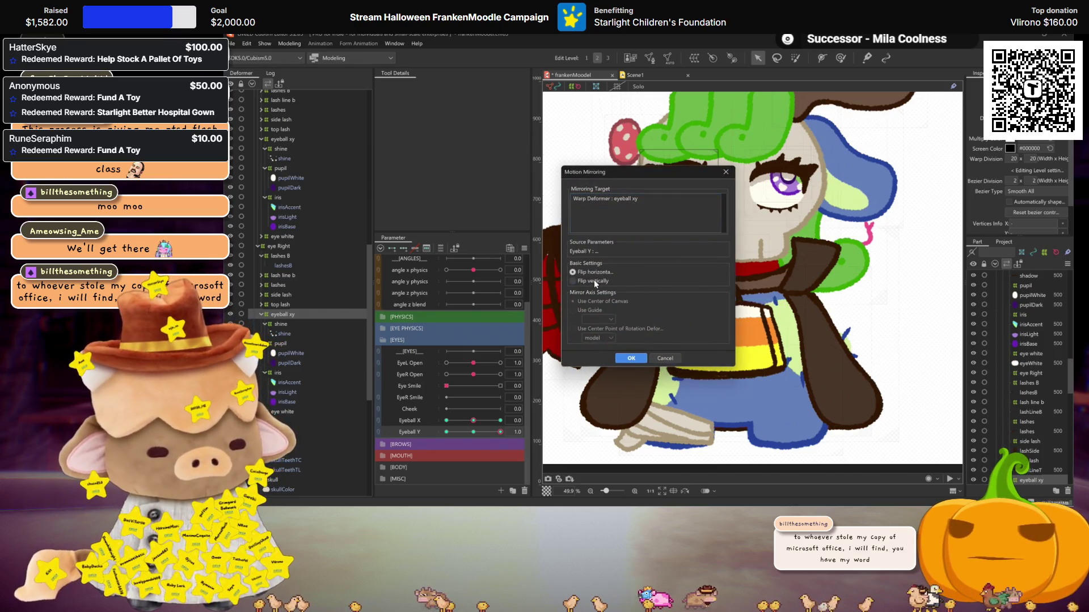
pyautogui.click(631, 358)
pyautogui.moveTo(501, 432); pyautogui.dragTo(446, 432)
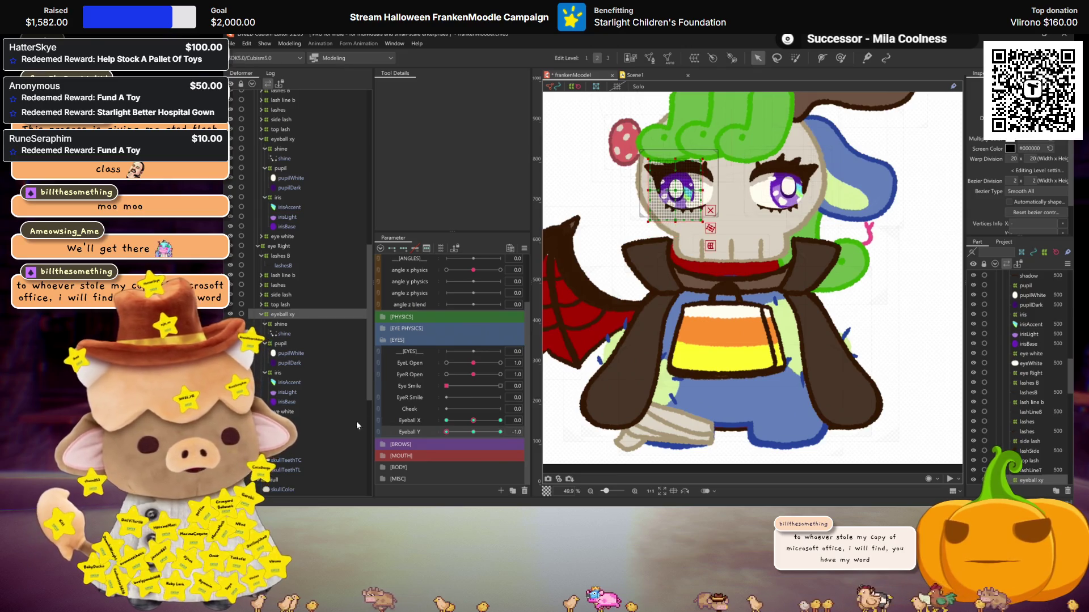
pyautogui.click(474, 432)
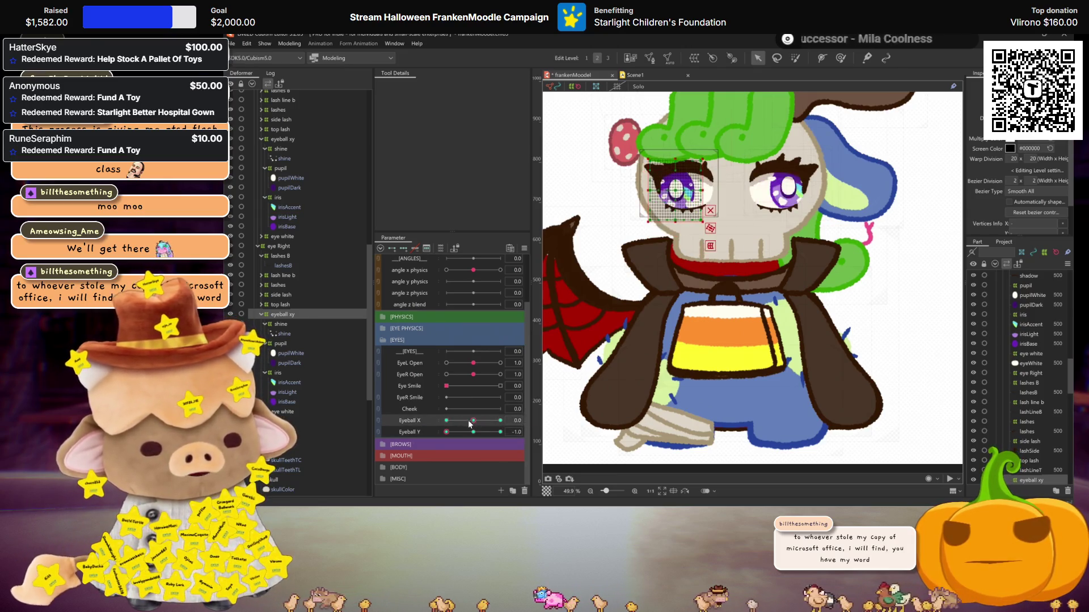
# Generate the Eyeball X/Y corner poses, turn derp eyes on, and open Physics Settings
pyautogui.click(524, 249)
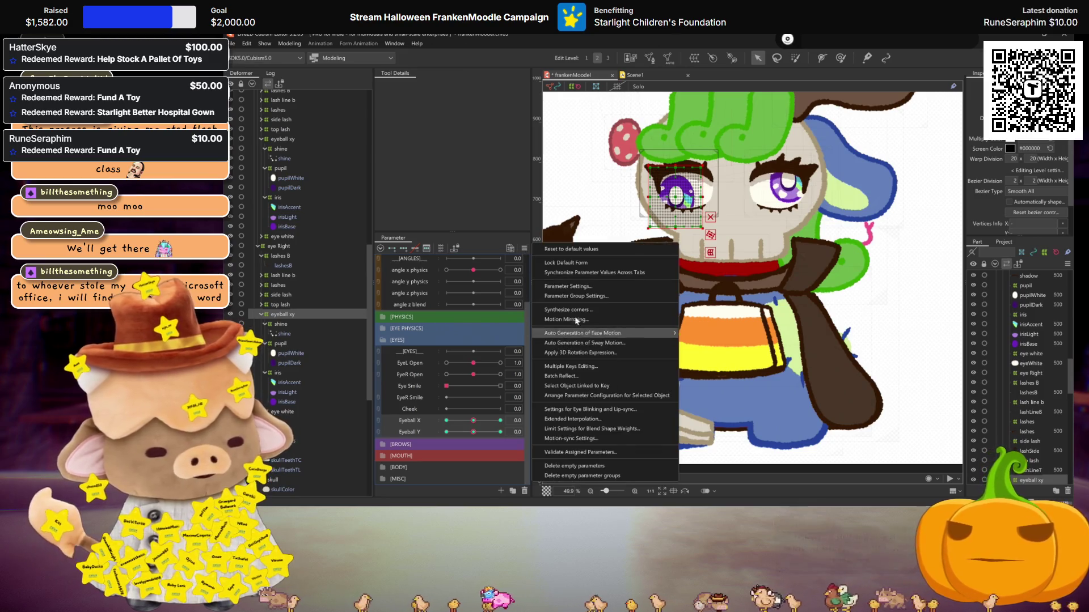
pyautogui.click(574, 313)
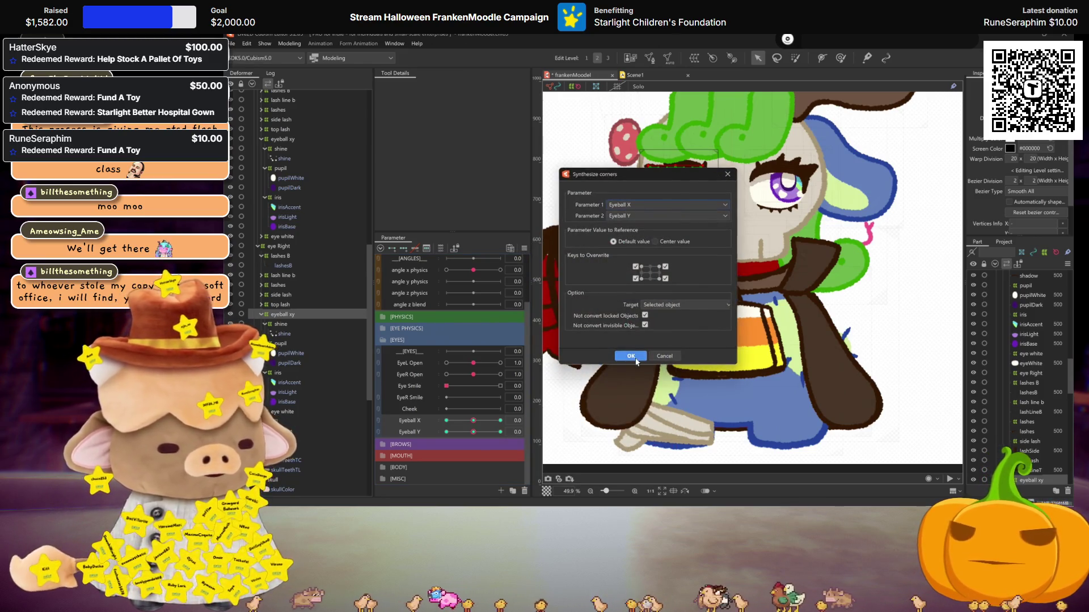
pyautogui.click(631, 357)
pyautogui.scroll(3, 481, 351)
pyautogui.click(493, 283)
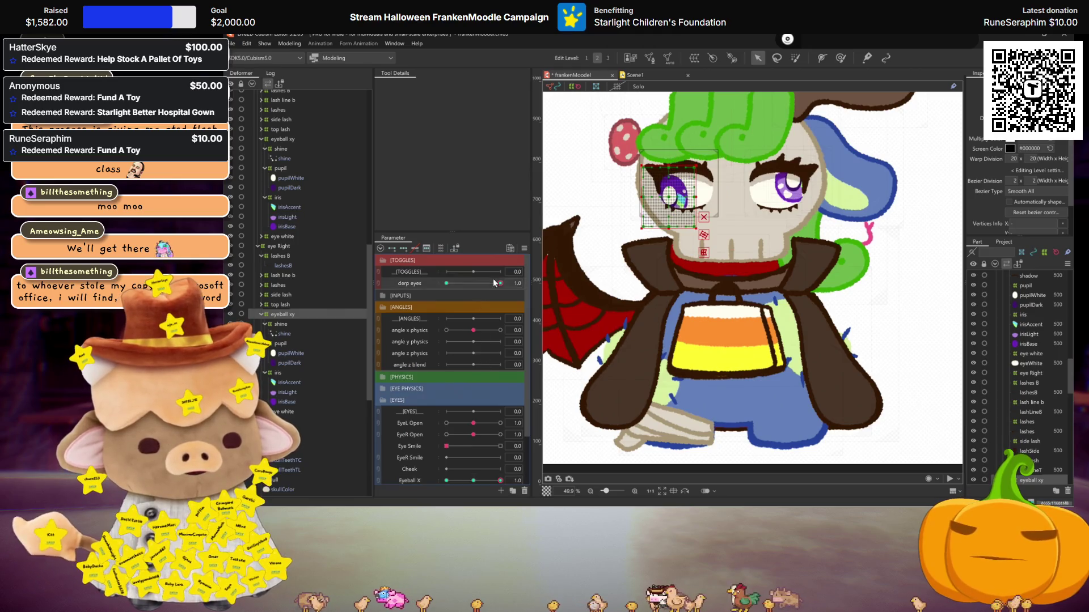
pyautogui.scroll(-2, 468, 401)
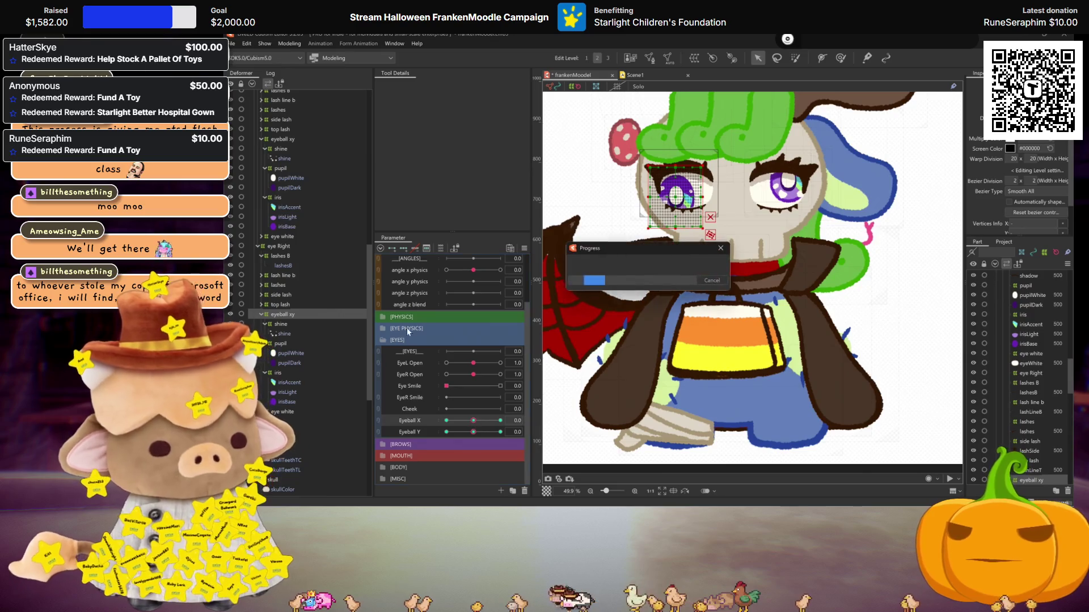
pyautogui.click(290, 44)
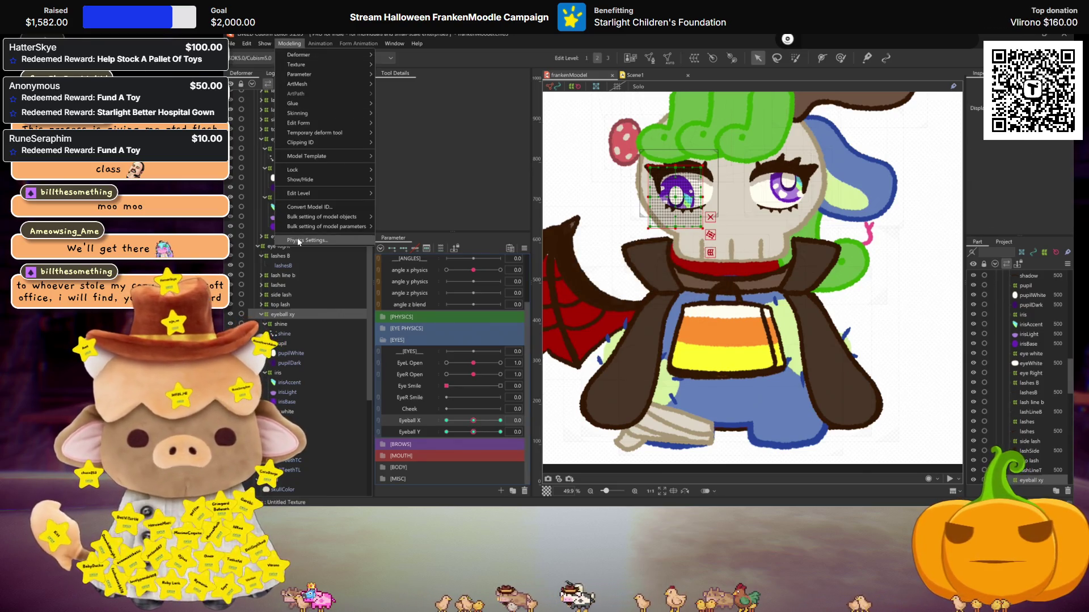
pyautogui.press('Return')
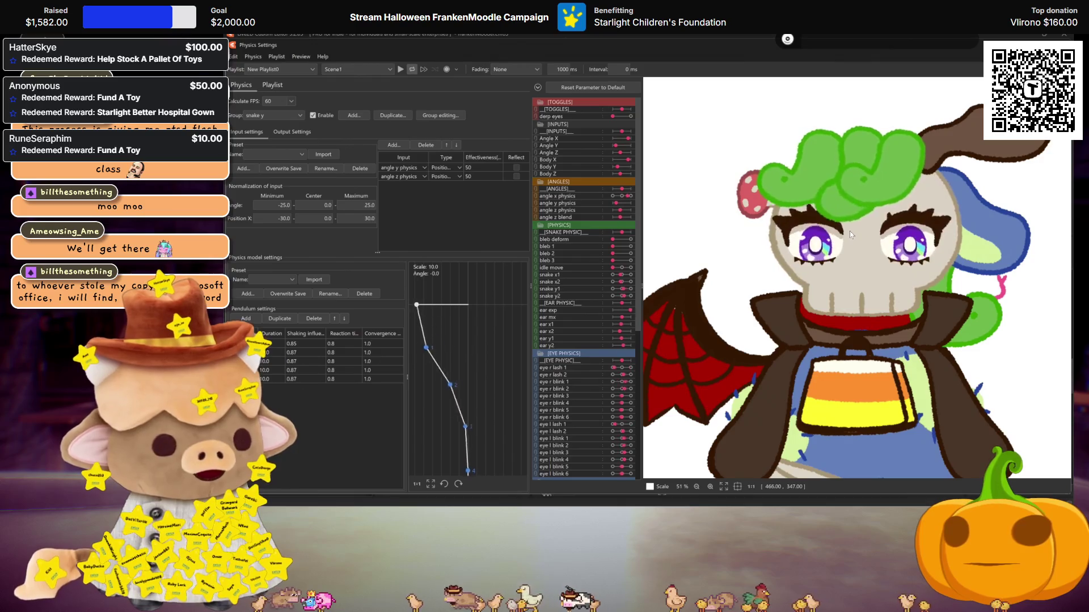
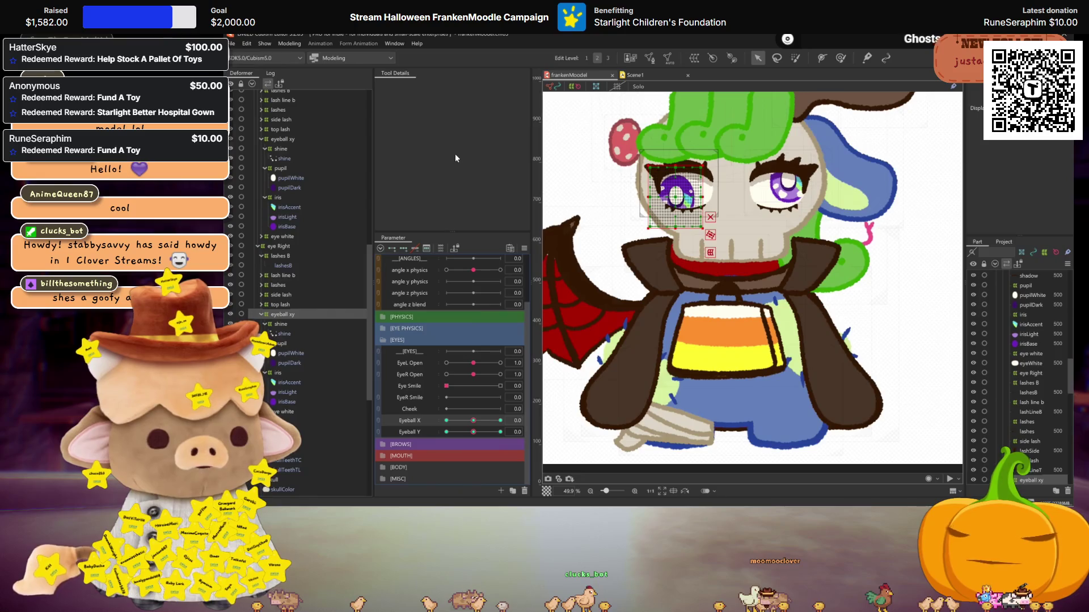
# Set the derp eyes toggle to 0.0 and hide the selection overlay to preview normal eyes
pyautogui.scroll(2, 468, 280)
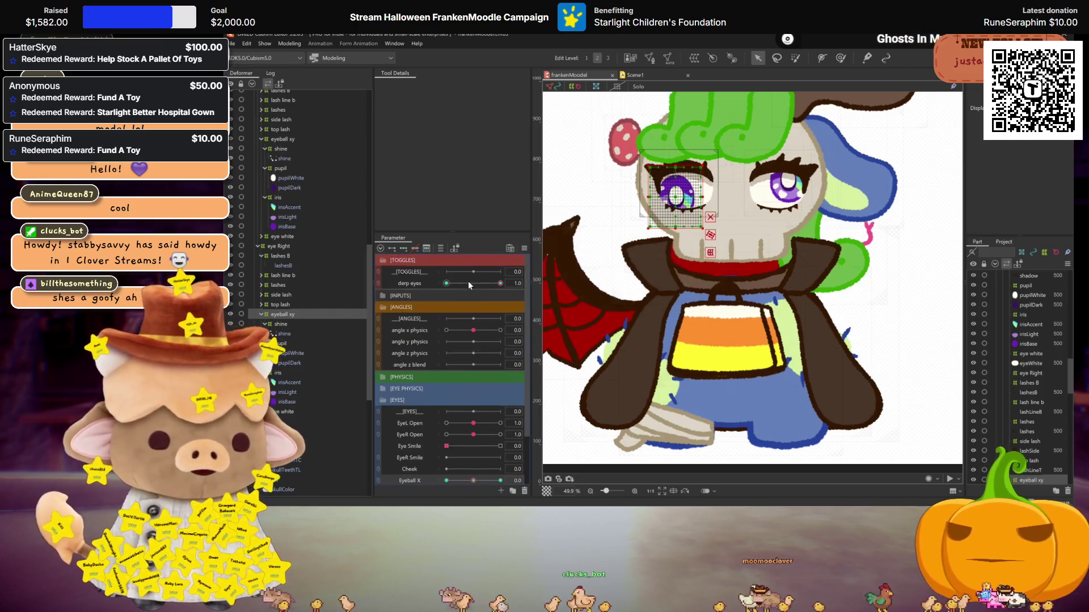
pyautogui.click(464, 284)
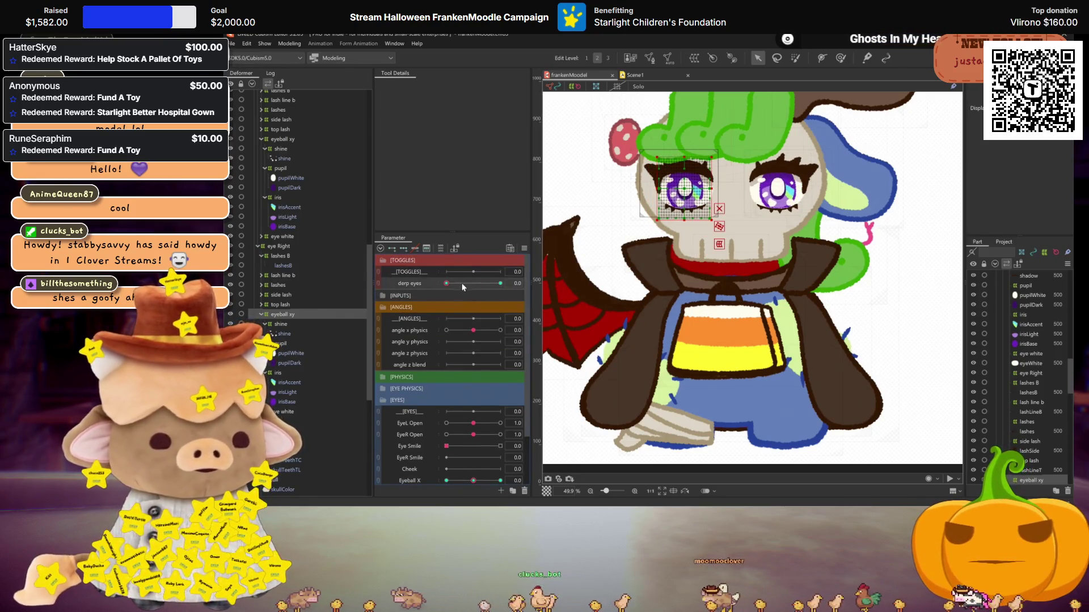
pyautogui.hotkey('ctrl', 'h')
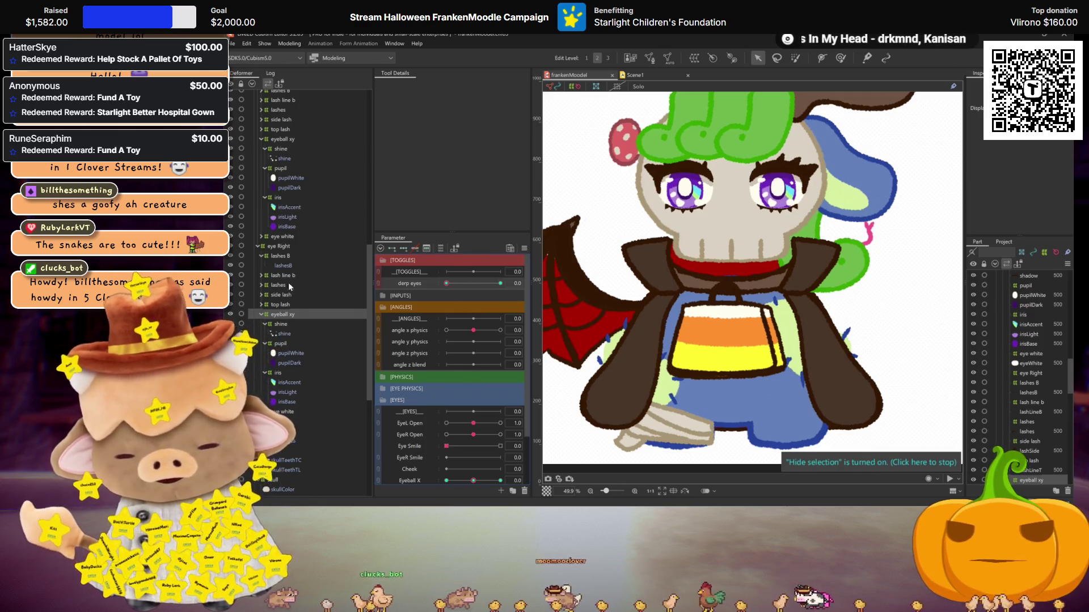
pyautogui.scroll(-3, 443, 306)
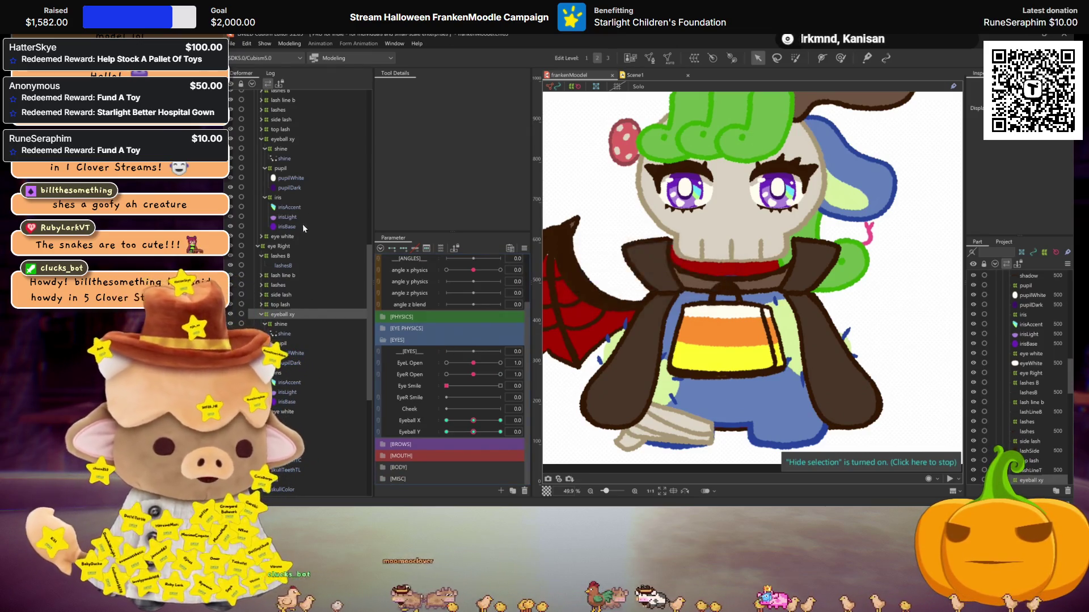
# Select the skull deformer and mirror its angle y physics pose to create the opposite tilt
pyautogui.scroll(2, 288, 259)
pyautogui.scroll(4, 289, 260)
pyautogui.scroll(4, 288, 260)
pyautogui.scroll(4, 288, 259)
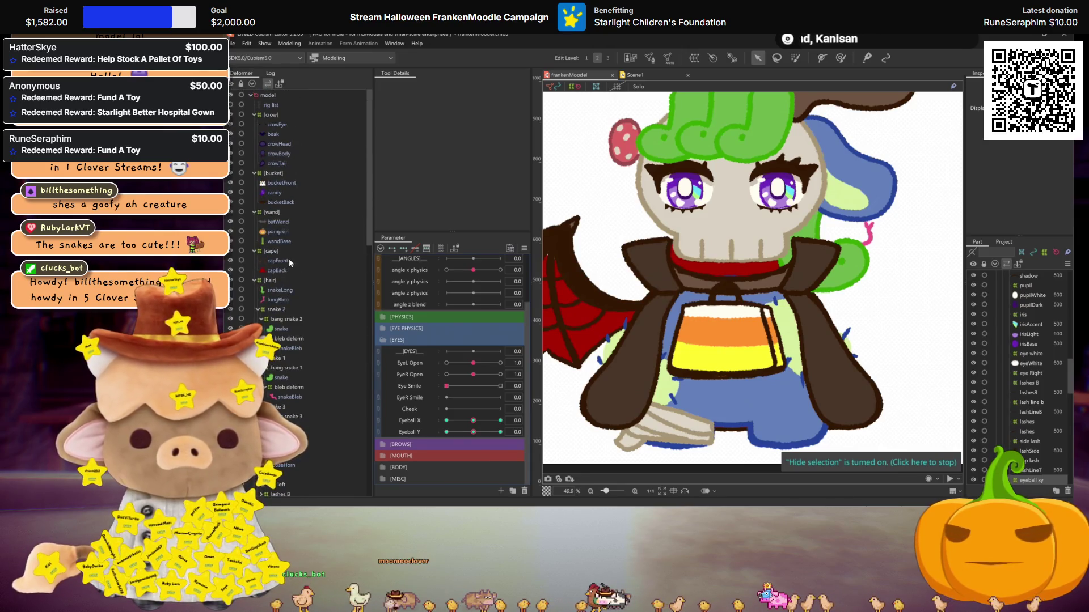
pyautogui.scroll(-14, 284, 281)
pyautogui.click(273, 295)
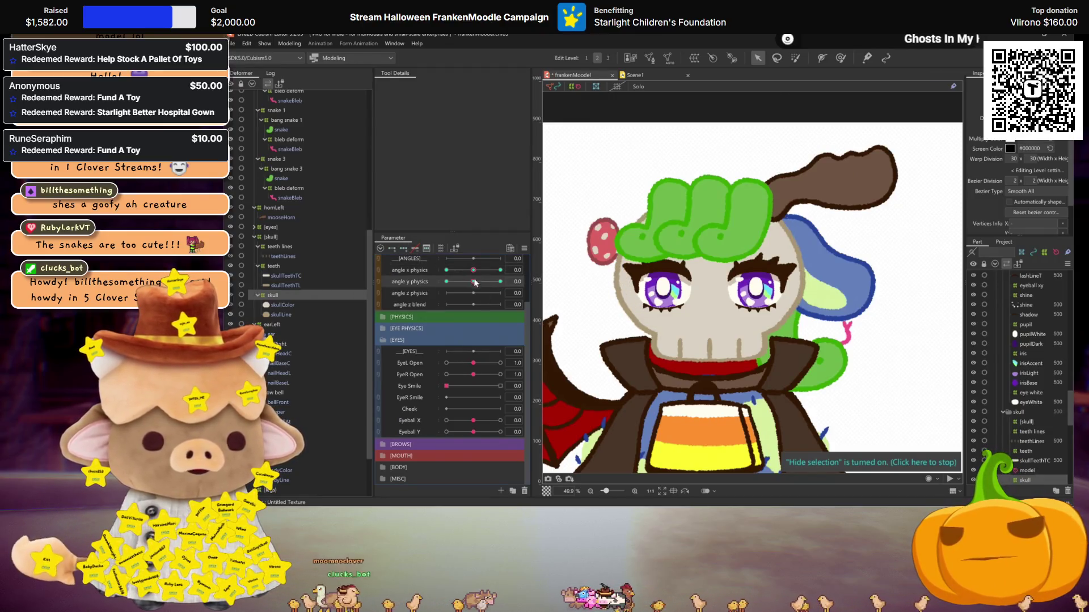
pyautogui.hotkey('ctrl', 'h')
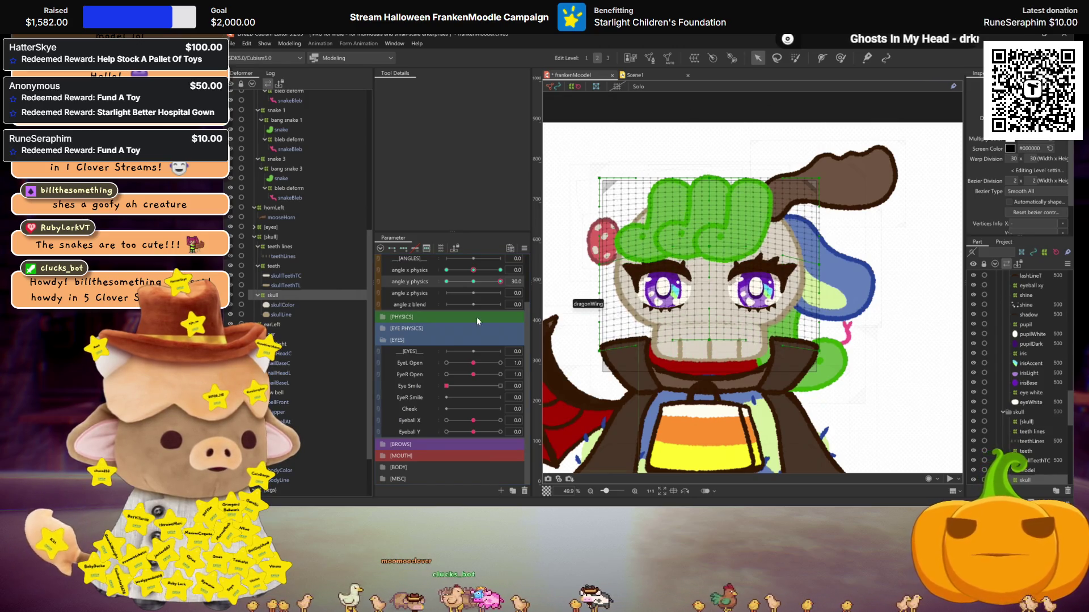
pyautogui.hotkey('ctrl', 'm')
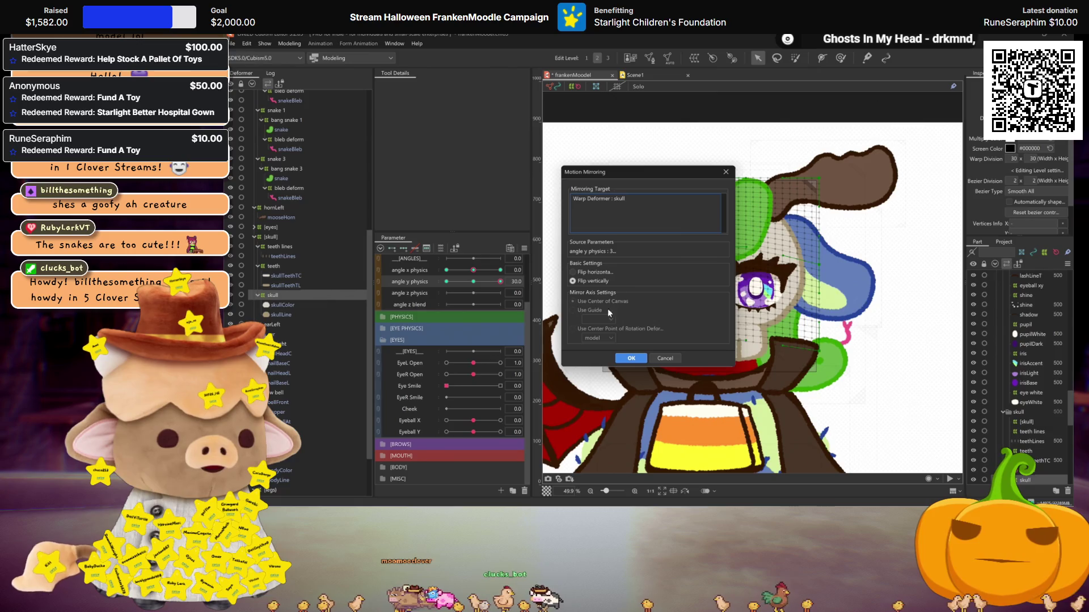
pyautogui.click(630, 359)
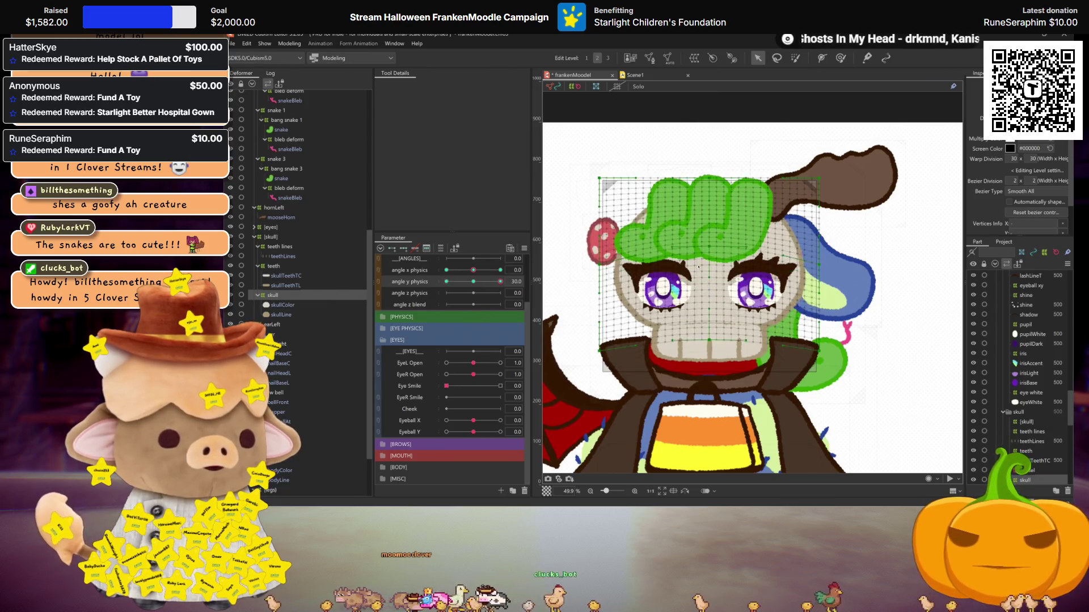
# Synthesize the angle x/y physics corner poses and test angle y physics at -30 and 30
pyautogui.click(446, 282)
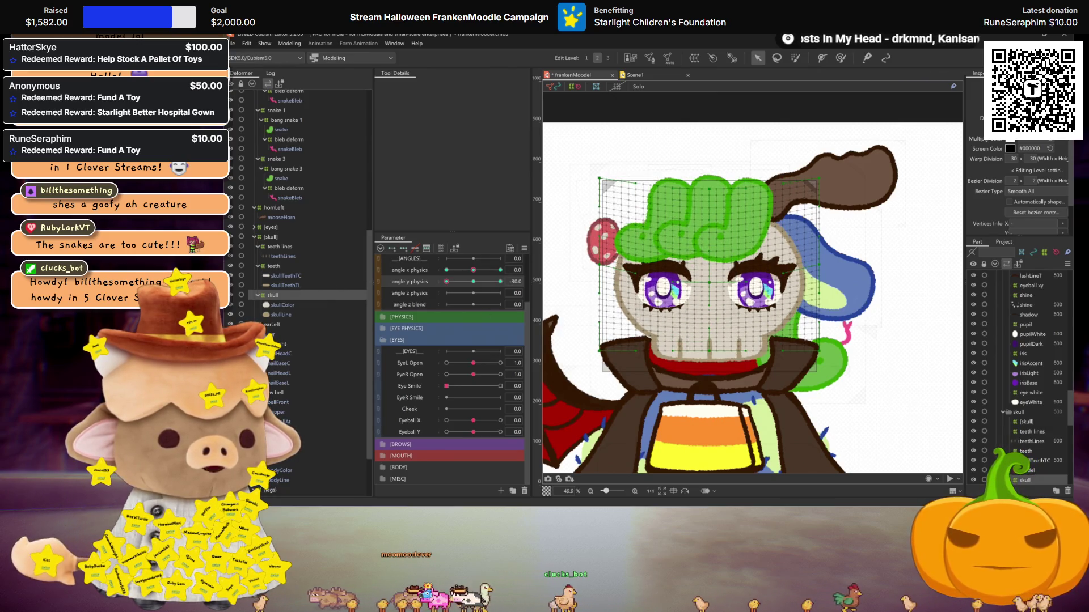
pyautogui.click(473, 282)
pyautogui.click(524, 249)
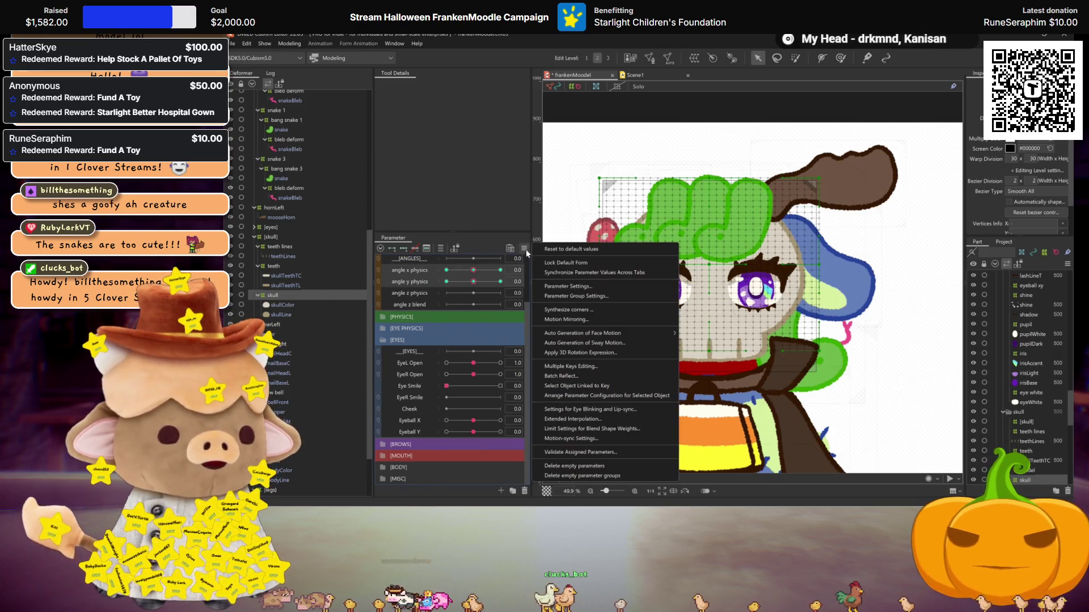
pyautogui.click(580, 310)
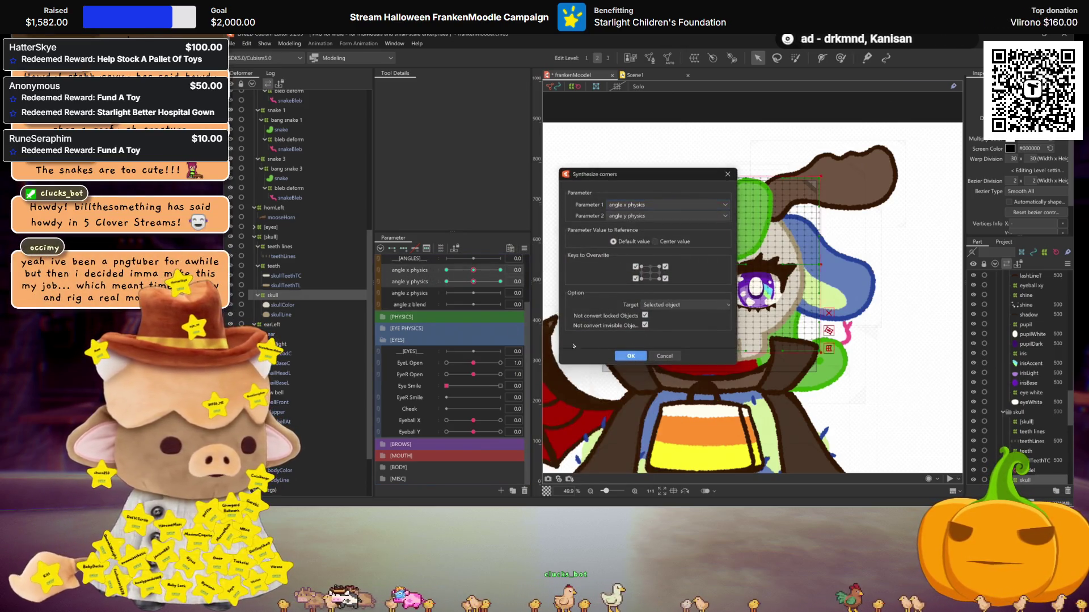
pyautogui.click(630, 355)
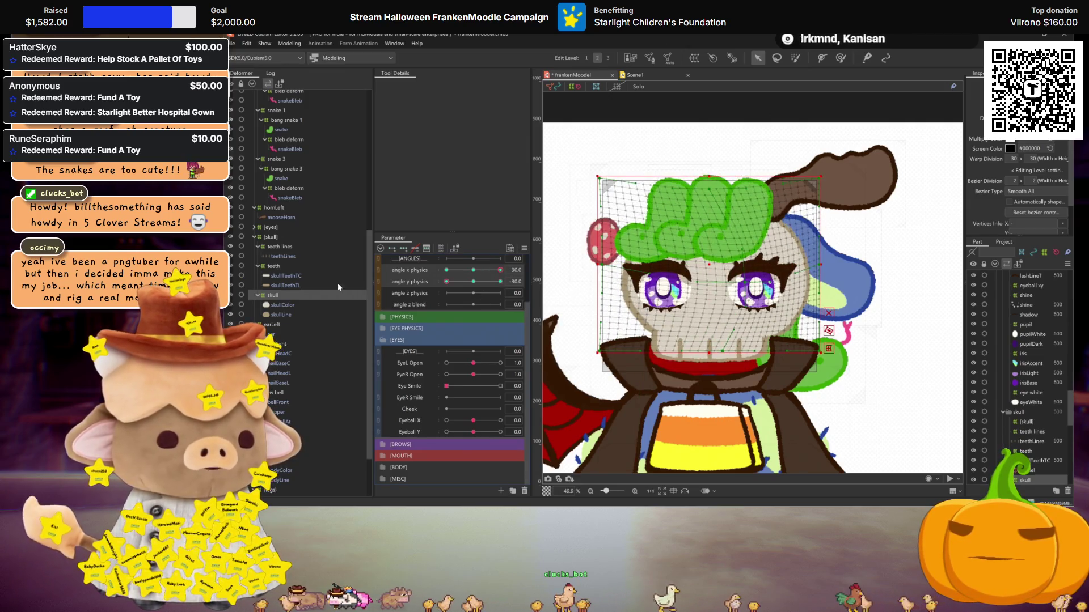
pyautogui.click(474, 282)
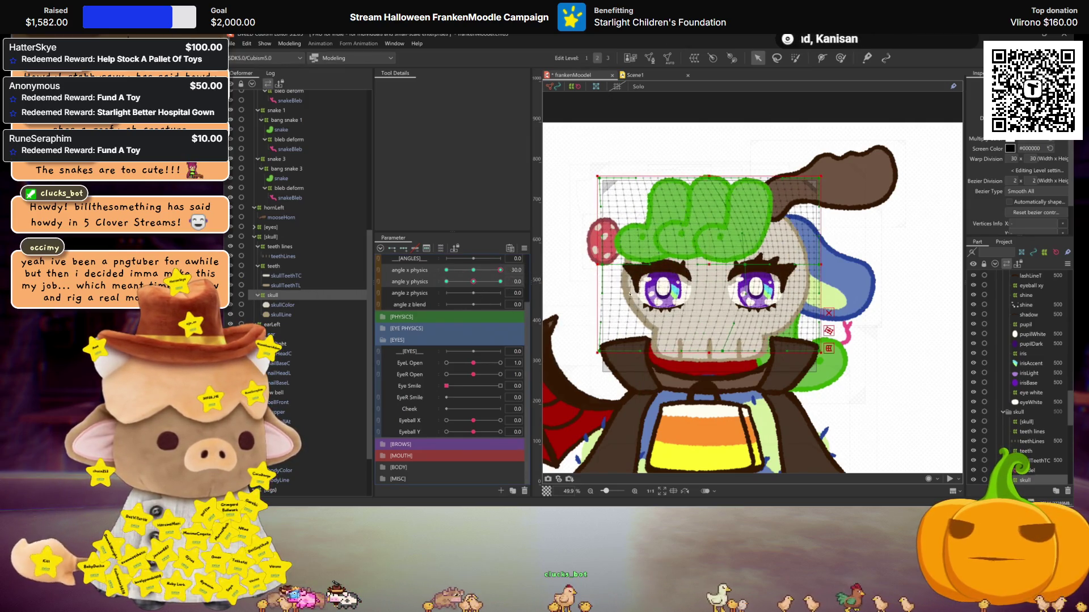
pyautogui.click(500, 282)
pyautogui.click(474, 270)
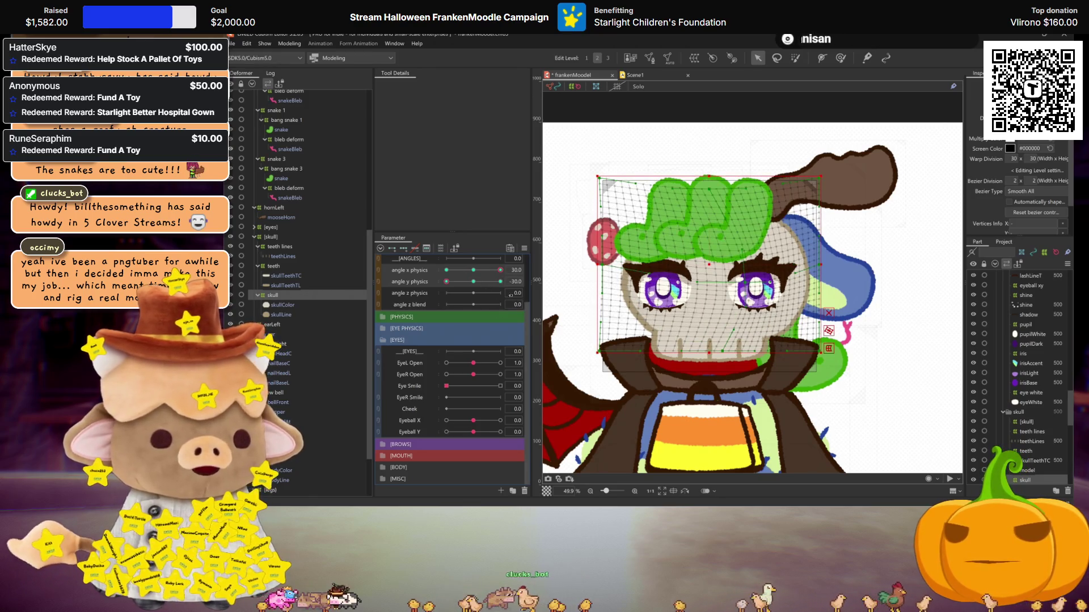
pyautogui.click(474, 282)
pyautogui.click(274, 267)
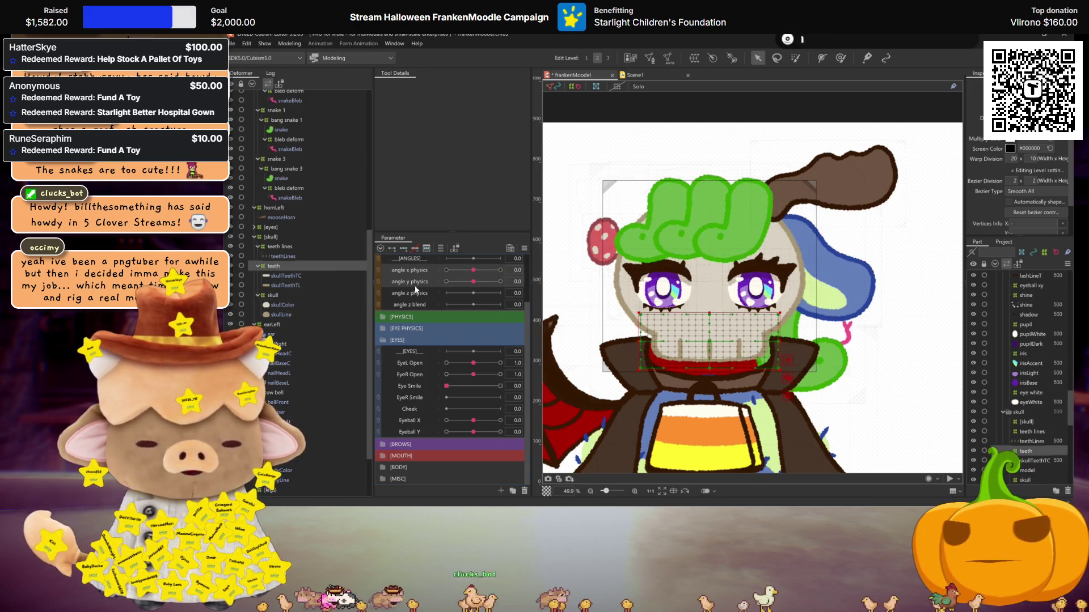
# At angle x physics 30, nudge the teeth warp slightly right, then select the teeth lines deformer
pyautogui.click(501, 270)
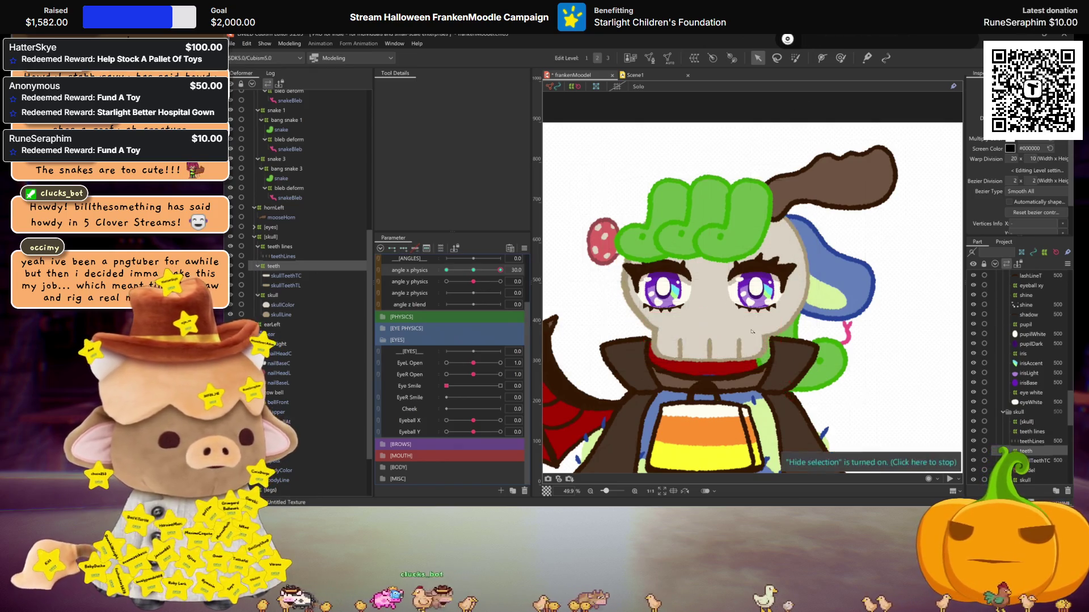
pyautogui.keyDown('ctrl'); pyautogui.click(279, 246); pyautogui.keyUp('ctrl')
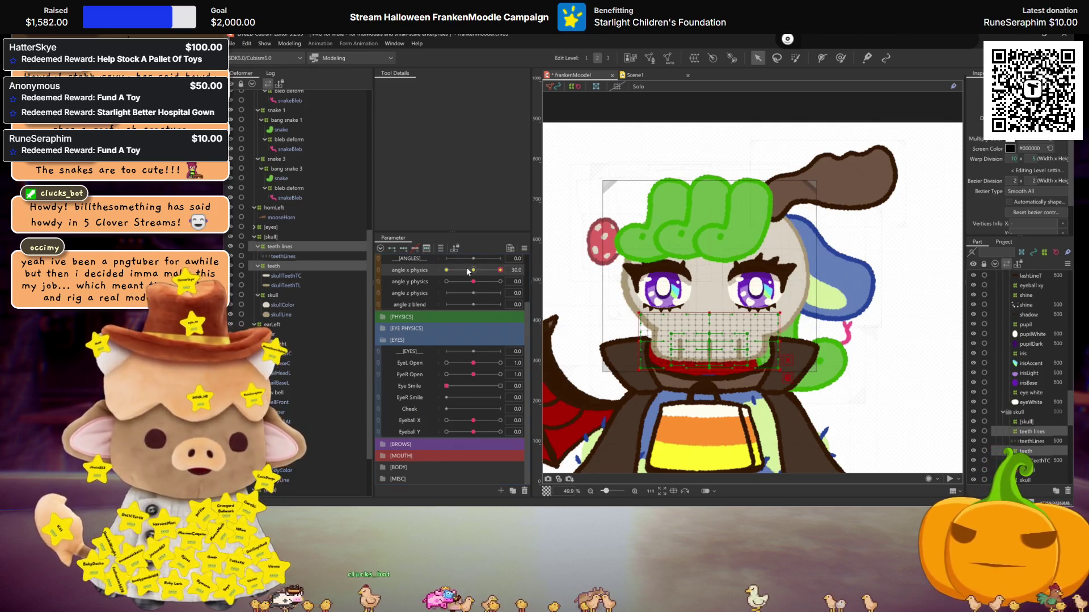
pyautogui.hotkey('ctrl', 'h')
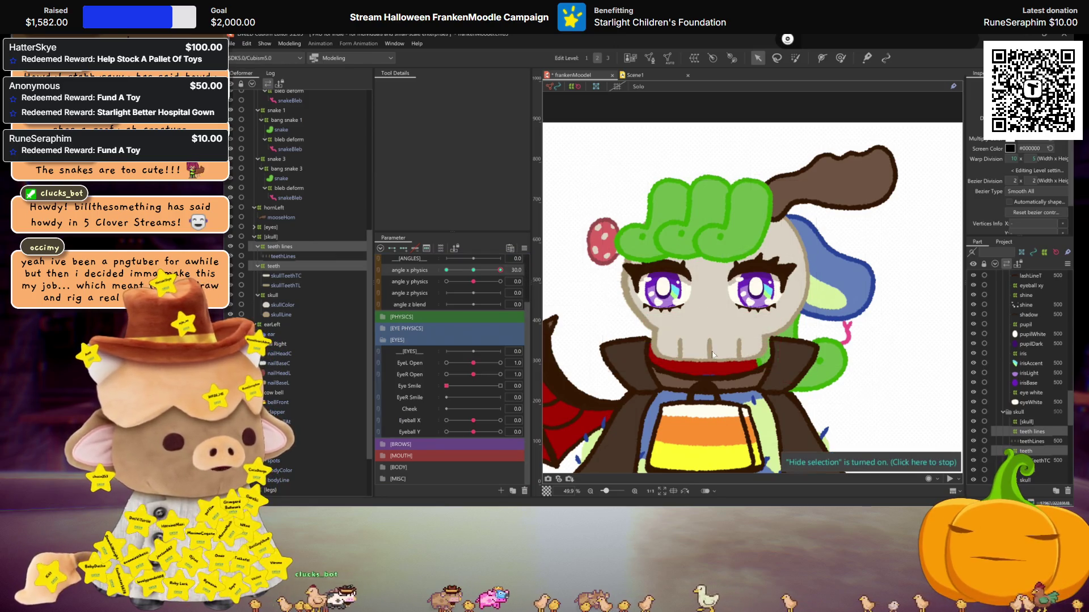
pyautogui.hotkey('ctrl', 'h')
pyautogui.moveTo(725, 341); pyautogui.dragTo(728, 342)
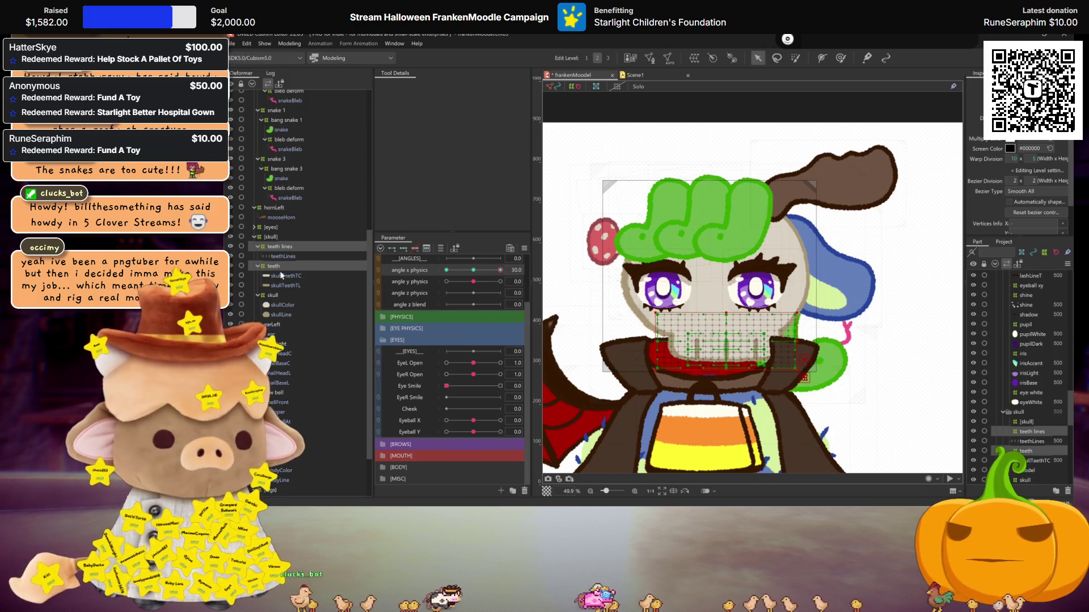
pyautogui.click(721, 348)
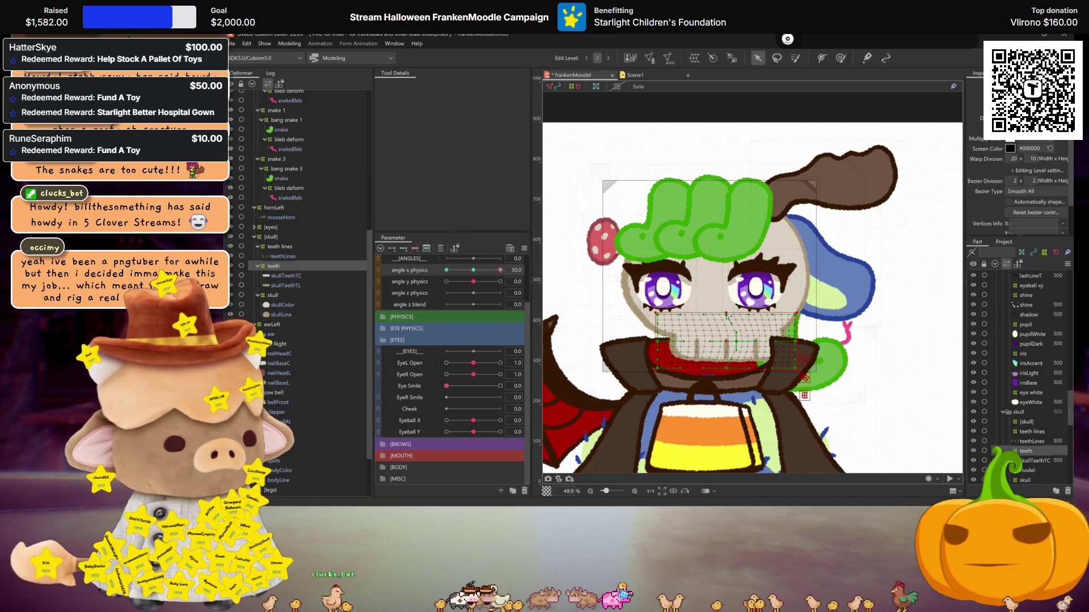
pyautogui.click(283, 247)
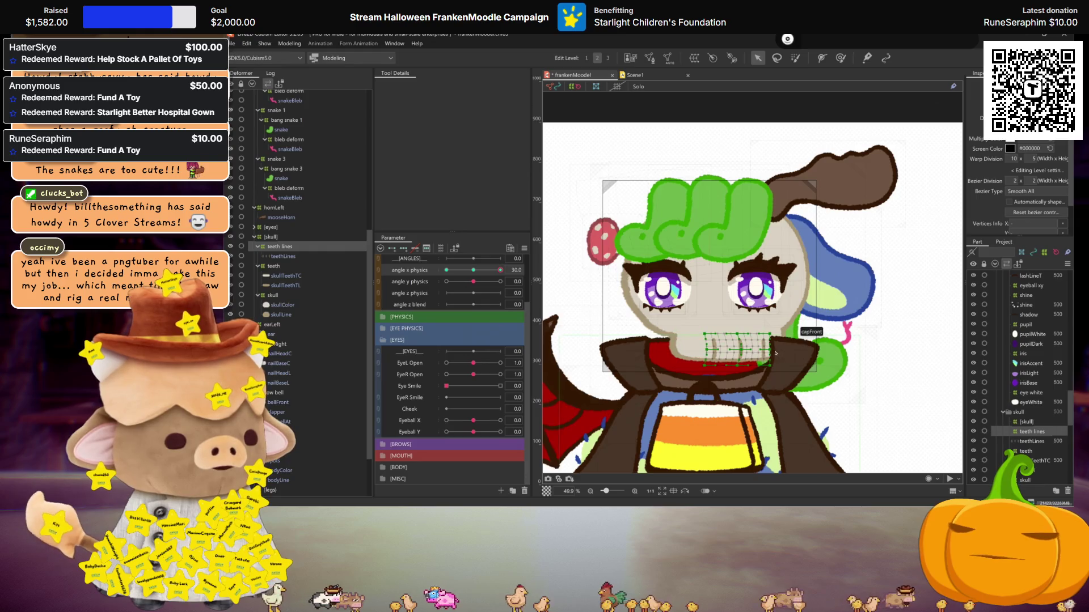
# Sweep angle x physics between -30 and 30 to preview the teeth lines as the head turns
pyautogui.hotkey('ctrl', 'h')
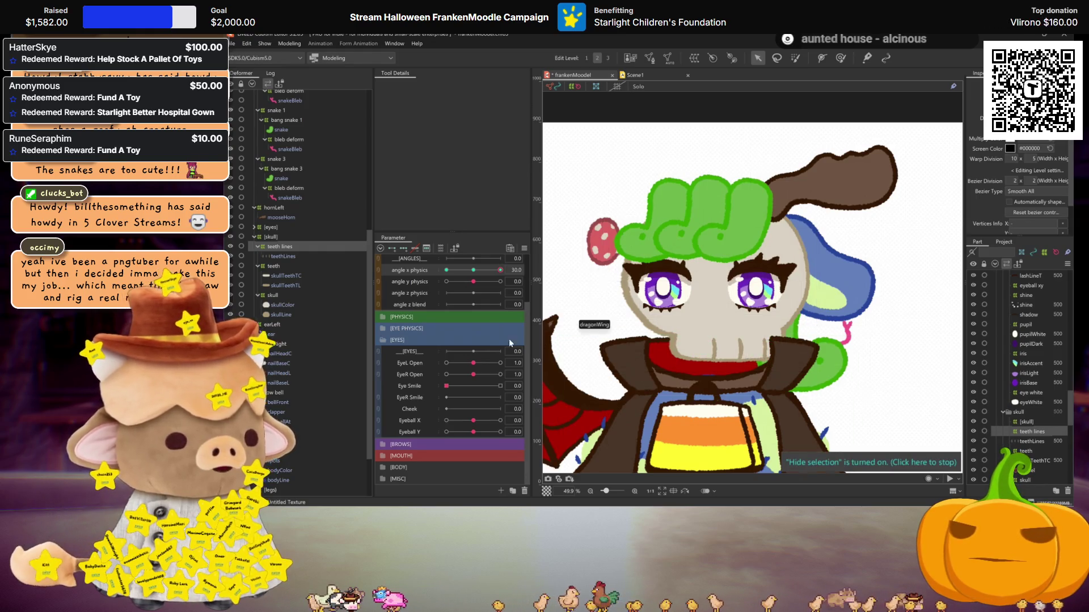
pyautogui.moveTo(500, 270)
pyautogui.mouseDown()
pyautogui.moveTo(477, 271)
pyautogui.moveTo(500, 270)
pyautogui.mouseUp()
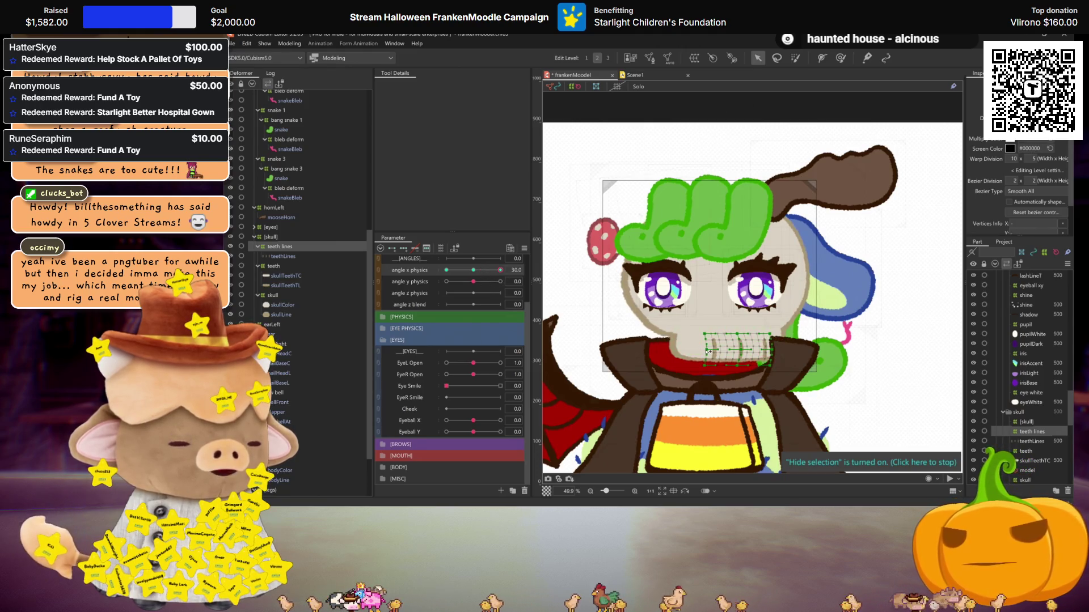
pyautogui.hotkey('ctrl', 'h')
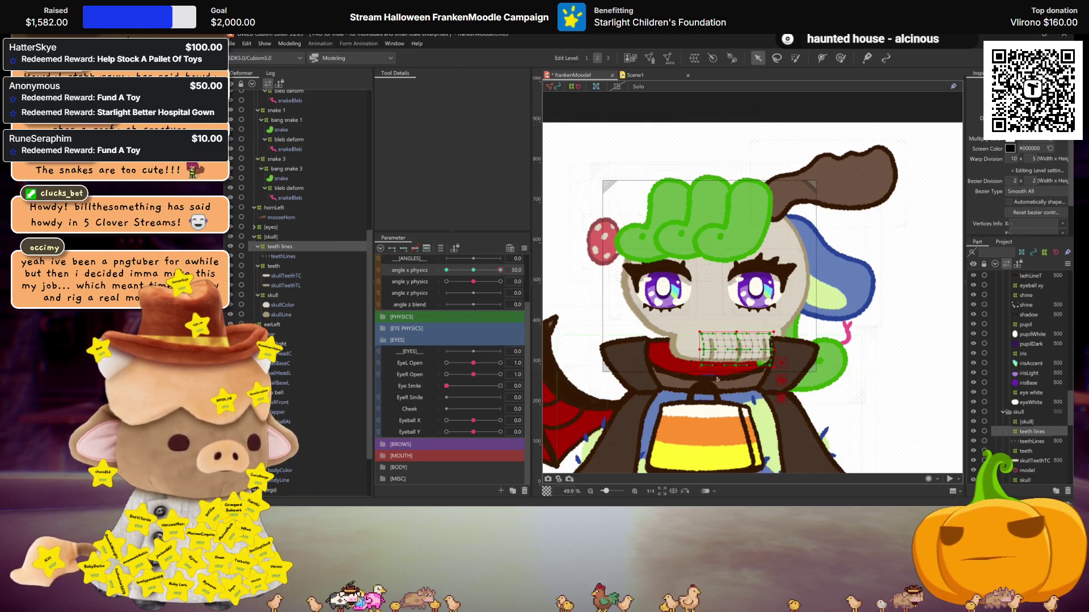
pyautogui.hotkey('ctrl', 'h')
pyautogui.moveTo(500, 270); pyautogui.dragTo(748, 352)
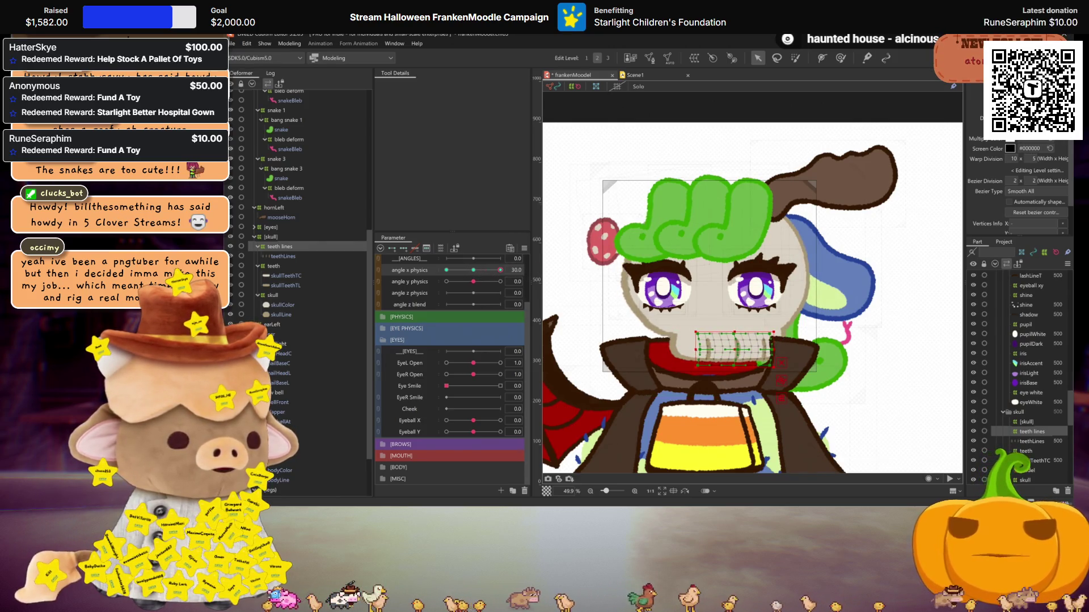
pyautogui.hotkey('ctrl', 'h')
pyautogui.moveTo(501, 270); pyautogui.dragTo(734, 325)
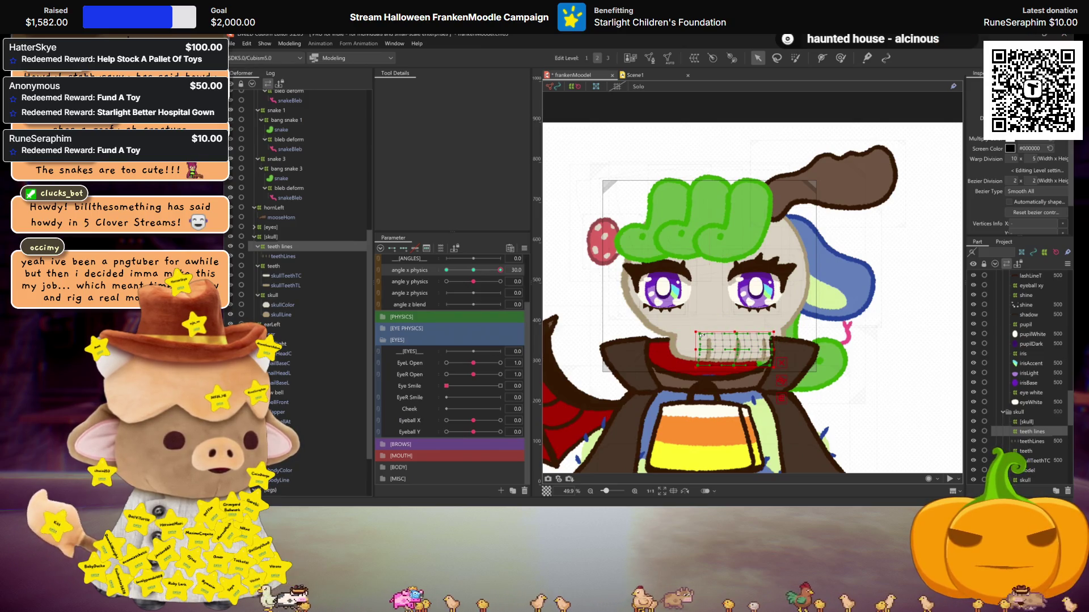
pyautogui.moveTo(500, 270)
pyautogui.mouseDown()
pyautogui.moveTo(475, 276)
pyautogui.moveTo(540, 276)
pyautogui.moveTo(468, 272)
pyautogui.mouseUp()
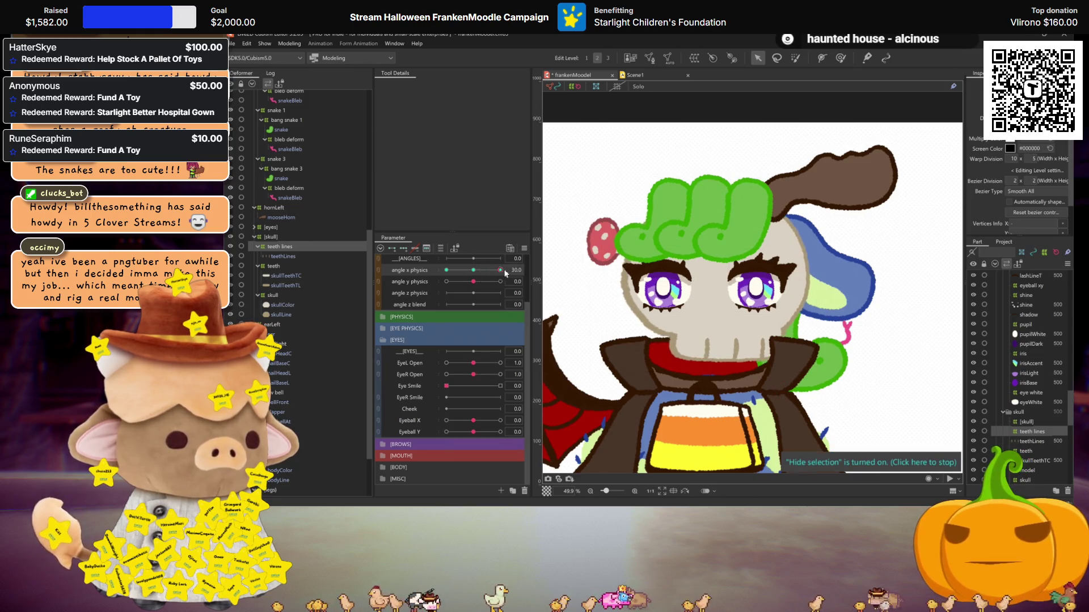
pyautogui.moveTo(483, 278); pyautogui.dragTo(501, 271)
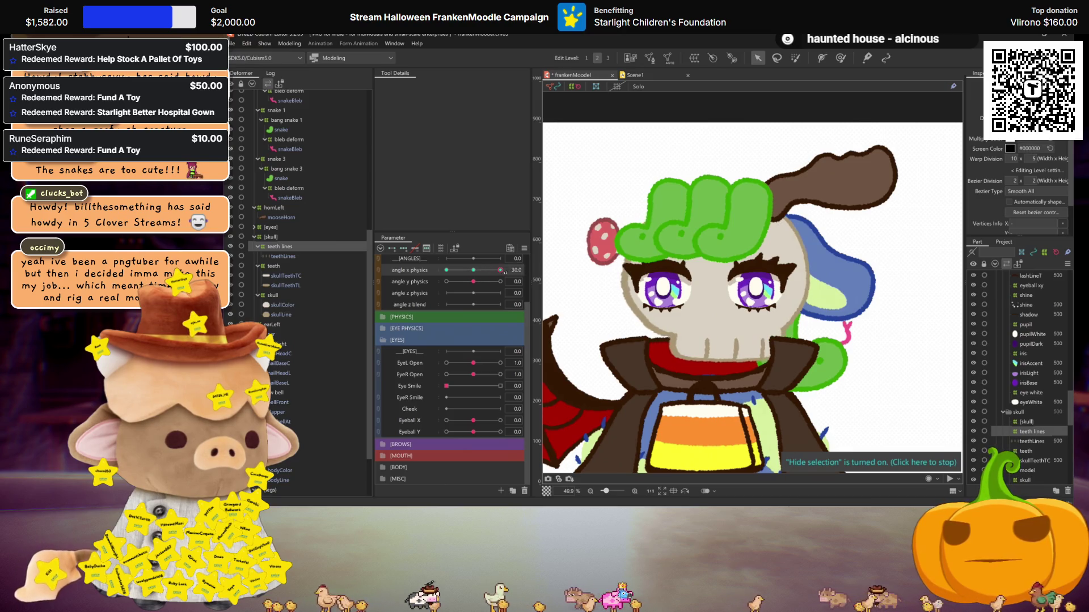
# At angle y physics 30, raise the teeth warp and squash the teeth for looking up
pyautogui.keyDown('ctrl'); pyautogui.click(291, 266); pyautogui.keyUp('ctrl')
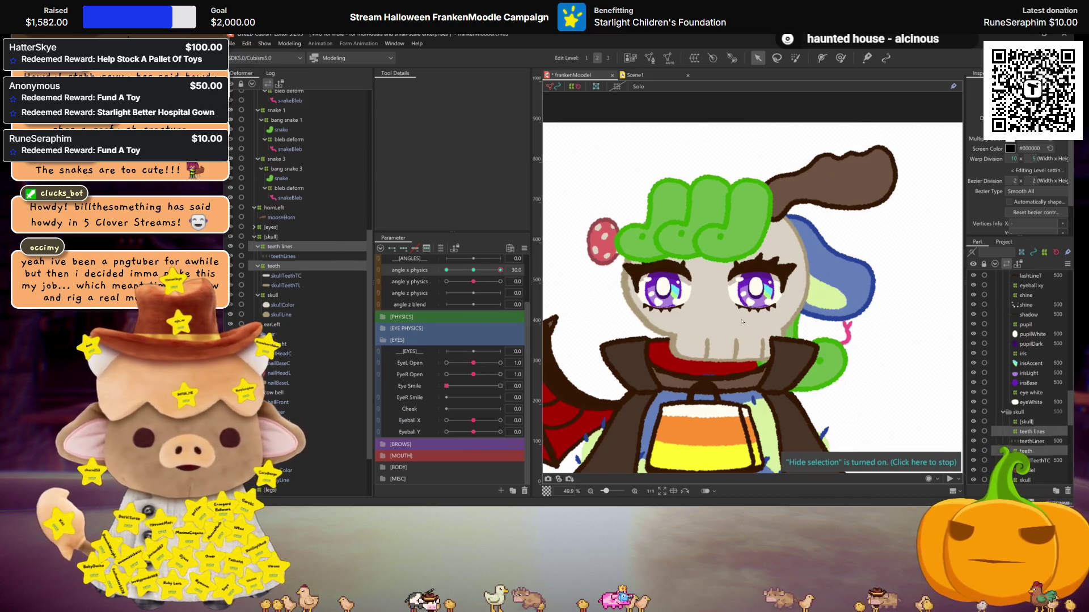
pyautogui.click(632, 357)
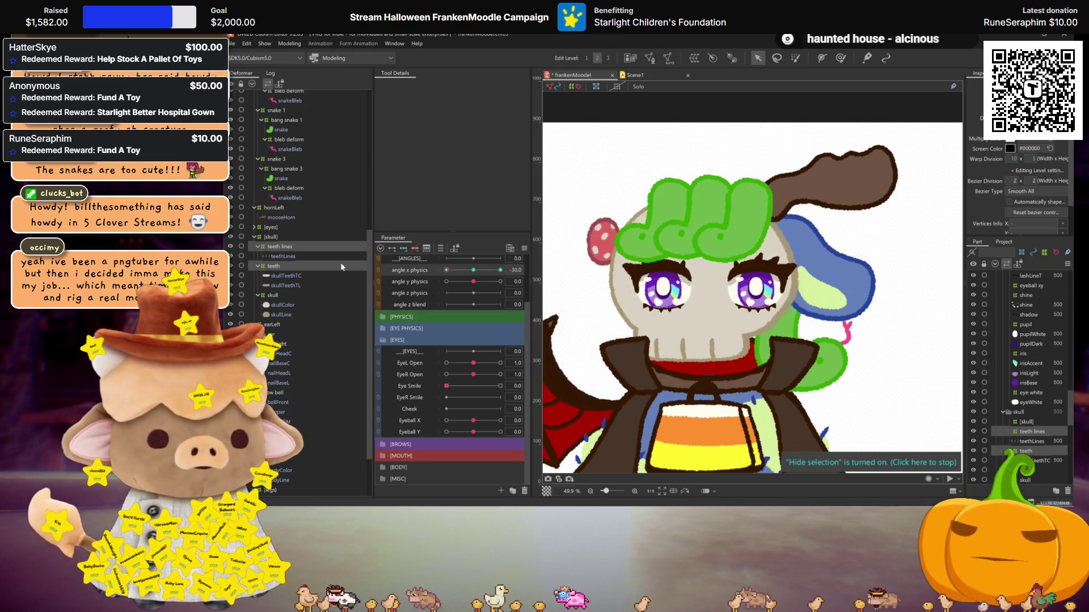
pyautogui.moveTo(446, 270); pyautogui.dragTo(500, 269)
pyautogui.click(473, 271)
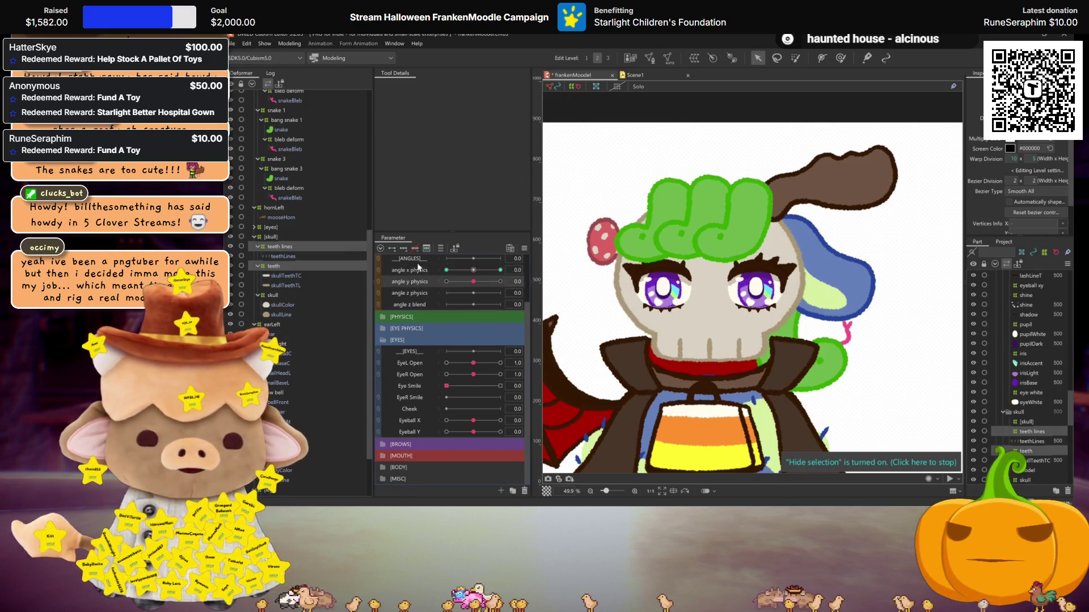
pyautogui.click(500, 281)
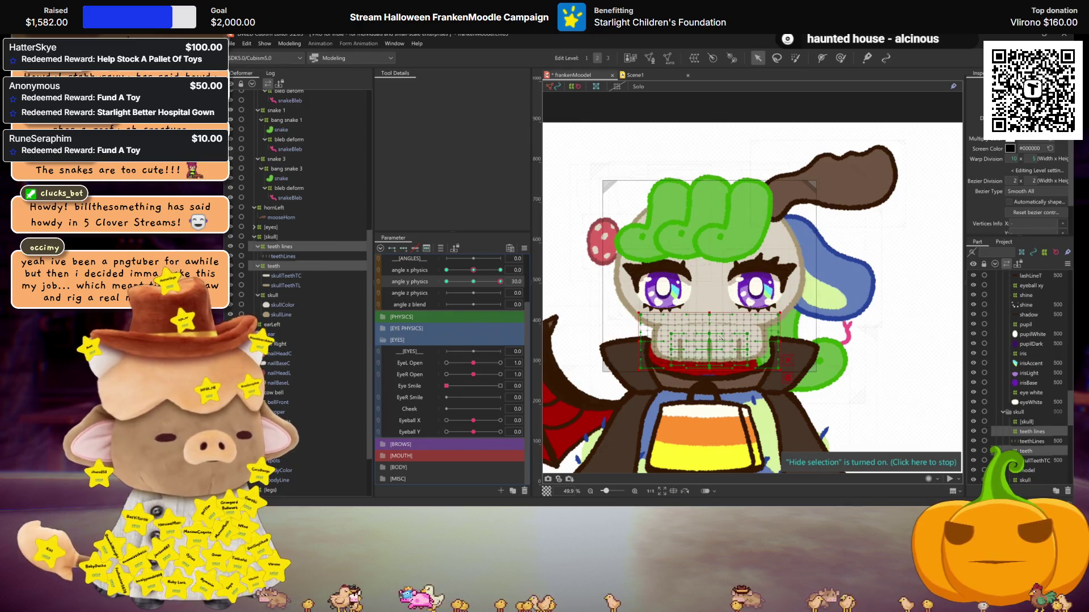
pyautogui.moveTo(711, 340); pyautogui.dragTo(711, 335)
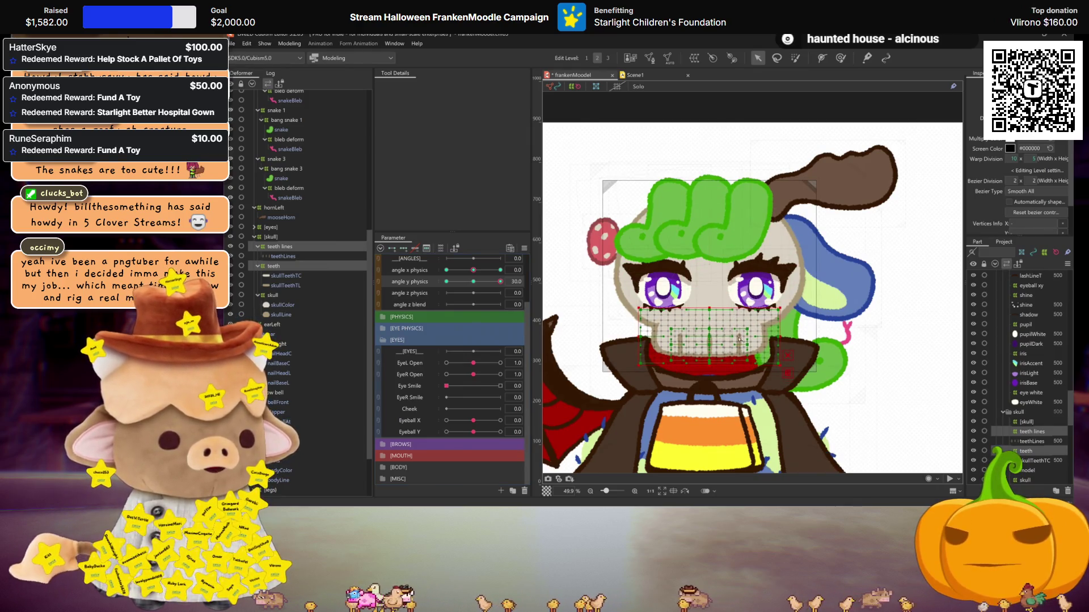
pyautogui.click(787, 373)
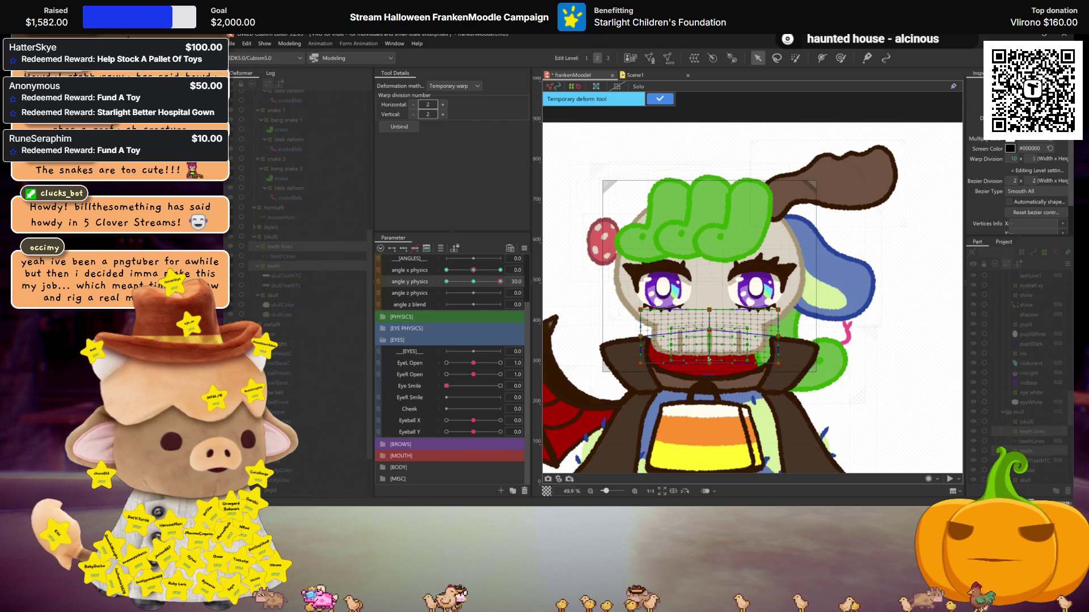
pyautogui.hotkey('ctrl', 'h')
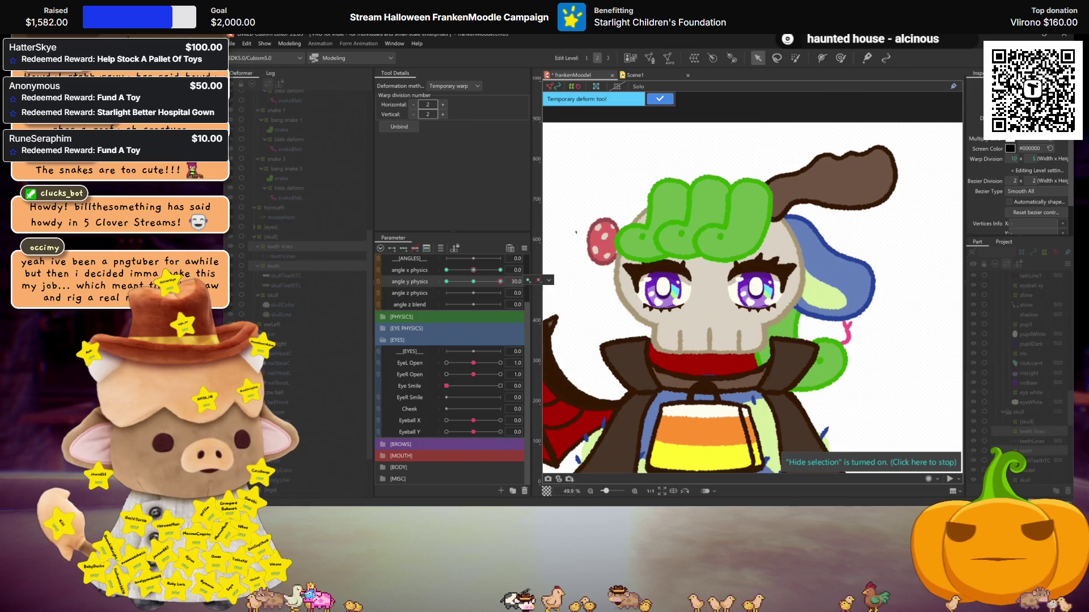
pyautogui.click(660, 99)
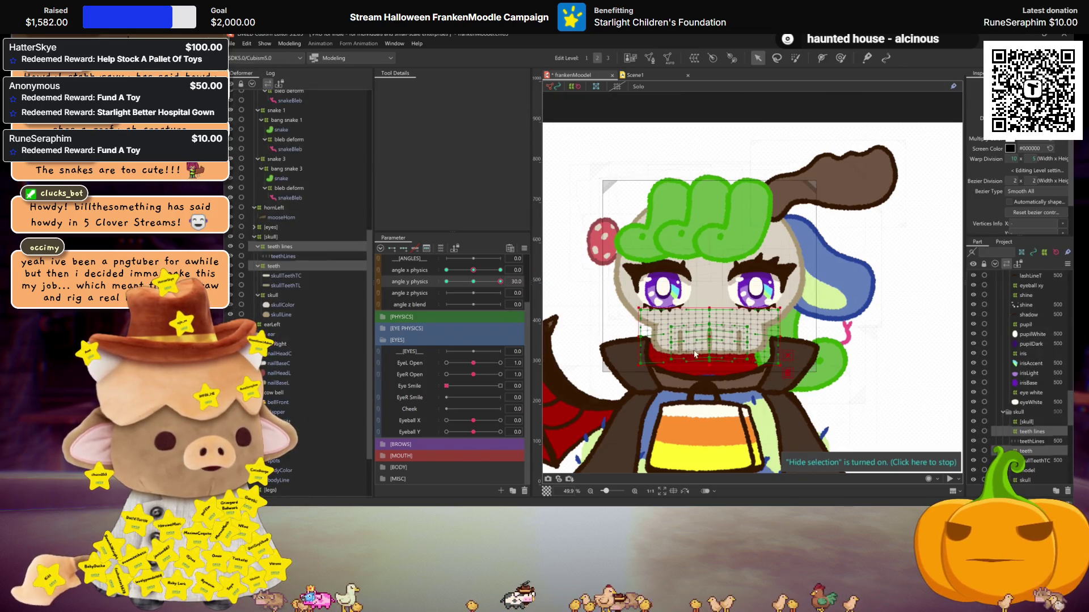
pyautogui.moveTo(710, 363); pyautogui.dragTo(711, 357)
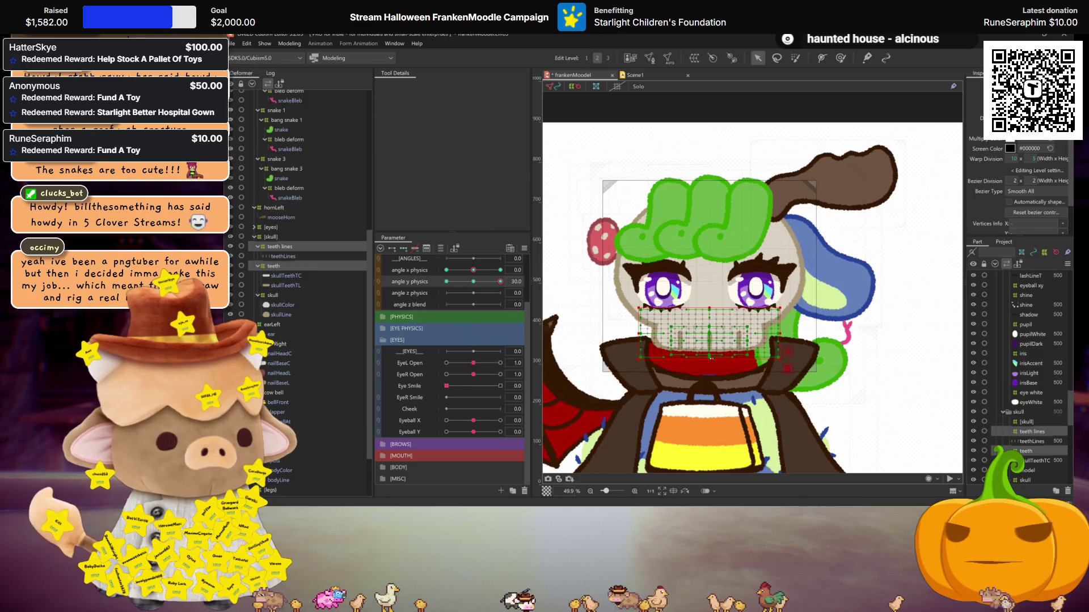
pyautogui.hotkey('ctrl', 'h')
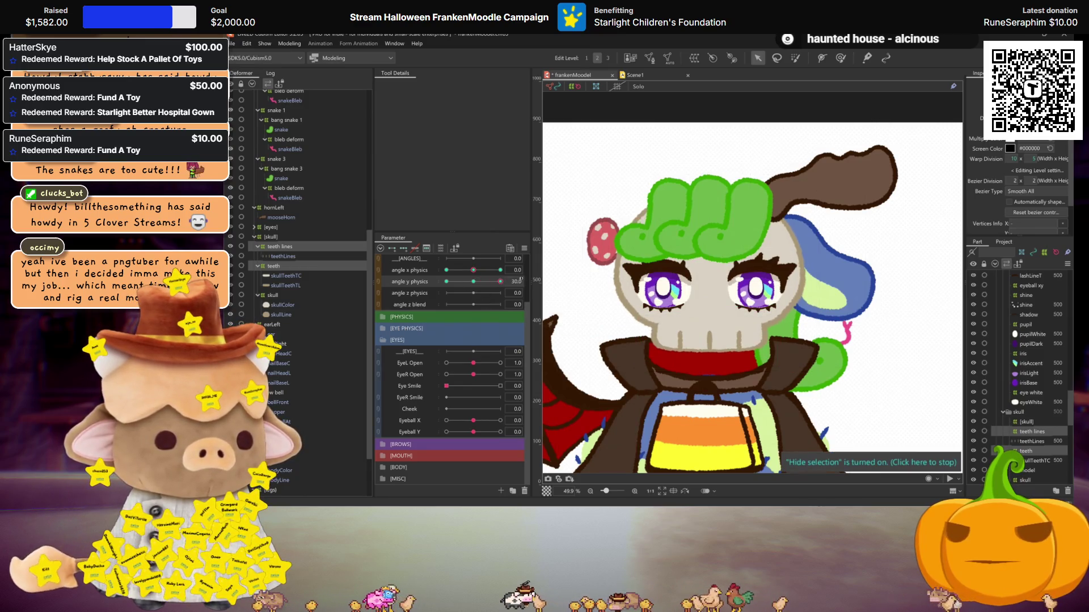
# Select the teeth and teeth lines deformers and open Motion Mirroring for angle y physics
pyautogui.click(292, 267)
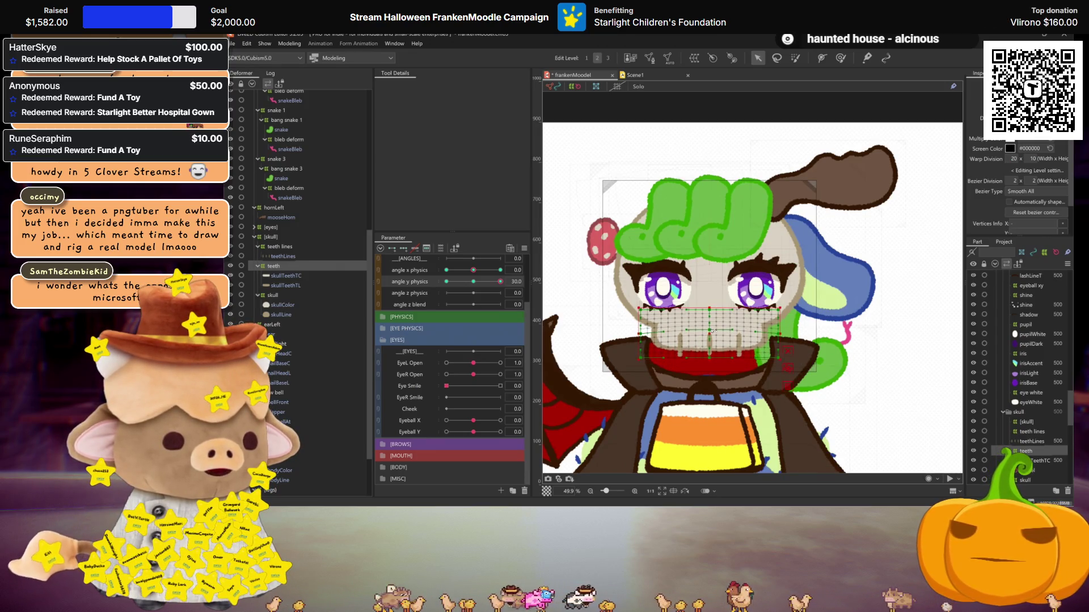
pyautogui.hotkey('ctrl', 'h')
pyautogui.click(279, 247)
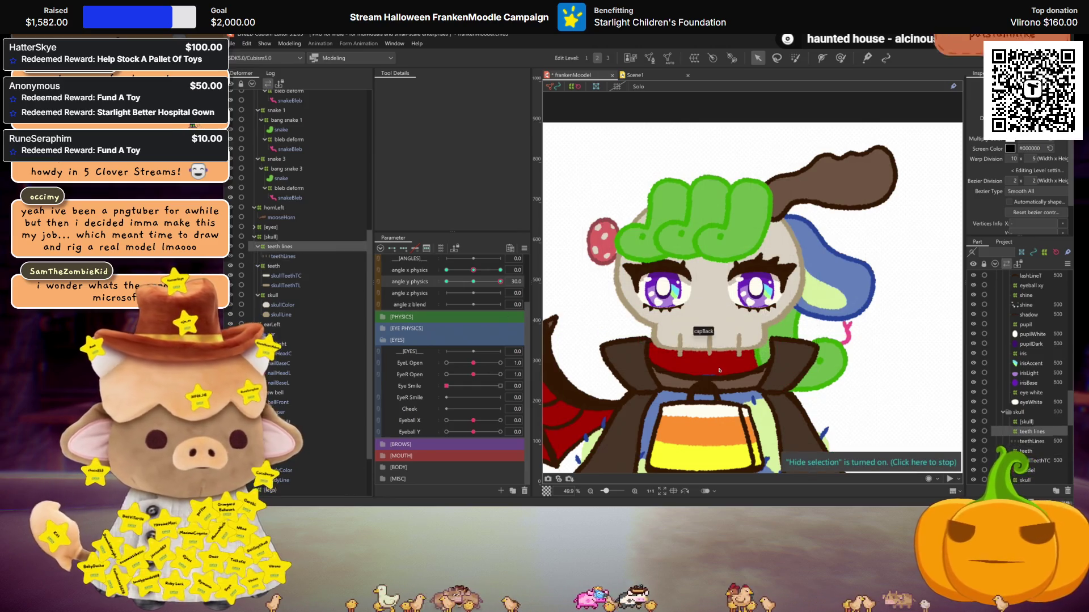
pyautogui.hotkey('ctrl', 'h')
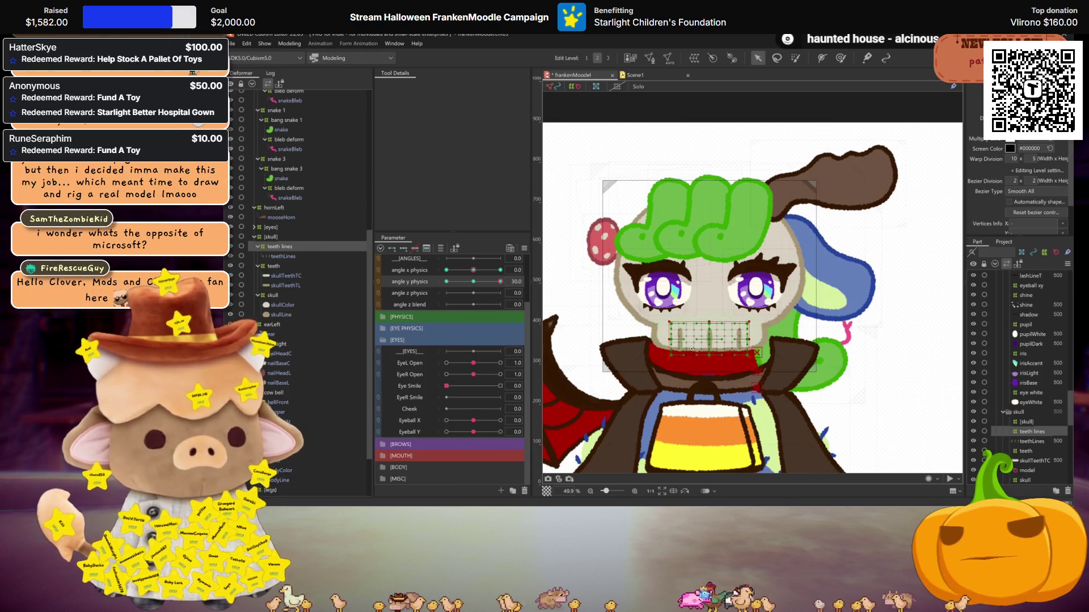
pyautogui.hotkey('ctrl', 'h')
pyautogui.moveTo(500, 282); pyautogui.dragTo(500, 282)
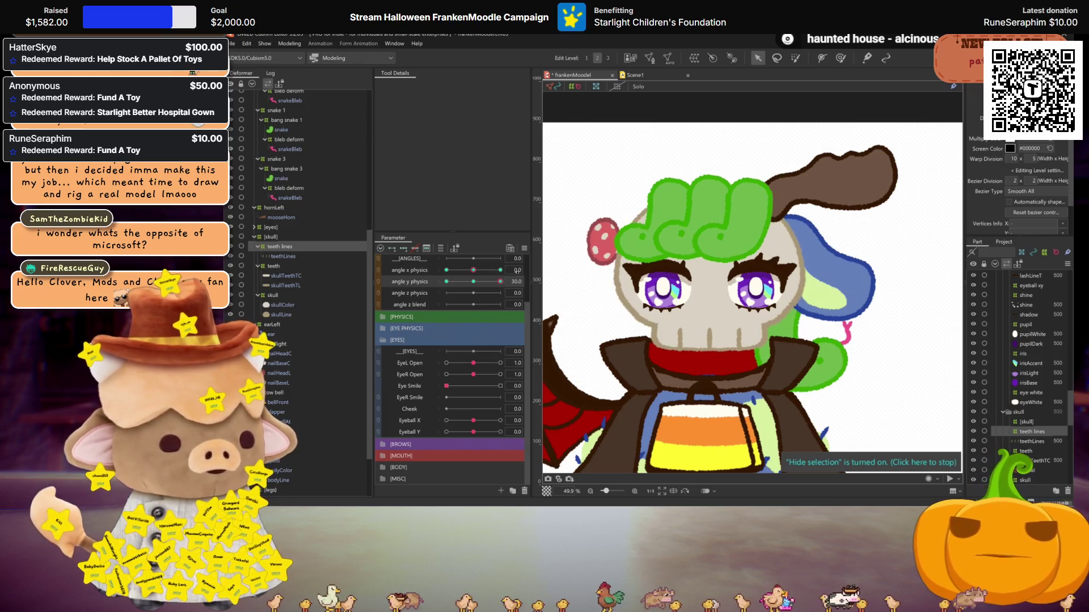
pyautogui.hotkey('ctrl', 'm')
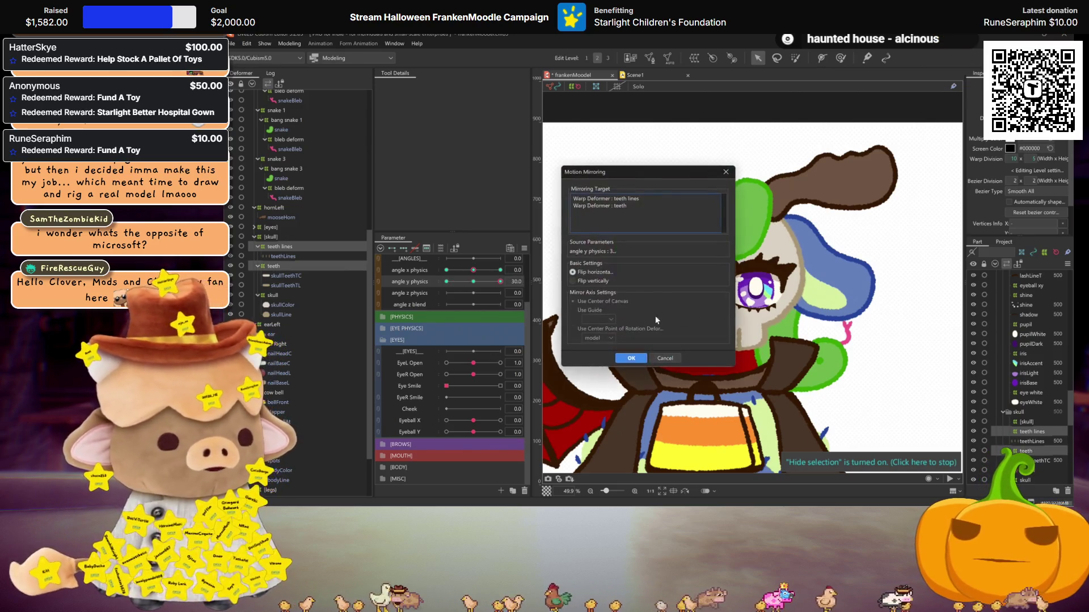
# Confirm the mirroring and check the teeth pose at the angle y physics -30 key
pyautogui.click(630, 357)
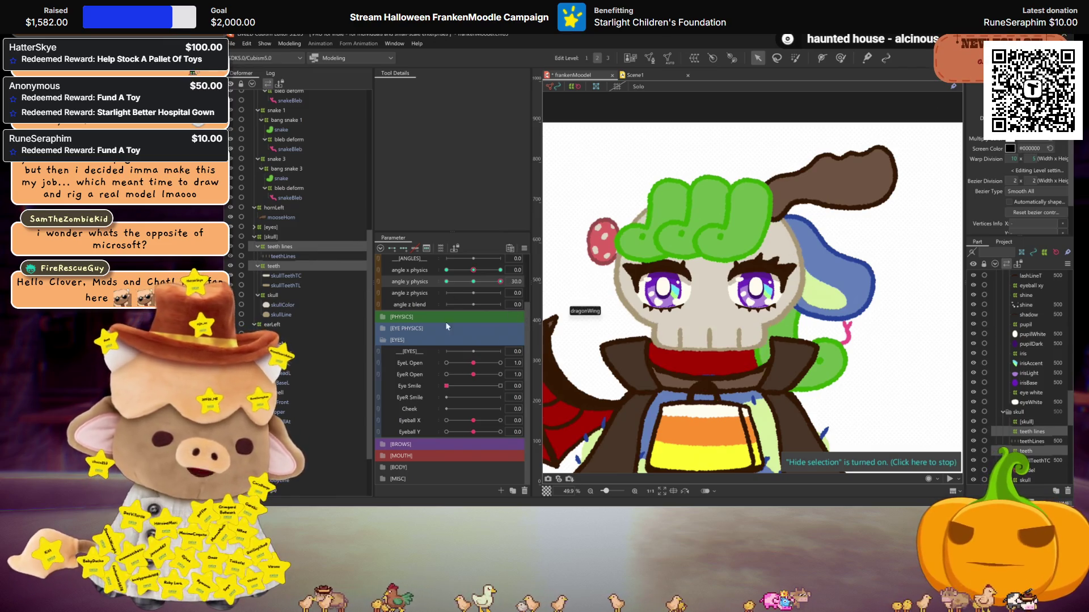
pyautogui.moveTo(446, 282); pyautogui.dragTo(488, 282)
pyautogui.click(451, 281)
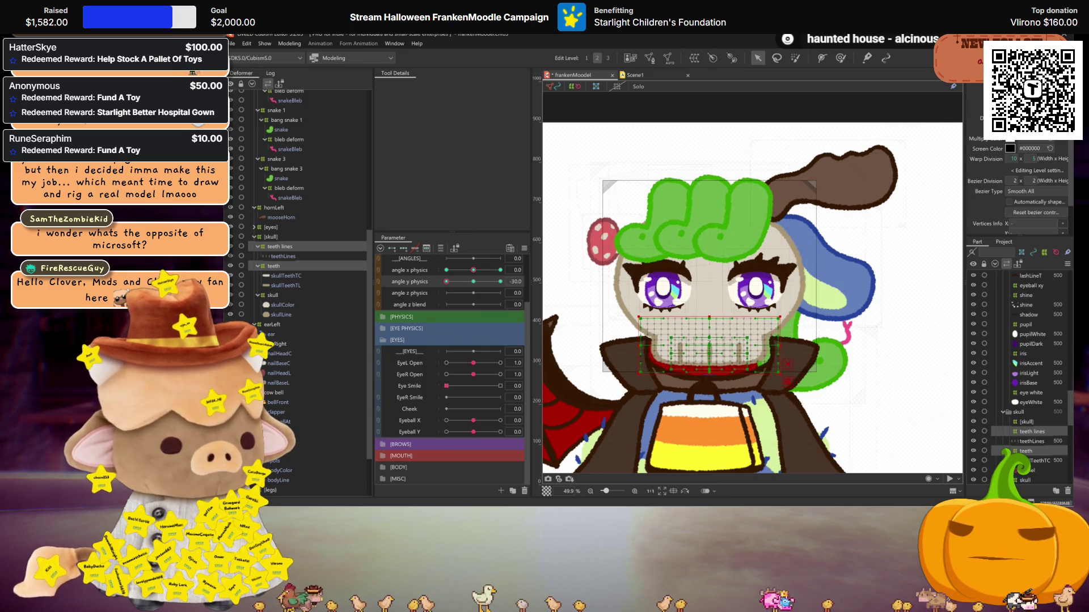
pyautogui.click(280, 266)
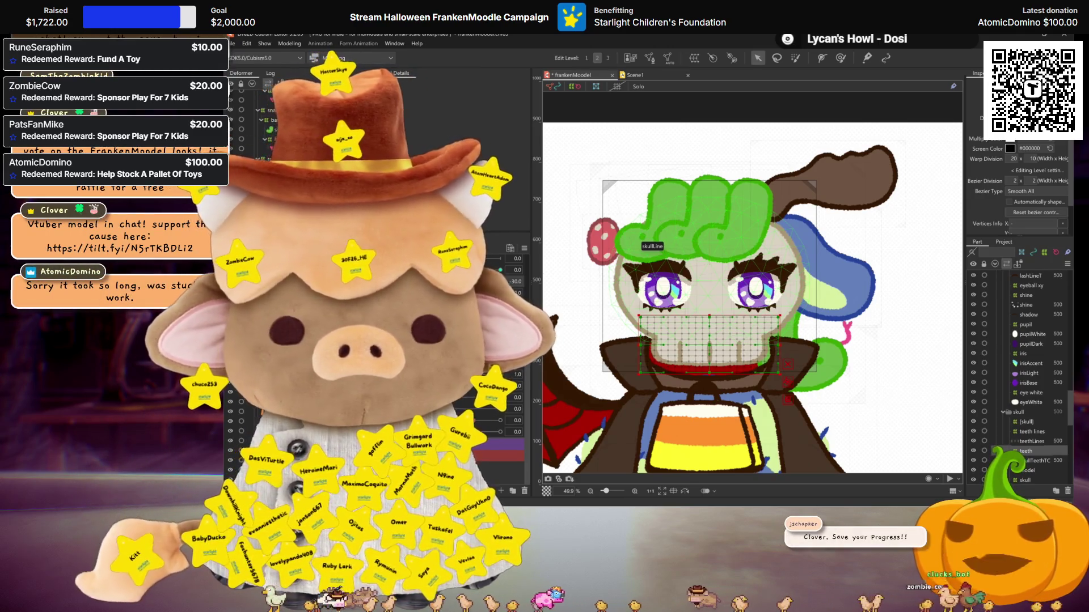
# Save the model file and hide the selection overlay on the teeth mesh
pyautogui.hotkey('ctrl', 's')
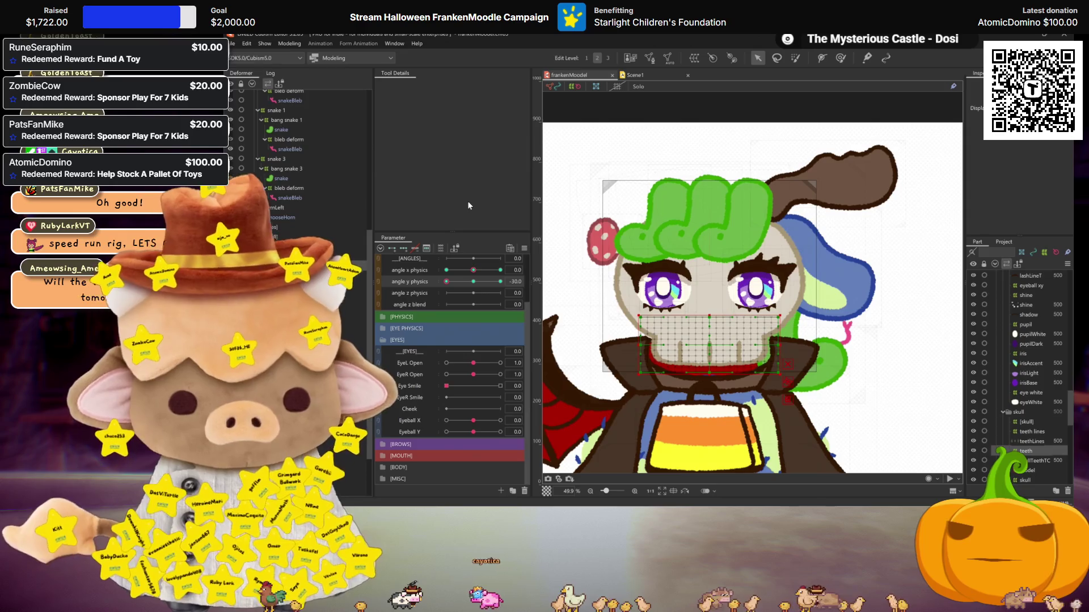
pyautogui.hotkey('ctrl', 'h')
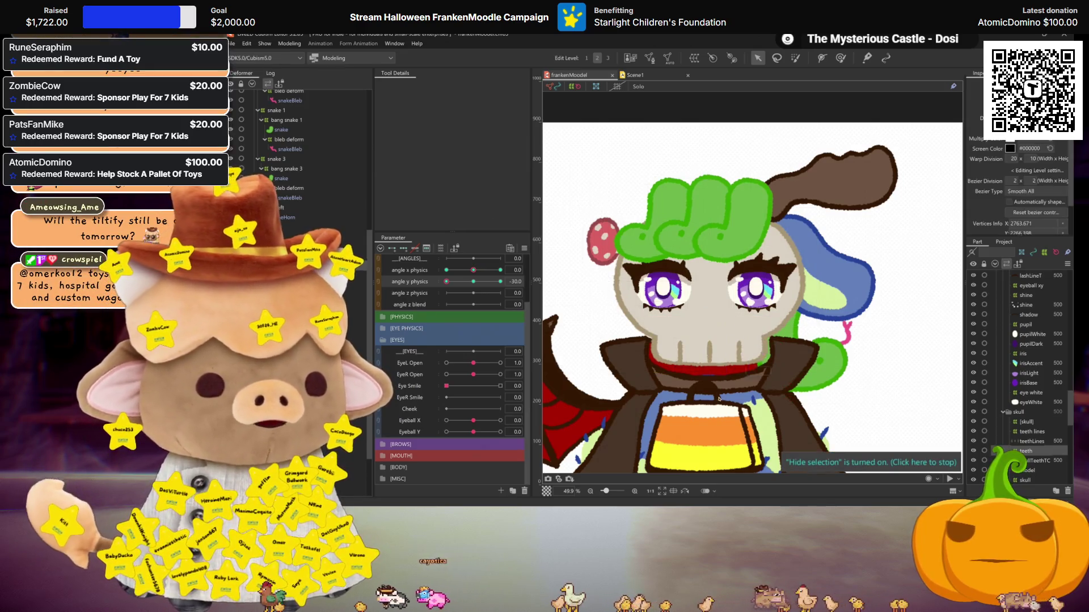
# Pan and zoom the canvas out to frame the whole character full-body
pyautogui.moveTo(696, 334); pyautogui.dragTo(756, 331)
pyautogui.scroll(-3, 756, 330)
pyautogui.scroll(2, 749, 332)
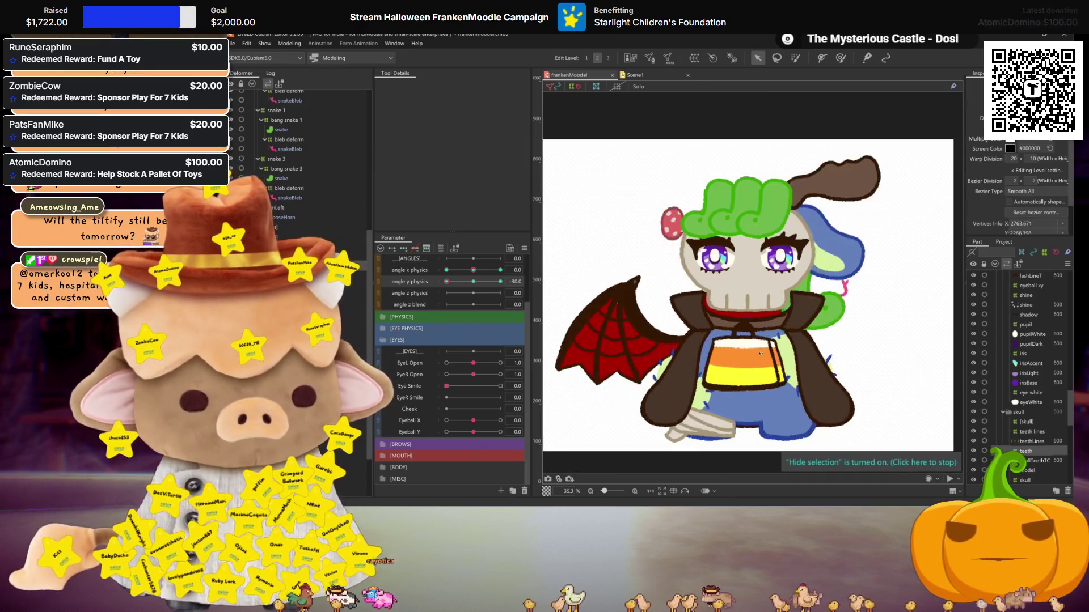
pyautogui.scroll(-1, 726, 333)
pyautogui.moveTo(726, 333); pyautogui.dragTo(746, 339)
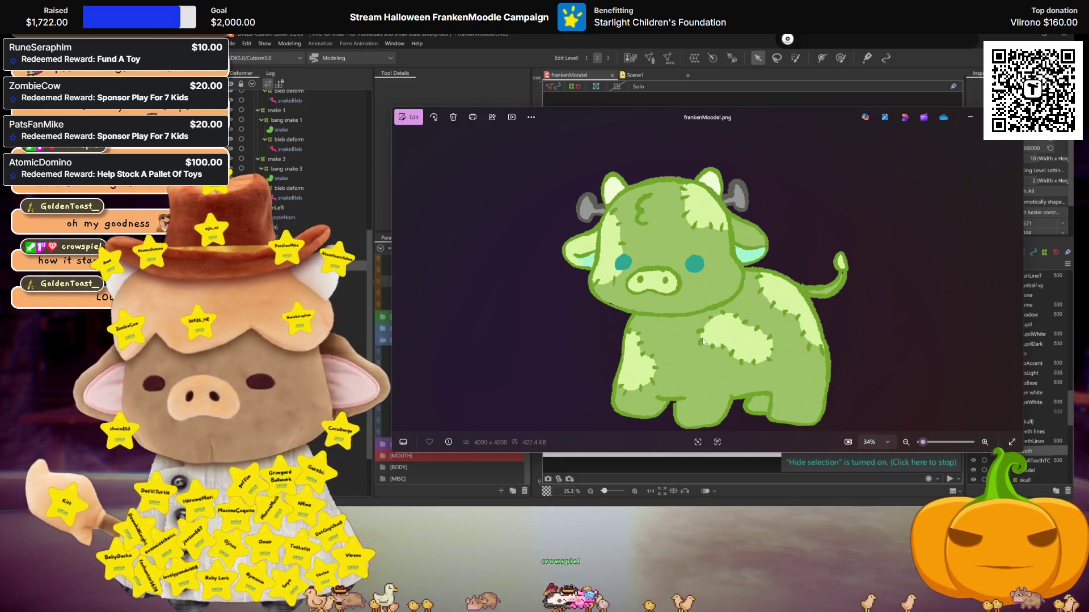
# Reopen the frankenMoodel.png reference and shrink it into a small window right of the character
pyautogui.hotkey('alt', 'F4')
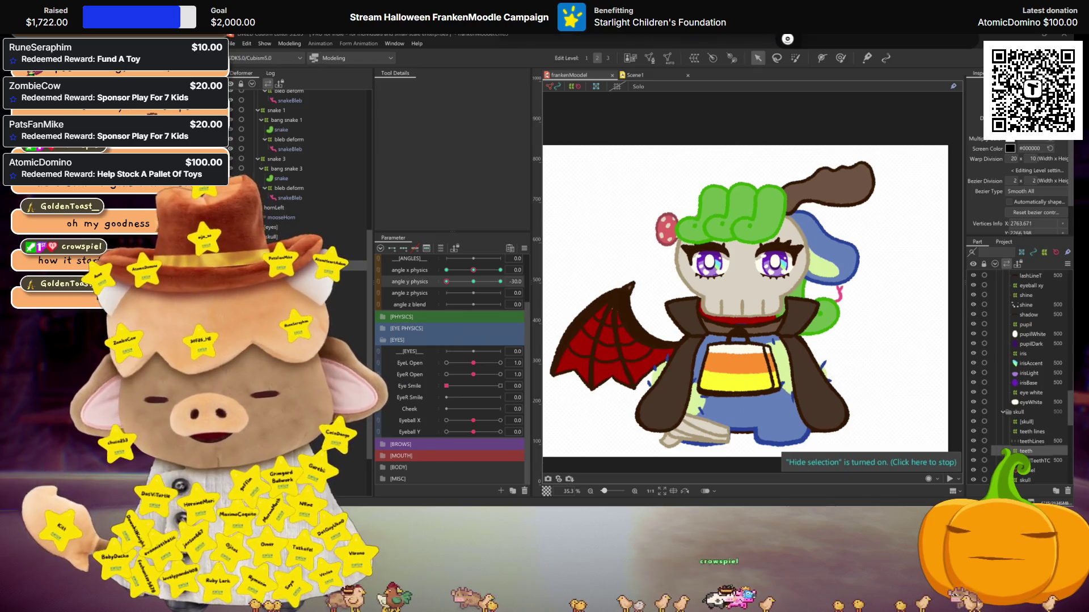
pyautogui.click(568, 25)
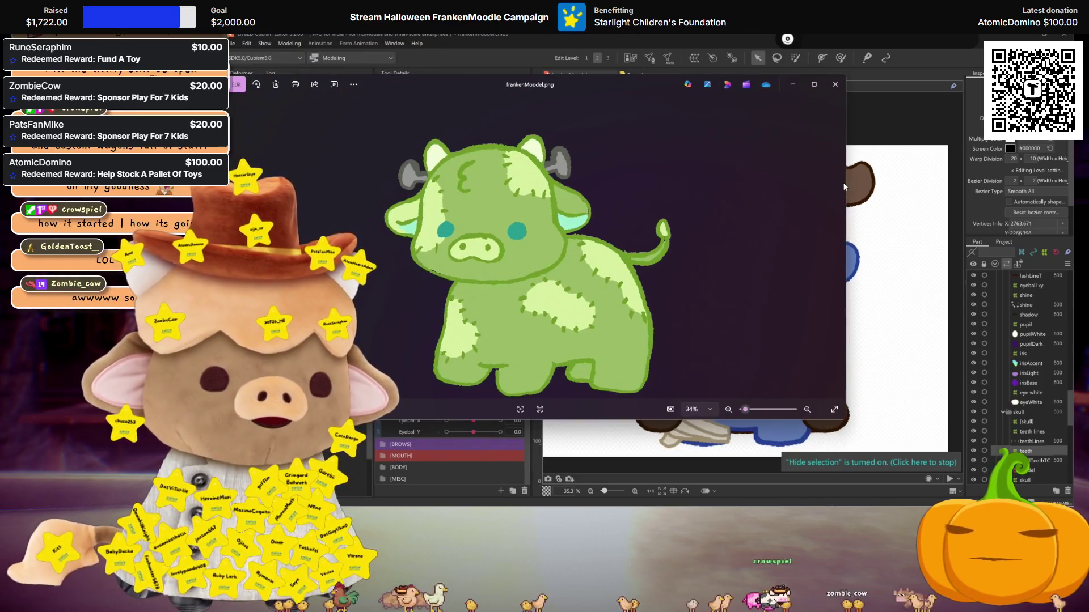
pyautogui.moveTo(843, 182); pyautogui.dragTo(570, 182)
pyautogui.moveTo(416, 85)
pyautogui.mouseDown()
pyautogui.moveTo(970, 102)
pyautogui.moveTo(955, 99)
pyautogui.mouseUp()
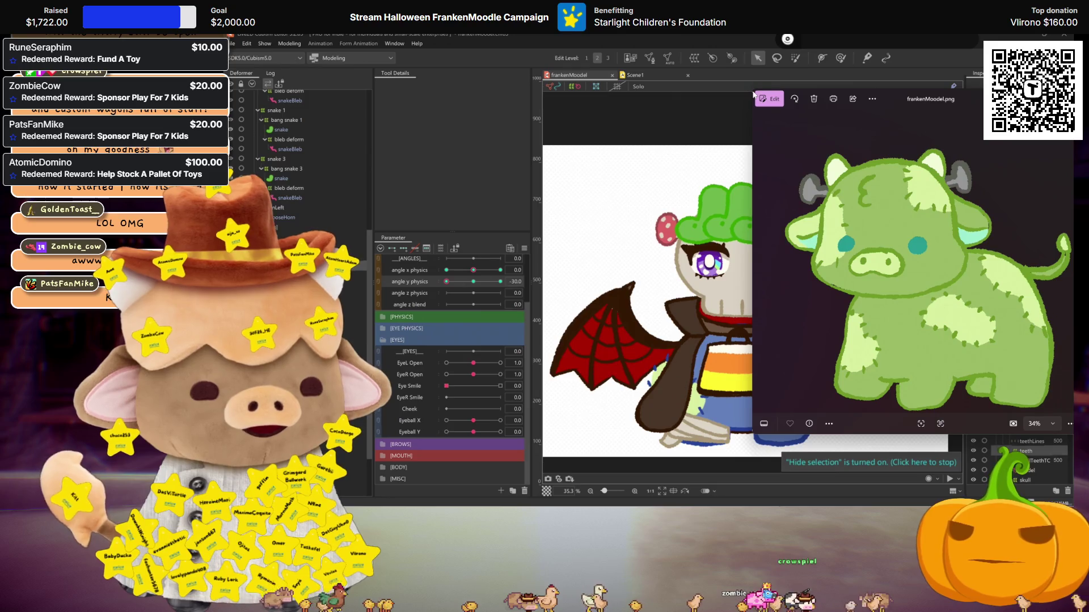
pyautogui.moveTo(755, 90); pyautogui.dragTo(916, 132)
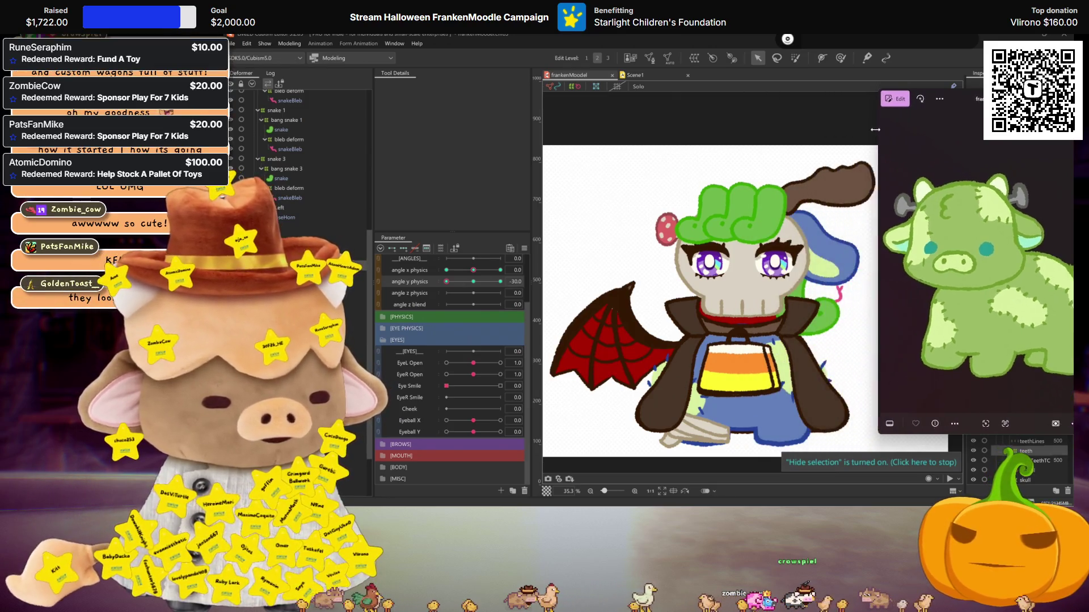
pyautogui.moveTo(968, 95); pyautogui.dragTo(947, 99)
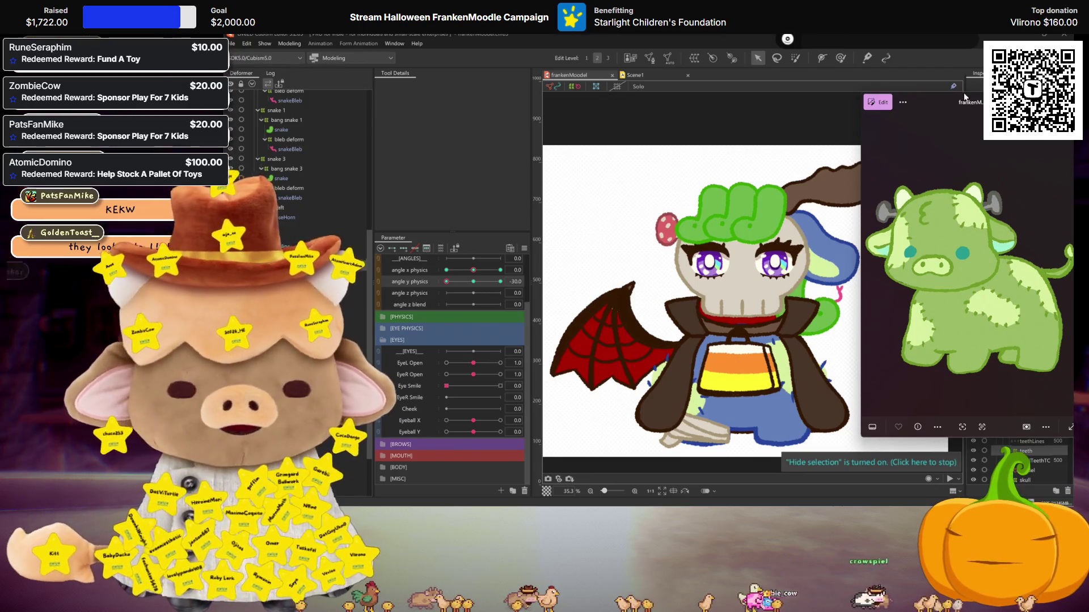
pyautogui.moveTo(861, 95); pyautogui.dragTo(862, 215)
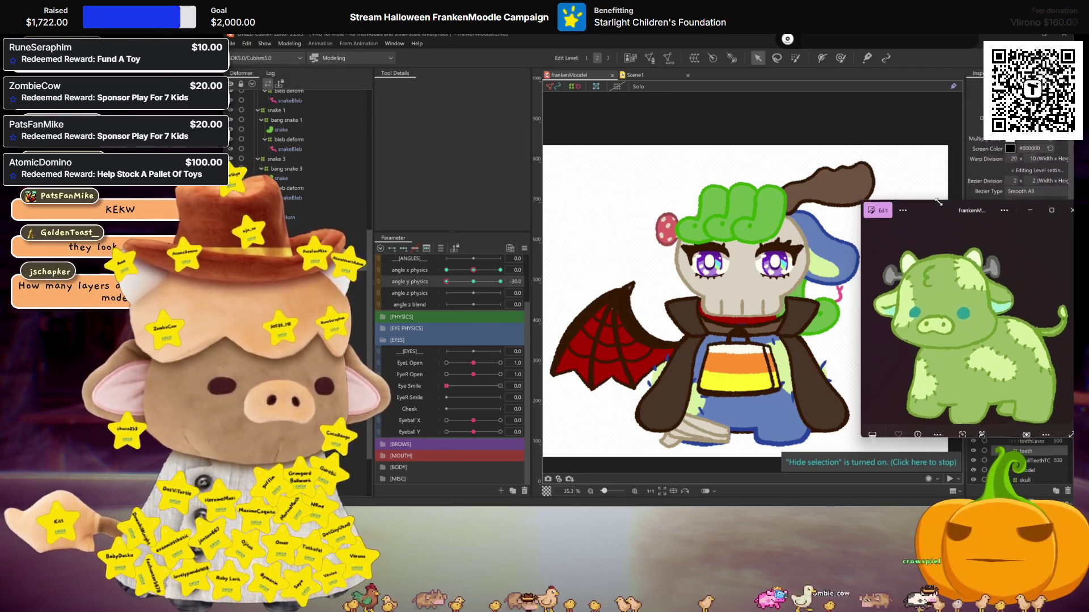